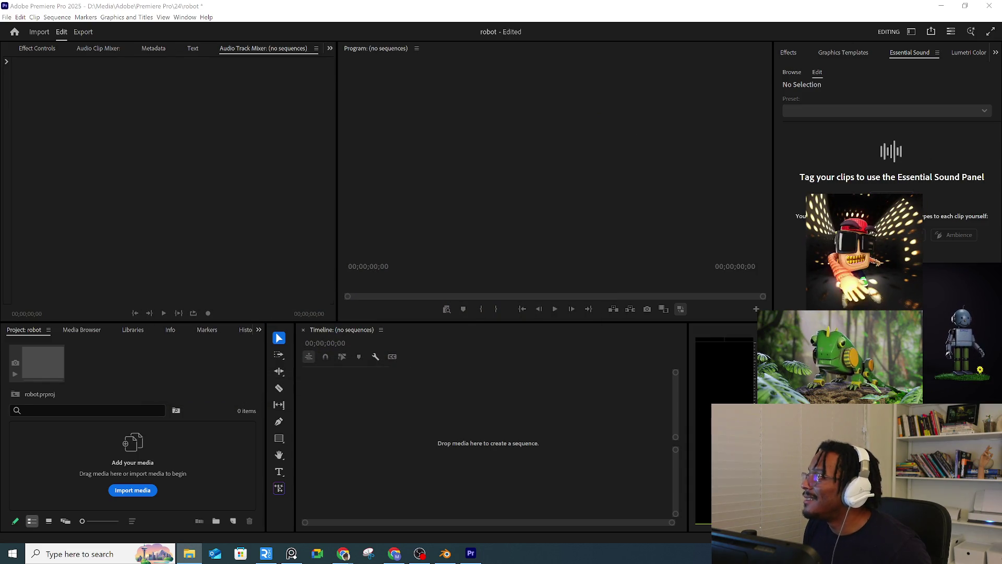
Step: Build a RoboChef_MixUp_Final sequence from the clip and open File > Export > Media
{"action": "left_click_drag", "start_coordinate": [391, 430], "coordinate": [417, 416]}
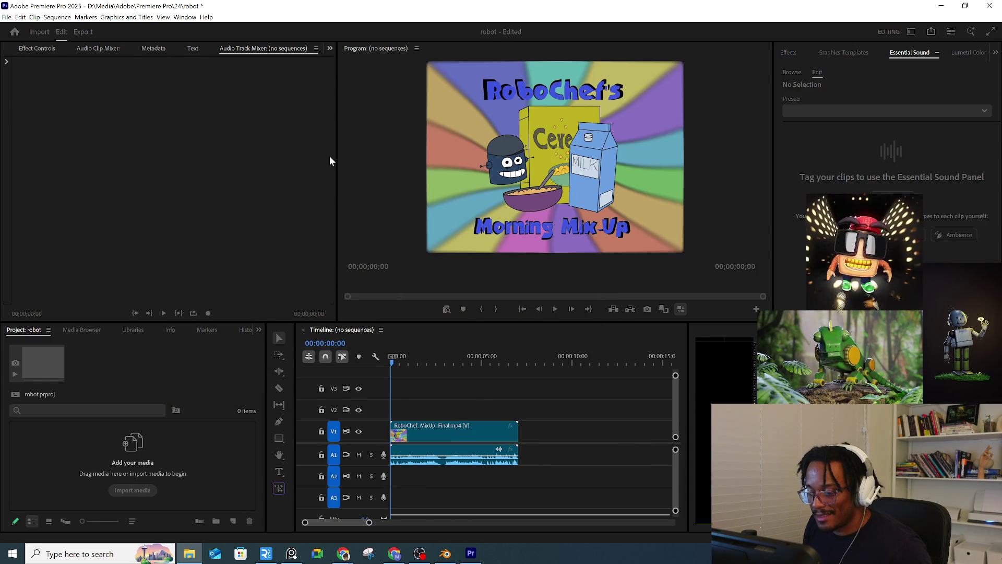
{"action": "left_click", "coordinate": [17, 17]}
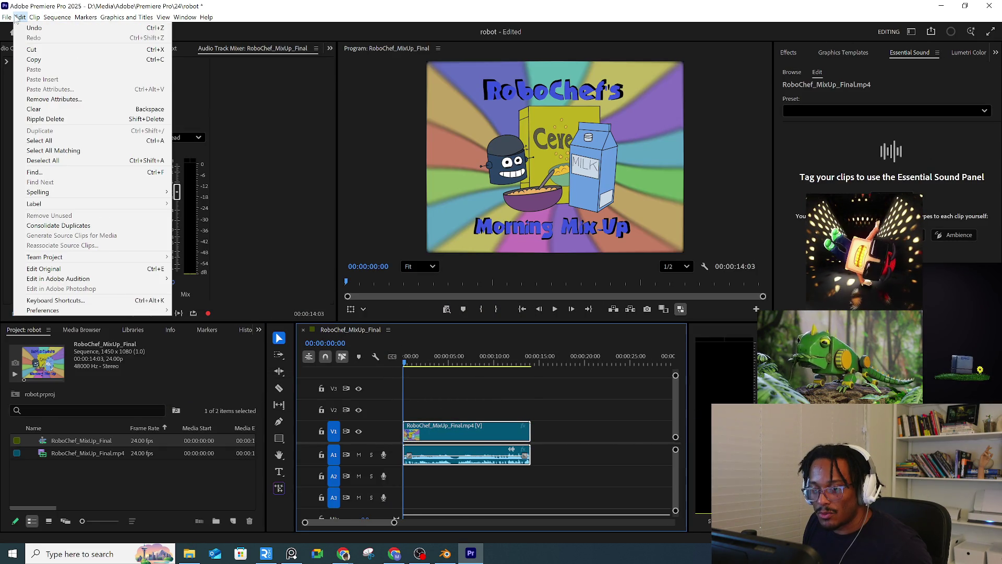
{"action": "mouse_move", "coordinate": [7, 17]}
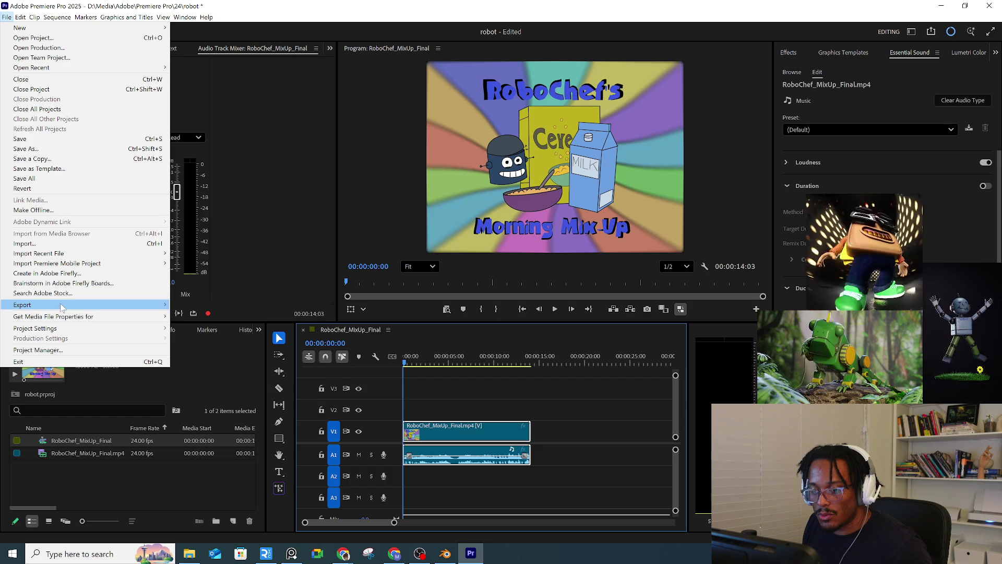
{"action": "mouse_move", "coordinate": [61, 307]}
{"action": "left_click", "coordinate": [216, 306]}
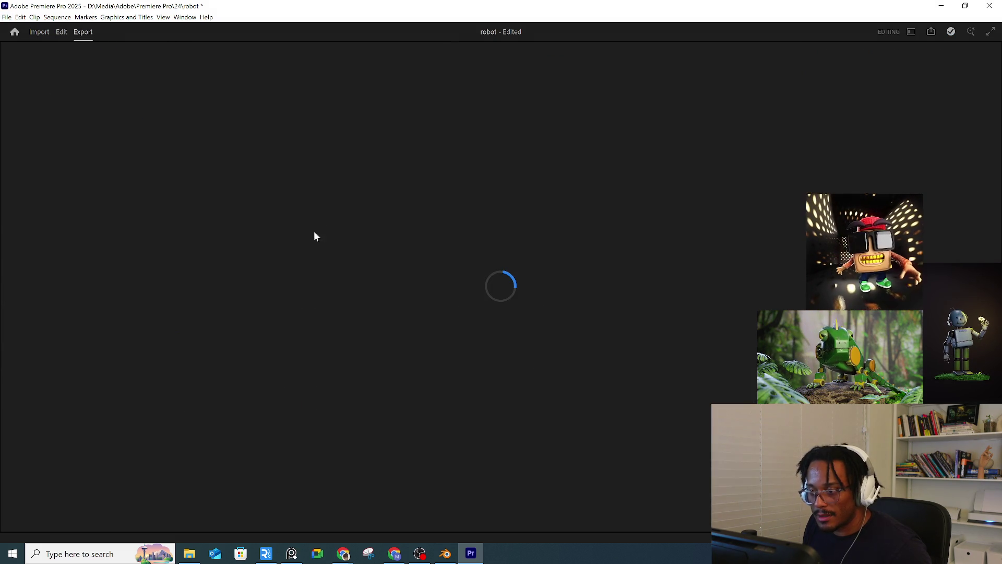
Step: Set the export format to MP3
{"action": "left_click", "coordinate": [267, 152]}
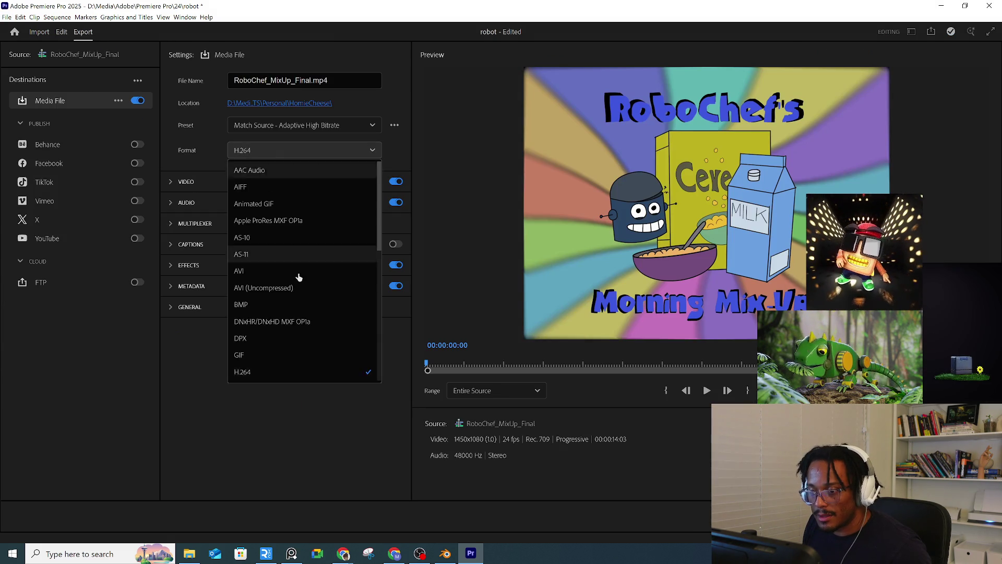
{"action": "scroll", "coordinate": [306, 308], "scroll_direction": "down", "scroll_amount": 5}
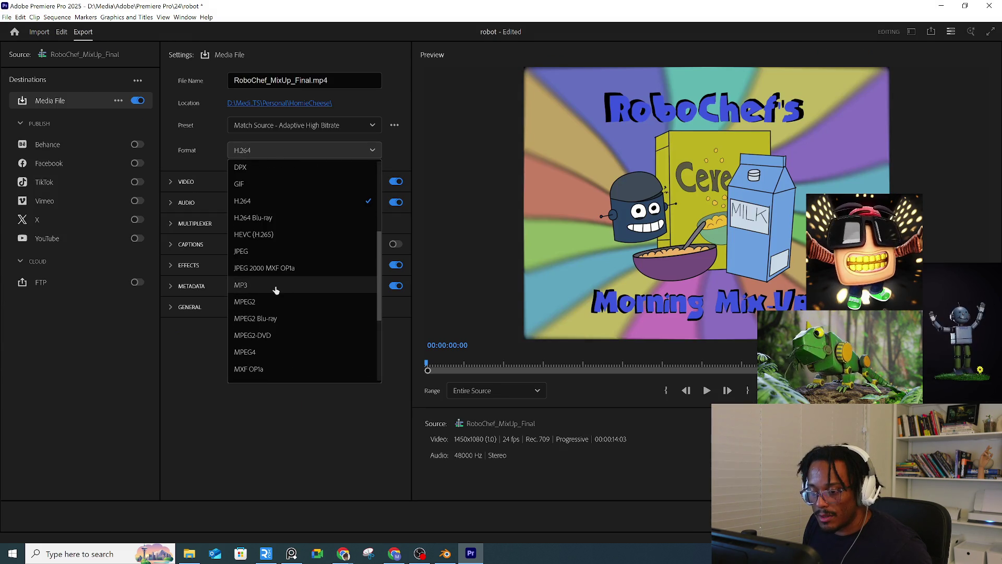
{"action": "scroll", "coordinate": [275, 288], "scroll_direction": "down", "scroll_amount": 2}
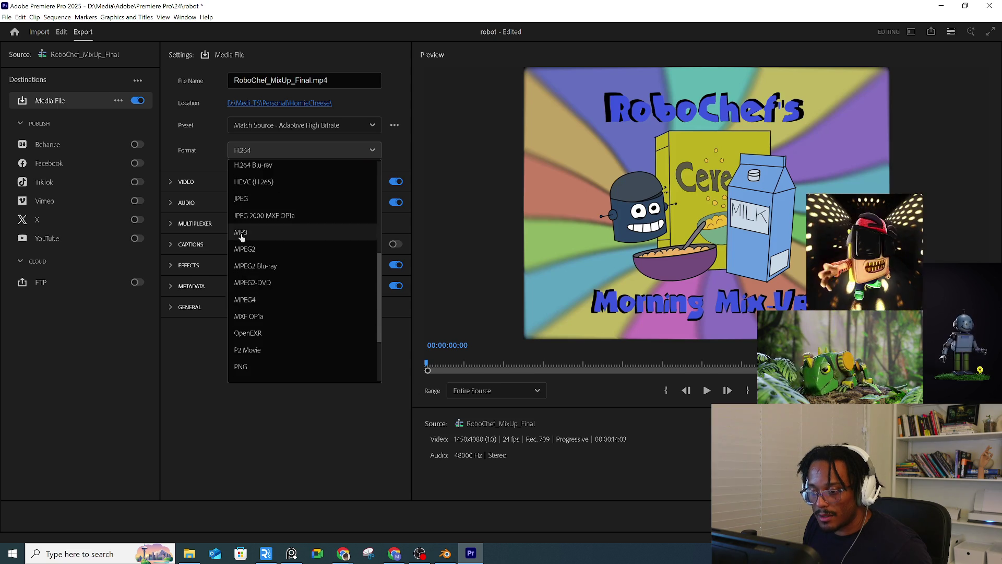
{"action": "left_click", "coordinate": [242, 232]}
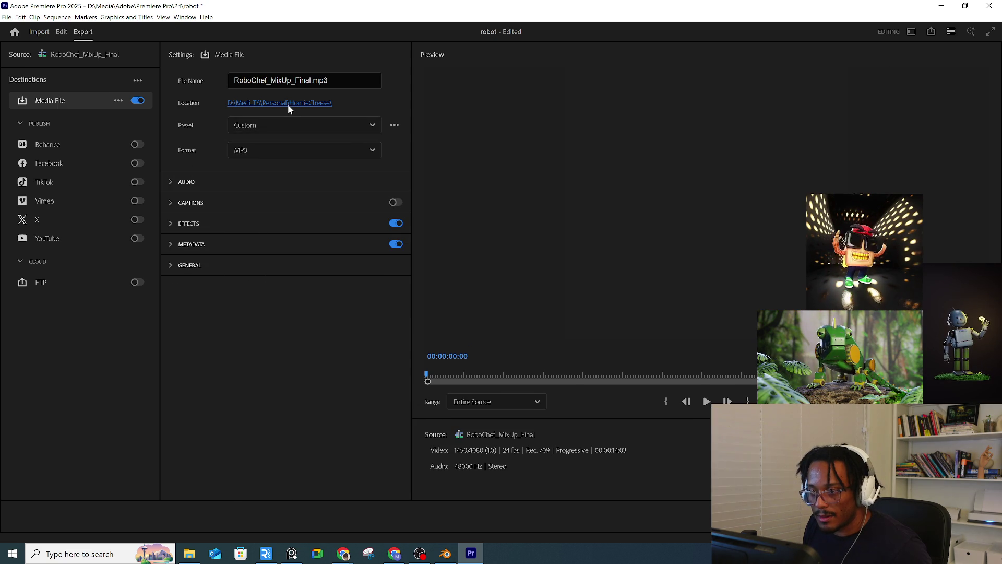
Step: Browse into the RobotChef folder and rename the output to RoboChef_MixUp by removing _Final
{"action": "left_click", "coordinate": [267, 106]}
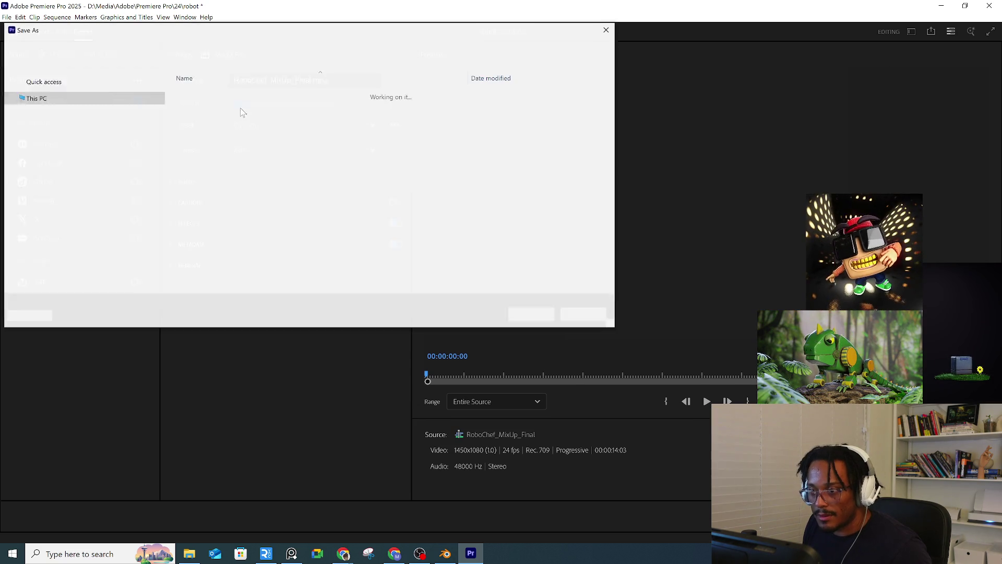
{"action": "left_click", "coordinate": [296, 46]}
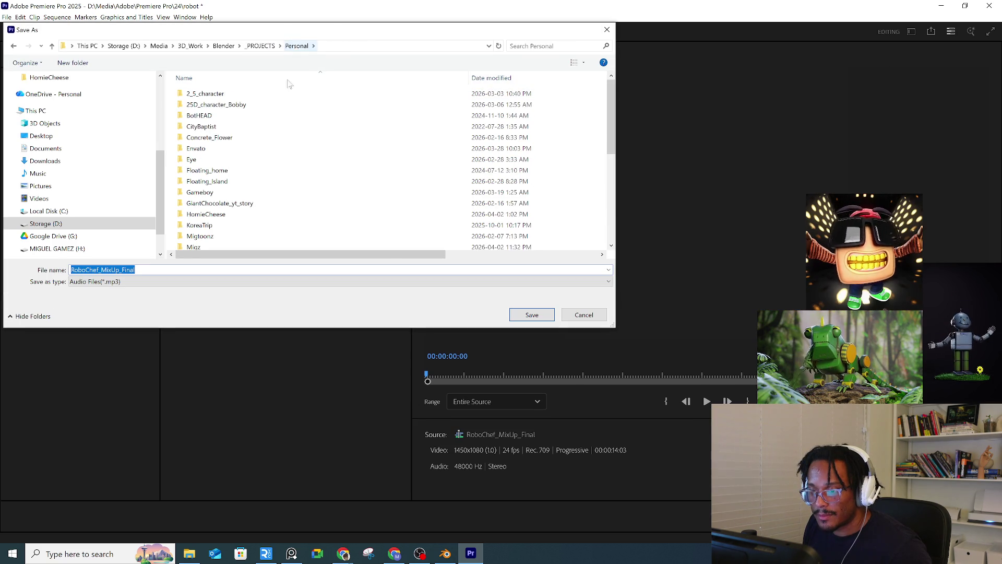
{"action": "scroll", "coordinate": [233, 208], "scroll_direction": "down", "scroll_amount": 4}
{"action": "double_click", "coordinate": [232, 224]}
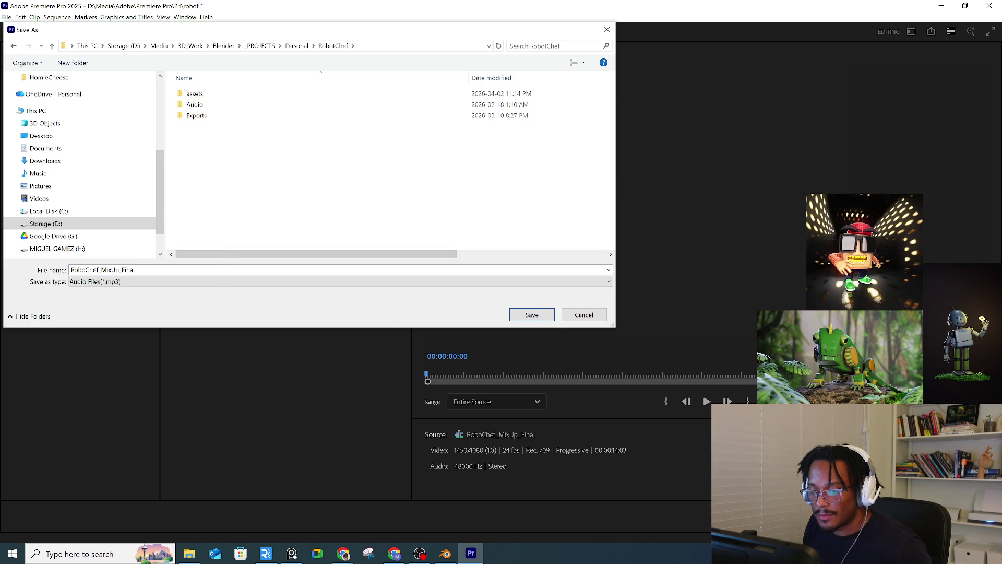
{"action": "left_click", "coordinate": [135, 270]}
{"action": "left_click_drag", "start_coordinate": [135, 269], "coordinate": [121, 272]}
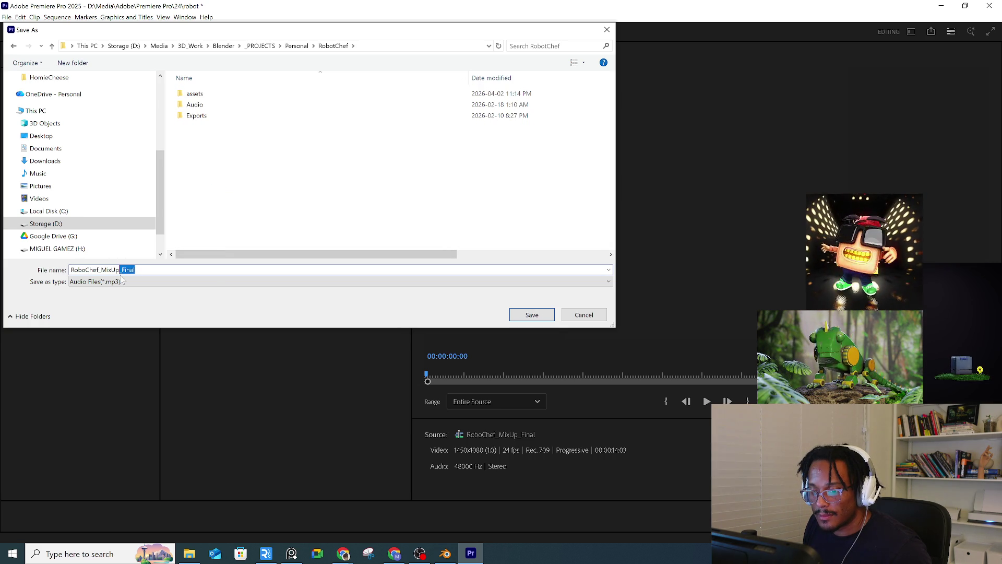
{"action": "key", "text": "BackSpace"}
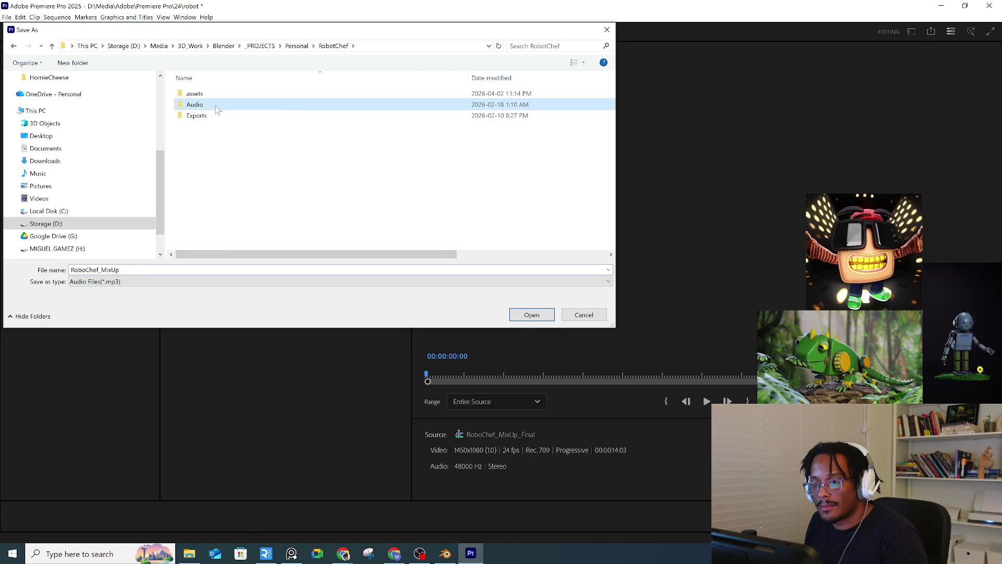
Step: Save into the Audio folder, export the MP3, and close Premiere Pro
{"action": "double_click", "coordinate": [217, 104]}
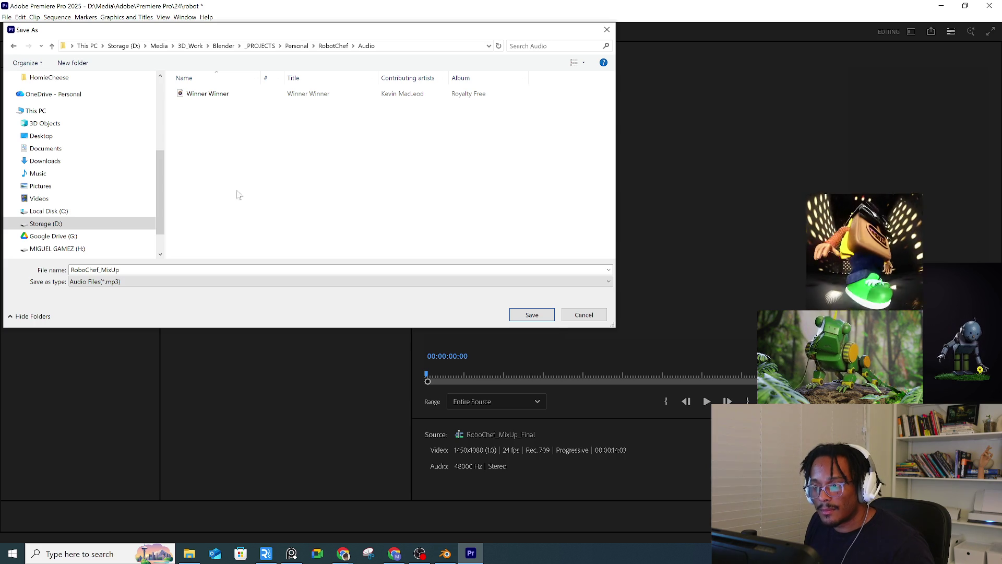
{"action": "left_click", "coordinate": [527, 316]}
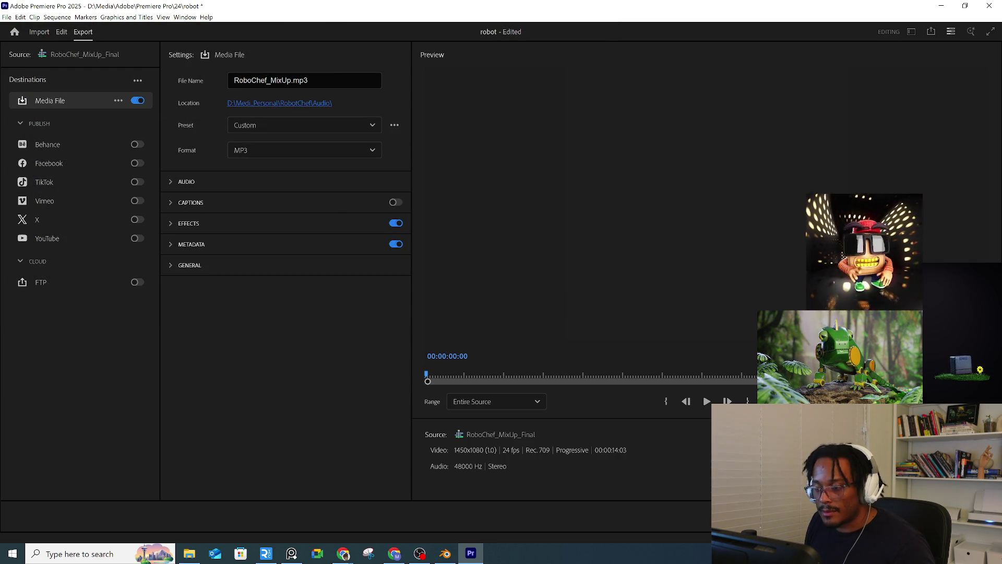
{"action": "left_click", "coordinate": [969, 519]}
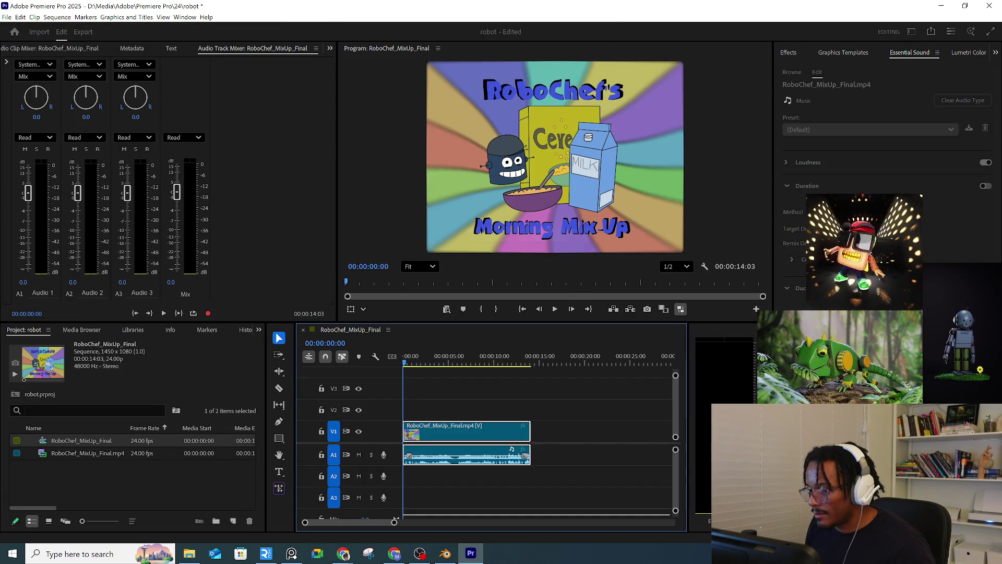
{"action": "left_click", "coordinate": [989, 6]}
Step: Quit Premiere without saving, save the RobotChef11 Blender scene, and switch to Chrome
{"action": "left_click", "coordinate": [512, 307]}
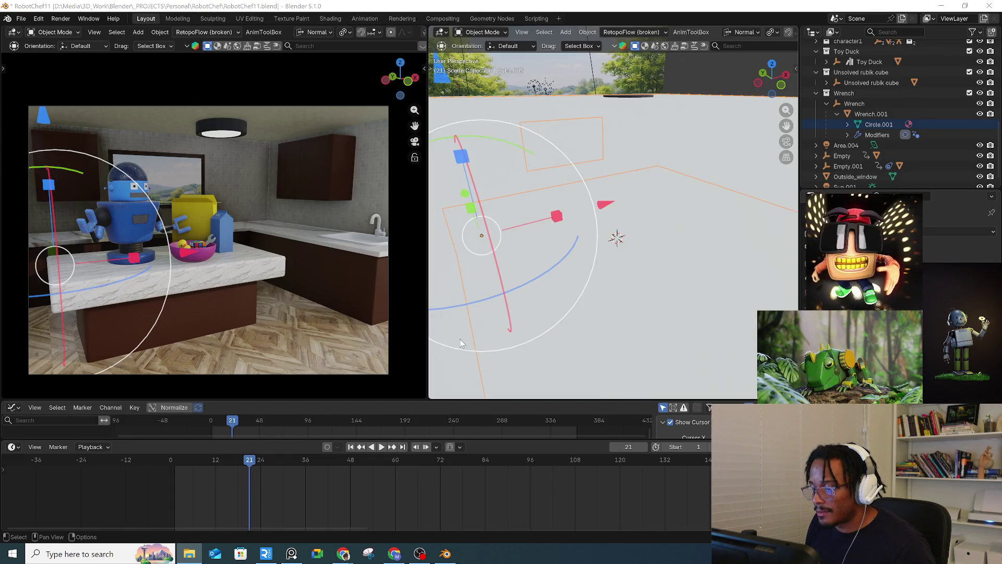
{"action": "key", "text": "ctrl+s"}
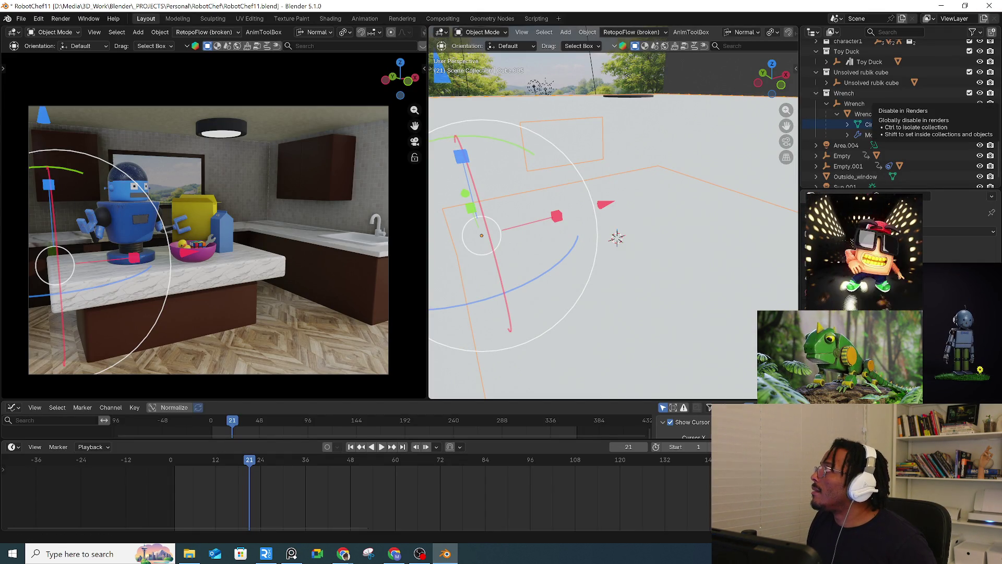
{"action": "key", "text": "ctrl+s"}
{"action": "key", "text": "ctrl+s"}
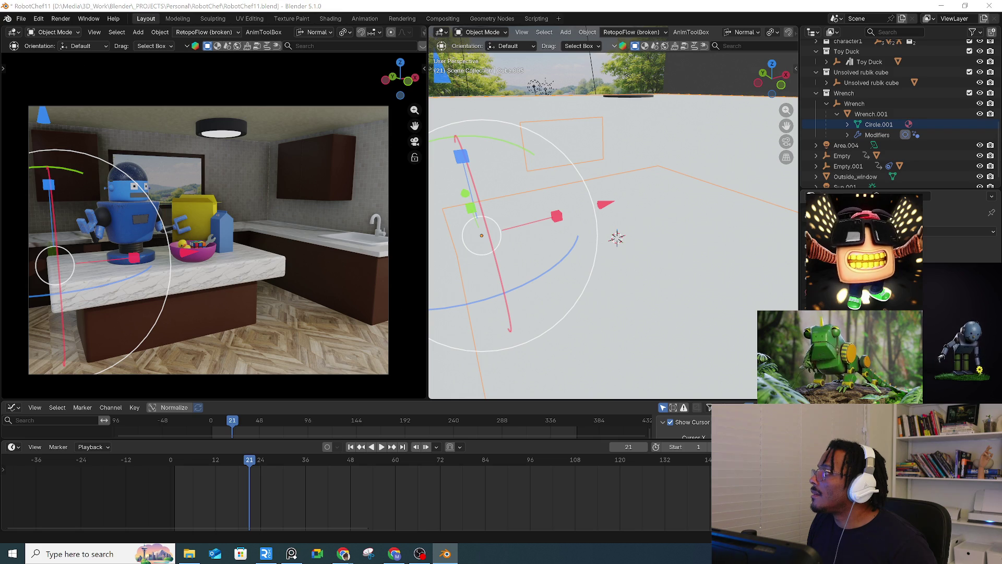
{"action": "key", "text": "alt+Tab"}
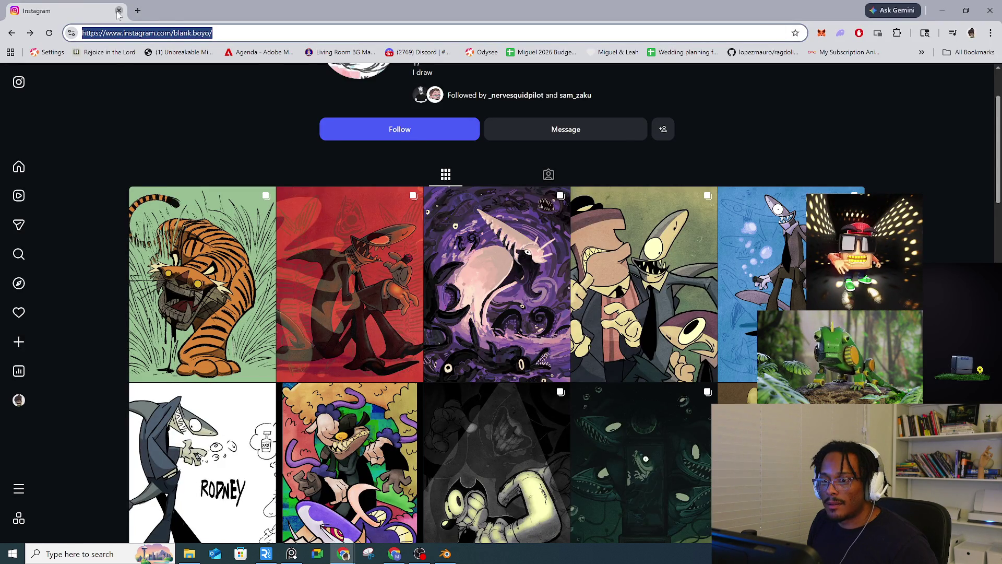
Step: Alternate between Blender and Chrome, then minimize Chrome to reveal the kitchen scene
{"action": "key", "text": "alt+Tab"}
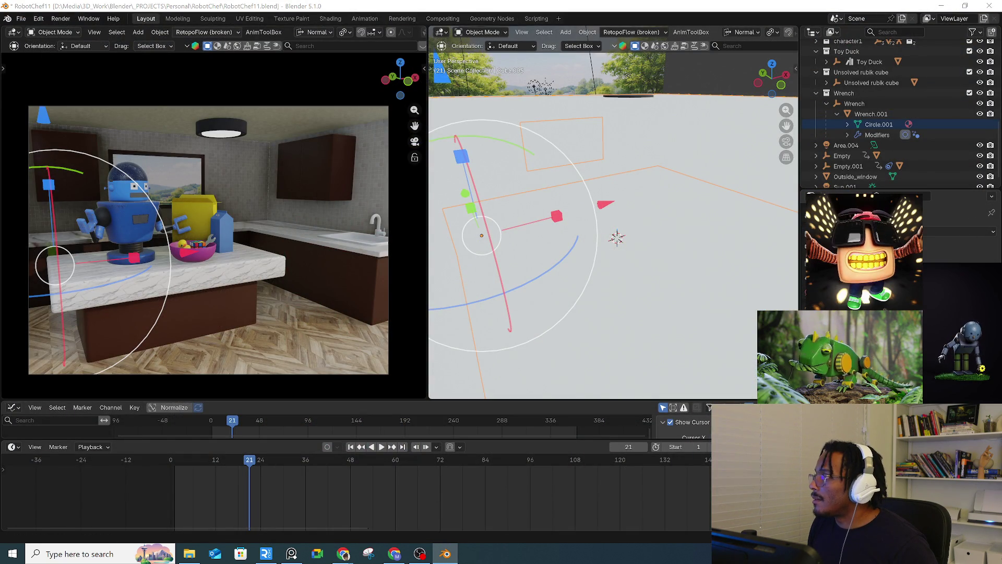
{"action": "key", "text": "alt+Tab"}
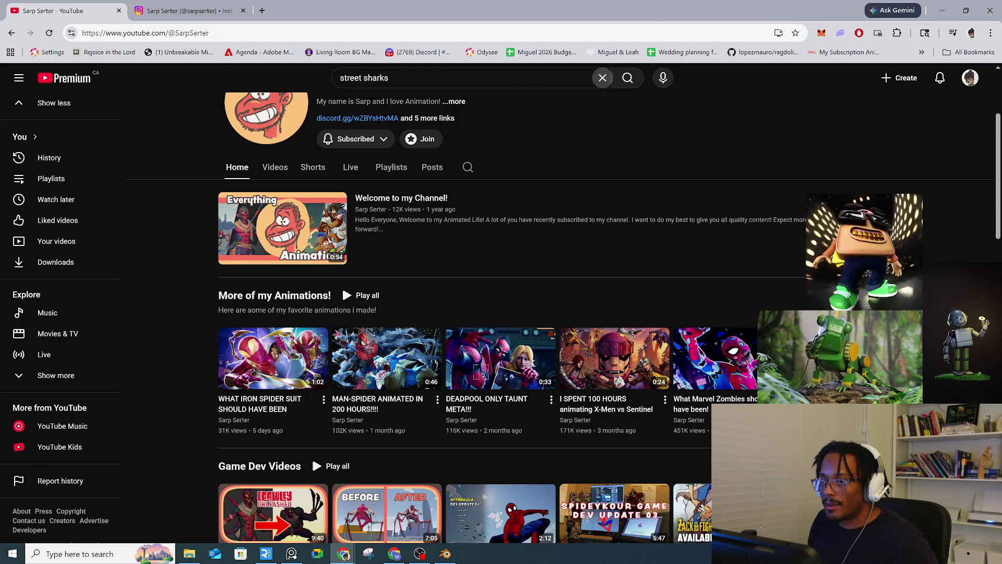
{"action": "left_click", "coordinate": [988, 11]}
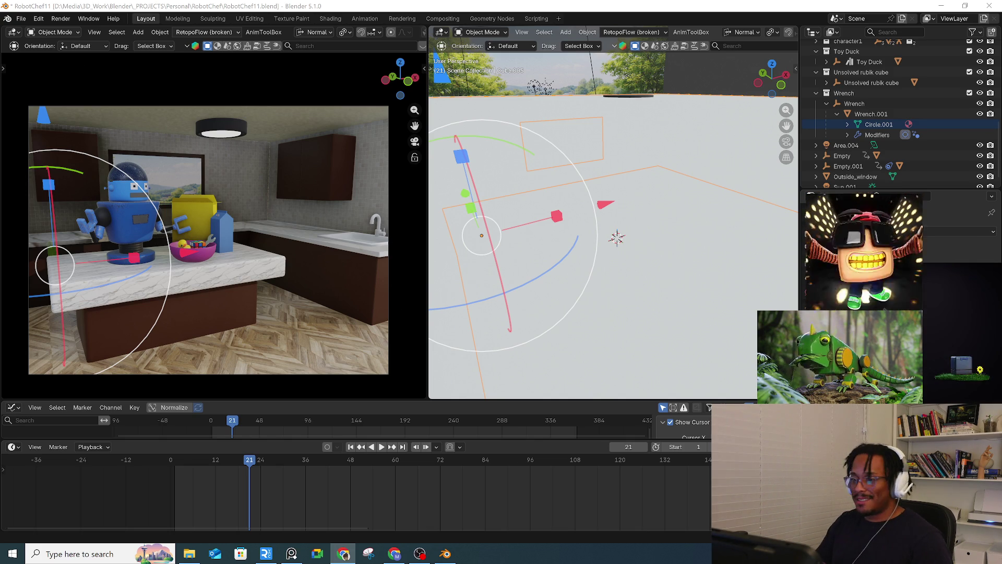
Step: Add a Video Editing > Video Editing workspace and bring up the sequencer's Add menu
{"action": "left_click", "coordinate": [496, 18]}
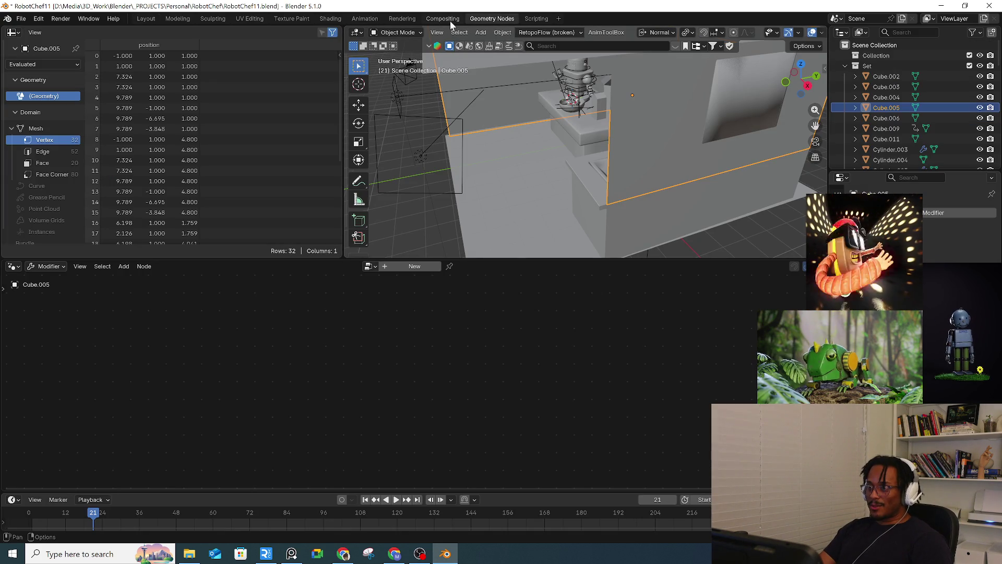
{"action": "left_click", "coordinate": [542, 20]}
{"action": "left_click", "coordinate": [559, 18]}
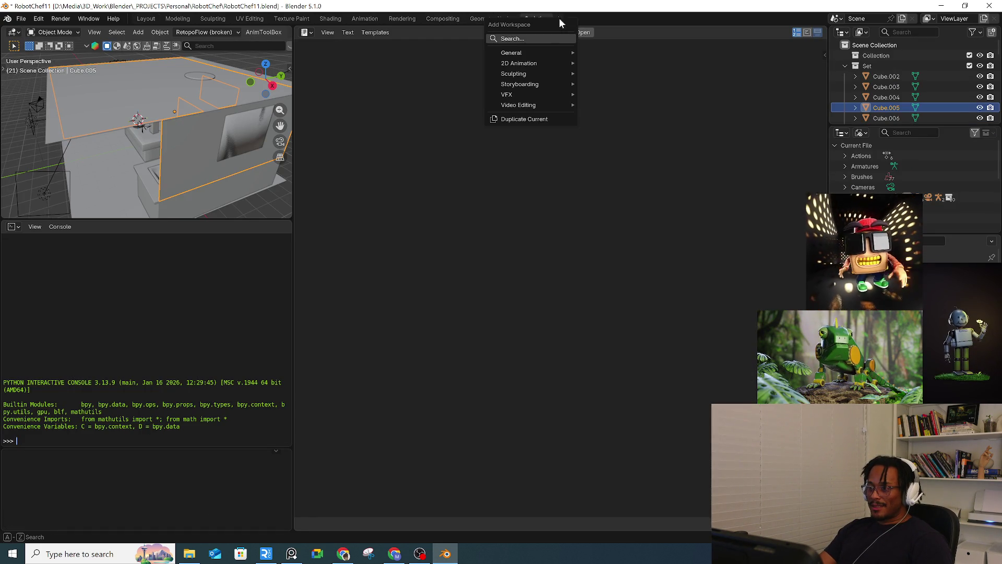
{"action": "mouse_move", "coordinate": [541, 112]}
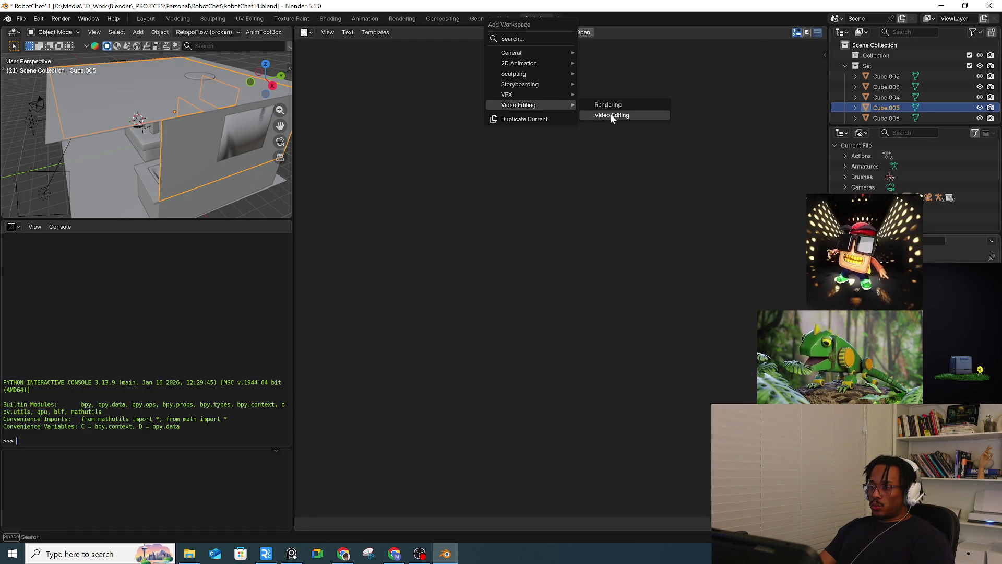
{"action": "left_click", "coordinate": [611, 117]}
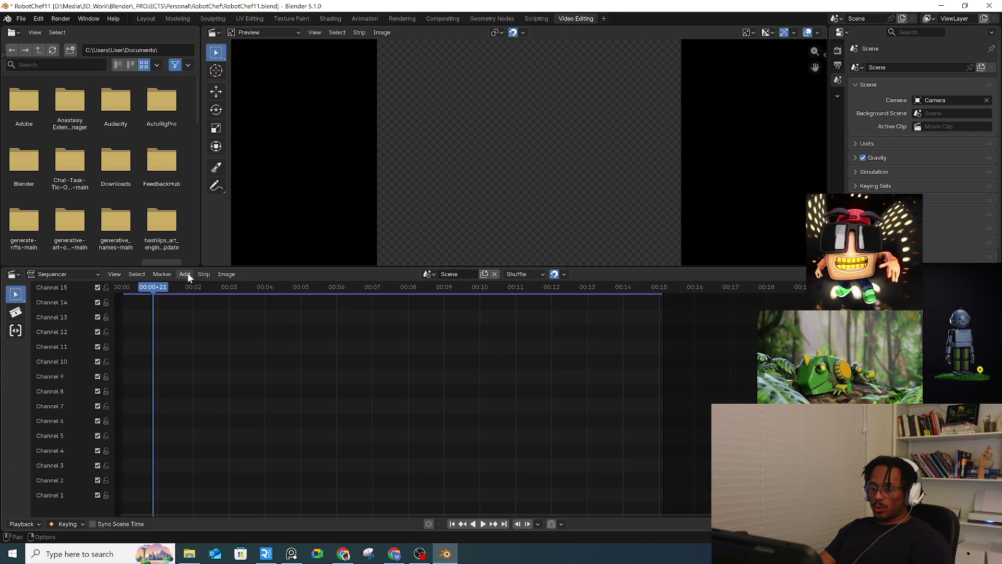
{"action": "left_click", "coordinate": [187, 274]}
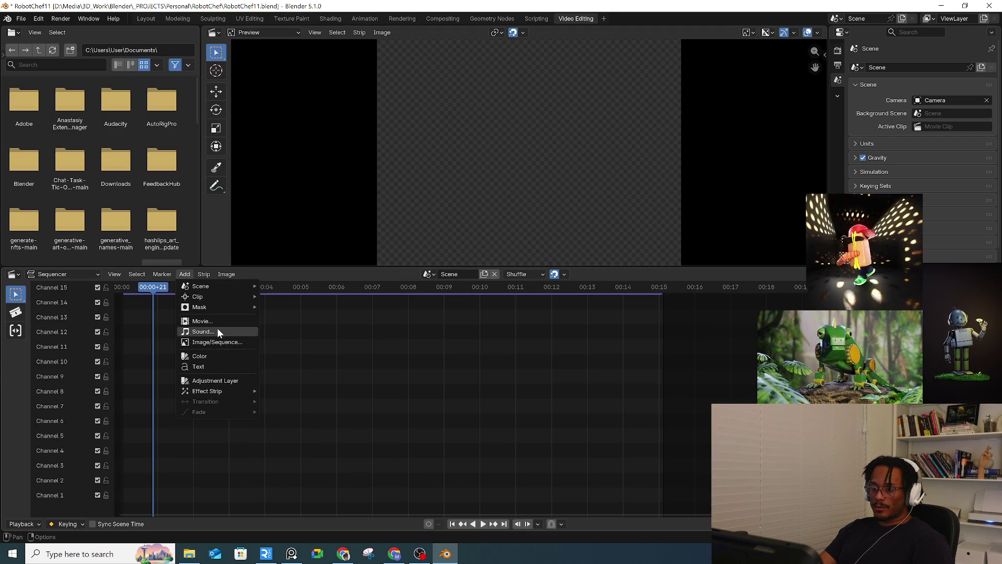
Step: Place the RoboChef_MixUp.mp3 audio strip in Channel 1 of the sequencer
{"action": "key", "text": "Escape"}
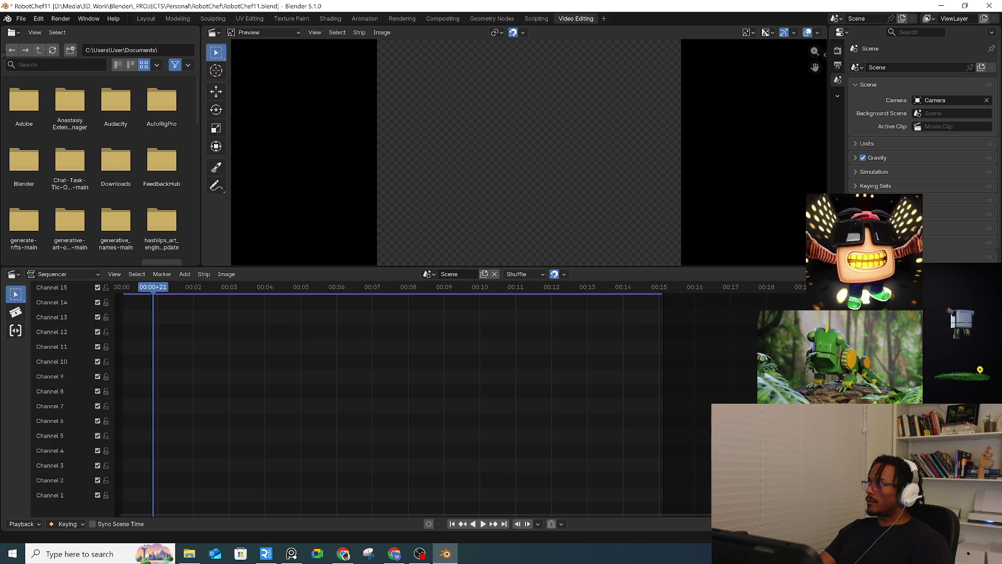
{"action": "left_click_drag", "start_coordinate": [710, 314], "coordinate": [167, 320]}
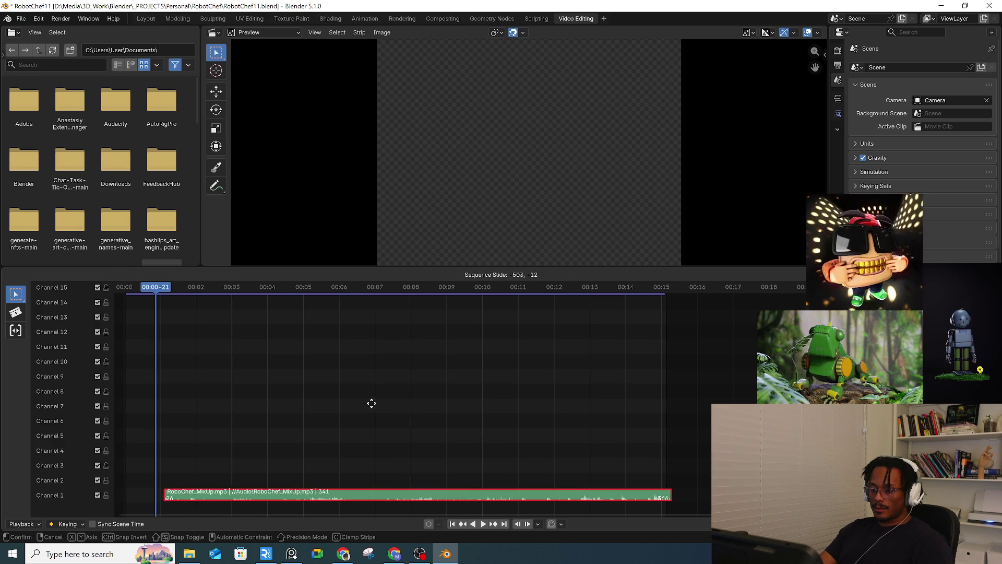
{"action": "left_click", "coordinate": [336, 408]}
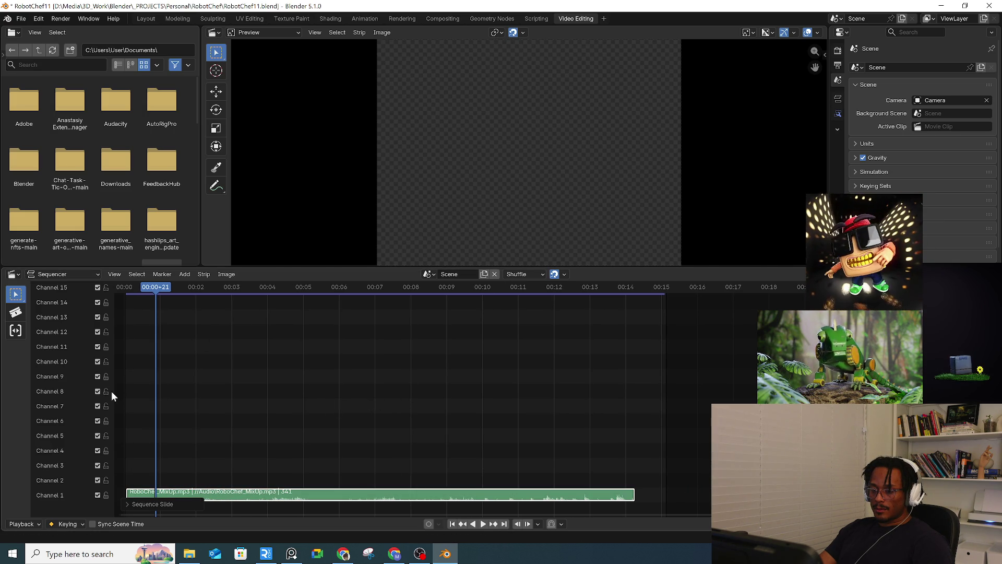
Step: Play back the audio and keep the strip starting at frame 1
{"action": "mouse_move", "coordinate": [141, 400]}
{"action": "middle_mouse_down"}
{"action": "mouse_move", "coordinate": [315, 393]}
{"action": "mouse_move", "coordinate": [391, 438]}
{"action": "middle_mouse_up"}
{"action": "key", "text": "space"}
{"action": "scroll", "coordinate": [403, 464], "scroll_direction": "up", "scroll_amount": 4}
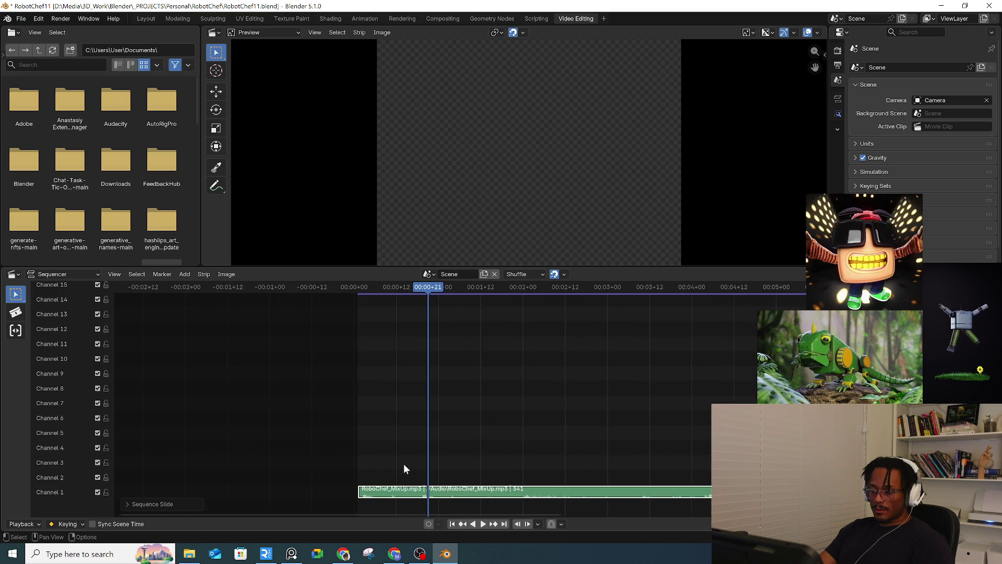
{"action": "left_click_drag", "start_coordinate": [351, 295], "coordinate": [337, 296]}
{"action": "key", "text": "space"}
{"action": "scroll", "coordinate": [328, 497], "scroll_direction": "up", "scroll_amount": 8}
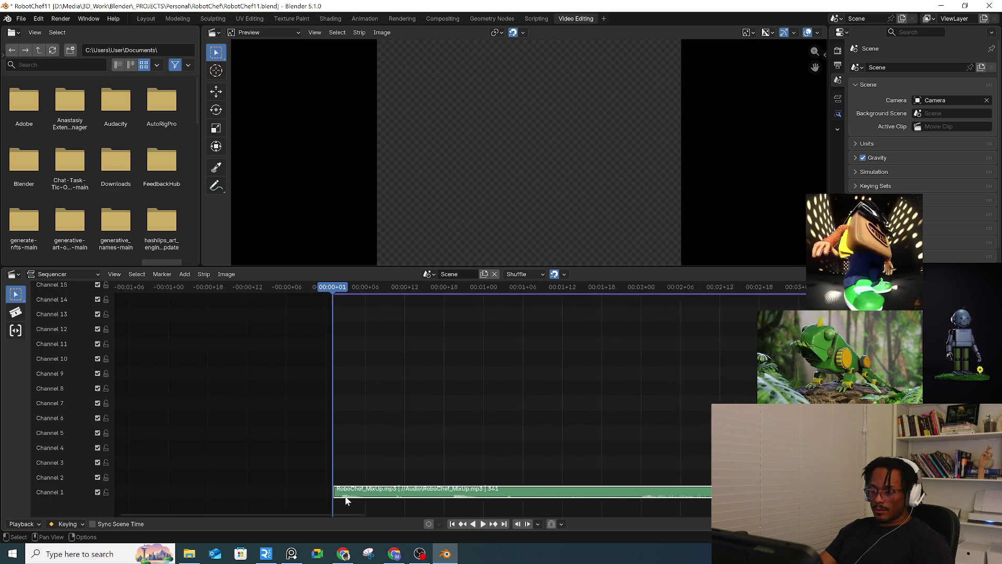
{"action": "key", "text": "g"}
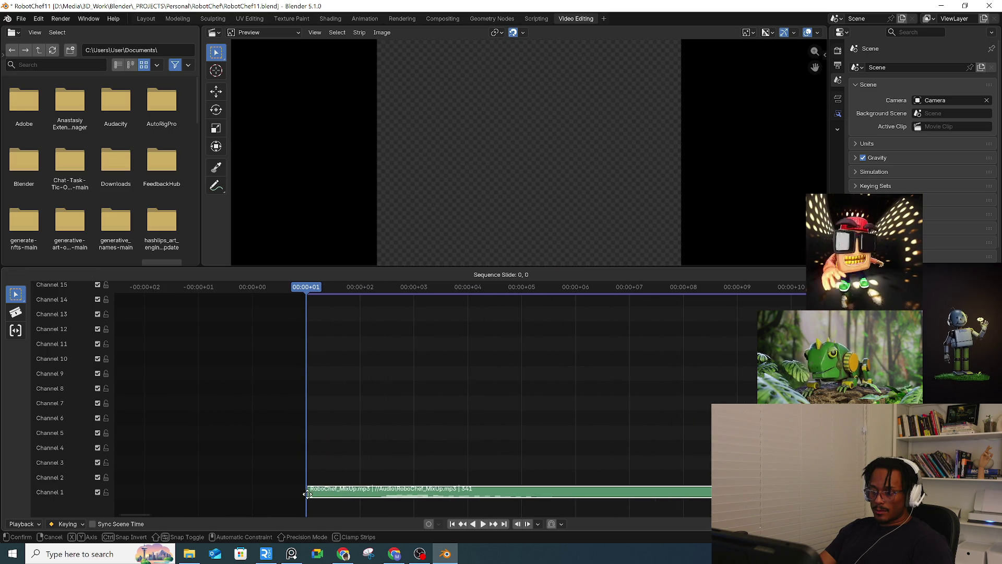
{"action": "left_click", "coordinate": [307, 494]}
Step: Look through the sequencer's Select and View menus, then return to the Layout workspace
{"action": "scroll", "coordinate": [359, 439], "scroll_direction": "down", "scroll_amount": 3}
{"action": "scroll", "coordinate": [359, 442], "scroll_direction": "down", "scroll_amount": 3}
{"action": "left_click", "coordinate": [130, 275]}
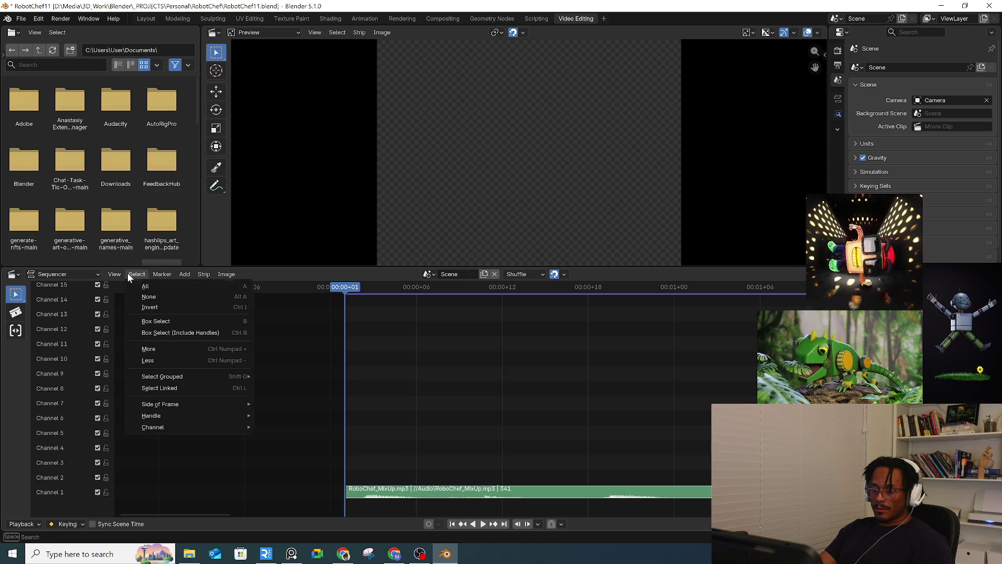
{"action": "mouse_move", "coordinate": [116, 276]}
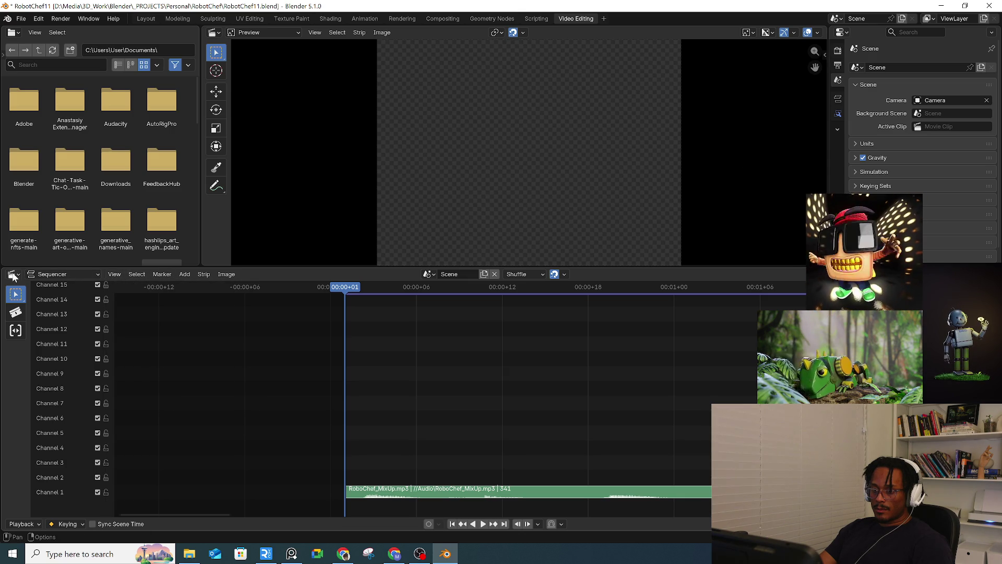
{"action": "left_click", "coordinate": [107, 275]}
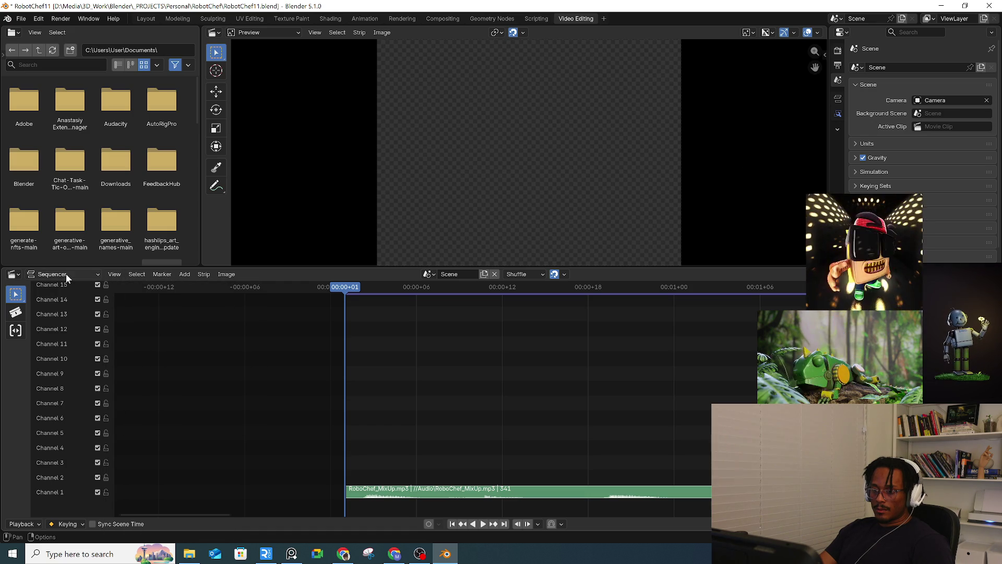
{"action": "left_click", "coordinate": [146, 19]}
Step: Play the robot chef animation, repeatedly restarting it near the first frame
{"action": "left_click", "coordinate": [91, 448]}
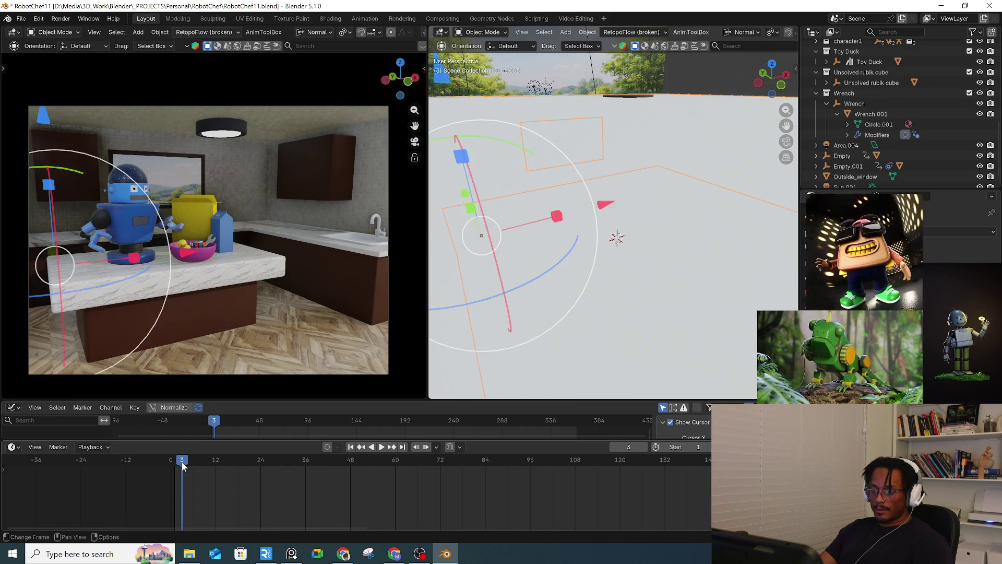
{"action": "key", "text": "space"}
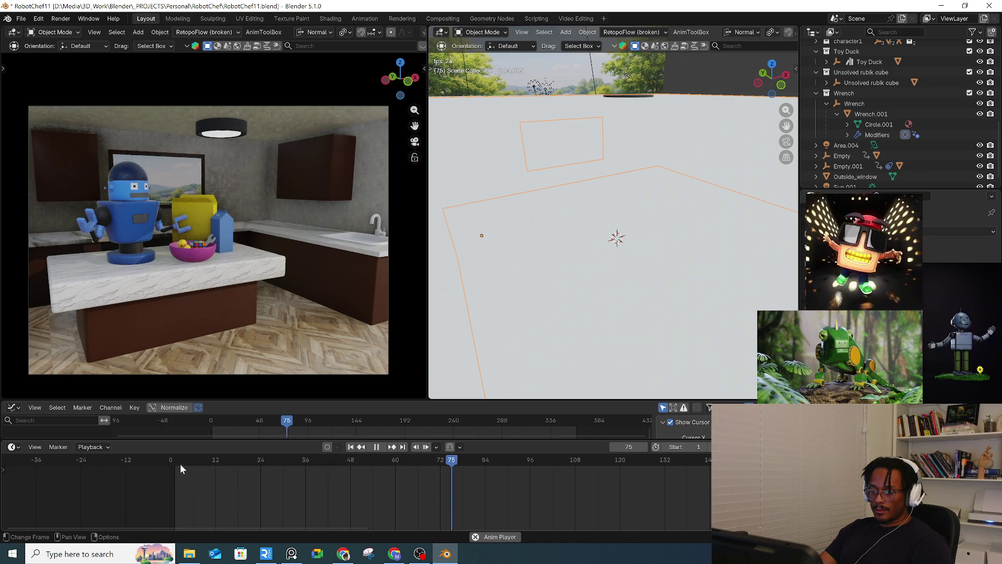
{"action": "left_click", "coordinate": [180, 462]}
{"action": "left_click", "coordinate": [180, 462]}
{"action": "left_click", "coordinate": [181, 462]}
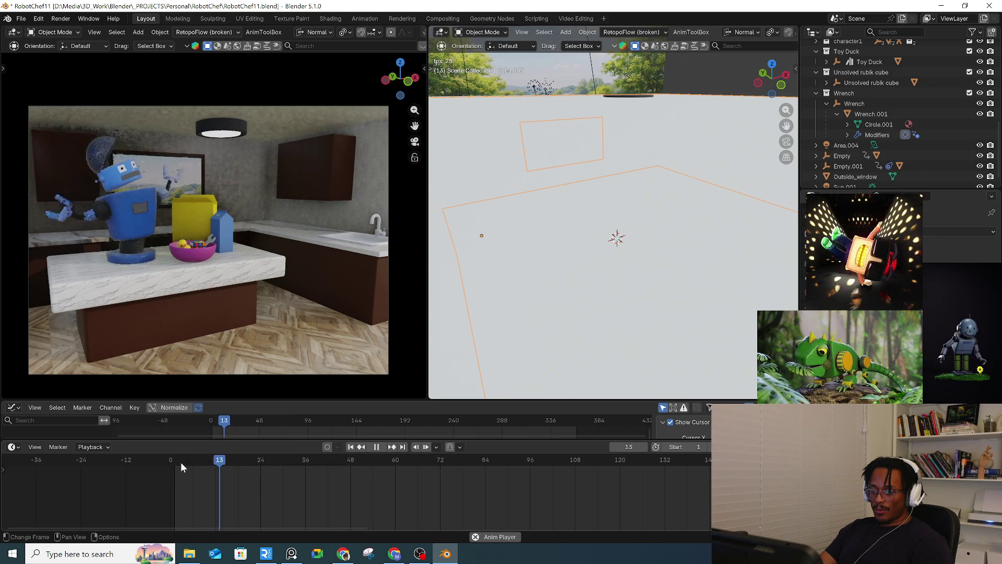
{"action": "left_click", "coordinate": [181, 462]}
{"action": "left_click", "coordinate": [181, 462]}
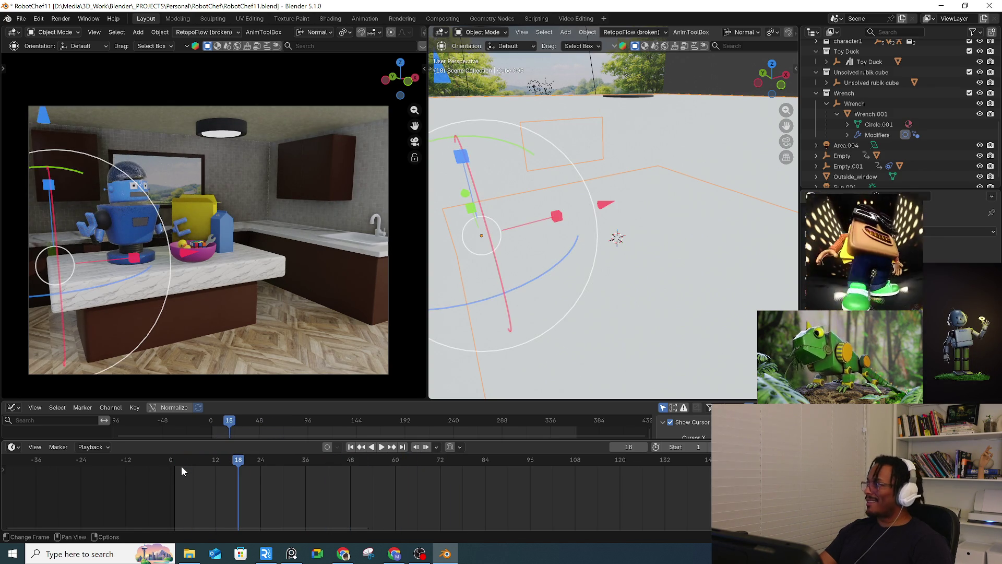
{"action": "left_click", "coordinate": [181, 462]}
{"action": "left_click", "coordinate": [177, 463]}
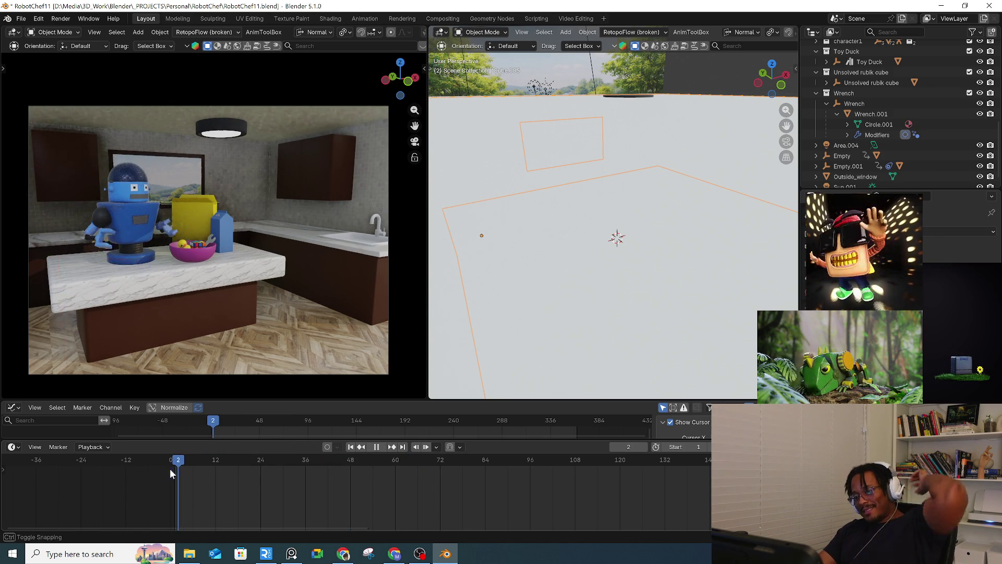
Step: Restart playback a few more times, then stop and move to frame 30
{"action": "left_click", "coordinate": [175, 466]}
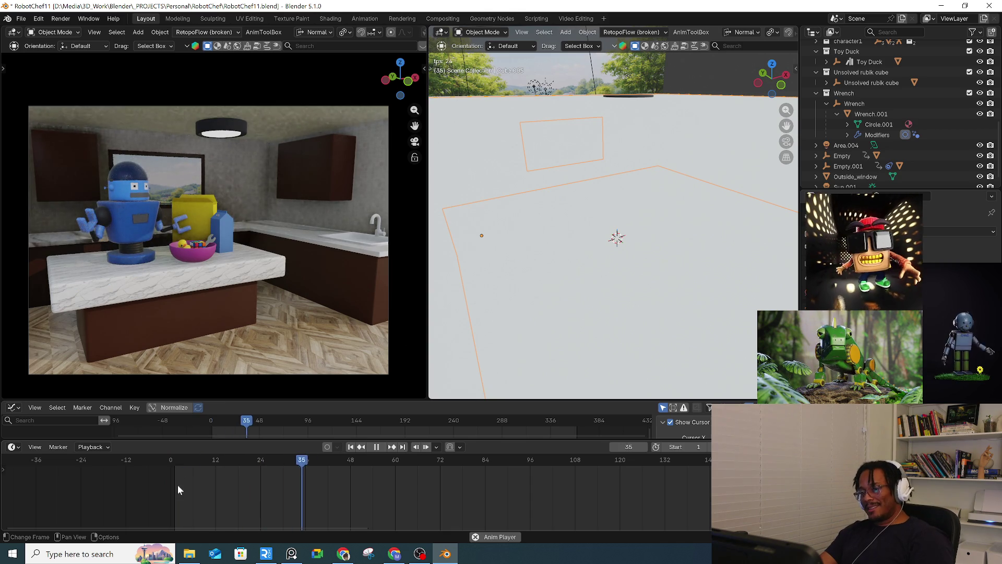
{"action": "left_click", "coordinate": [185, 464]}
{"action": "left_click", "coordinate": [178, 460]}
{"action": "left_click", "coordinate": [181, 458]}
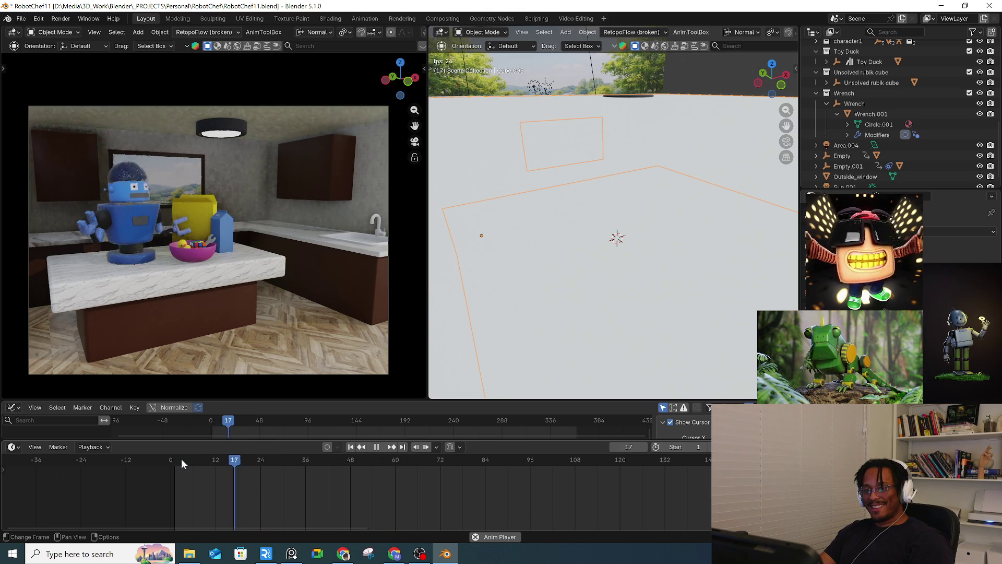
{"action": "left_click", "coordinate": [180, 459]}
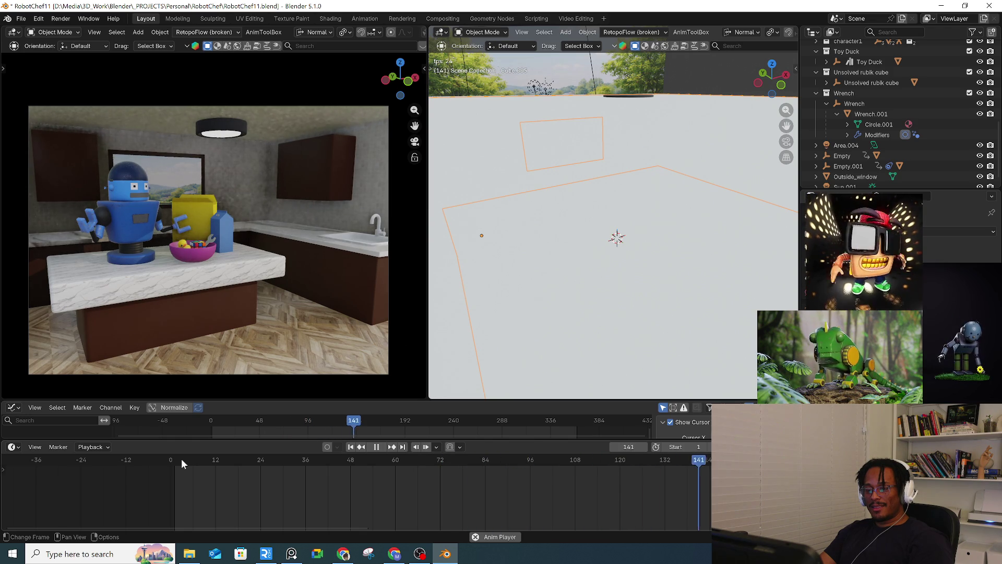
{"action": "key", "text": "space"}
{"action": "left_click_drag", "start_coordinate": [231, 460], "coordinate": [283, 456]}
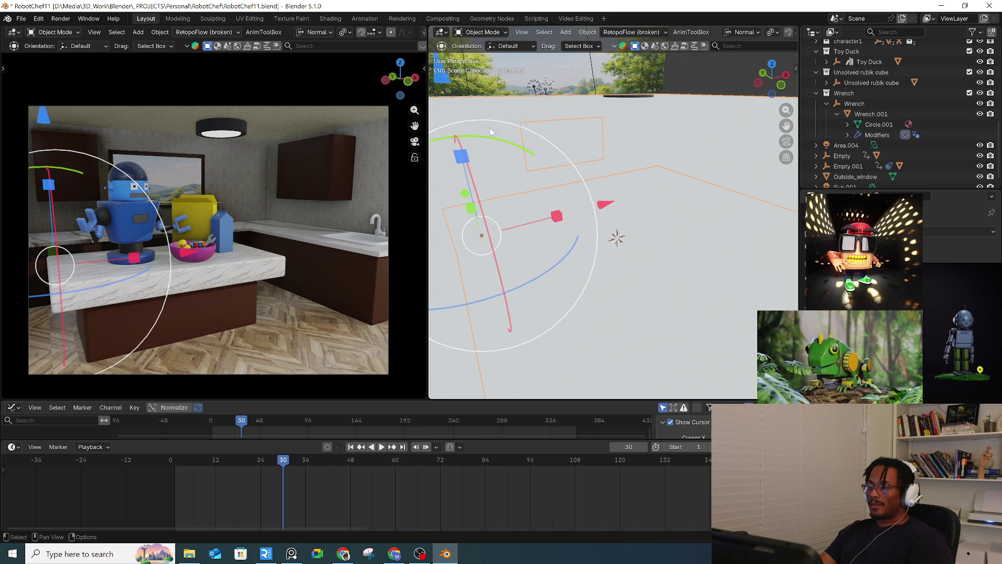
Step: Slide the yellow box's Empty along the Y axis to a new counter spot
{"action": "scroll", "coordinate": [615, 235], "scroll_direction": "down", "scroll_amount": 3}
{"action": "scroll", "coordinate": [633, 177], "scroll_direction": "down", "scroll_amount": 3}
{"action": "scroll", "coordinate": [633, 177], "scroll_direction": "up", "scroll_amount": 8}
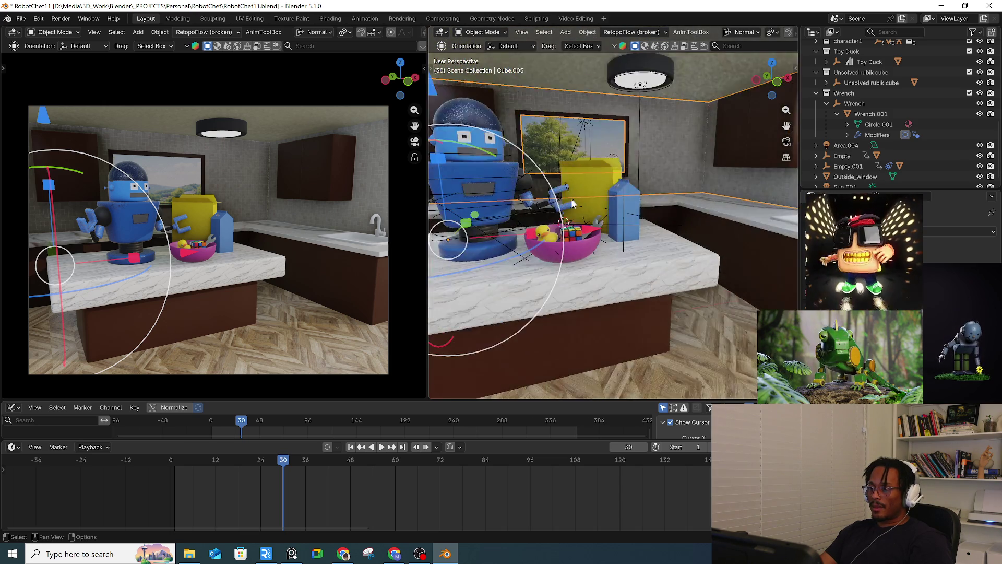
{"action": "left_click", "coordinate": [624, 194]}
{"action": "middle_click_drag", "start_coordinate": [624, 194], "coordinate": [680, 234]}
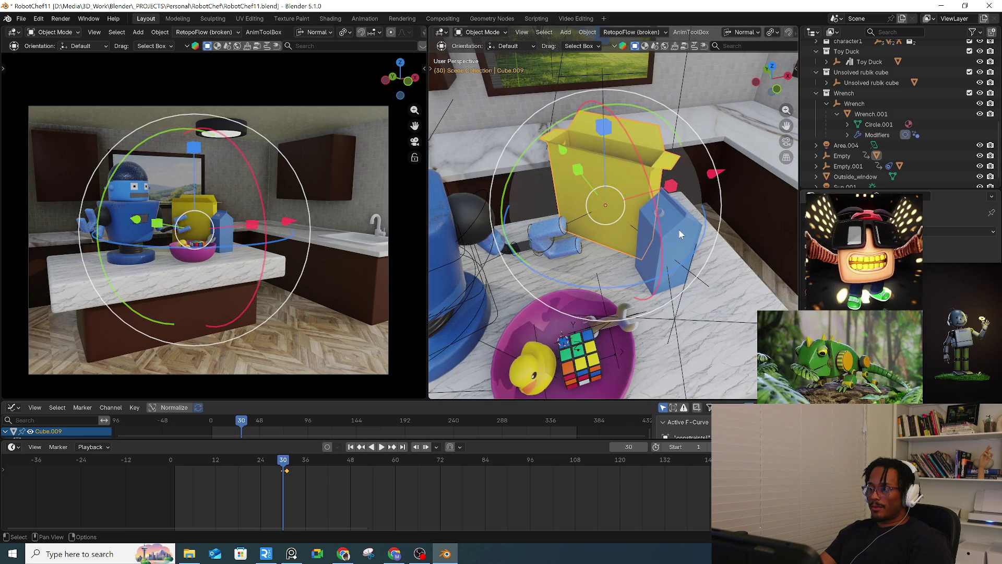
{"action": "left_click", "coordinate": [674, 281]}
{"action": "mouse_move", "coordinate": [673, 281]}
{"action": "middle_mouse_down"}
{"action": "mouse_move", "coordinate": [616, 241]}
{"action": "mouse_move", "coordinate": [642, 264]}
{"action": "mouse_move", "coordinate": [675, 239]}
{"action": "mouse_move", "coordinate": [669, 249]}
{"action": "middle_mouse_up"}
{"action": "left_click", "coordinate": [679, 279]}
{"action": "left_click", "coordinate": [668, 249]}
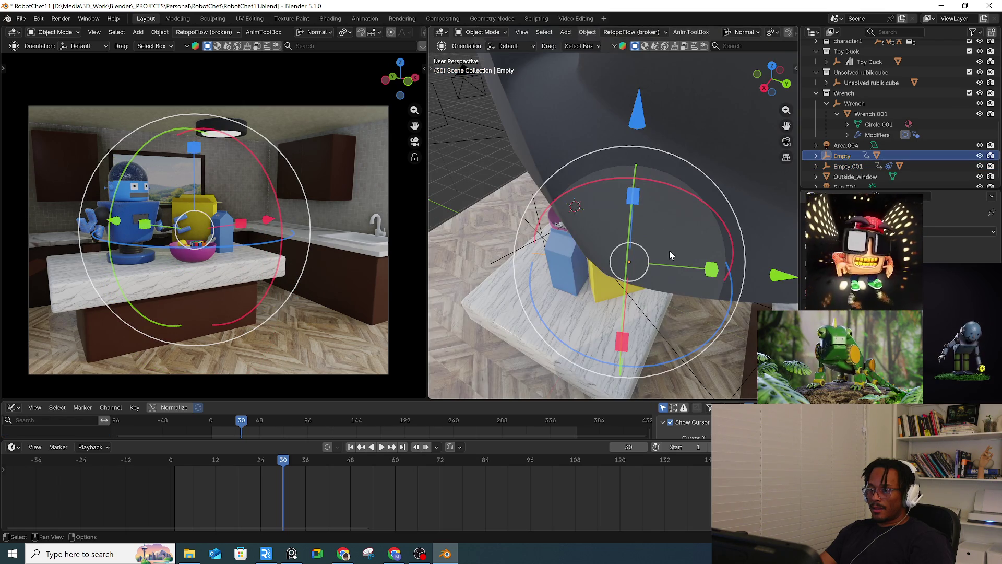
{"action": "mouse_move", "coordinate": [791, 277]}
{"action": "left_mouse_down"}
{"action": "mouse_move", "coordinate": [676, 274]}
{"action": "mouse_move", "coordinate": [580, 334]}
{"action": "mouse_move", "coordinate": [543, 339]}
{"action": "left_mouse_up"}
{"action": "middle_click_drag", "start_coordinate": [543, 338], "coordinate": [606, 290]}
Step: Slide Empty.001 along the counter to its new position
{"action": "left_click", "coordinate": [598, 277]}
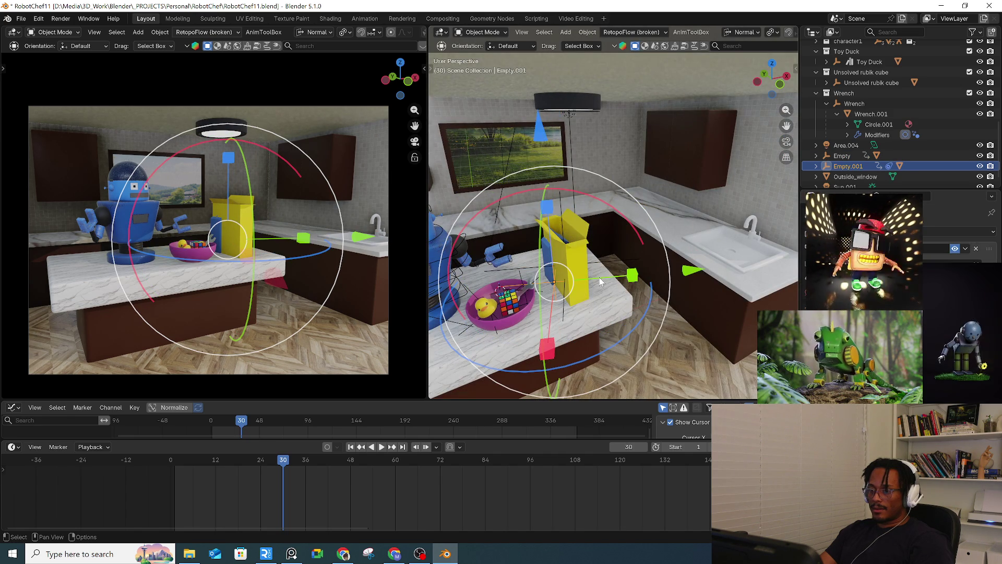
{"action": "left_click_drag", "start_coordinate": [688, 270], "coordinate": [621, 274]}
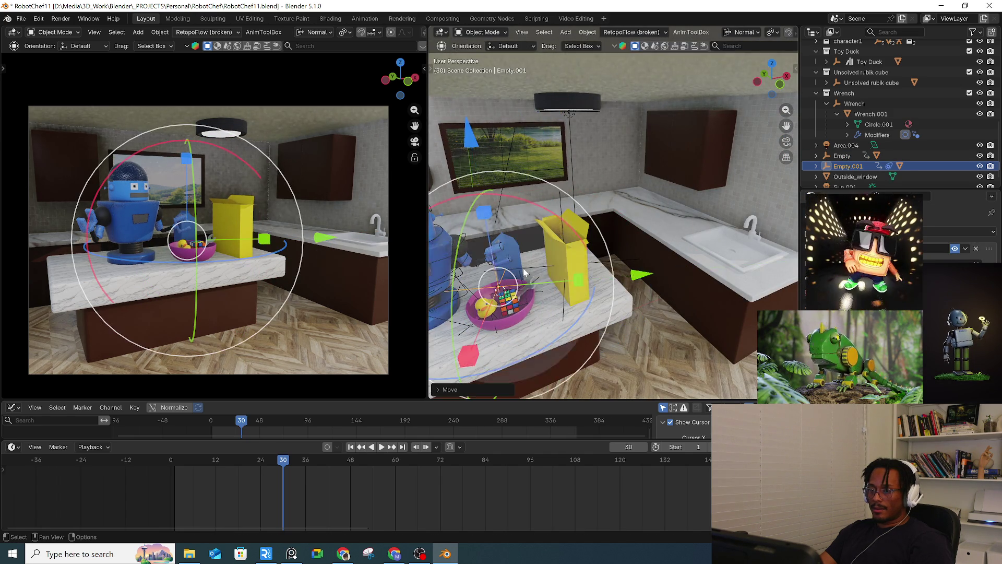
{"action": "scroll", "coordinate": [528, 245], "scroll_direction": "up", "scroll_amount": 3}
{"action": "middle_click_drag", "start_coordinate": [528, 245], "coordinate": [643, 230]}
{"action": "scroll", "coordinate": [644, 226], "scroll_direction": "up", "scroll_amount": 3}
Step: Select the robot's rig.001 and switch it into Pose Mode
{"action": "left_click", "coordinate": [630, 252]}
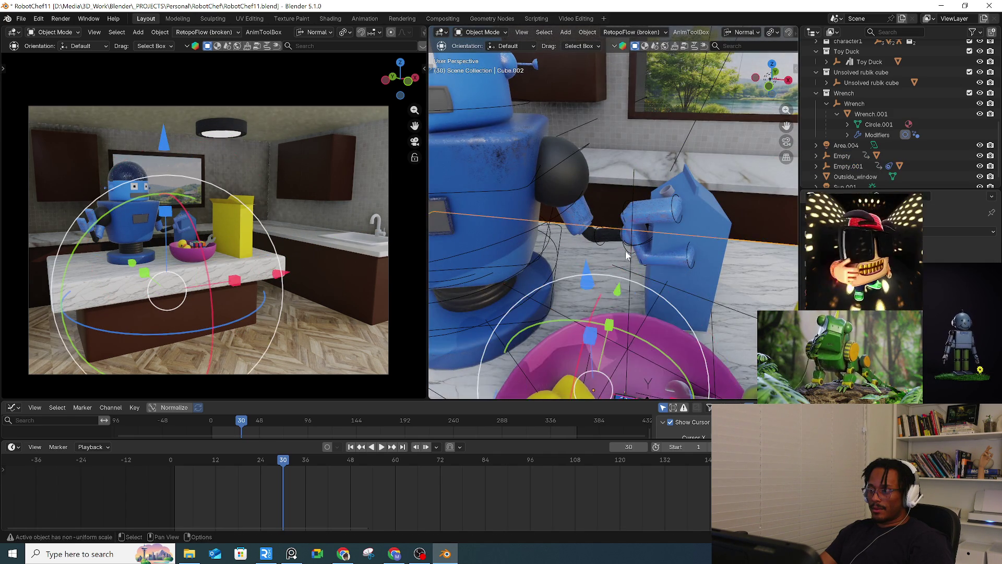
{"action": "left_click", "coordinate": [628, 247]}
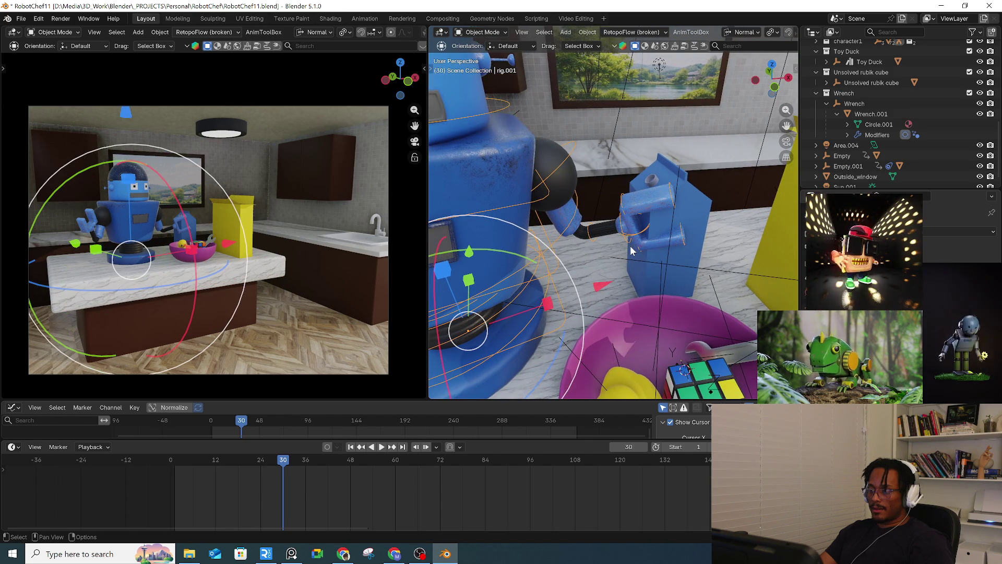
{"action": "key", "text": "ctrl+Tab"}
{"action": "left_click", "coordinate": [634, 327]}
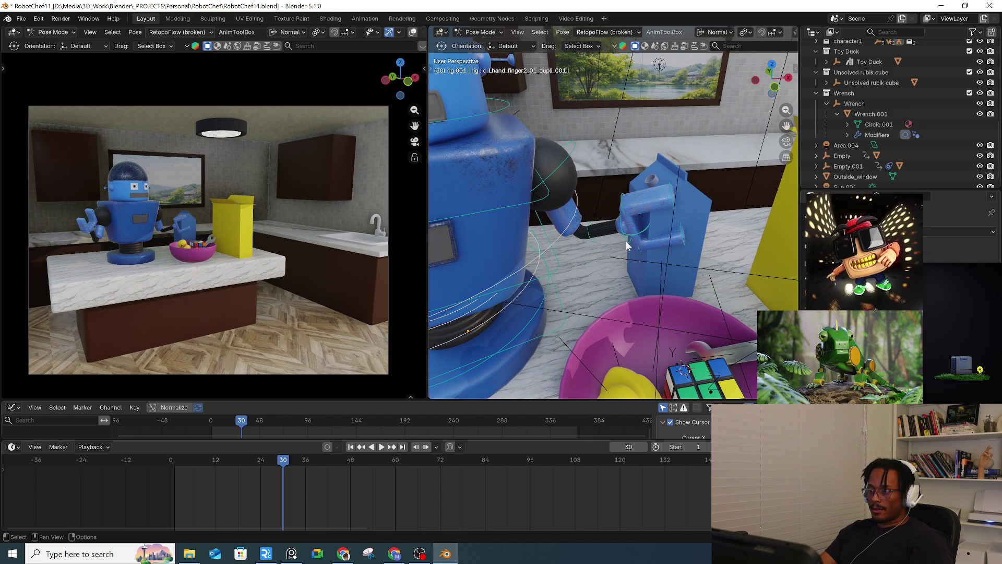
Step: Rotate the robot's lower arm bone around the Y axis
{"action": "left_click", "coordinate": [626, 242]}
{"action": "key", "text": "r"}
{"action": "key", "text": "y"}
{"action": "key", "text": "y"}
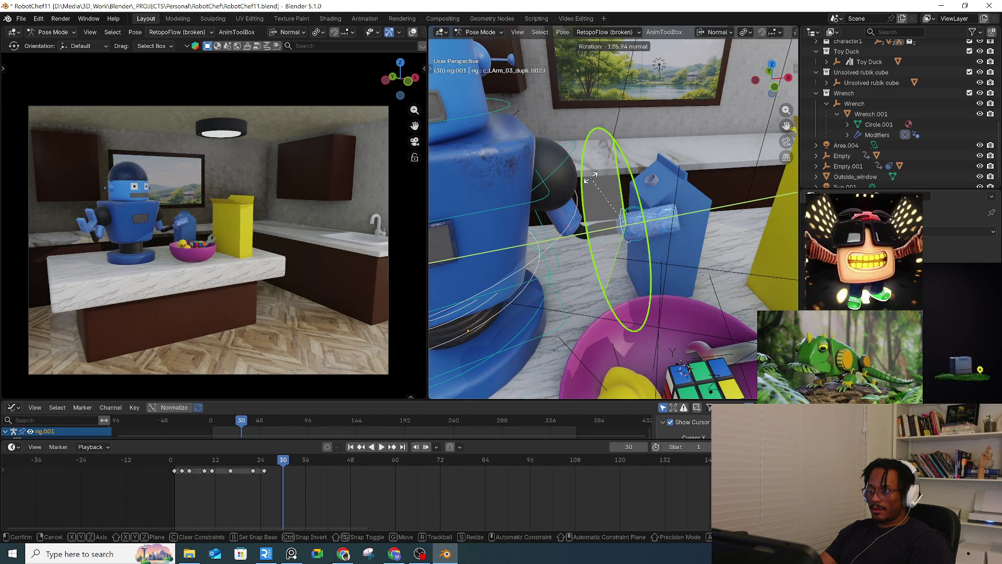
{"action": "left_click", "coordinate": [593, 203]}
{"action": "key", "text": "shift+space"}
{"action": "key", "text": "r"}
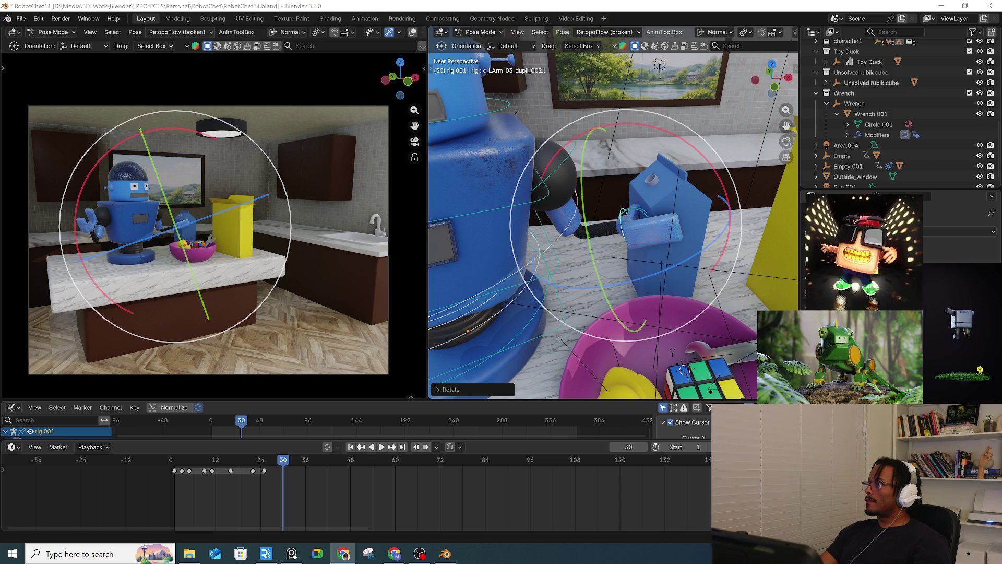
Step: Frame the upper arm bone, turn on Auto Keying, and apply the All quick favourite
{"action": "left_click", "coordinate": [622, 225]}
{"action": "left_click", "coordinate": [624, 222]}
{"action": "key", "text": "KP_Decimal"}
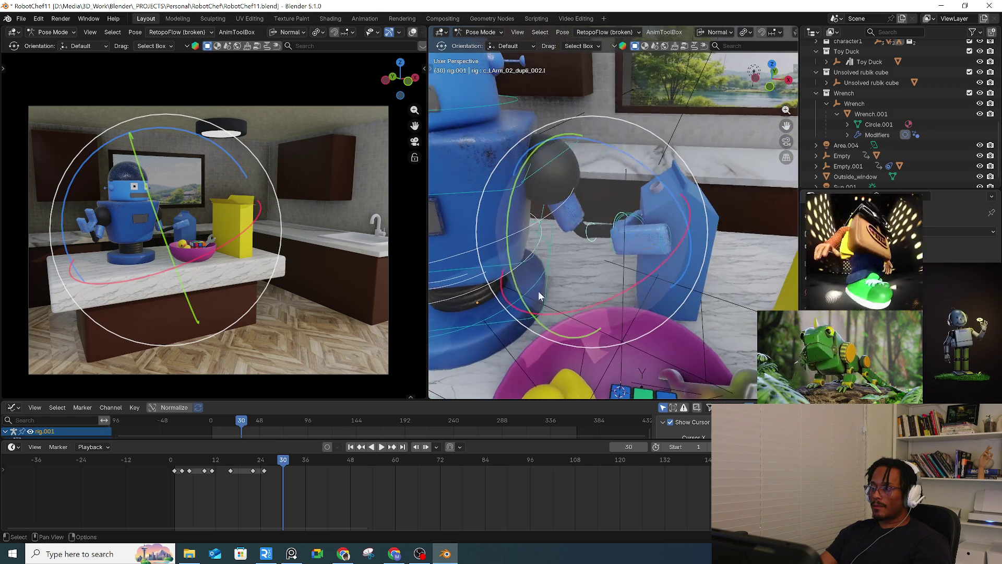
{"action": "left_click", "coordinate": [328, 447]}
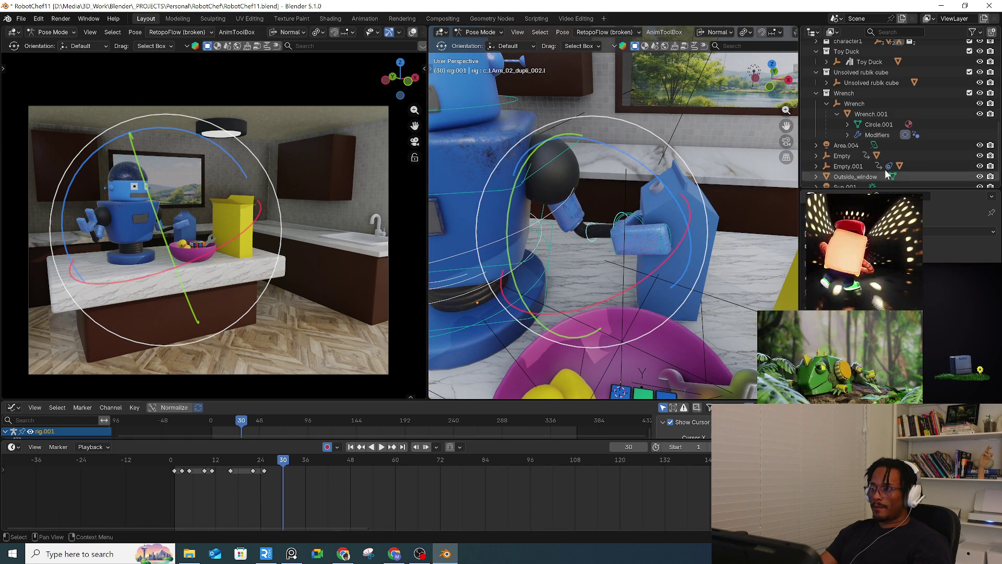
{"action": "key", "text": "q"}
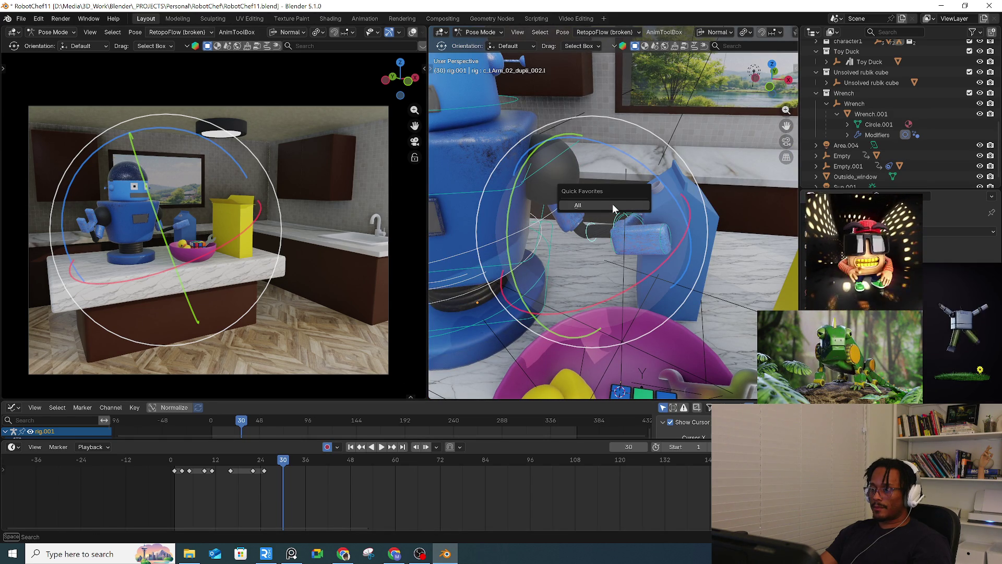
{"action": "left_click", "coordinate": [613, 206]}
Step: Clear the shoulder bone's rotation so the arm reaches straight out to the carton
{"action": "left_click", "coordinate": [557, 157]}
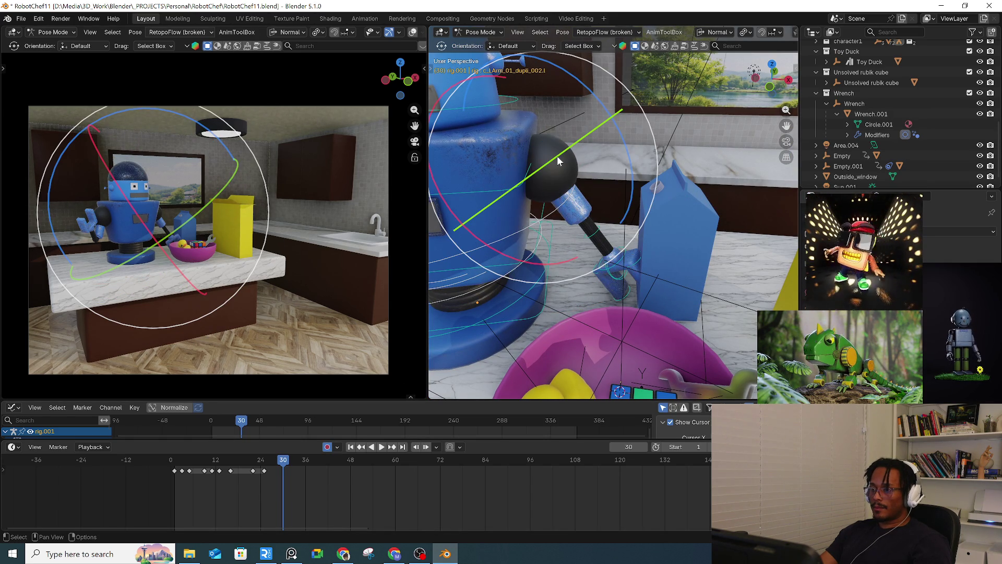
{"action": "key", "text": "alt+r"}
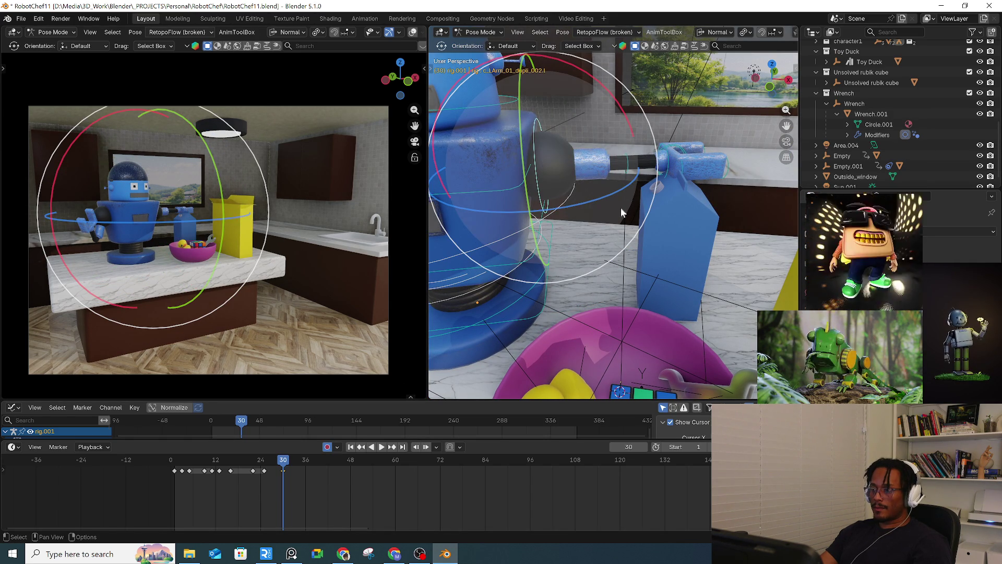
{"action": "key", "text": "r"}
{"action": "key", "text": "Escape"}
{"action": "mouse_move", "coordinate": [628, 179]}
{"action": "middle_mouse_down"}
{"action": "mouse_move", "coordinate": [609, 215]}
{"action": "mouse_move", "coordinate": [586, 215]}
{"action": "mouse_move", "coordinate": [619, 214]}
{"action": "middle_mouse_up"}
{"action": "left_click", "coordinate": [638, 297]}
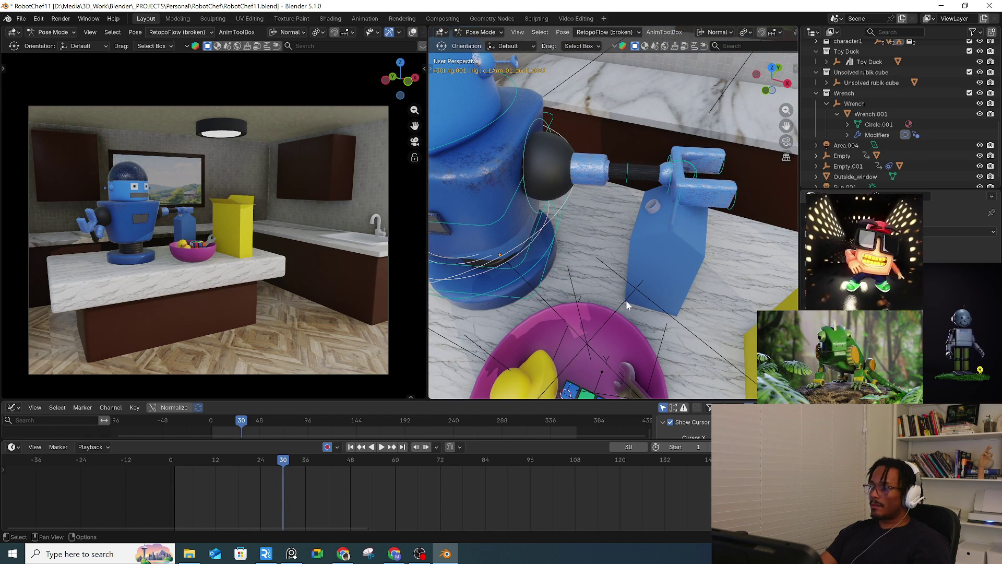
{"action": "middle_click_drag", "start_coordinate": [623, 302], "coordinate": [665, 278]}
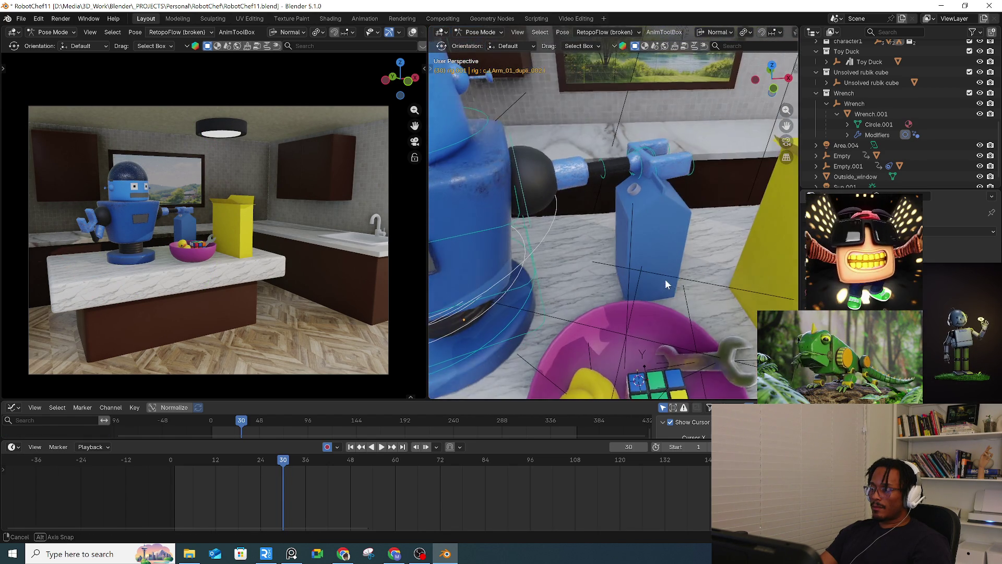
{"action": "key", "text": "ctrl+Tab"}
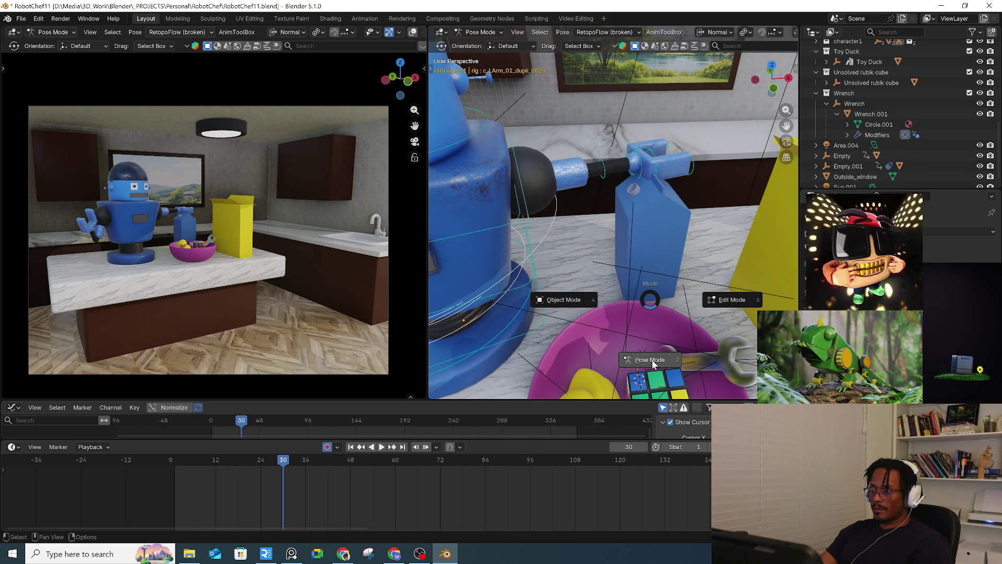
Step: Return the robot to Object Mode and frame the robot, bowl and counter
{"action": "left_click", "coordinate": [578, 315]}
{"action": "left_click", "coordinate": [647, 268]}
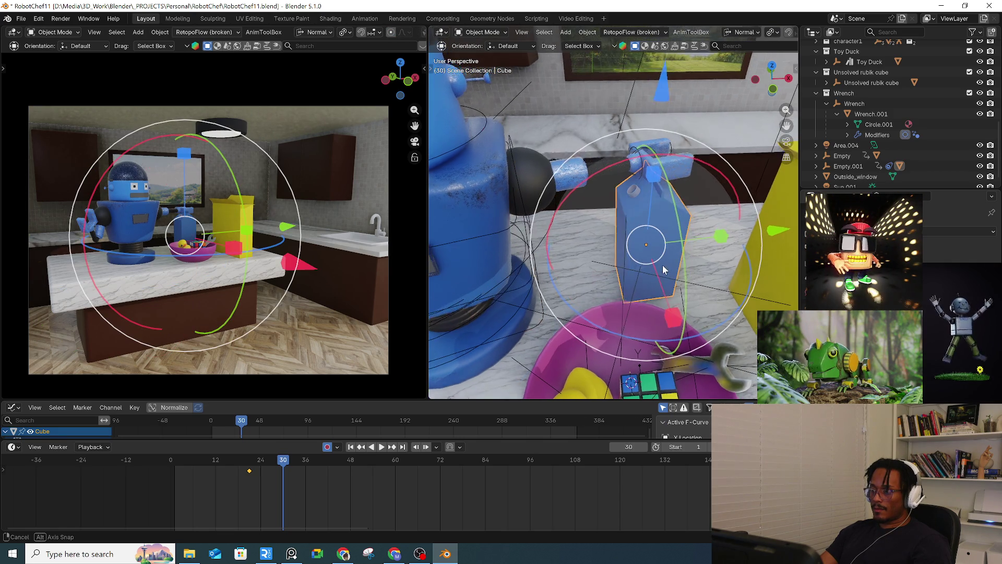
{"action": "left_click", "coordinate": [670, 274]}
{"action": "middle_click_drag", "start_coordinate": [670, 274], "coordinate": [637, 272]}
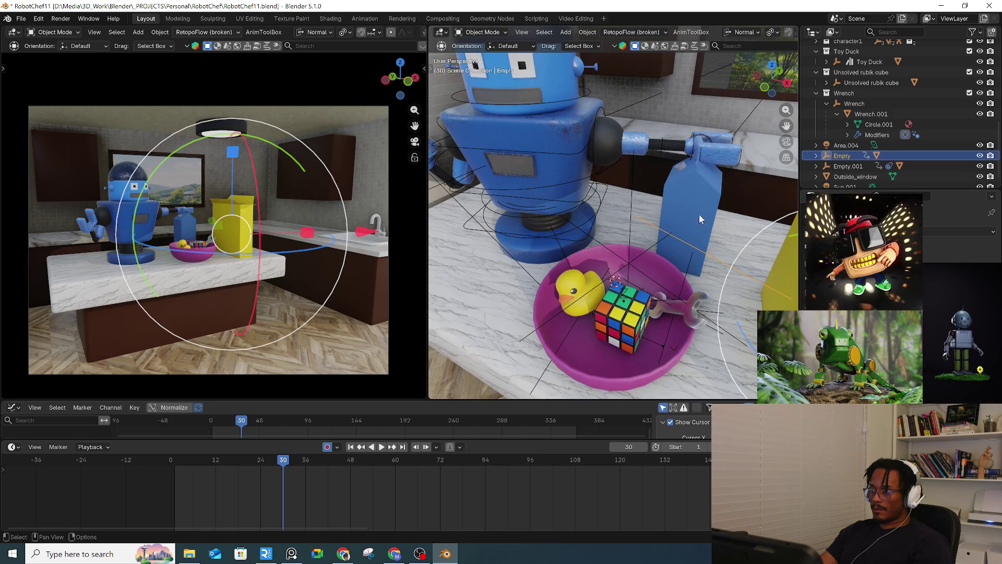
{"action": "mouse_move", "coordinate": [703, 191]}
{"action": "middle_mouse_down"}
{"action": "mouse_move", "coordinate": [608, 224]}
{"action": "mouse_move", "coordinate": [731, 207]}
{"action": "mouse_move", "coordinate": [663, 235]}
{"action": "mouse_move", "coordinate": [618, 235]}
{"action": "mouse_move", "coordinate": [579, 272]}
{"action": "middle_mouse_up"}
Step: Move the yellow box's control empty to a new spot on the counter
{"action": "left_click", "coordinate": [707, 236]}
{"action": "left_click", "coordinate": [579, 271]}
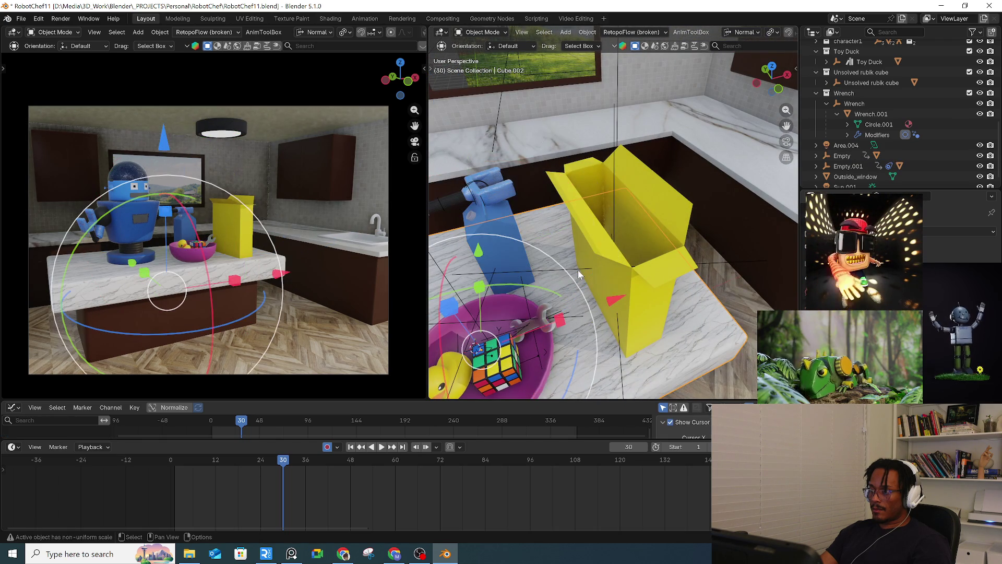
{"action": "left_click", "coordinate": [579, 270]}
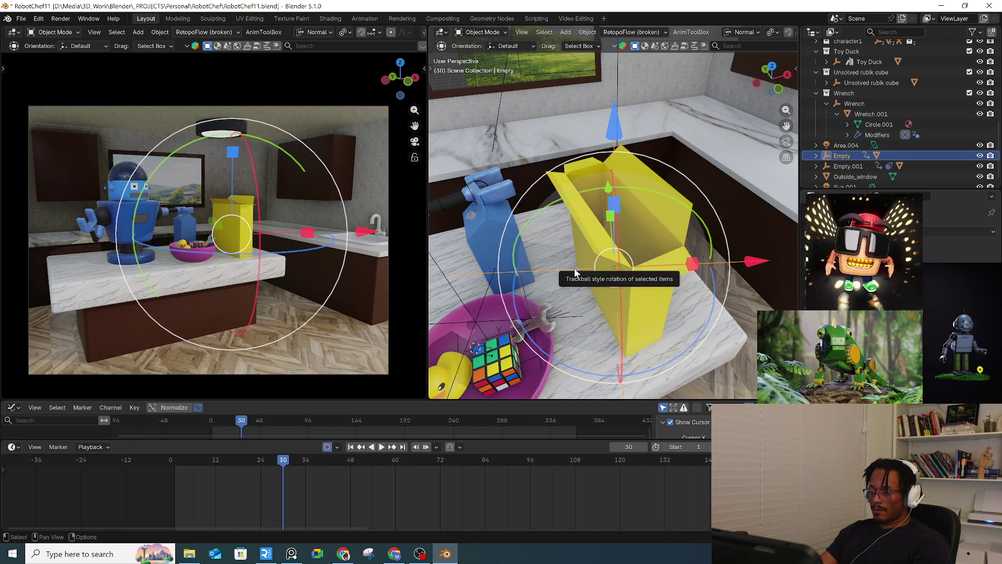
{"action": "key", "text": "g"}
{"action": "left_click", "coordinate": [572, 254]}
Step: Reposition Empty.001 beside the bowl
{"action": "left_click", "coordinate": [480, 209]}
{"action": "mouse_move", "coordinate": [481, 209]}
{"action": "middle_mouse_down"}
{"action": "mouse_move", "coordinate": [503, 251]}
{"action": "mouse_move", "coordinate": [603, 228]}
{"action": "mouse_move", "coordinate": [650, 255]}
{"action": "mouse_move", "coordinate": [611, 256]}
{"action": "middle_mouse_up"}
{"action": "left_click", "coordinate": [652, 257]}
{"action": "left_click", "coordinate": [652, 257]}
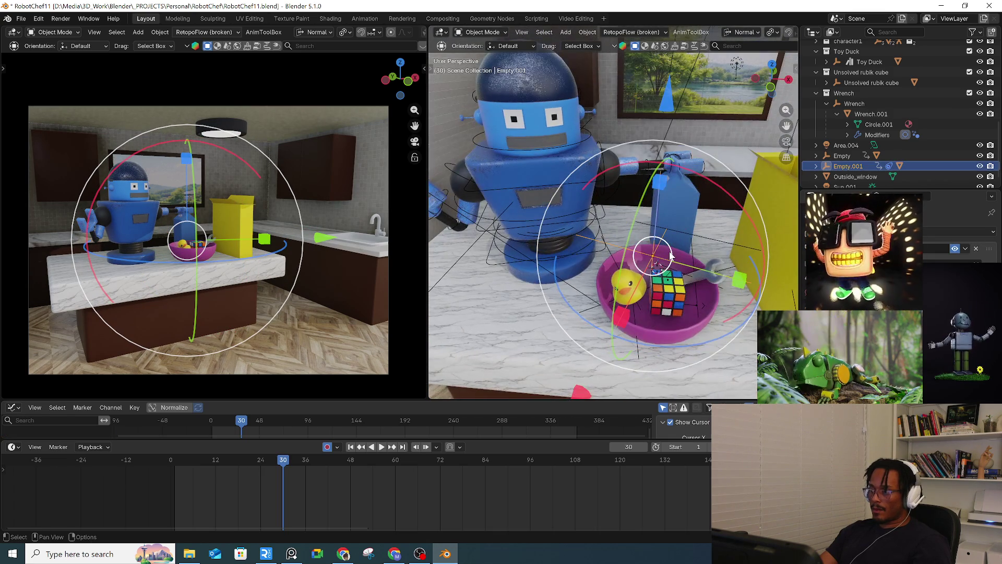
{"action": "key", "text": "g"}
{"action": "left_click", "coordinate": [685, 241]}
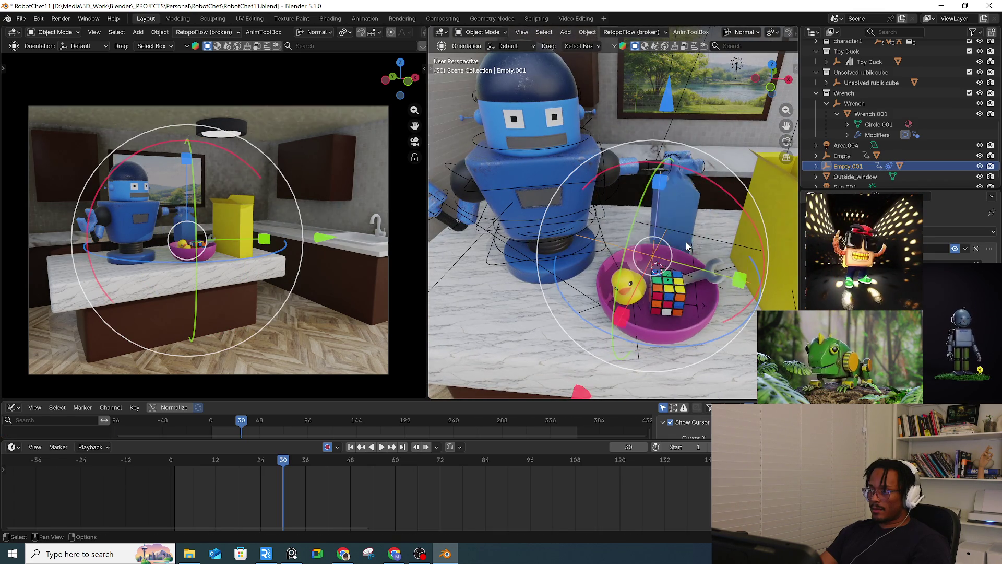
Step: Select the blue milk carton and show its Transform values in the sidebar
{"action": "left_click", "coordinate": [686, 209]}
{"action": "middle_click_drag", "start_coordinate": [704, 211], "coordinate": [695, 221]}
{"action": "key", "text": "q"}
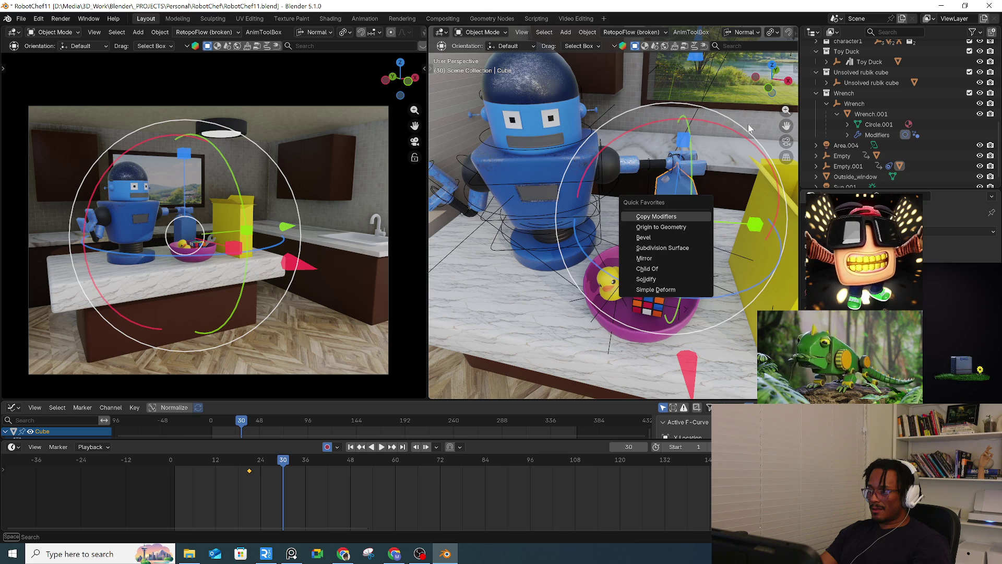
{"action": "key", "text": "Escape"}
{"action": "key", "text": "n"}
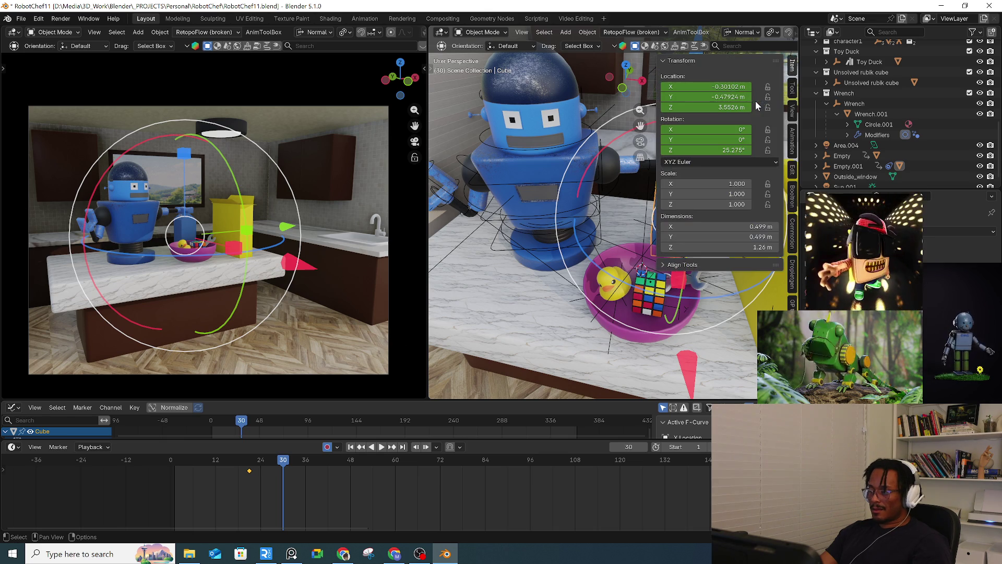
{"action": "left_click_drag", "start_coordinate": [217, 487], "coordinate": [268, 465]}
{"action": "key", "text": "Delete"}
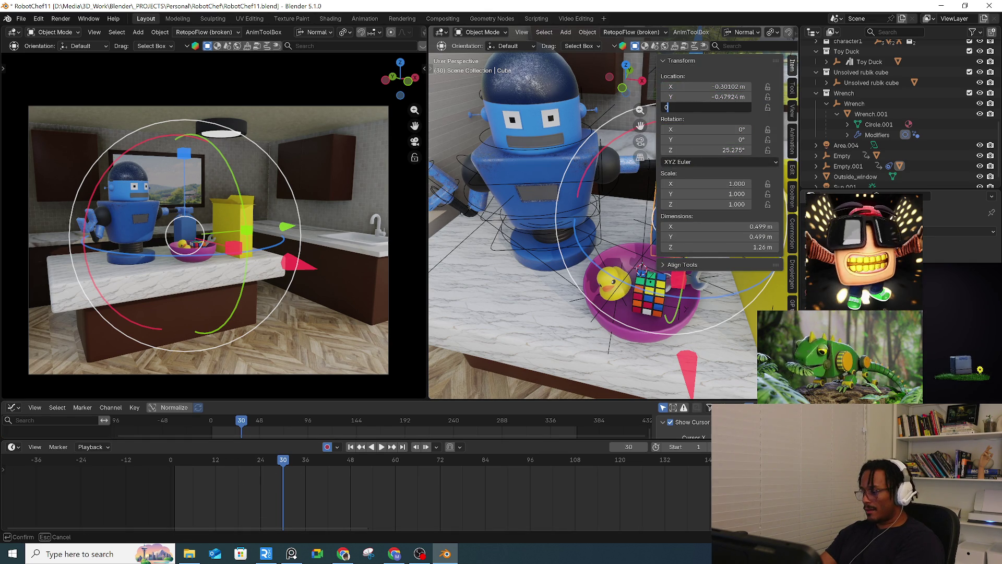
{"action": "key", "text": "Return"}
{"action": "double_click", "coordinate": [728, 96]}
{"action": "type", "text": "0"}
{"action": "key", "text": "Return"}
{"action": "double_click", "coordinate": [730, 86]}
{"action": "type", "text": "0"}
{"action": "key", "text": "Return"}
{"action": "left_click", "coordinate": [594, 251]}
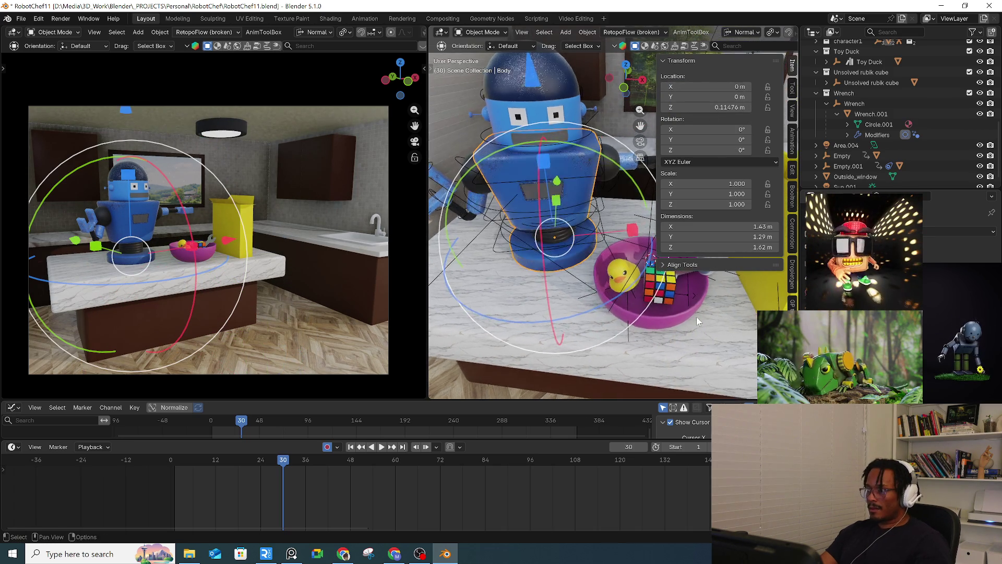
{"action": "key", "text": "ctrl+z"}
{"action": "key", "text": "ctrl+z"}
{"action": "key", "text": "ctrl+z"}
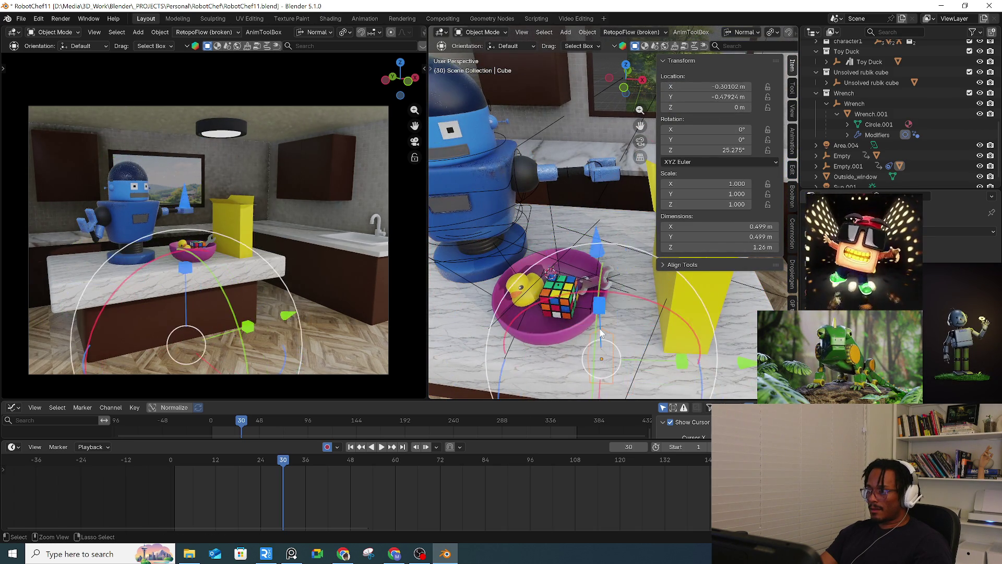
{"action": "key", "text": "ctrl+z"}
{"action": "mouse_move", "coordinate": [600, 332]}
{"action": "middle_mouse_down"}
{"action": "mouse_move", "coordinate": [642, 328]}
{"action": "mouse_move", "coordinate": [578, 354]}
{"action": "mouse_move", "coordinate": [578, 272]}
{"action": "mouse_move", "coordinate": [625, 249]}
{"action": "middle_mouse_up"}
{"action": "left_click", "coordinate": [576, 349]}
{"action": "key", "text": "g"}
Step: Snap the milk carton onto Empty.001's location with Snap > Selection to Active
{"action": "right_click", "coordinate": [579, 259]}
{"action": "left_click", "coordinate": [606, 235]}
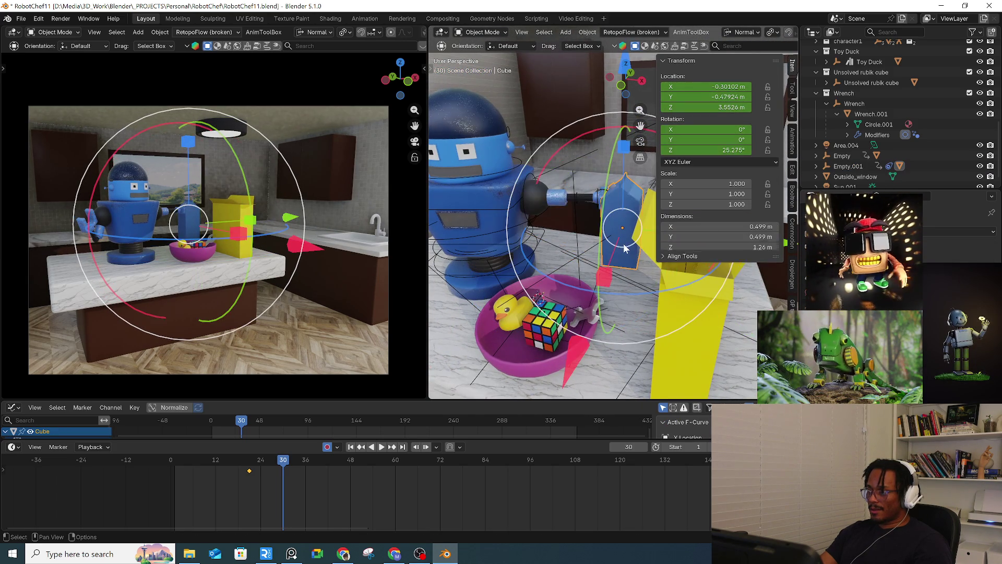
{"action": "left_click", "coordinate": [633, 250]}
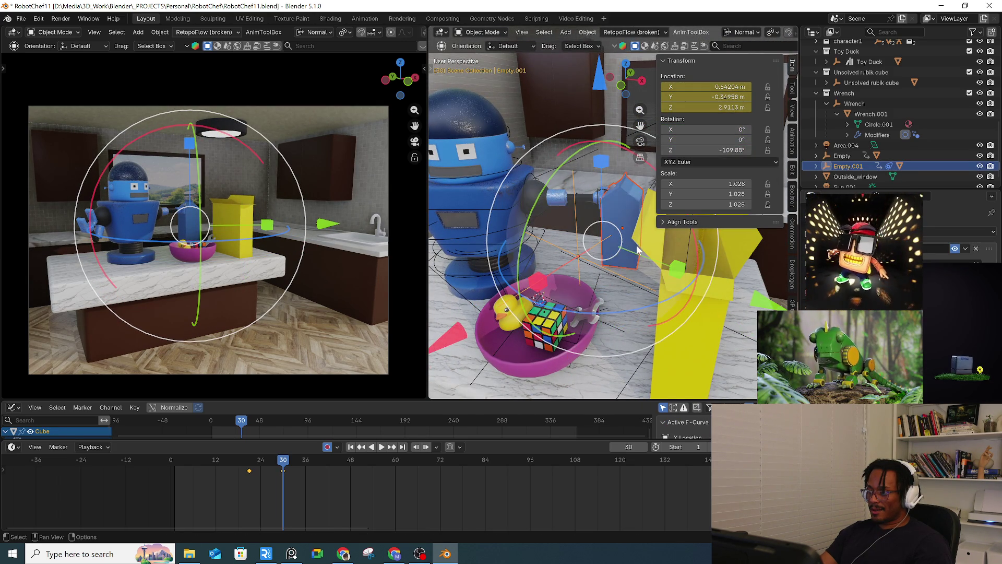
{"action": "left_click", "coordinate": [625, 209]}
{"action": "right_click", "coordinate": [593, 268]}
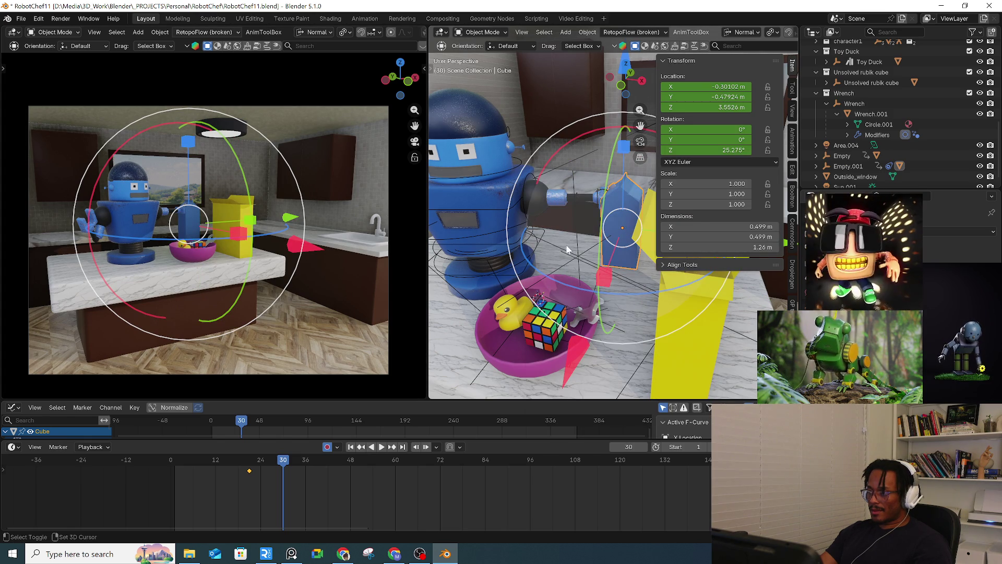
{"action": "left_click", "coordinate": [576, 240]}
{"action": "right_click", "coordinate": [576, 240]}
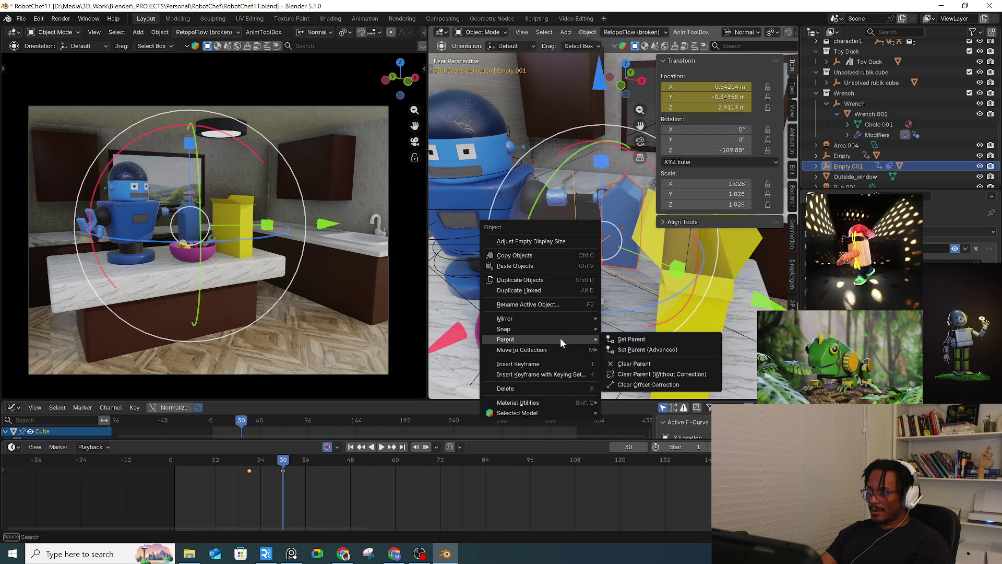
{"action": "mouse_move", "coordinate": [565, 329]}
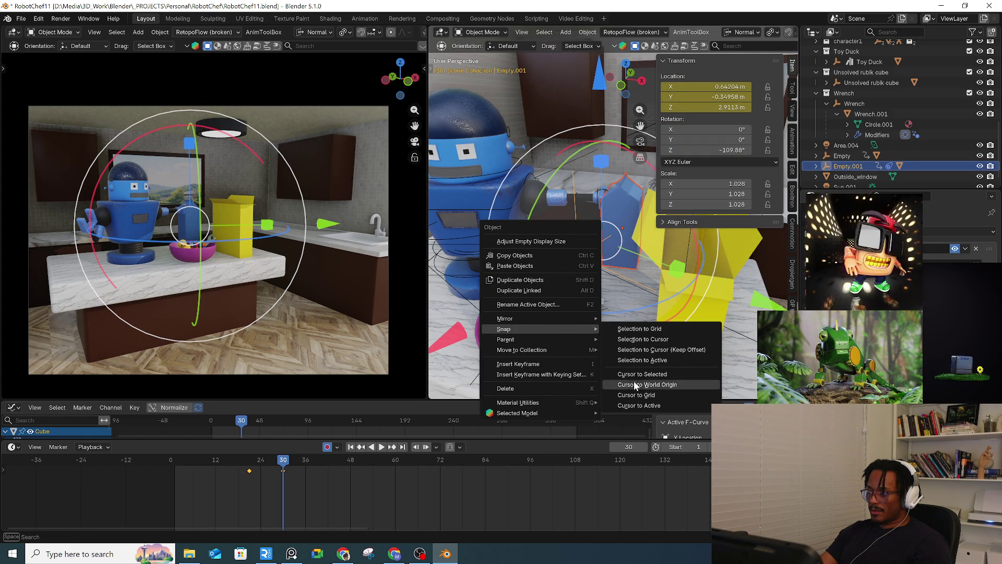
{"action": "left_click", "coordinate": [719, 360]}
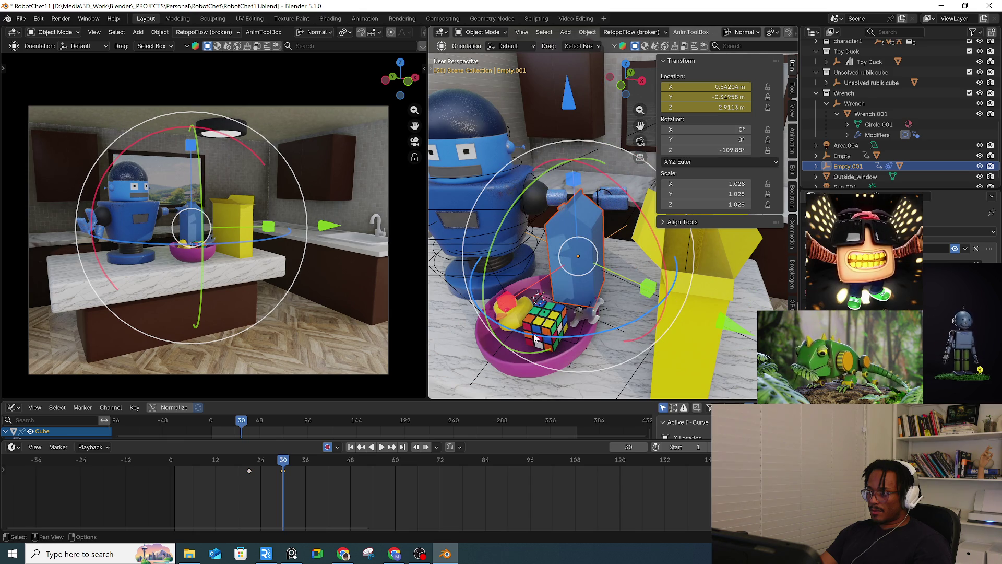
Step: Delete Empty.001's keyframe near frame 21 and turn off automatic keyframing
{"action": "left_click_drag", "start_coordinate": [261, 465], "coordinate": [230, 486]}
{"action": "key", "text": "Delete"}
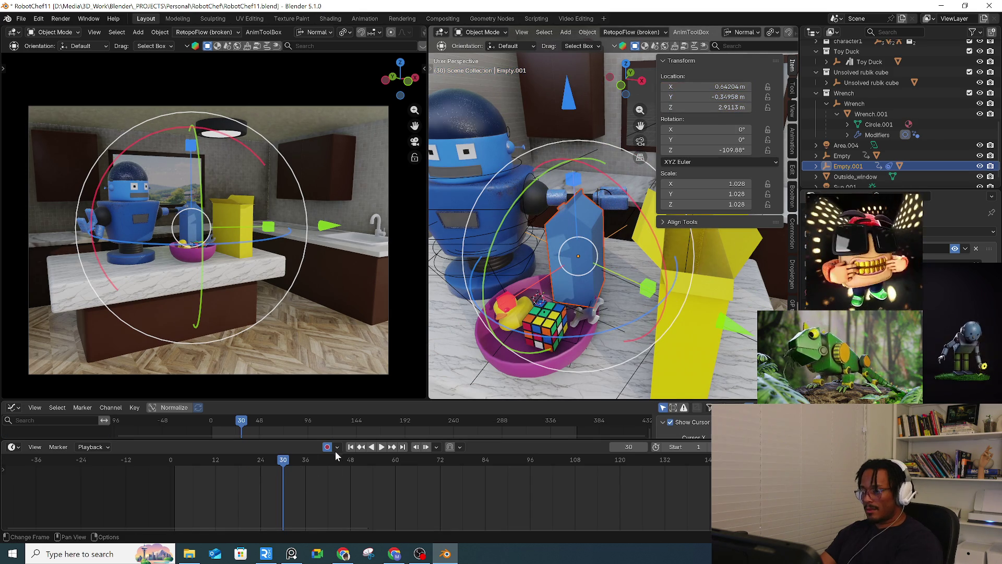
{"action": "left_click", "coordinate": [327, 447]}
Step: Move Empty.001 together with the arm and carton to a new position
{"action": "scroll", "coordinate": [630, 215], "scroll_direction": "up", "scroll_amount": 2}
{"action": "middle_click_drag", "start_coordinate": [631, 216], "coordinate": [612, 219]}
{"action": "left_click", "coordinate": [604, 224]}
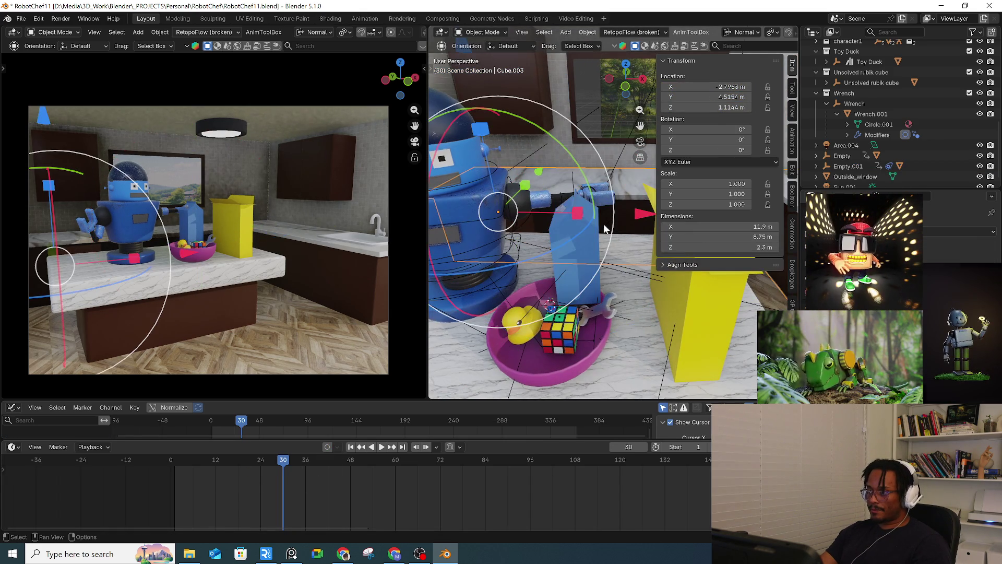
{"action": "left_click", "coordinate": [603, 223]}
{"action": "key", "text": "g"}
{"action": "left_click", "coordinate": [611, 246]}
Step: Set the milk carton's Rotation Z to 0
{"action": "mouse_move", "coordinate": [611, 245]}
{"action": "middle_mouse_down"}
{"action": "mouse_move", "coordinate": [681, 263]}
{"action": "mouse_move", "coordinate": [604, 270]}
{"action": "mouse_move", "coordinate": [631, 259]}
{"action": "mouse_move", "coordinate": [617, 254]}
{"action": "middle_mouse_up"}
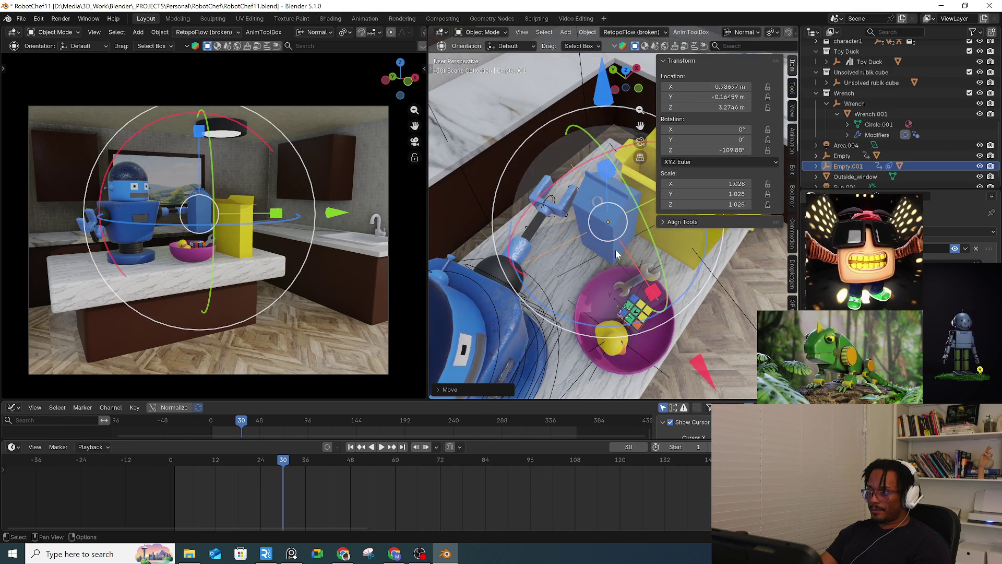
{"action": "left_click", "coordinate": [616, 254]}
{"action": "left_click", "coordinate": [705, 150]}
{"action": "type", "text": "0"}
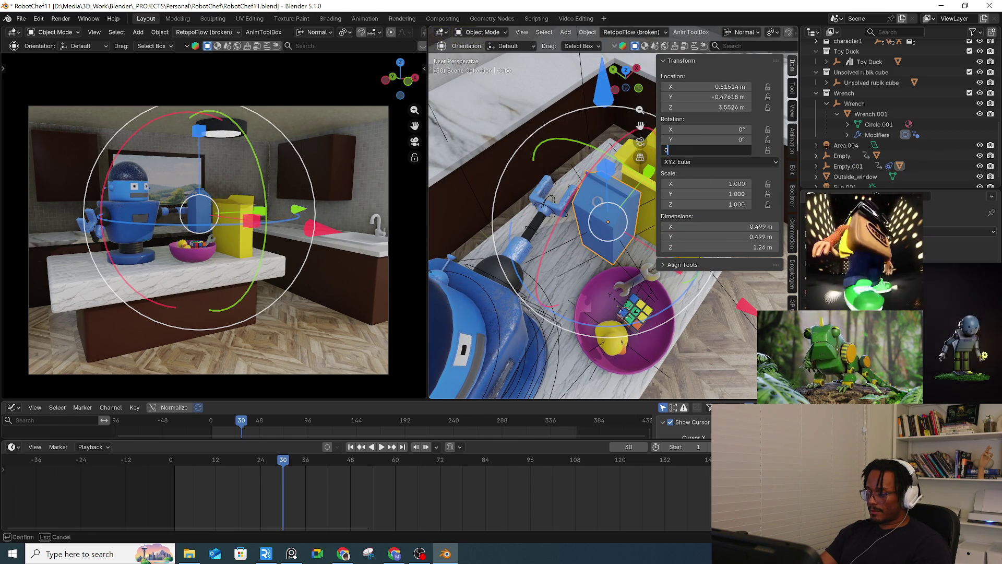
{"action": "key", "text": "Return"}
Step: Move Empty.001 so the carton stands against the robot's hand
{"action": "left_click", "coordinate": [555, 246]}
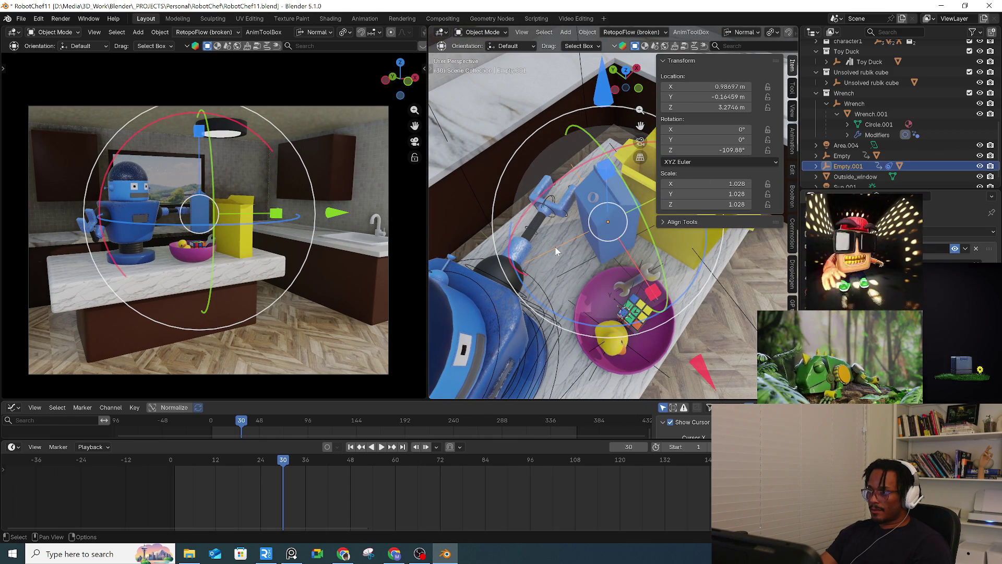
{"action": "mouse_move", "coordinate": [598, 235]}
{"action": "left_mouse_down"}
{"action": "mouse_move", "coordinate": [583, 237]}
{"action": "mouse_move", "coordinate": [606, 235]}
{"action": "left_mouse_up"}
{"action": "left_click", "coordinate": [608, 230]}
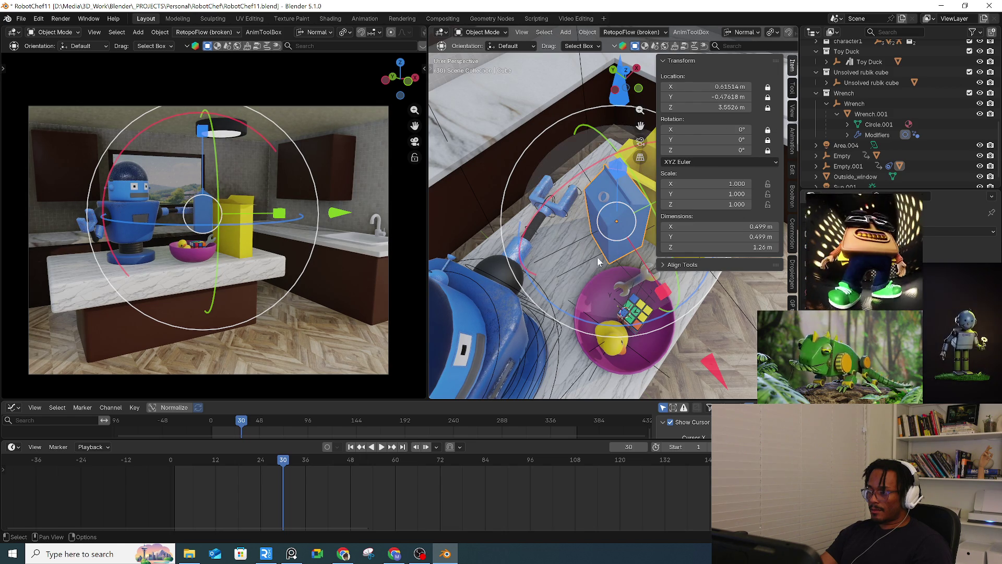
{"action": "left_click", "coordinate": [575, 243]}
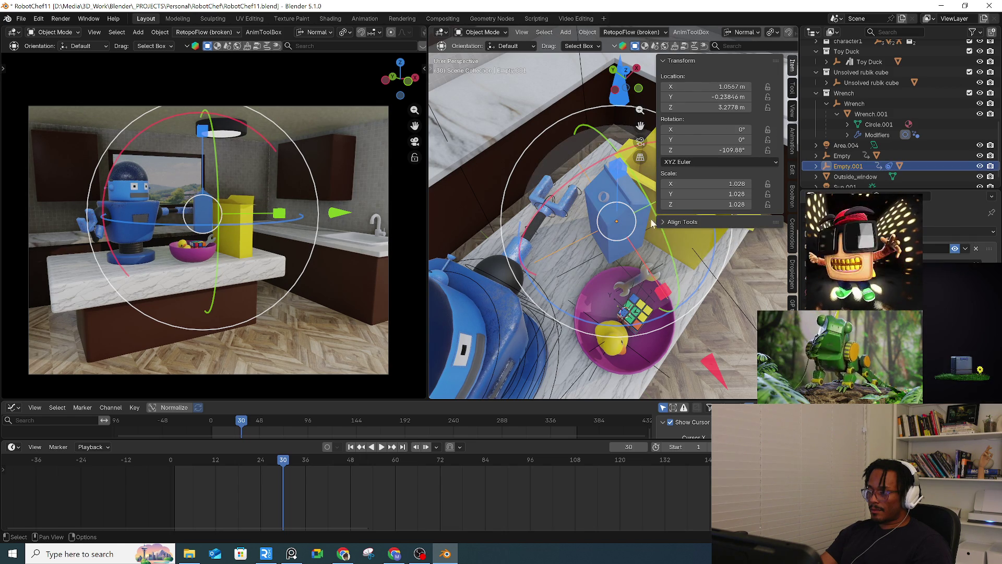
{"action": "key", "text": "g"}
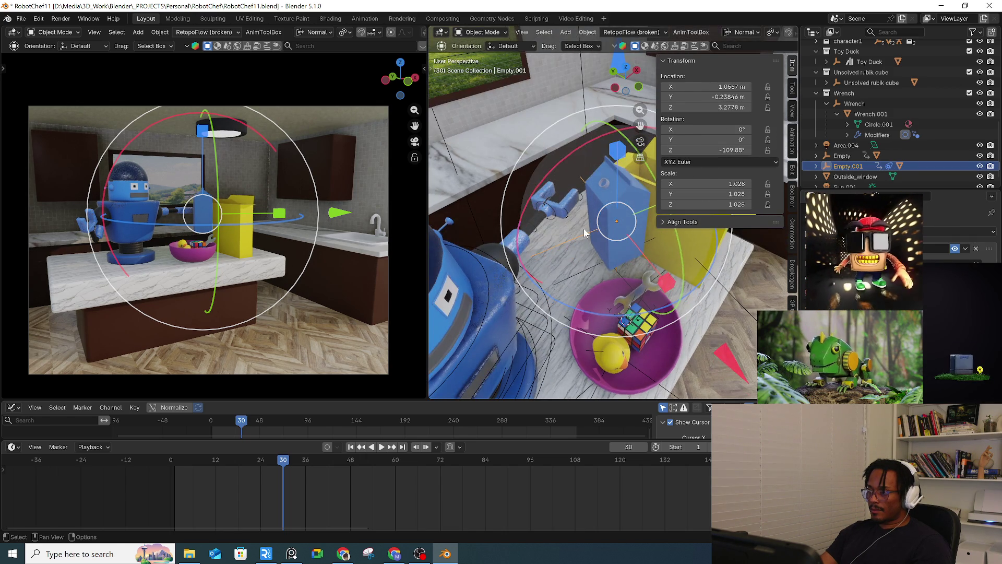
{"action": "left_click", "coordinate": [528, 248]}
{"action": "key", "text": "g"}
{"action": "key", "text": "Escape"}
Step: Rotate Empty.001 about Z to about -0.93°, then enable the Move gizmo tool
{"action": "key", "text": "r"}
{"action": "key", "text": "z"}
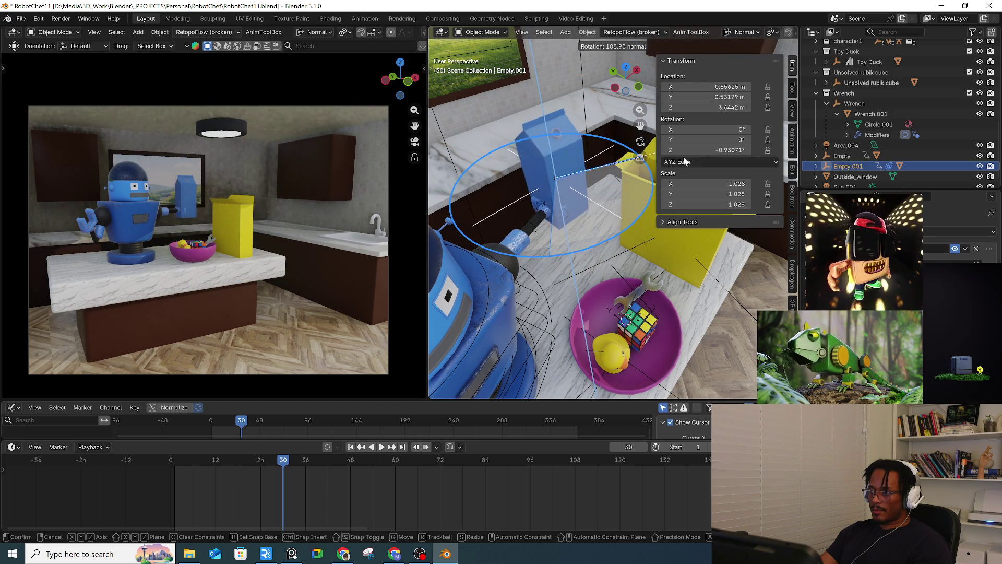
{"action": "left_click", "coordinate": [652, 168]}
{"action": "mouse_move", "coordinate": [652, 168]}
{"action": "middle_mouse_down"}
{"action": "mouse_move", "coordinate": [547, 239]}
{"action": "mouse_move", "coordinate": [588, 167]}
{"action": "middle_mouse_up"}
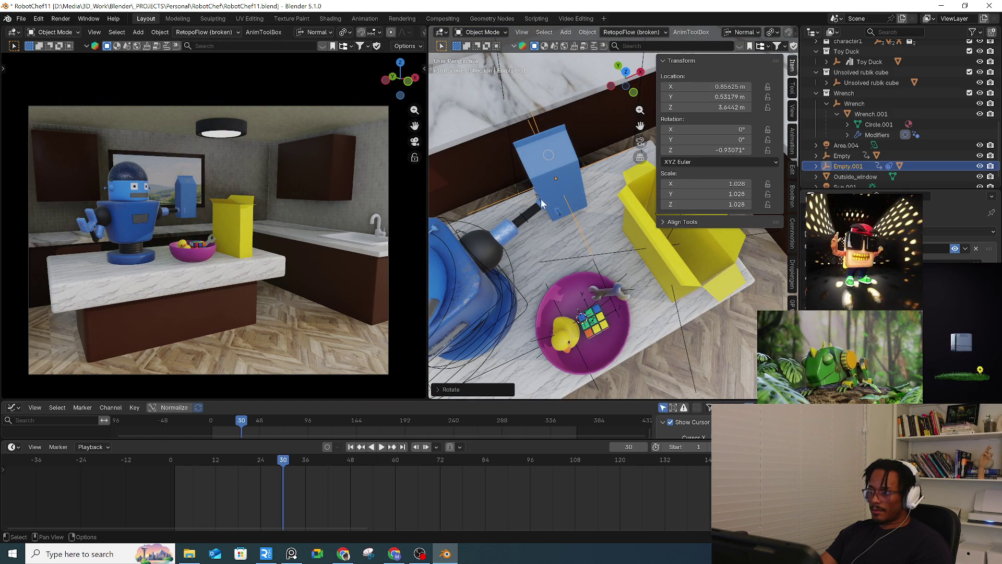
{"action": "key", "text": "c"}
{"action": "key", "text": "Escape"}
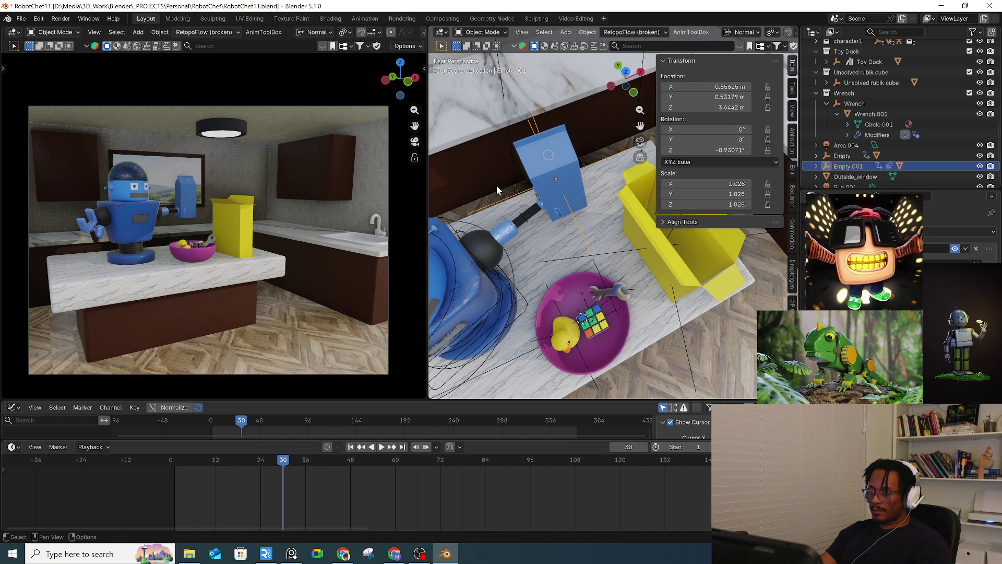
{"action": "key", "text": "t"}
{"action": "left_click", "coordinate": [445, 108]}
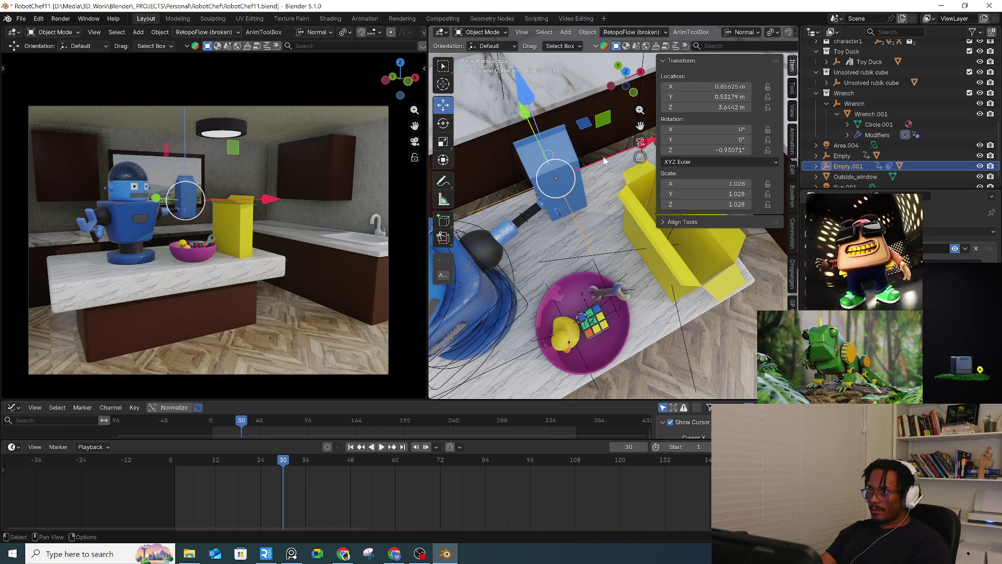
Step: Shift Empty.001 along X and Y and lower it from 3.6442 to 3.3878 m
{"action": "mouse_move", "coordinate": [613, 156]}
{"action": "left_mouse_down"}
{"action": "mouse_move", "coordinate": [578, 228]}
{"action": "mouse_move", "coordinate": [565, 208]}
{"action": "left_mouse_up"}
{"action": "mouse_move", "coordinate": [559, 61]}
{"action": "left_mouse_down"}
{"action": "mouse_move", "coordinate": [563, 131]}
{"action": "mouse_move", "coordinate": [592, 223]}
{"action": "left_mouse_up"}
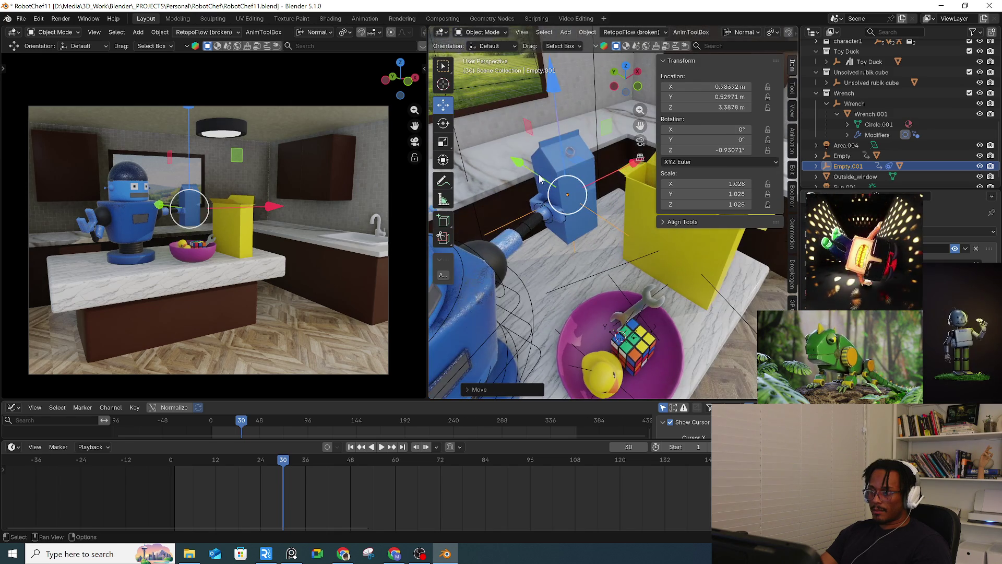
{"action": "left_click_drag", "start_coordinate": [533, 166], "coordinate": [528, 200]}
{"action": "middle_click_drag", "start_coordinate": [529, 200], "coordinate": [573, 262]}
Step: Turn Empty.001 to about 22° around Z with the Rotate gizmo
{"action": "left_click", "coordinate": [444, 123]}
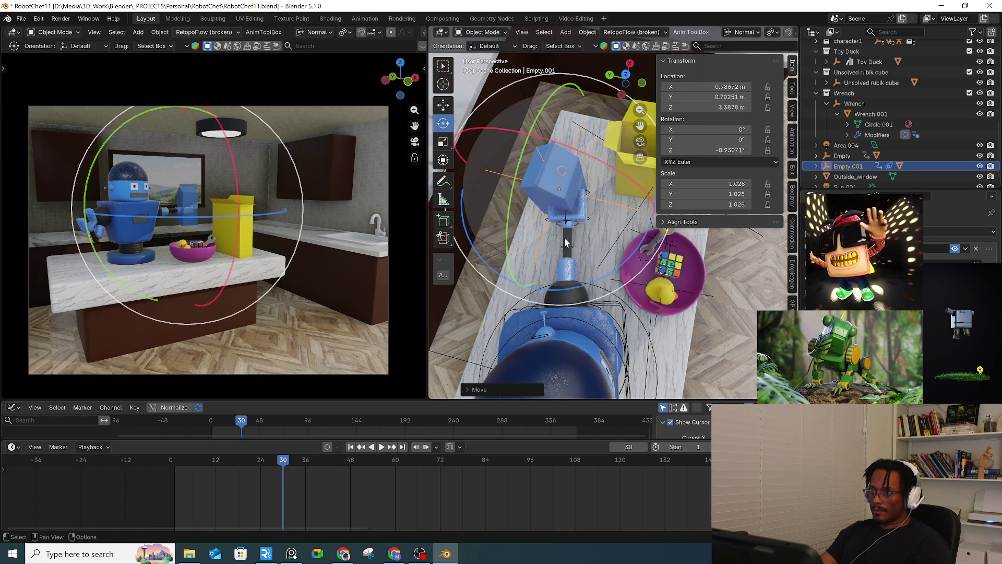
{"action": "left_click_drag", "start_coordinate": [592, 272], "coordinate": [619, 258]}
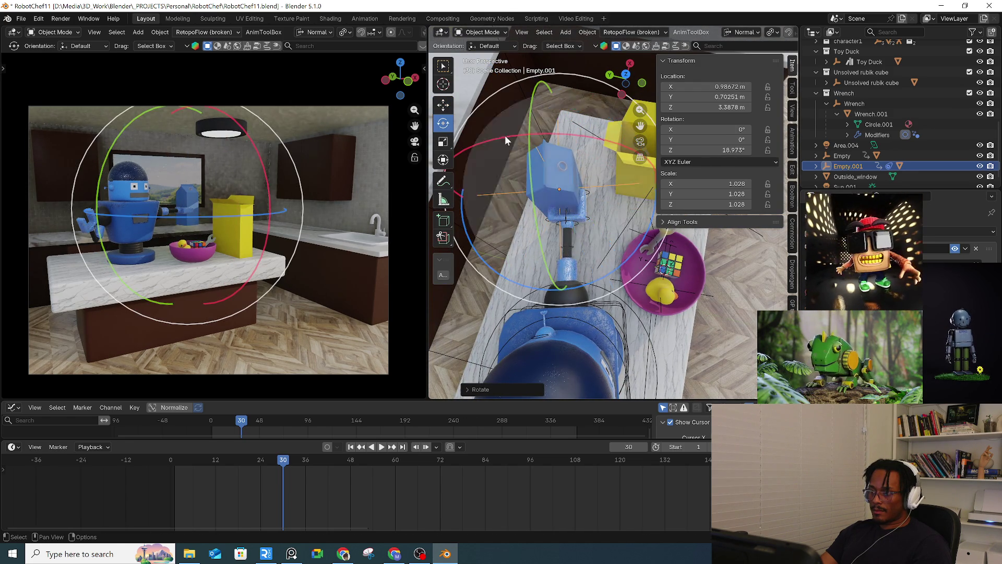
{"action": "scroll", "coordinate": [565, 189], "scroll_direction": "up", "scroll_amount": 5}
{"action": "mouse_move", "coordinate": [508, 182]}
{"action": "middle_mouse_down"}
{"action": "mouse_move", "coordinate": [572, 212]}
{"action": "mouse_move", "coordinate": [530, 195]}
{"action": "mouse_move", "coordinate": [544, 180]}
{"action": "middle_mouse_up"}
Step: Tilt Empty.001 slightly and nudge it along X and its normal, then select the robot rig
{"action": "left_click", "coordinate": [446, 164]}
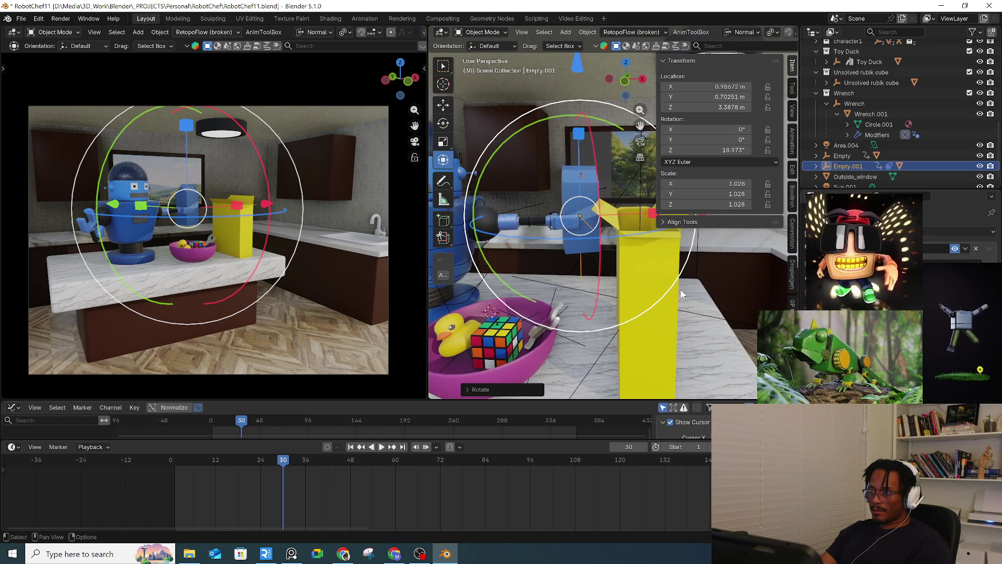
{"action": "left_click_drag", "start_coordinate": [680, 280], "coordinate": [677, 276]}
{"action": "middle_click_drag", "start_coordinate": [677, 275], "coordinate": [531, 248]}
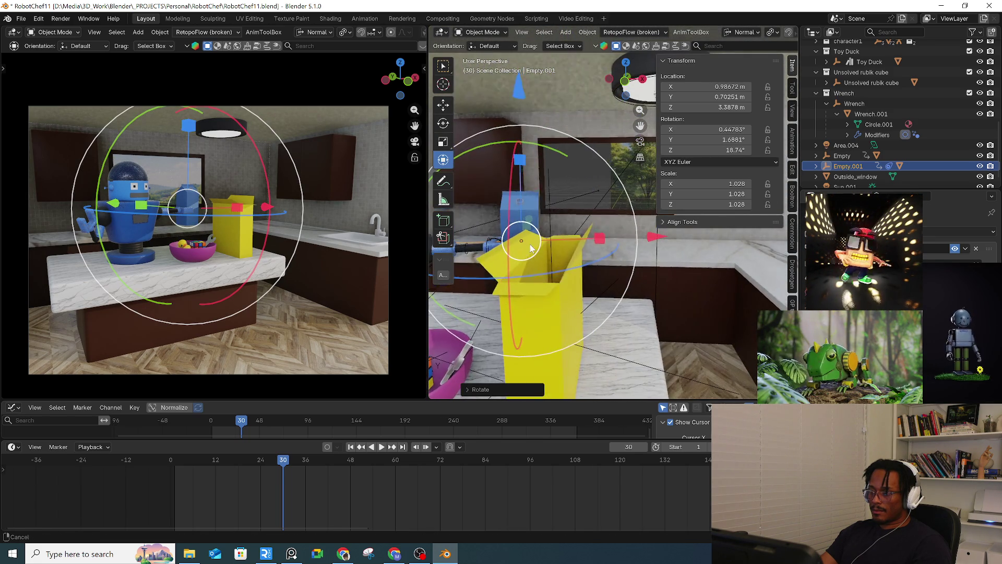
{"action": "left_click_drag", "start_coordinate": [658, 241], "coordinate": [648, 238]}
{"action": "mouse_move", "coordinate": [647, 237]}
{"action": "middle_mouse_down"}
{"action": "mouse_move", "coordinate": [654, 277]}
{"action": "mouse_move", "coordinate": [585, 292]}
{"action": "mouse_move", "coordinate": [497, 252]}
{"action": "mouse_move", "coordinate": [650, 268]}
{"action": "mouse_move", "coordinate": [541, 252]}
{"action": "middle_mouse_up"}
{"action": "left_click_drag", "start_coordinate": [498, 210], "coordinate": [501, 210]}
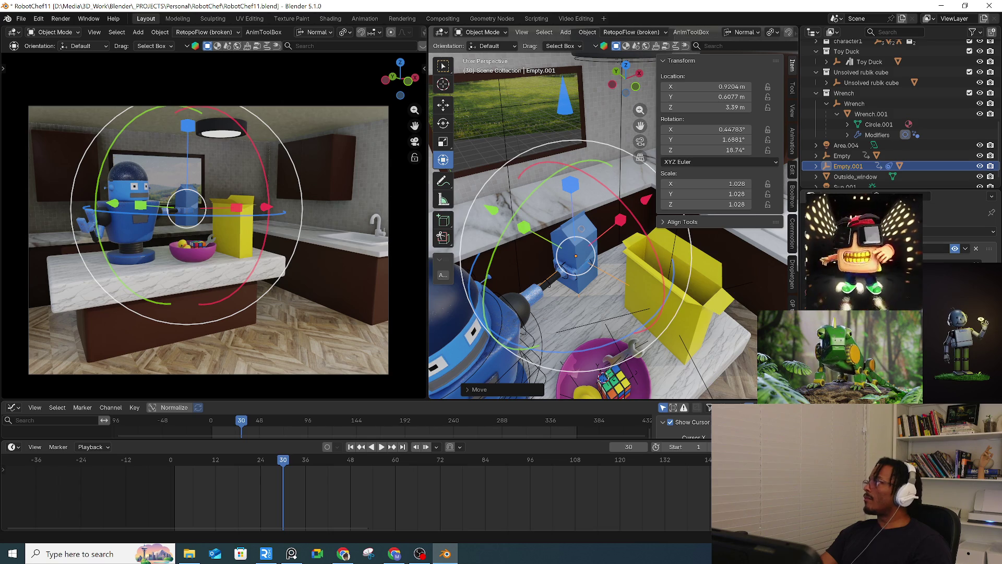
{"action": "key", "text": "alt+Tab"}
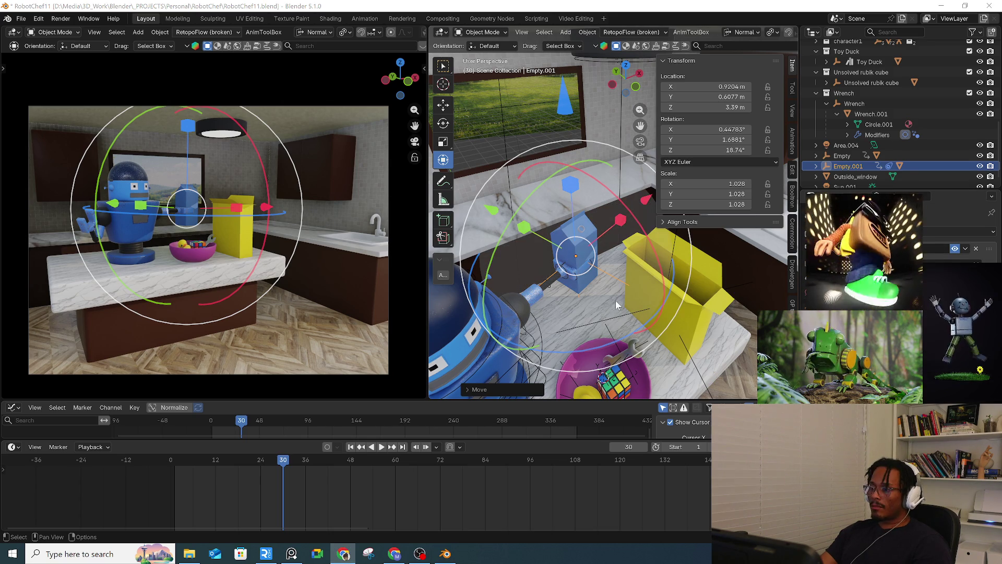
{"action": "scroll", "coordinate": [646, 281], "scroll_direction": "up", "scroll_amount": 3}
{"action": "left_click", "coordinate": [585, 264]}
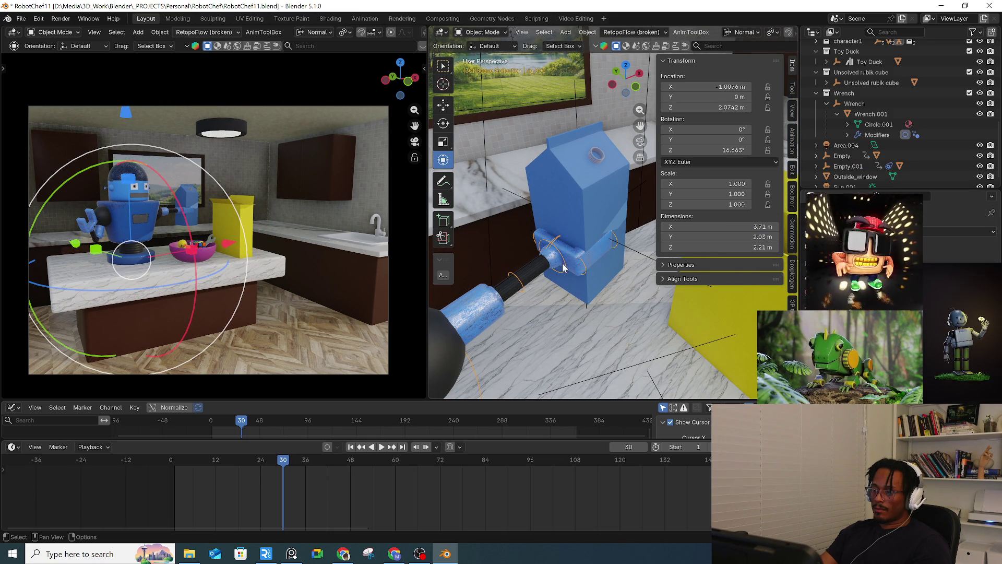
Step: Put rig.001 into Pose Mode, select the carton-holding arm bone, and browse the Marker and Select menus
{"action": "key", "text": "ctrl+Tab"}
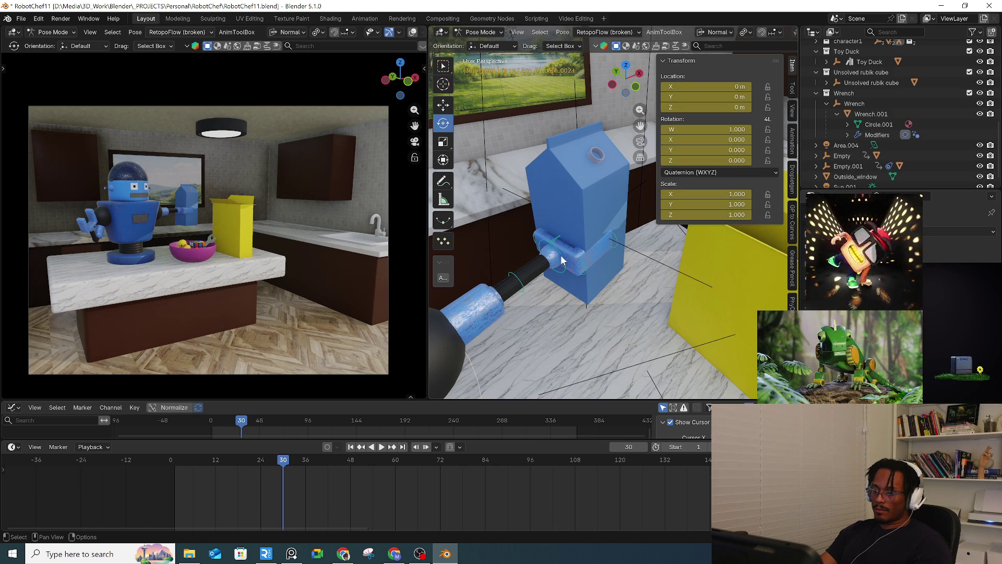
{"action": "left_click", "coordinate": [560, 256]}
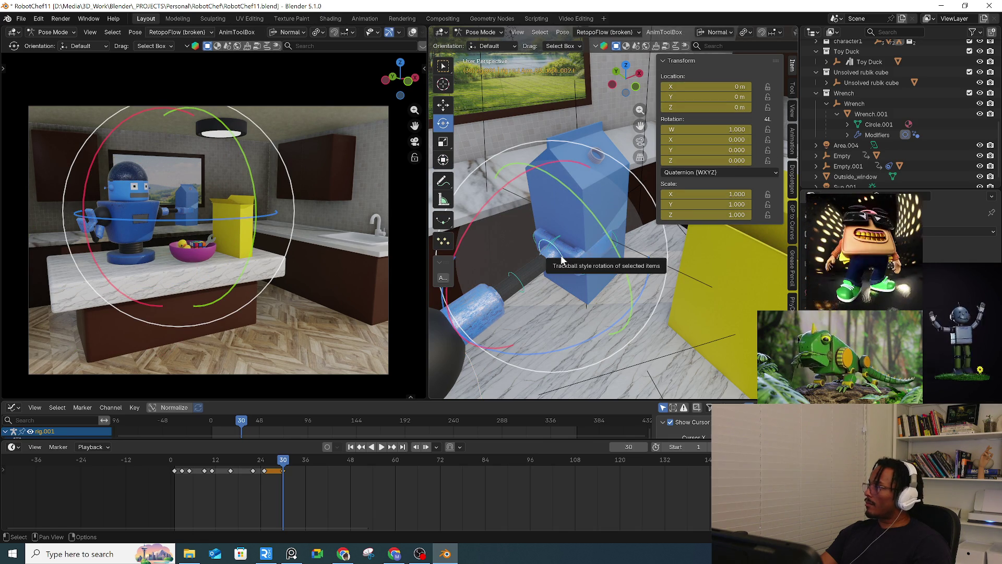
{"action": "middle_click_drag", "start_coordinate": [562, 260], "coordinate": [536, 111]}
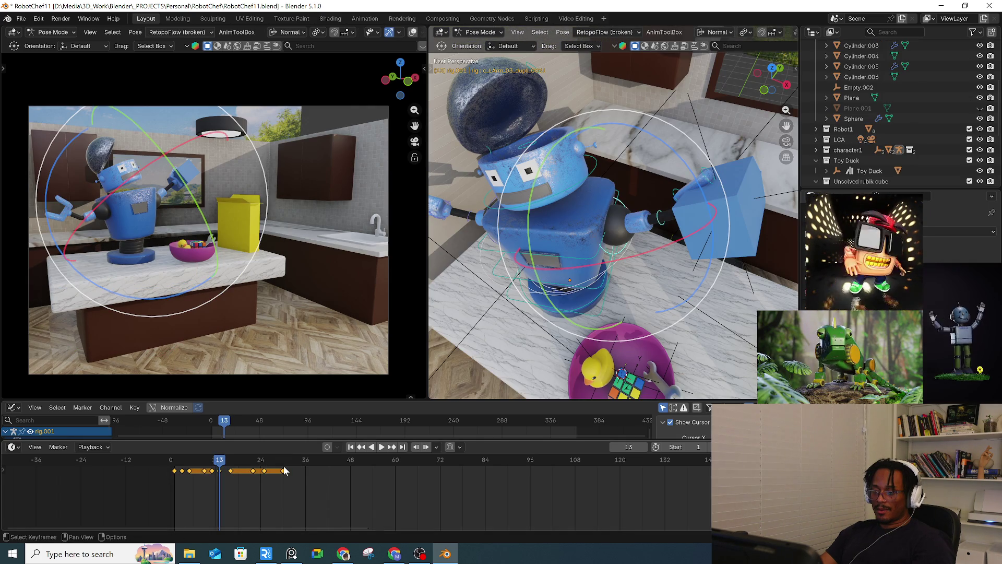
{"action": "left_click", "coordinate": [55, 448]}
{"action": "left_click", "coordinate": [64, 407]}
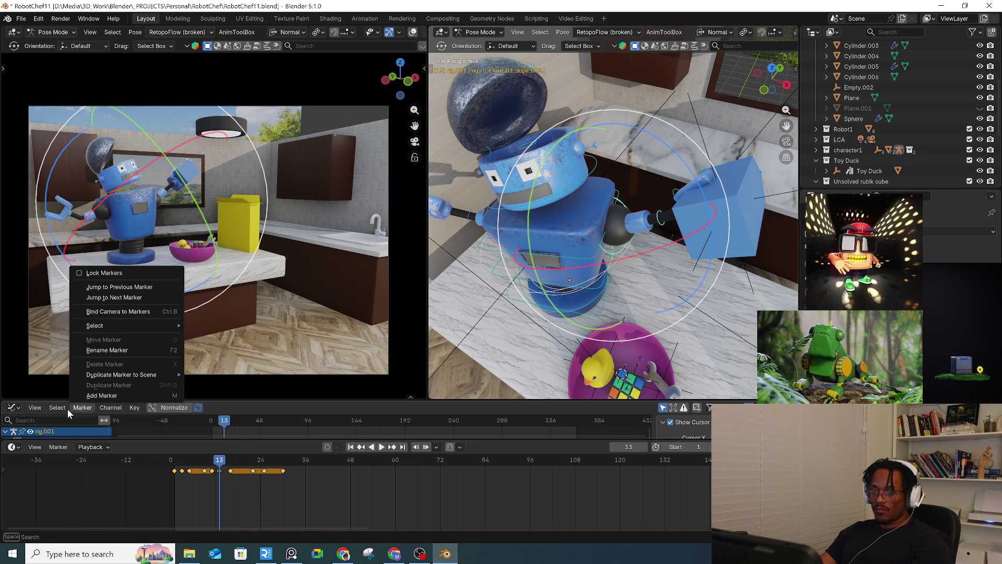
Step: Enlarge the Graph Editor, box-select the keyframes and apply the Discontinuity (Euler) Filter
{"action": "mouse_move", "coordinate": [111, 407]}
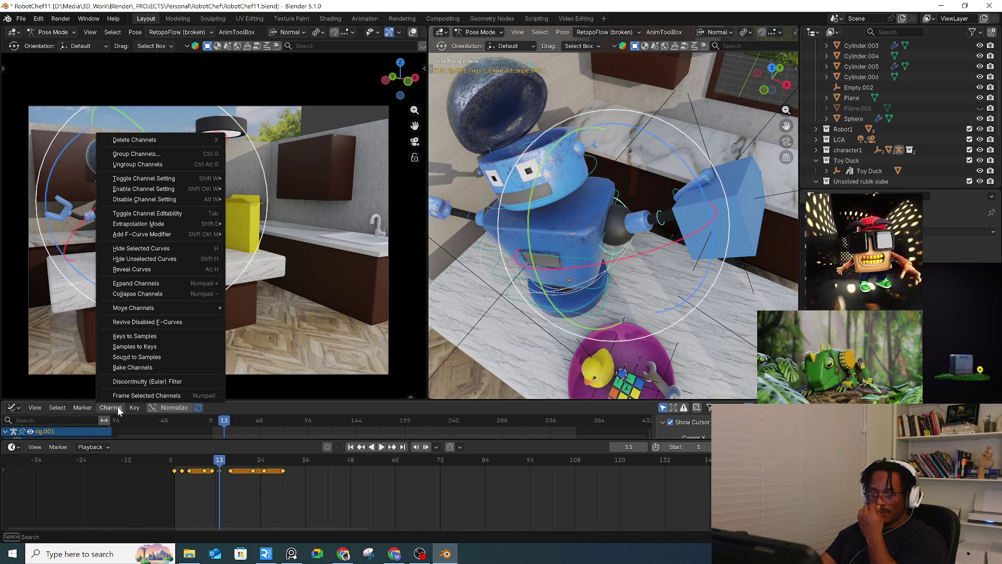
{"action": "left_click", "coordinate": [141, 381]}
{"action": "mouse_move", "coordinate": [216, 400]}
{"action": "left_mouse_down"}
{"action": "mouse_move", "coordinate": [217, 412]}
{"action": "mouse_move", "coordinate": [217, 301]}
{"action": "left_mouse_up"}
{"action": "left_click", "coordinate": [272, 380]}
{"action": "key", "text": "a"}
{"action": "key", "text": "Home"}
{"action": "left_click", "coordinate": [442, 416]}
{"action": "left_click_drag", "start_coordinate": [272, 339], "coordinate": [650, 443]}
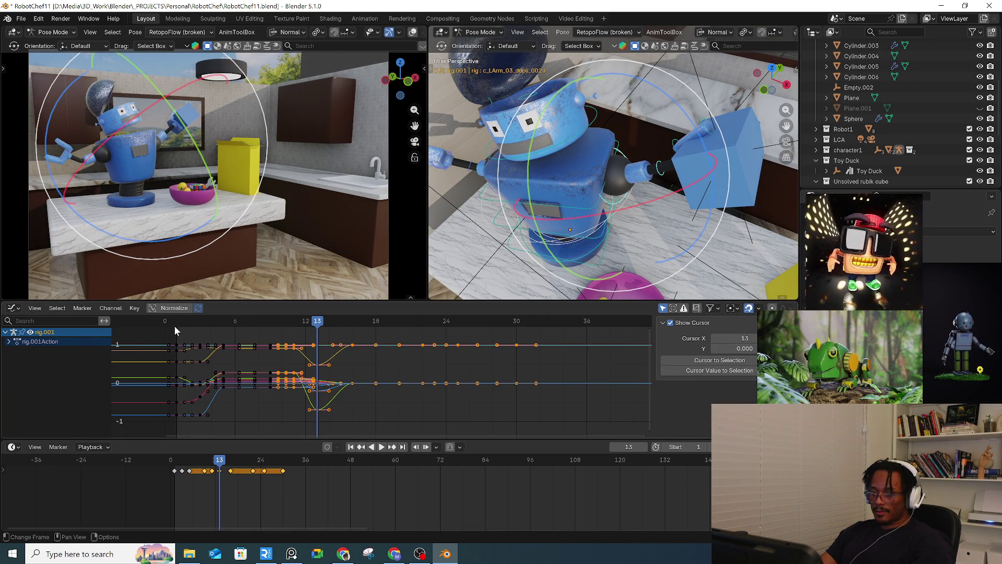
{"action": "left_click", "coordinate": [110, 308]}
{"action": "left_click", "coordinate": [120, 282]}
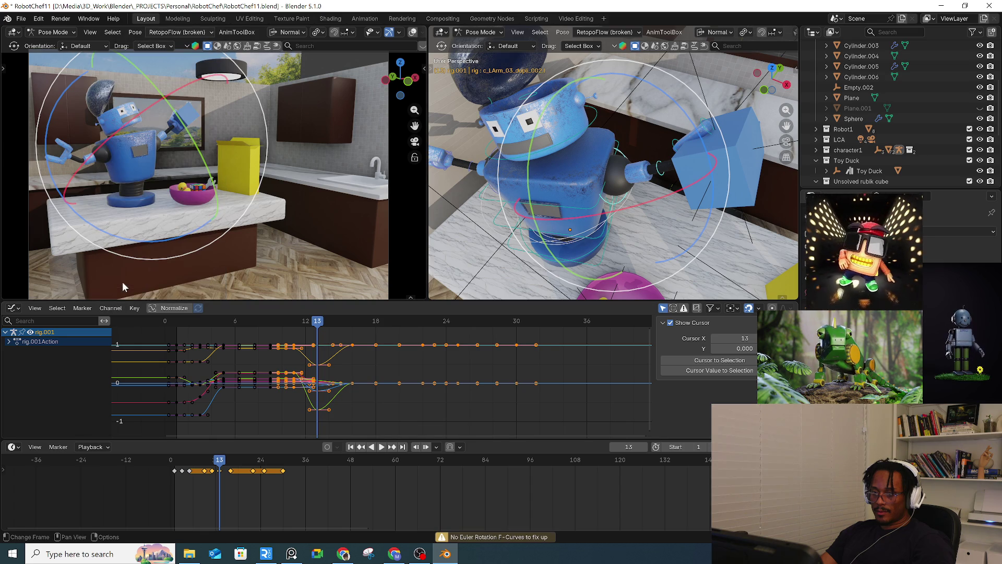
Step: Remove the selected arm keyframes around frame 13 and return to frame 0
{"action": "left_click", "coordinate": [119, 310]}
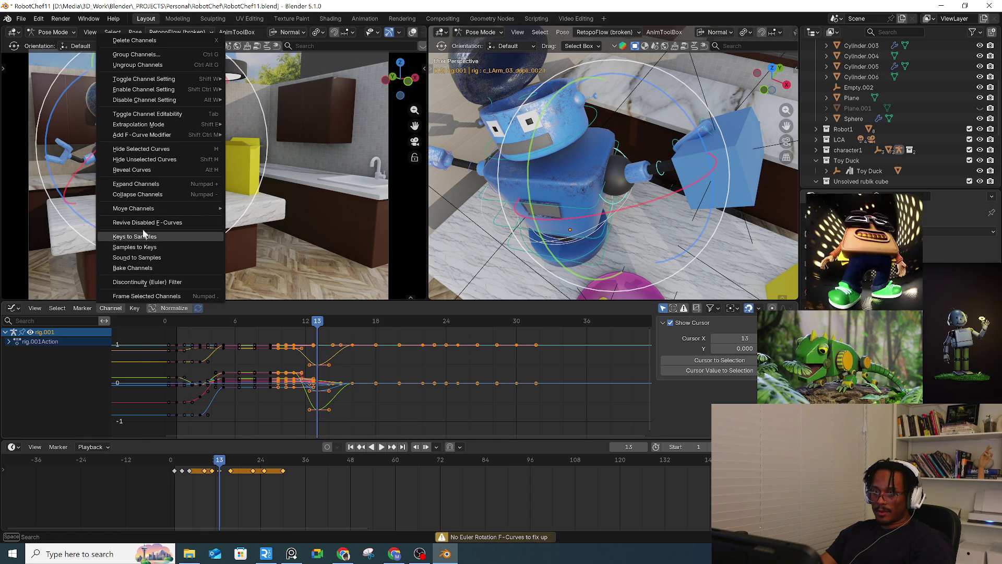
{"action": "left_click", "coordinate": [308, 358]}
{"action": "key", "text": "space"}
{"action": "mouse_move", "coordinate": [313, 320]}
{"action": "left_mouse_down"}
{"action": "mouse_move", "coordinate": [282, 323]}
{"action": "mouse_move", "coordinate": [329, 320]}
{"action": "mouse_move", "coordinate": [318, 321]}
{"action": "left_mouse_up"}
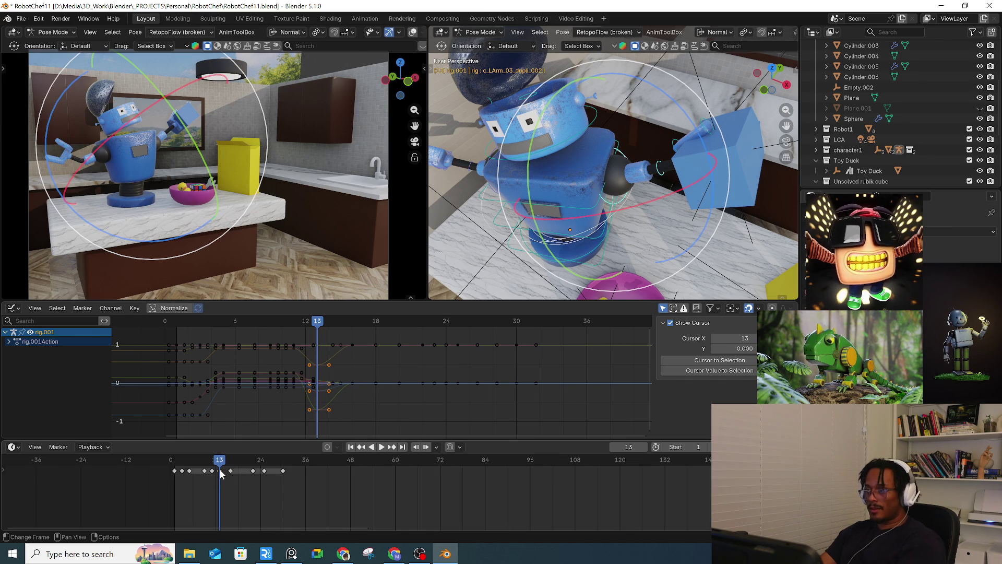
{"action": "key", "text": "ctrl+z"}
{"action": "mouse_move", "coordinate": [219, 470]}
{"action": "left_mouse_down"}
{"action": "mouse_move", "coordinate": [212, 464]}
{"action": "mouse_move", "coordinate": [262, 460]}
{"action": "mouse_move", "coordinate": [148, 460]}
{"action": "mouse_move", "coordinate": [246, 461]}
{"action": "left_mouse_up"}
{"action": "left_click_drag", "start_coordinate": [177, 464], "coordinate": [171, 464]}
{"action": "middle_click_drag", "start_coordinate": [627, 203], "coordinate": [648, 196]}
{"action": "left_click", "coordinate": [636, 186]}
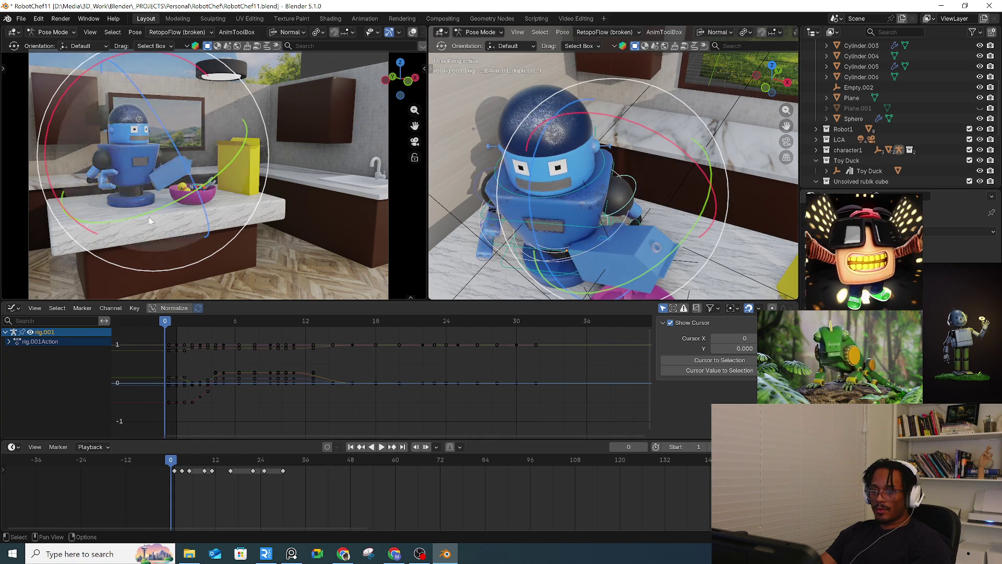
Step: Rotate the c_LArm_01 bone with trackball rotation so the arm lifts the carton
{"action": "left_click_drag", "start_coordinate": [130, 250], "coordinate": [156, 233]}
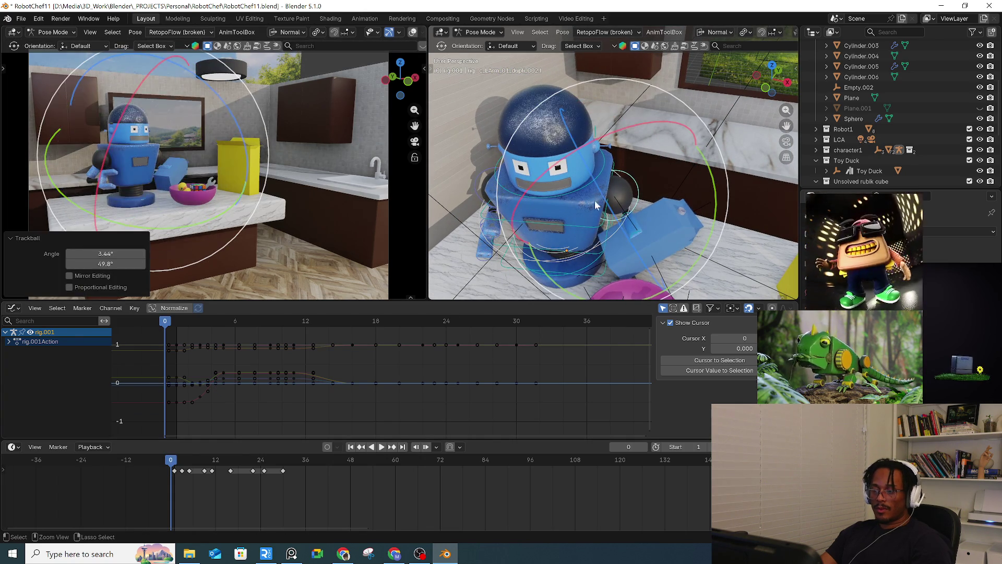
{"action": "key", "text": "ctrl+z"}
{"action": "middle_click_drag", "start_coordinate": [669, 211], "coordinate": [630, 232]}
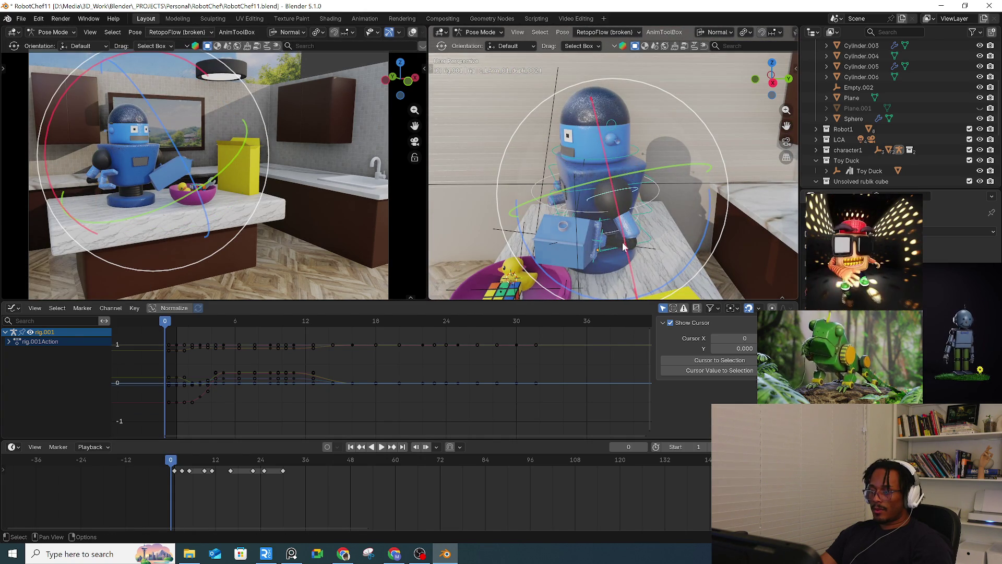
{"action": "key", "text": "r"}
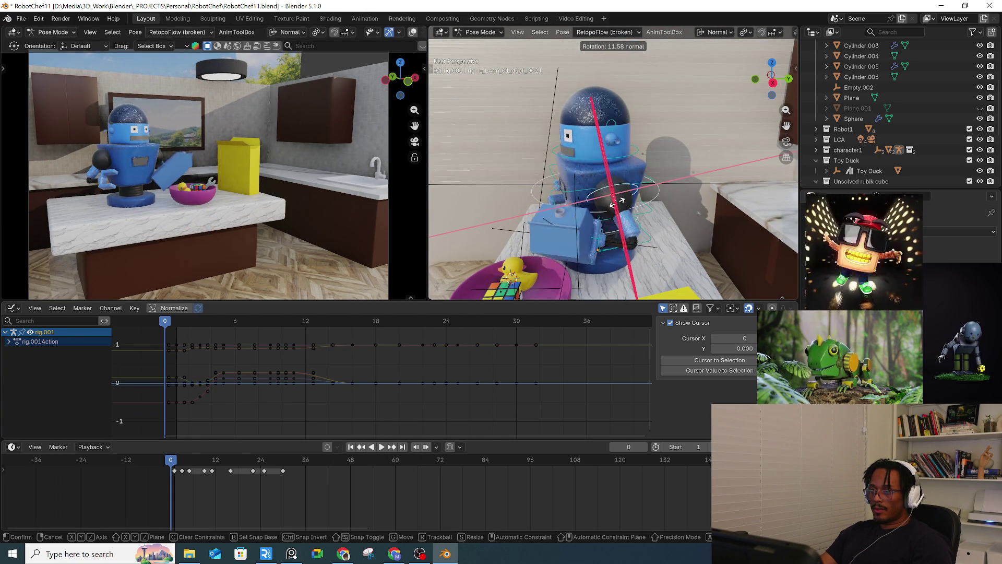
{"action": "left_click", "coordinate": [617, 199]}
{"action": "key", "text": "r"}
{"action": "key", "text": "r"}
{"action": "middle_click_drag", "start_coordinate": [617, 199], "coordinate": [662, 253]}
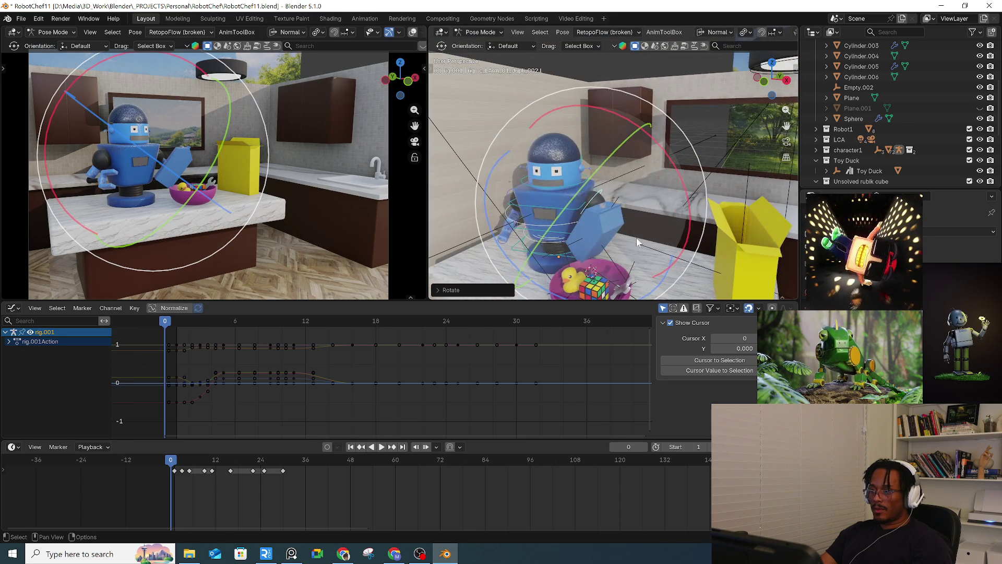
{"action": "left_click", "coordinate": [678, 230]}
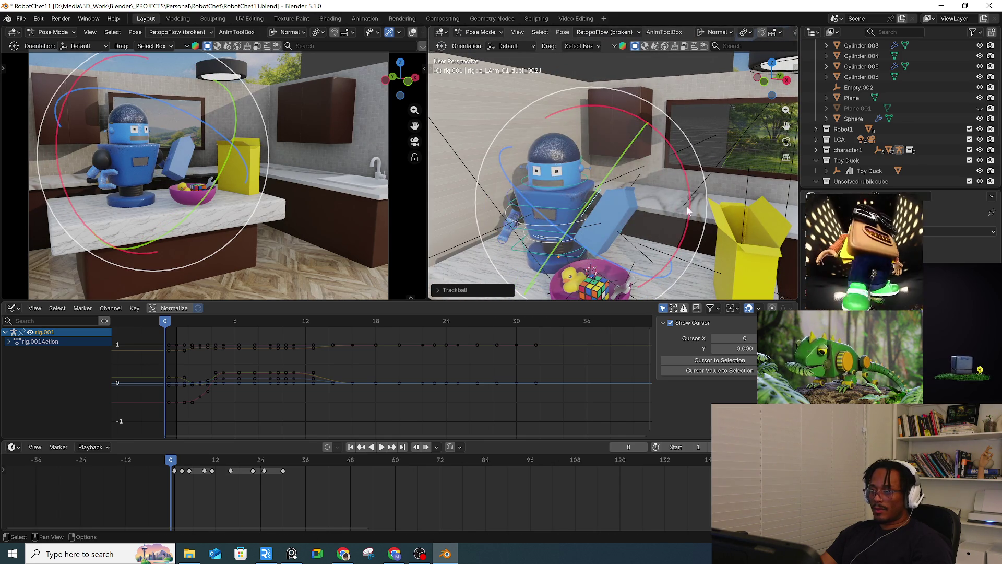
{"action": "left_click_drag", "start_coordinate": [692, 209], "coordinate": [689, 198]}
Step: Enable auto-keying, keyframe the arm pose at frame 0, and step to frame 1
{"action": "left_click", "coordinate": [327, 447]}
{"action": "key", "text": "i"}
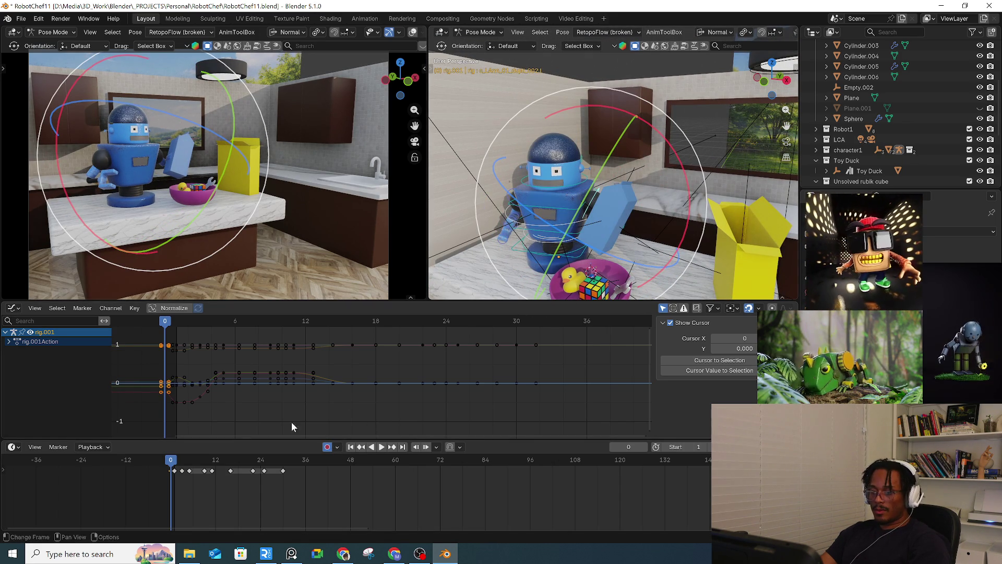
{"action": "left_click", "coordinate": [174, 466]}
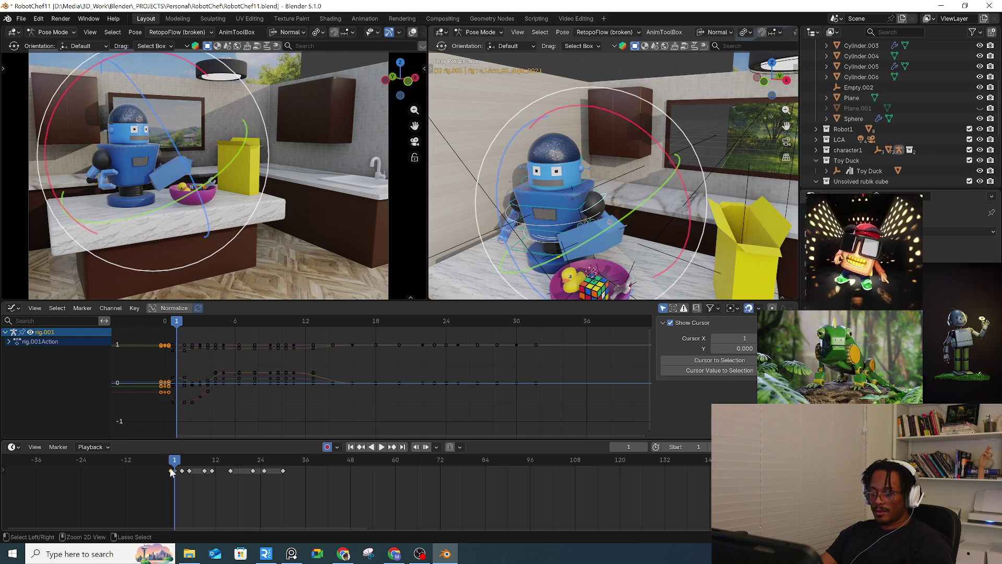
Step: Paste the arm keyframes at frame 1, replay the reach, and stop at frame 49 on the spine bones
{"action": "key", "text": "ctrl+v"}
{"action": "mouse_move", "coordinate": [174, 480]}
{"action": "left_mouse_down"}
{"action": "mouse_move", "coordinate": [180, 464]}
{"action": "mouse_move", "coordinate": [235, 450]}
{"action": "mouse_move", "coordinate": [319, 446]}
{"action": "mouse_move", "coordinate": [339, 461]}
{"action": "left_mouse_up"}
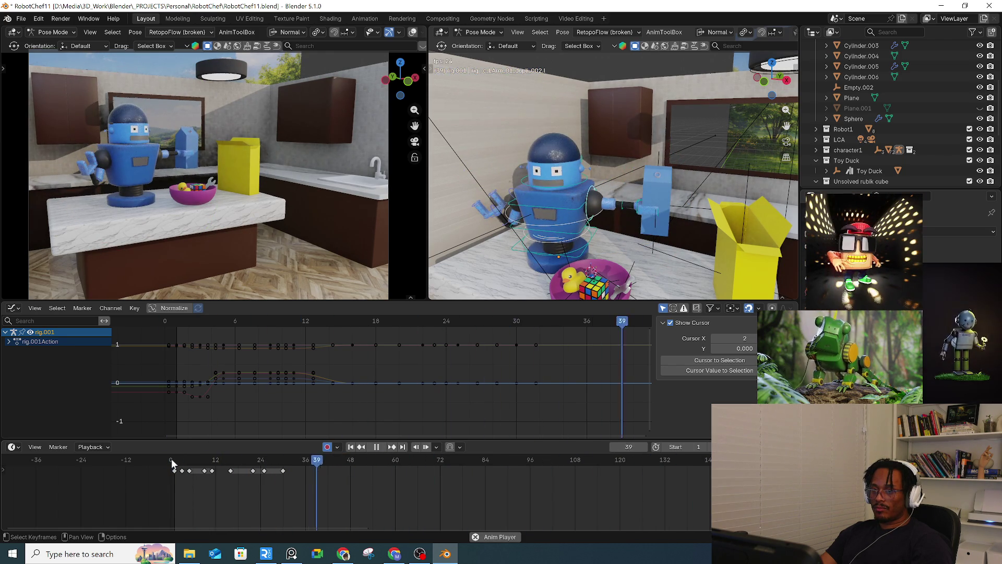
{"action": "mouse_move", "coordinate": [308, 463]}
{"action": "left_mouse_down"}
{"action": "mouse_move", "coordinate": [350, 462]}
{"action": "mouse_move", "coordinate": [242, 463]}
{"action": "left_mouse_up"}
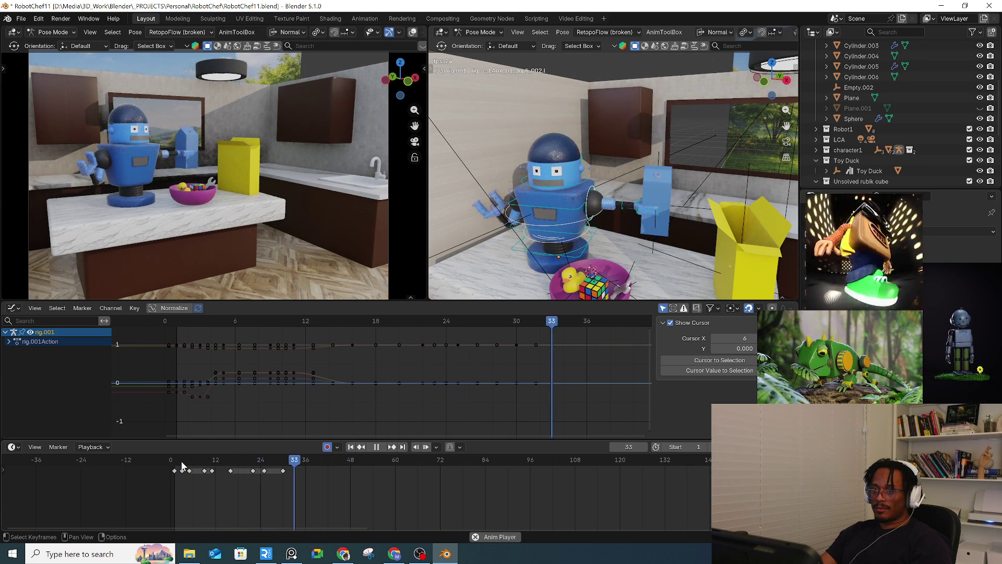
{"action": "key", "text": "space"}
{"action": "key", "text": "space"}
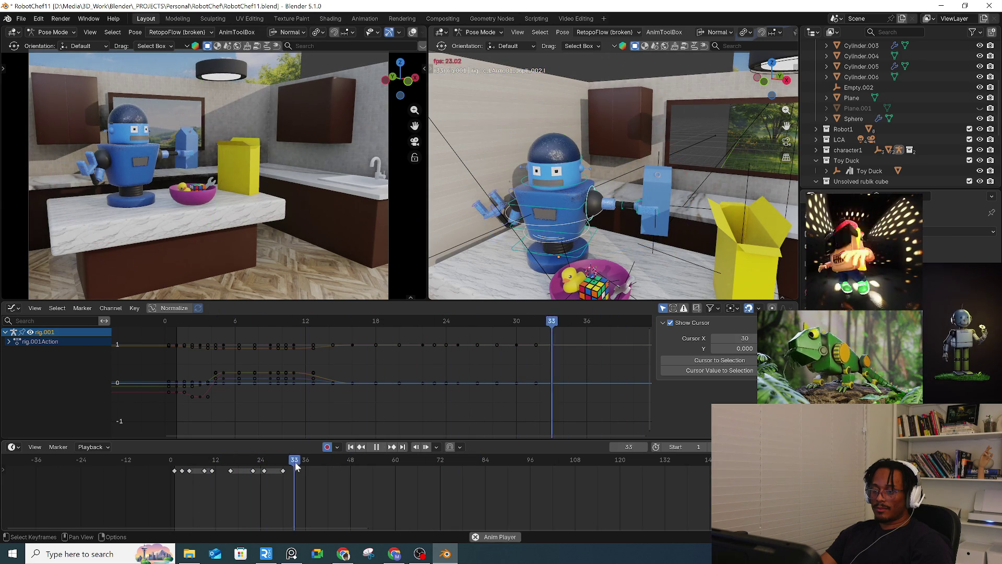
{"action": "key", "text": "space"}
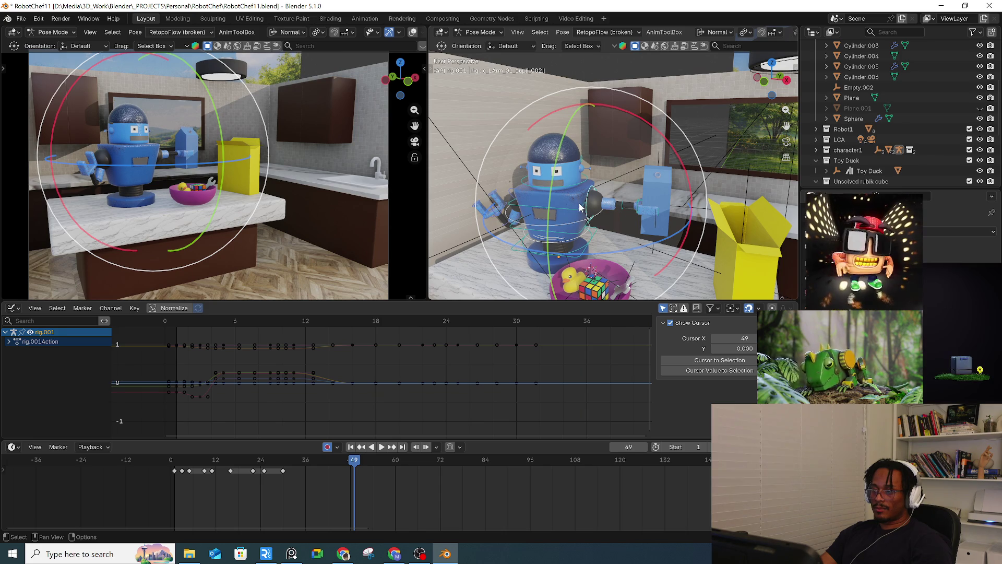
{"action": "left_click", "coordinate": [578, 211]}
{"action": "left_click", "coordinate": [577, 202]}
{"action": "middle_click_drag", "start_coordinate": [577, 202], "coordinate": [765, 167]}
Step: Collapse the rig hierarchy, select character1_rig, return to Object Mode, and select the robot rig
{"action": "scroll", "coordinate": [934, 120], "scroll_direction": "up", "scroll_amount": 5}
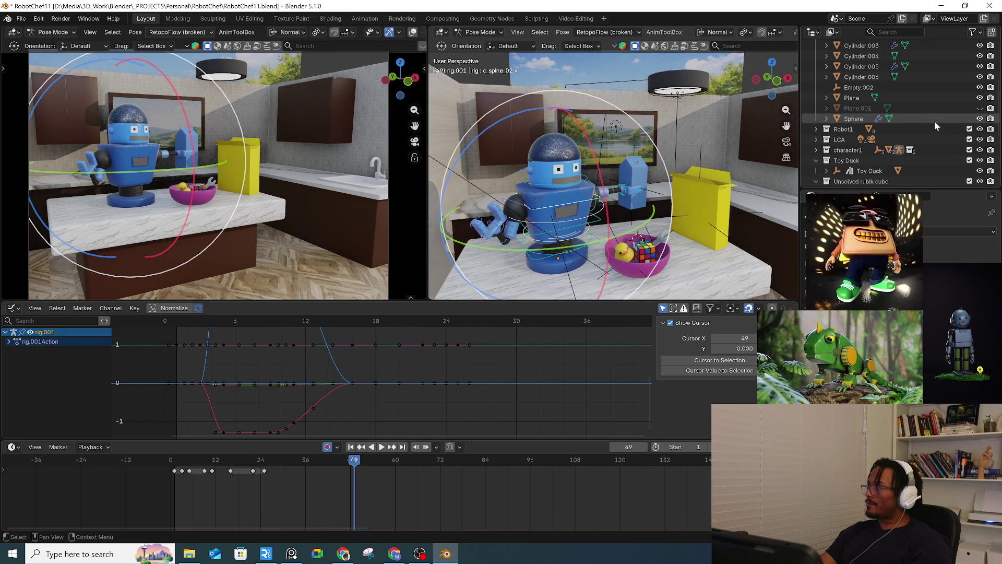
{"action": "scroll", "coordinate": [928, 124], "scroll_direction": "down", "scroll_amount": 10}
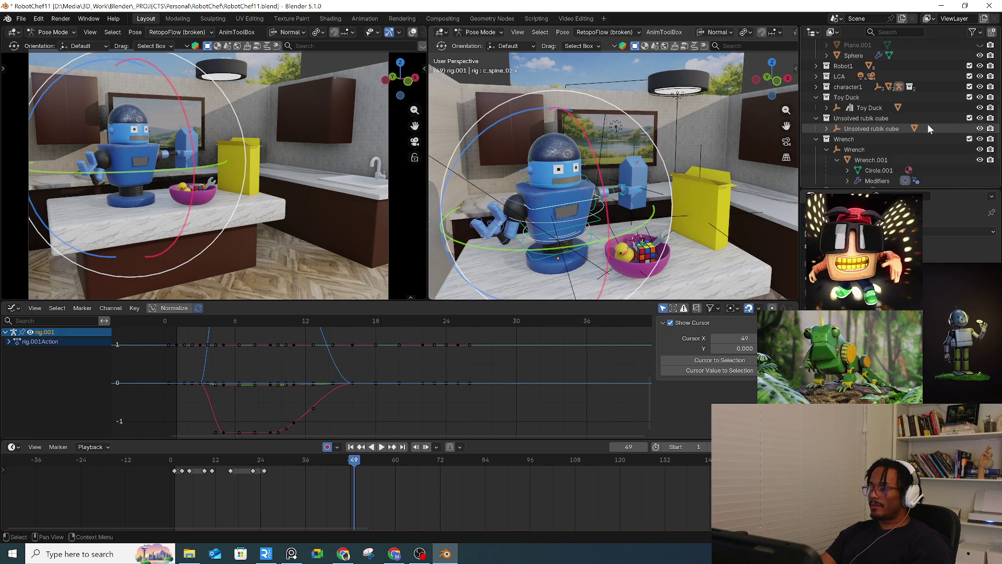
{"action": "scroll", "coordinate": [905, 132], "scroll_direction": "down", "scroll_amount": 8}
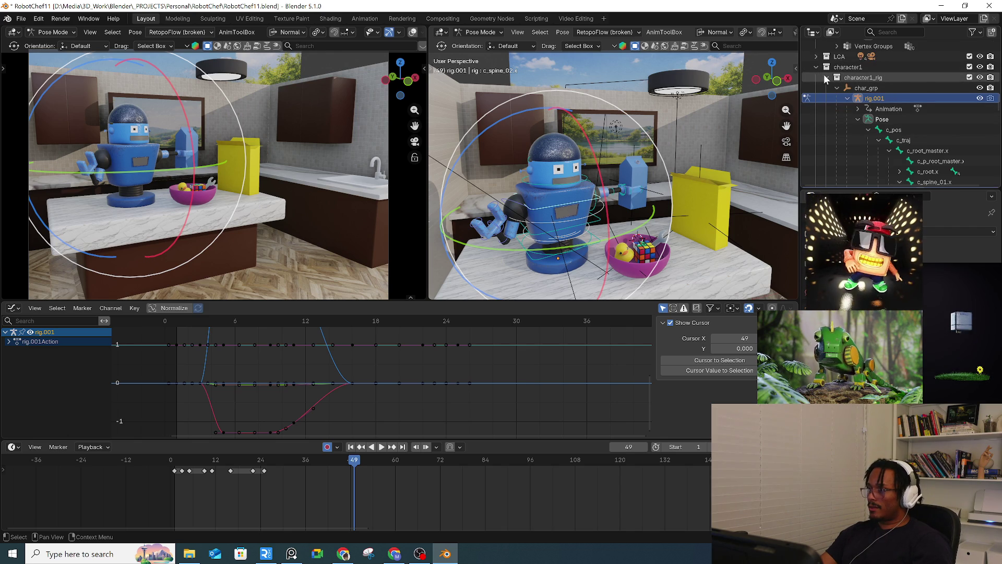
{"action": "left_click", "coordinate": [827, 77]}
{"action": "left_click", "coordinate": [854, 78]}
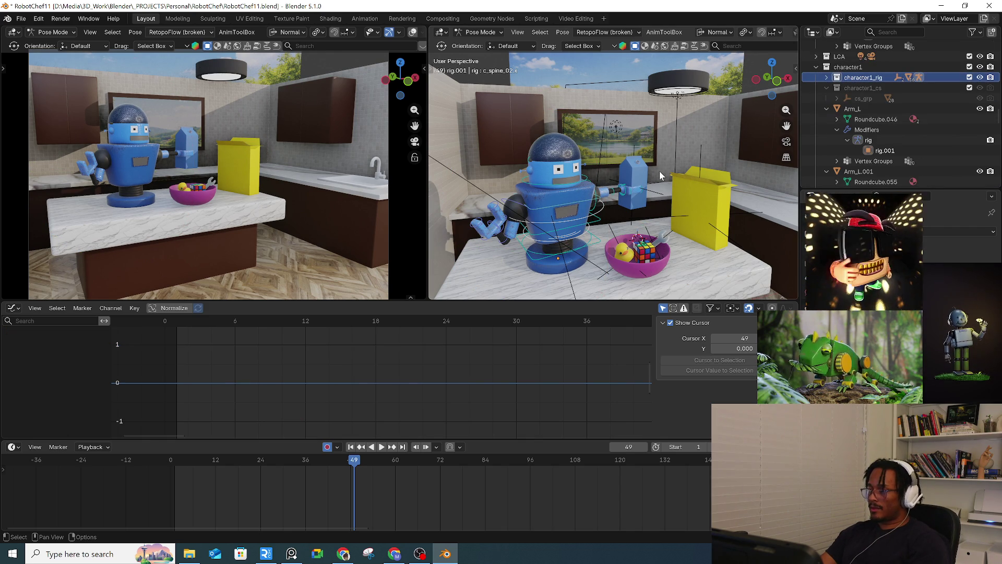
{"action": "left_click", "coordinate": [469, 32]}
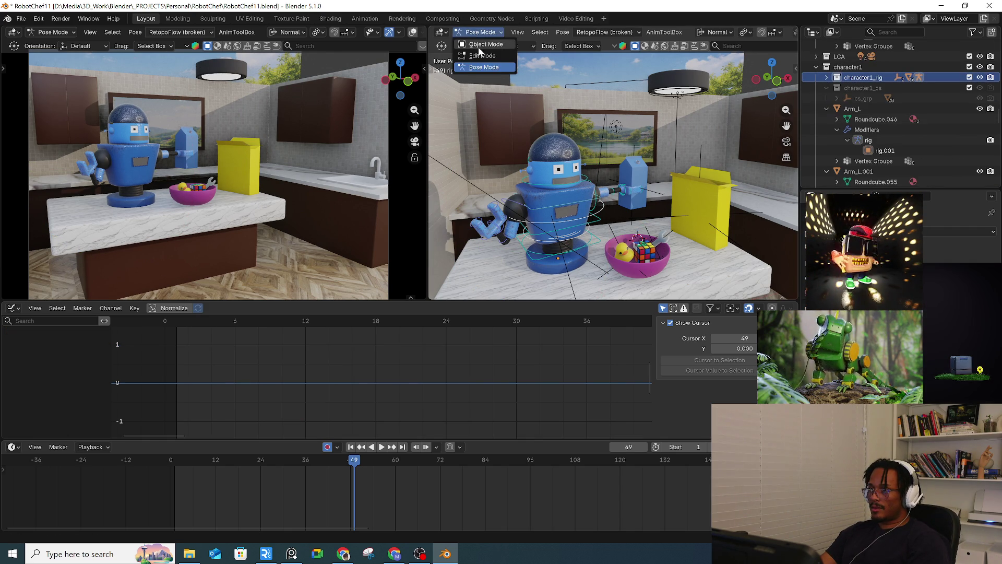
{"action": "left_click", "coordinate": [472, 41]}
{"action": "left_click", "coordinate": [675, 184]}
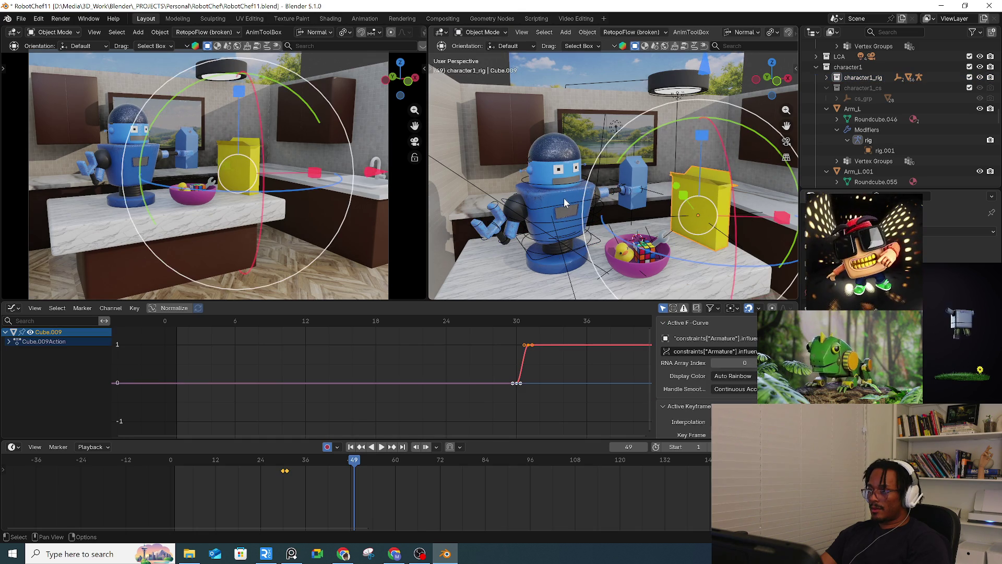
{"action": "left_click", "coordinate": [559, 205]}
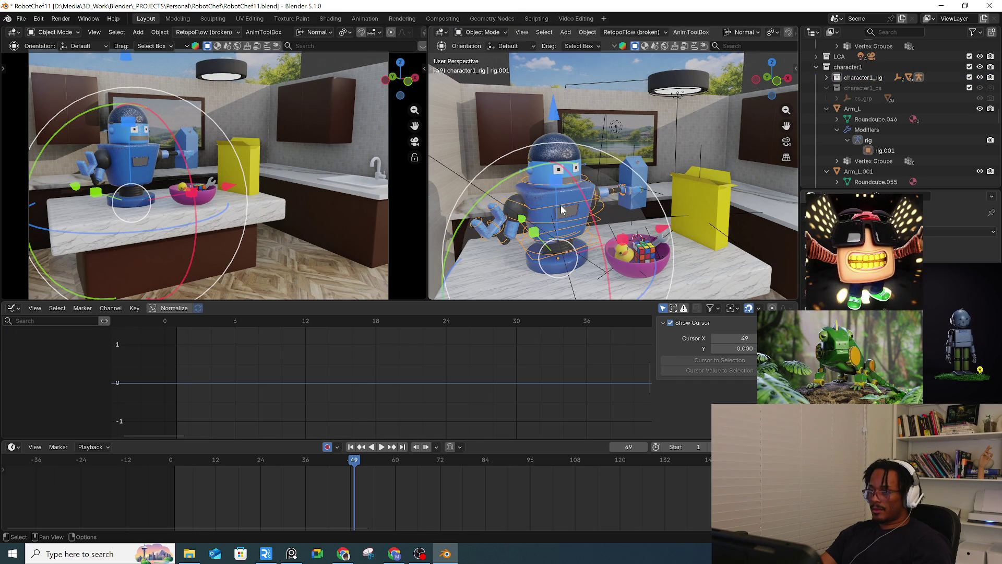
Step: Switch the robot rig to Pose Mode and select all of its bones
{"action": "middle_click_drag", "start_coordinate": [559, 205], "coordinate": [583, 190]}
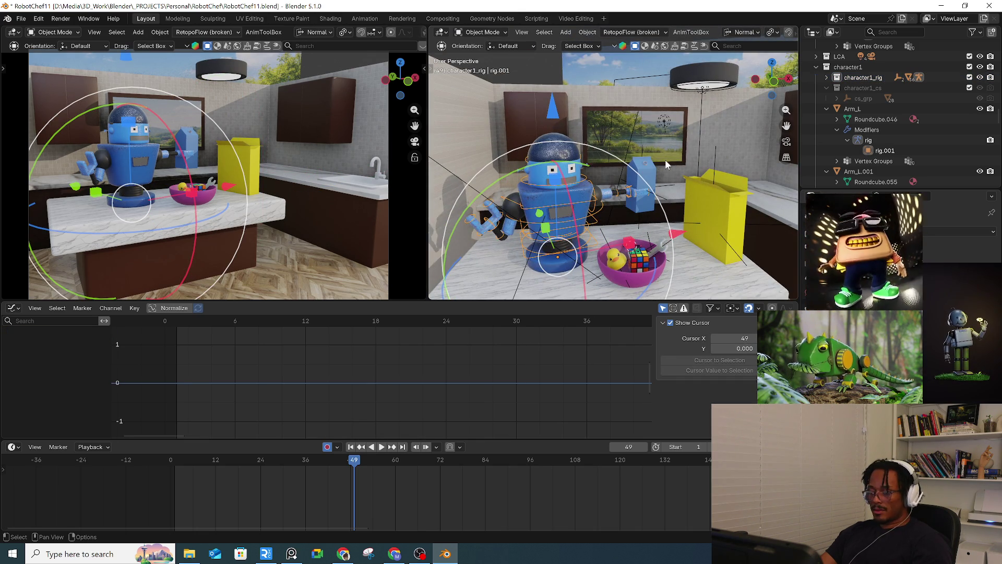
{"action": "key", "text": "ctrl+Tab"}
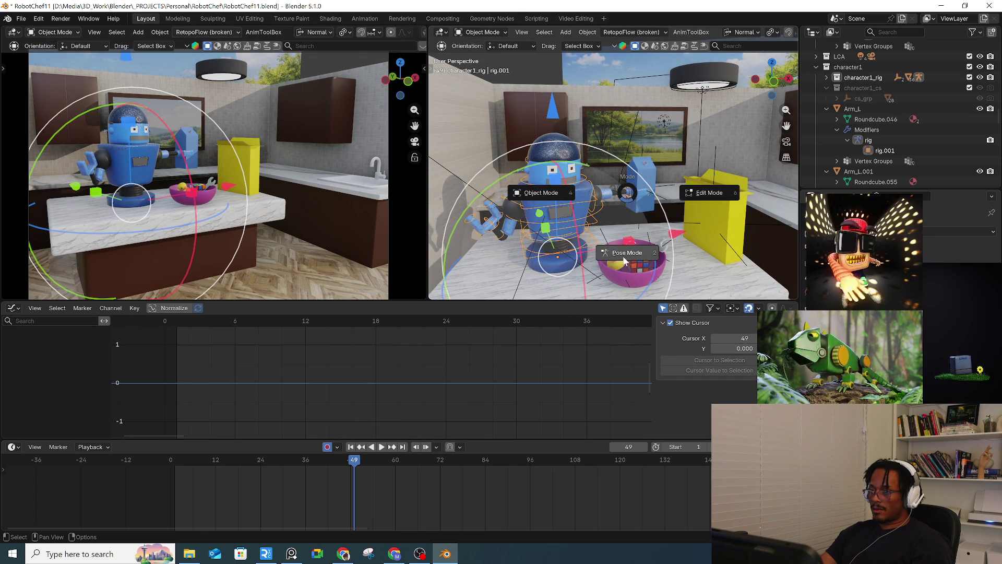
{"action": "left_click", "coordinate": [625, 261]}
{"action": "scroll", "coordinate": [526, 210], "scroll_direction": "down", "scroll_amount": 6}
{"action": "key", "text": "a"}
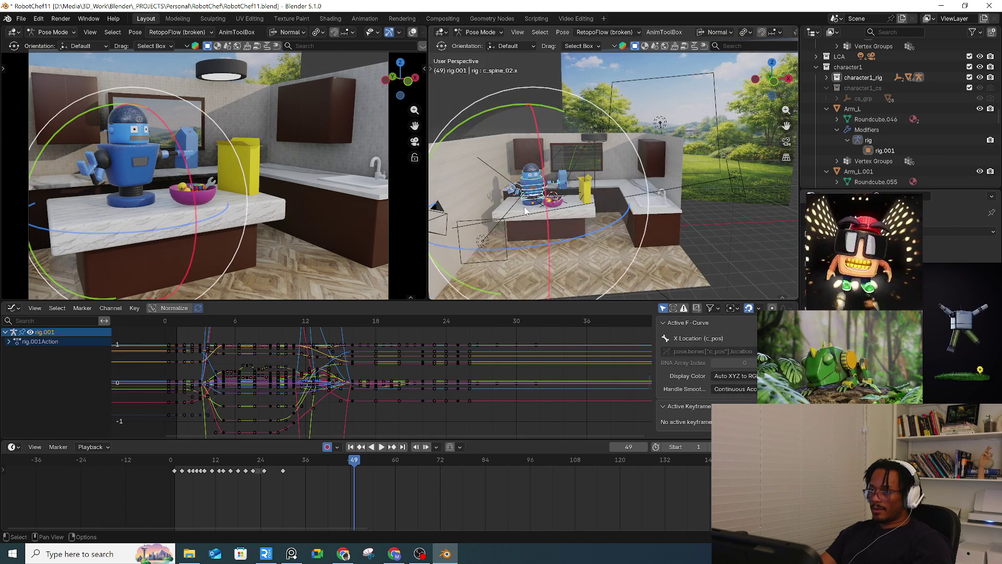
{"action": "scroll", "coordinate": [526, 211], "scroll_direction": "up", "scroll_amount": 6}
{"action": "key", "text": "a"}
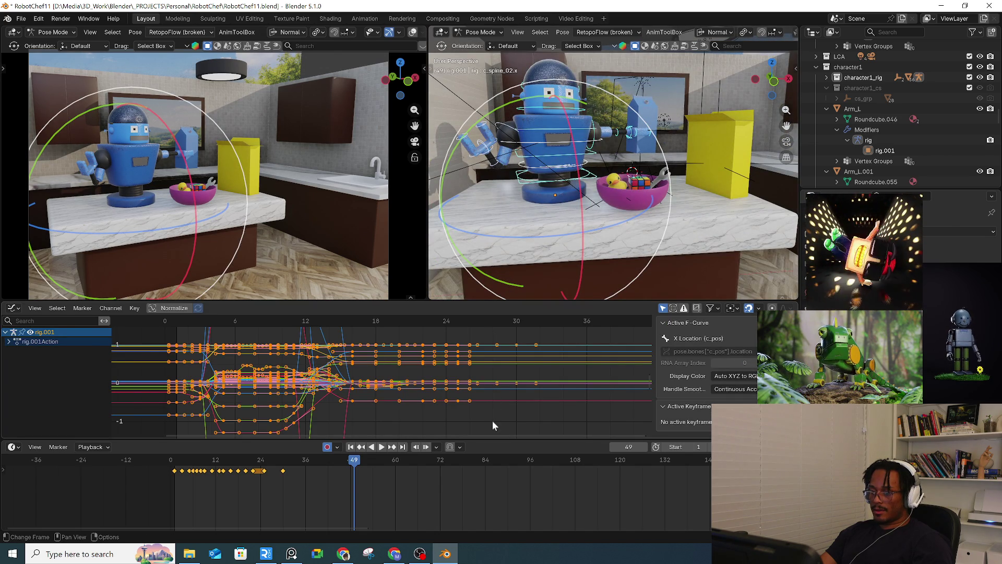
Step: Fit all the rig's animation curves in the Graph Editor and go to frame 30
{"action": "left_click", "coordinate": [477, 420]}
{"action": "key", "text": "Home"}
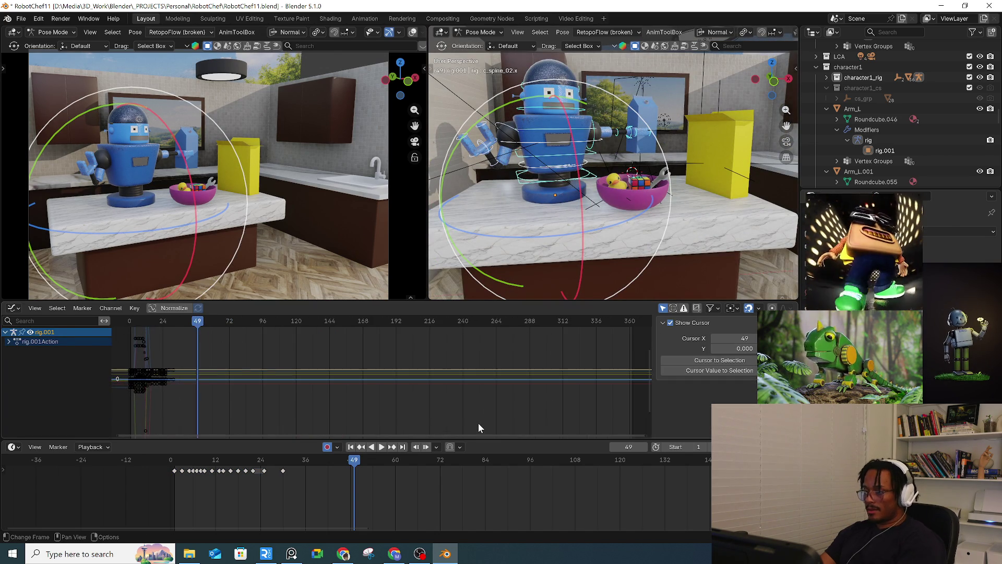
{"action": "mouse_move", "coordinate": [305, 400]}
{"action": "middle_mouse_down", "text": "ctrl"}
{"action": "mouse_move", "coordinate": [467, 381]}
{"action": "mouse_move", "coordinate": [385, 347]}
{"action": "mouse_move", "coordinate": [158, 325]}
{"action": "middle_mouse_up", "text": "ctrl"}
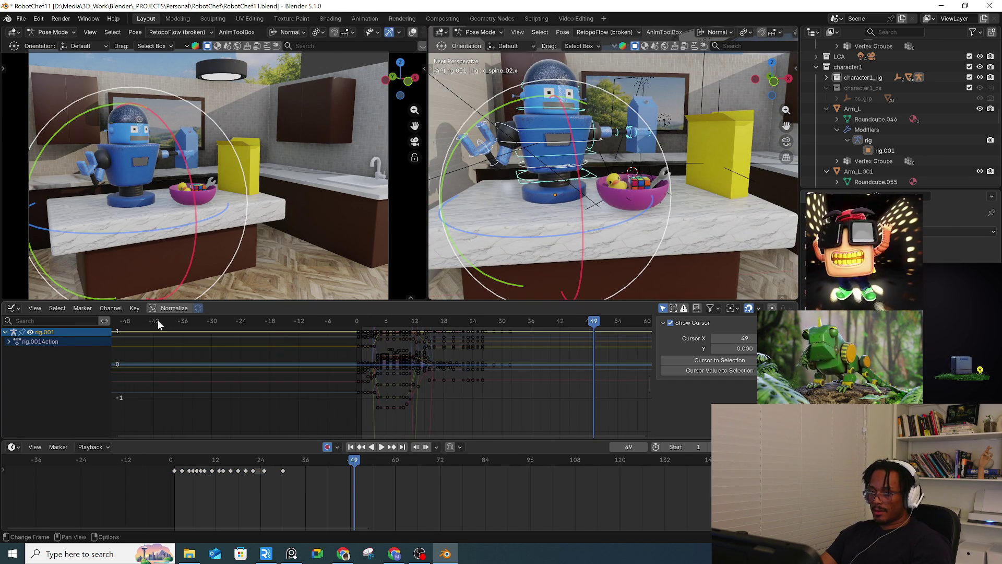
{"action": "left_click", "coordinate": [57, 308]}
{"action": "mouse_move", "coordinate": [35, 308]}
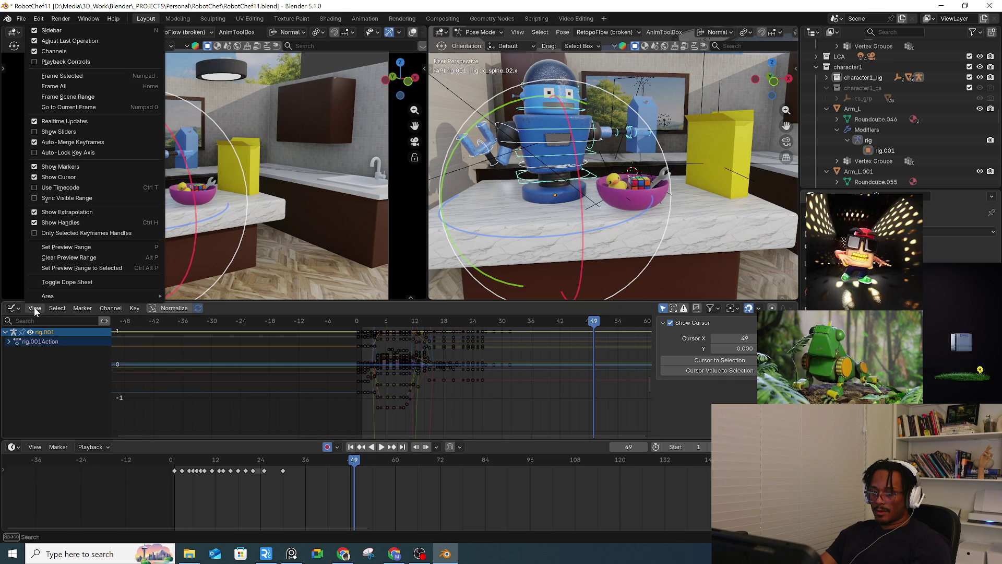
{"action": "left_click", "coordinate": [68, 236]}
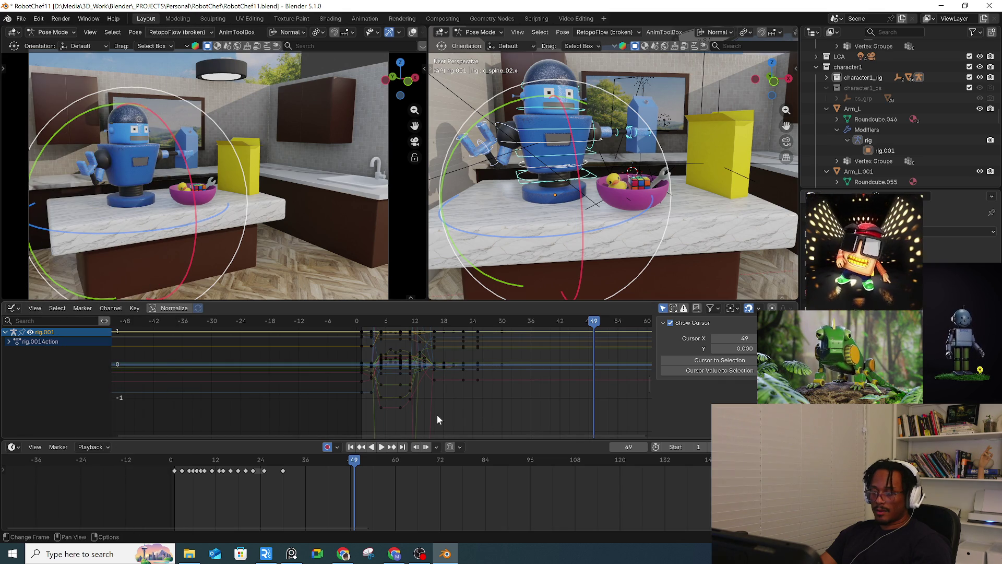
{"action": "key", "text": "a"}
{"action": "key", "text": "Home"}
{"action": "key", "text": "alt+a"}
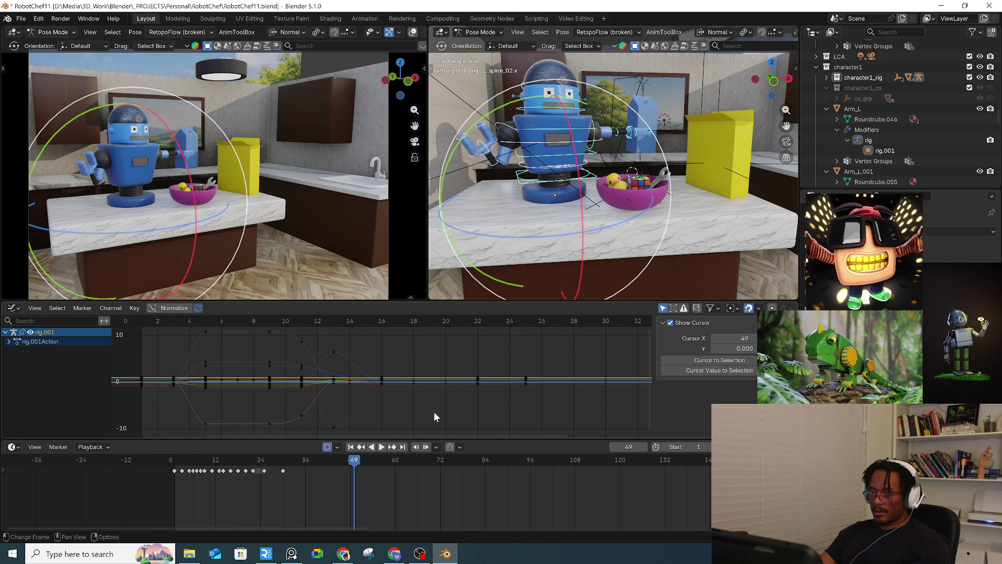
{"action": "left_click", "coordinate": [283, 462]}
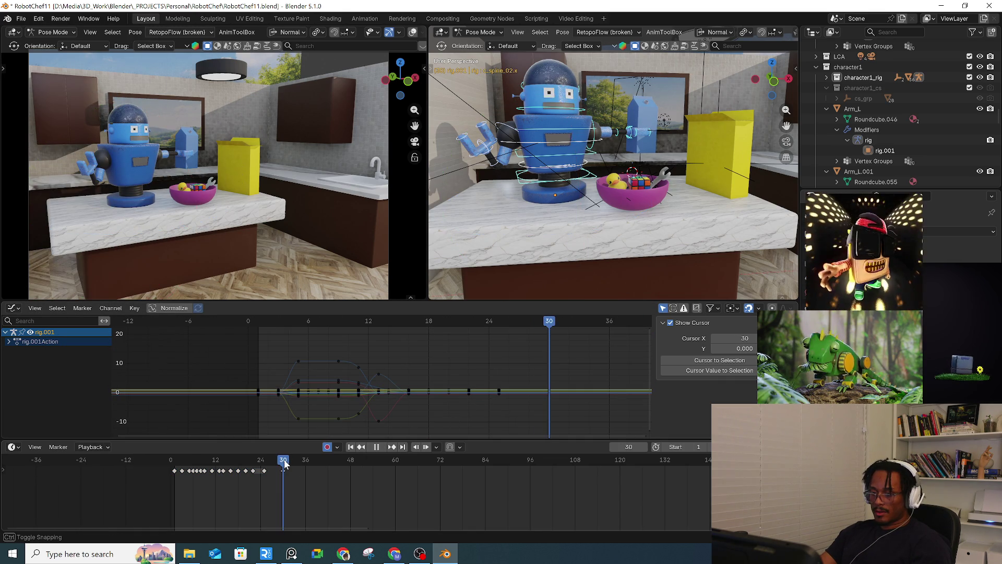
Step: Keyframe the robot's current pose at frame 30 and preview the motion
{"action": "key", "text": "i"}
{"action": "left_click", "coordinate": [418, 509]}
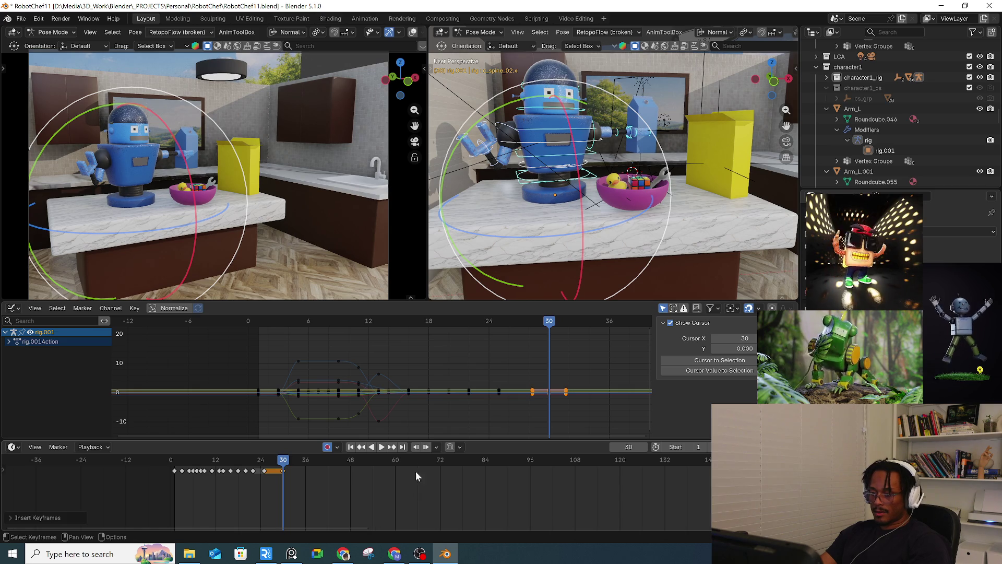
{"action": "mouse_move", "coordinate": [308, 464]}
{"action": "left_mouse_down"}
{"action": "mouse_move", "coordinate": [325, 464]}
{"action": "mouse_move", "coordinate": [305, 468]}
{"action": "left_mouse_up"}
{"action": "key", "text": "space"}
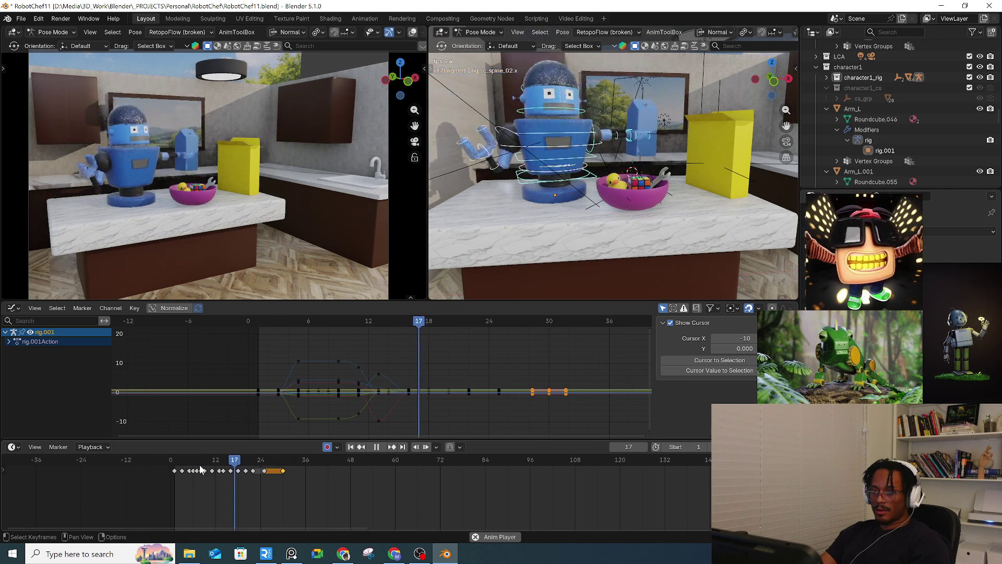
{"action": "key", "text": "Escape"}
Step: Rotate the c_bbones_01.x body bone to start the lean, then view through the camera
{"action": "middle_click_drag", "start_coordinate": [619, 198], "coordinate": [615, 195]}
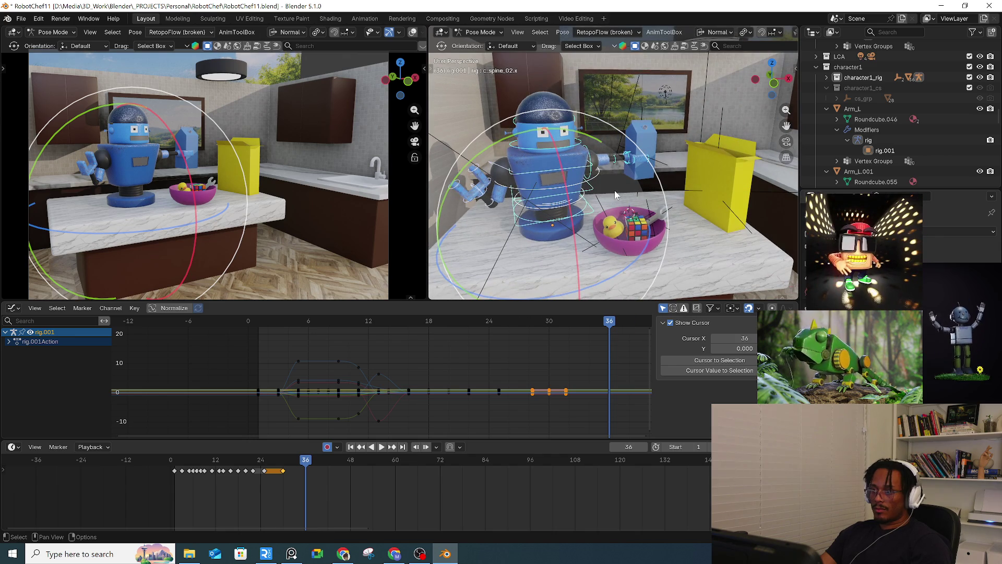
{"action": "left_click", "coordinate": [579, 149]}
{"action": "key", "text": "r"}
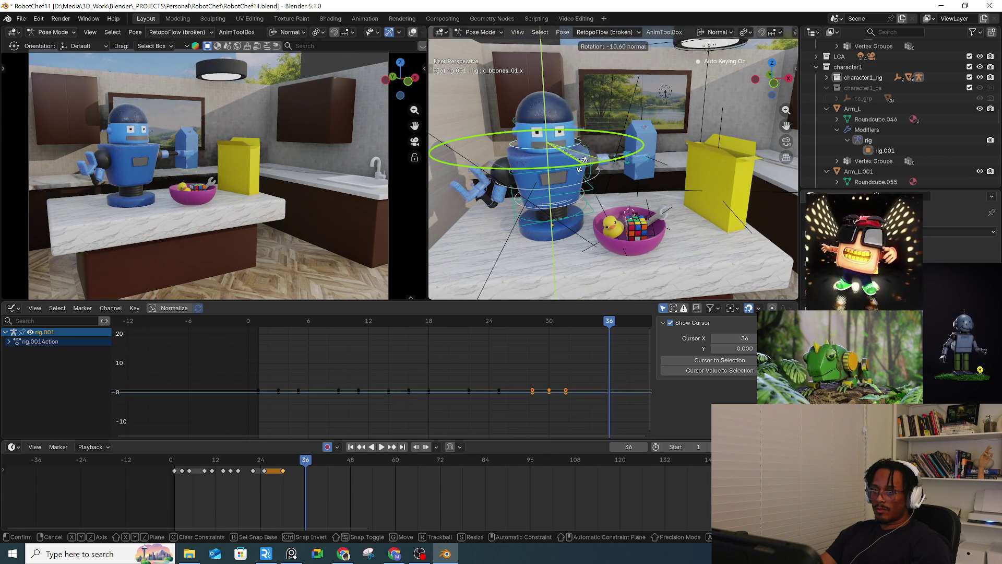
{"action": "left_click", "coordinate": [569, 167]}
{"action": "key", "text": "KP_0"}
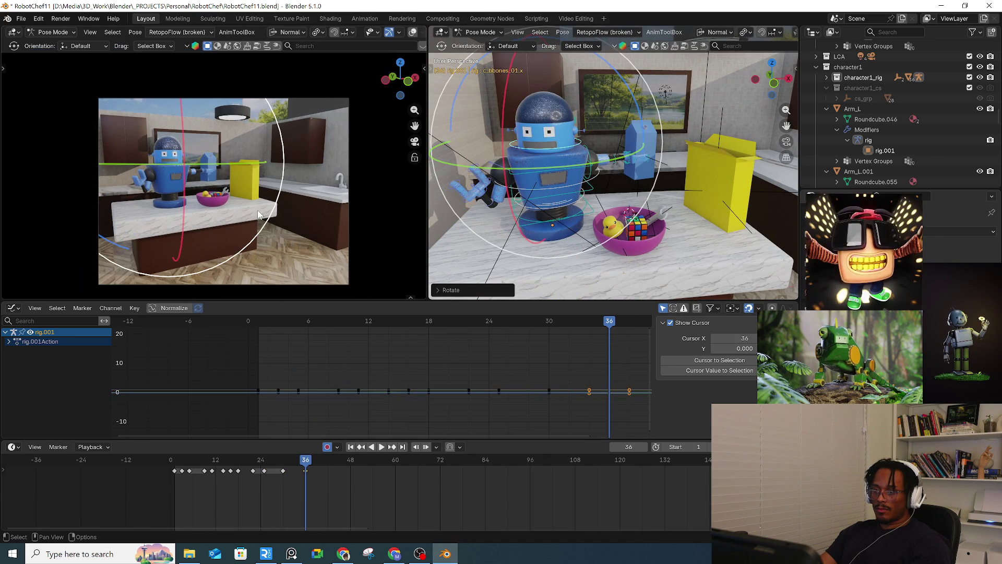
Step: At frame 36, rotate the robot's left forearm control down and outward toward the bowl
{"action": "left_click_drag", "start_coordinate": [295, 464], "coordinate": [306, 464]}
{"action": "left_click", "coordinate": [501, 174]}
{"action": "scroll", "coordinate": [503, 170], "scroll_direction": "up", "scroll_amount": 3}
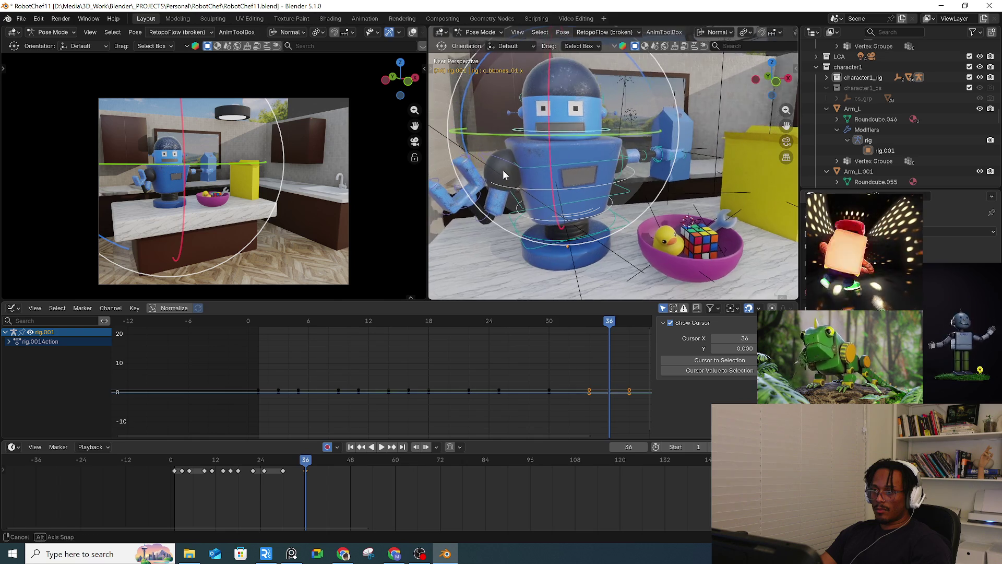
{"action": "left_click", "coordinate": [496, 212]}
{"action": "key", "text": "r"}
{"action": "left_click", "coordinate": [497, 212]}
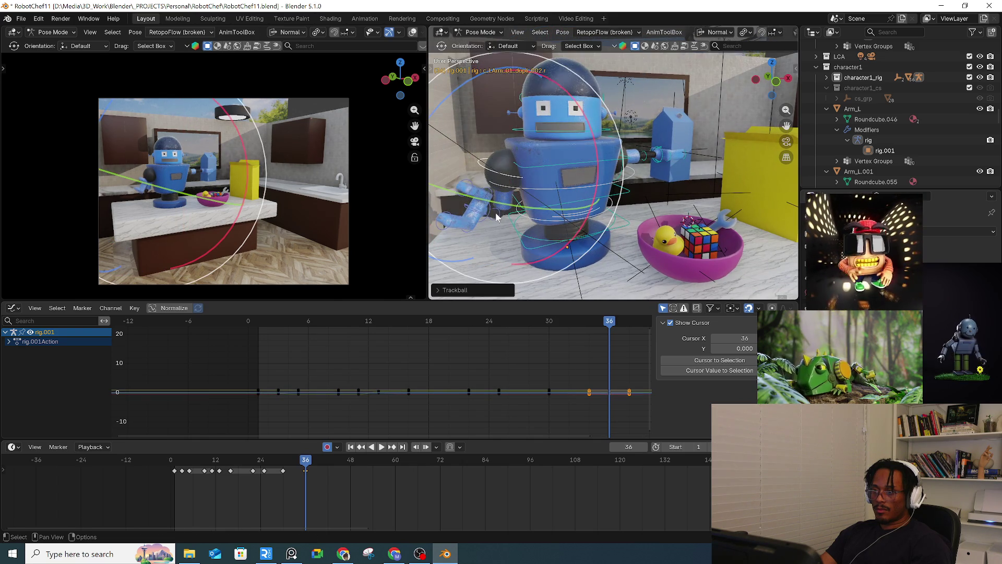
{"action": "key", "text": "r"}
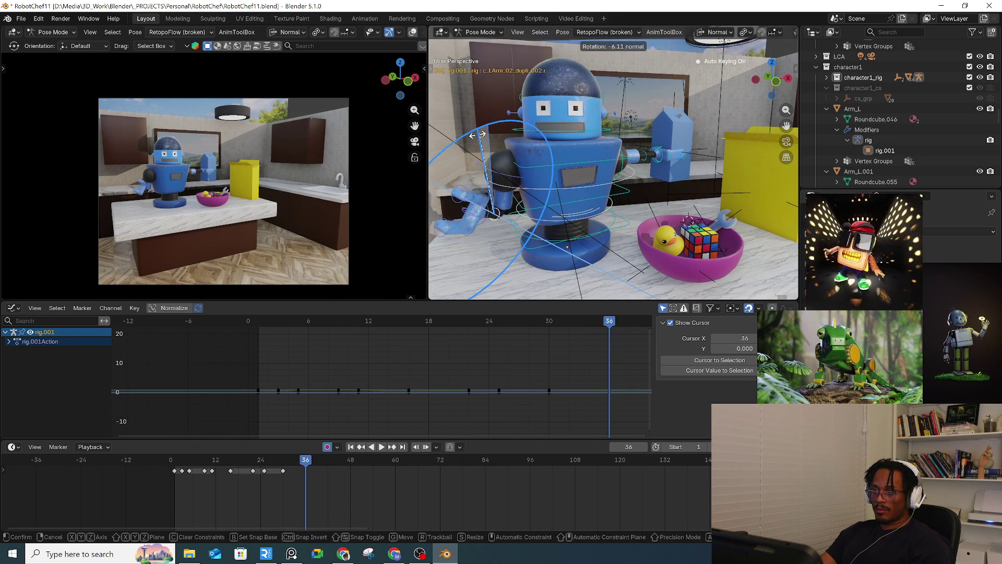
{"action": "left_click", "coordinate": [448, 162]}
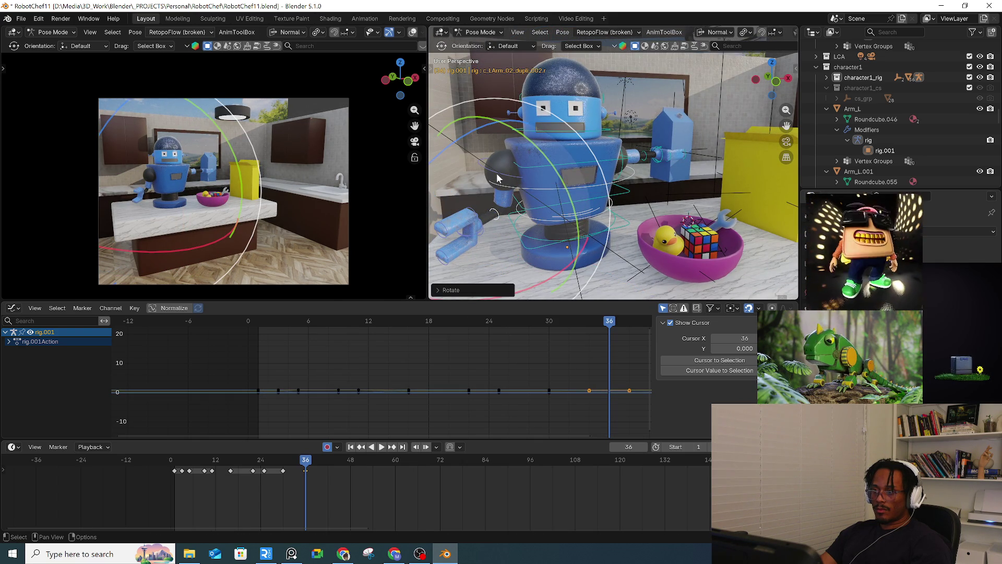
Step: Swing the left upper arm down toward the bowl with trackball rotation, undoing the last extra turn
{"action": "left_click", "coordinate": [496, 177]}
{"action": "key", "text": "r"}
{"action": "left_click", "coordinate": [479, 60]}
{"action": "middle_click_drag", "start_coordinate": [479, 60], "coordinate": [612, 176]}
{"action": "key", "text": "r"}
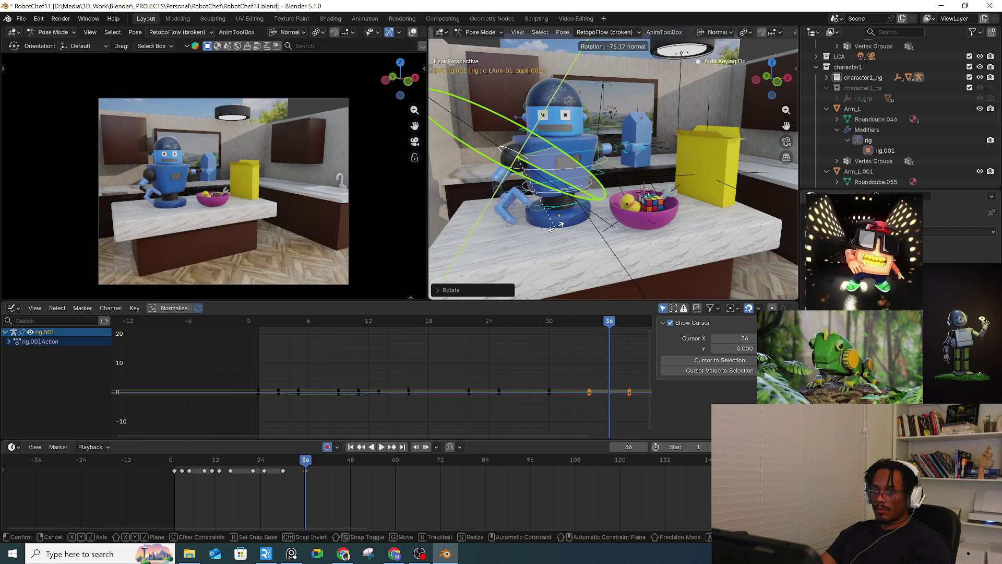
{"action": "key", "text": "r"}
{"action": "left_click", "coordinate": [502, 117]}
{"action": "middle_click_drag", "start_coordinate": [503, 114], "coordinate": [528, 143]}
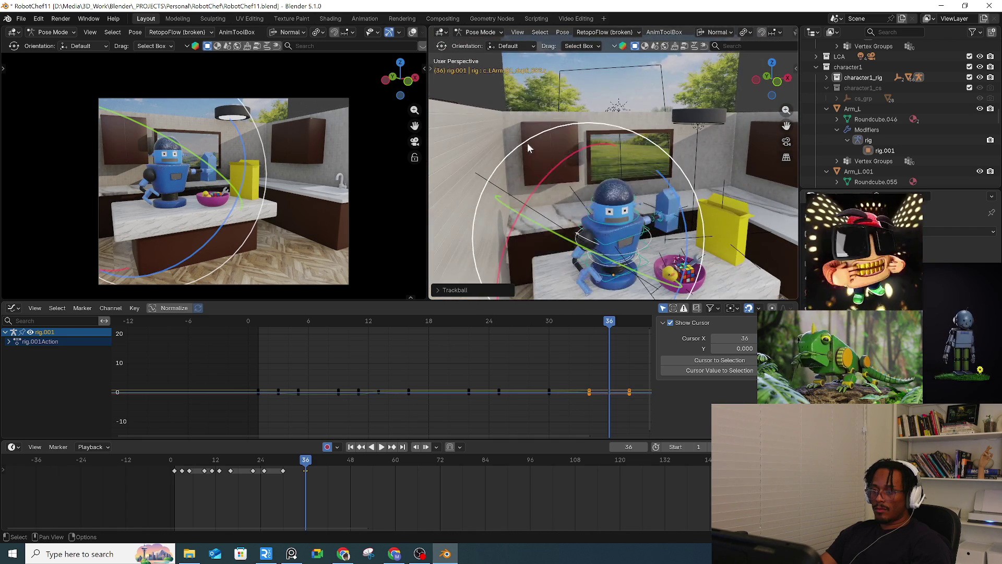
{"action": "key", "text": "r"}
{"action": "left_click", "coordinate": [560, 162]}
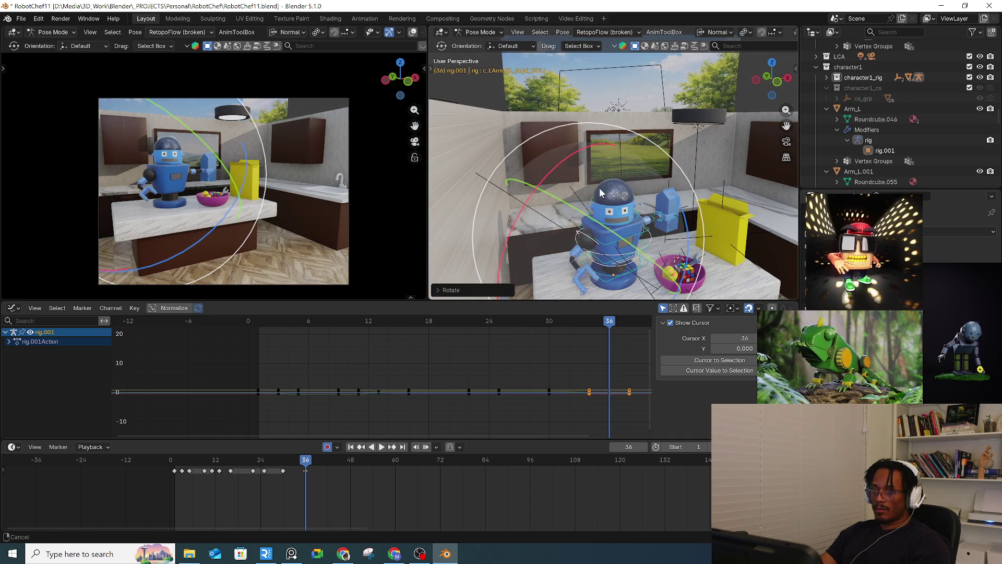
{"action": "middle_click_drag", "start_coordinate": [600, 187], "coordinate": [544, 162]}
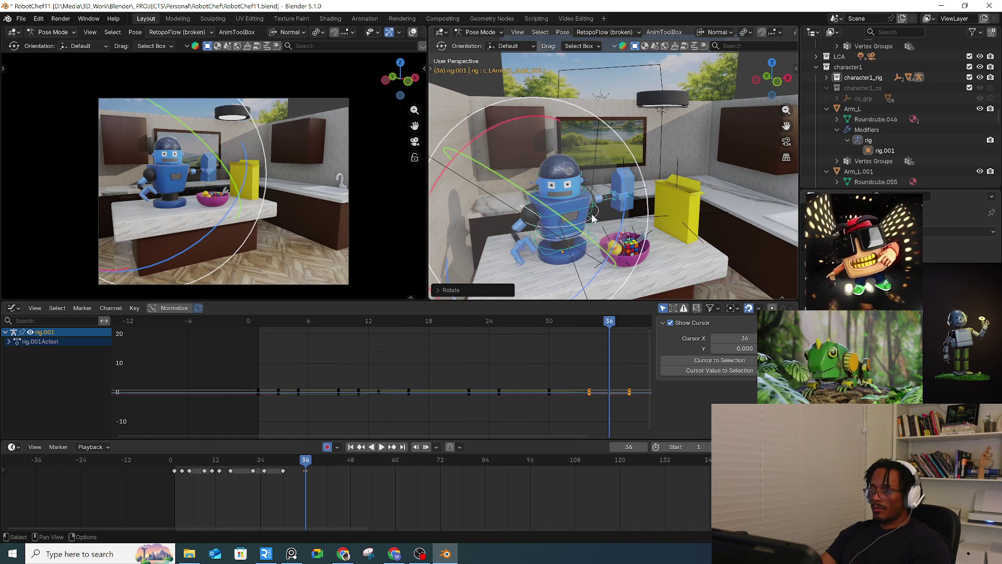
{"action": "key", "text": "ctrl+z"}
Step: Key the location of all bones at frame 36, then review playback from frame 20
{"action": "key", "text": "k"}
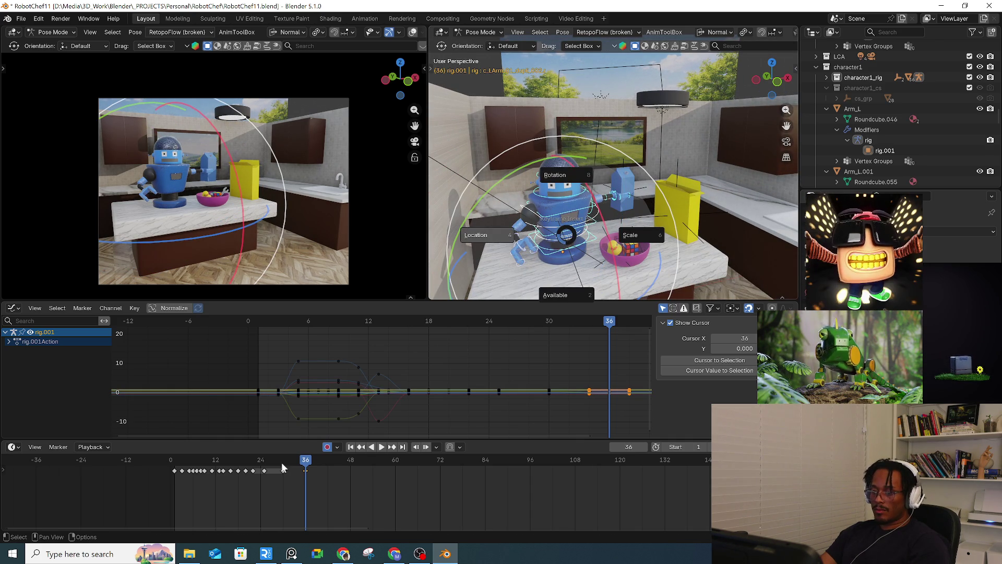
{"action": "left_click", "coordinate": [548, 168]}
{"action": "key", "text": "space"}
{"action": "left_click_drag", "start_coordinate": [306, 467], "coordinate": [255, 469]}
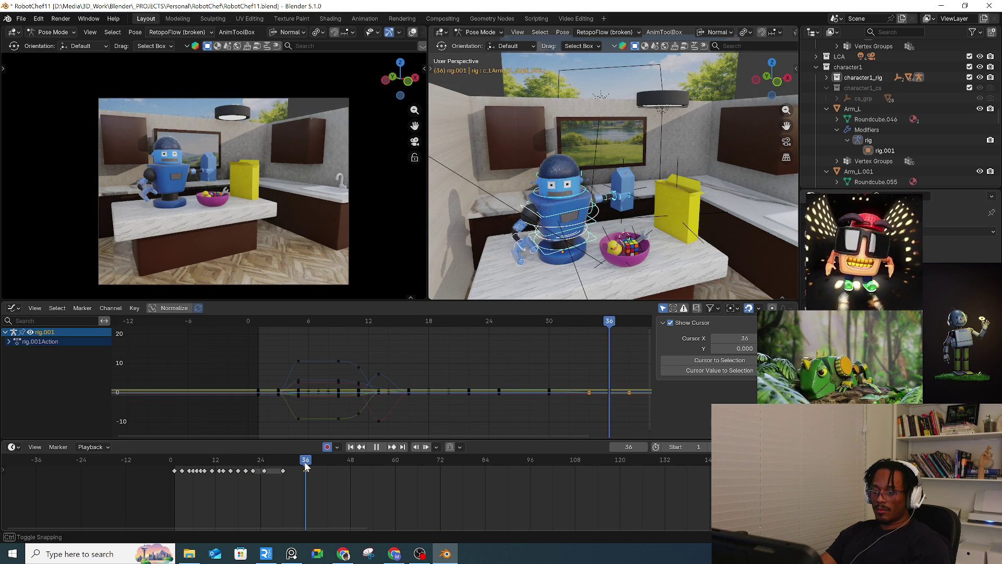
{"action": "key", "text": "space"}
{"action": "key", "text": "shift+space"}
Step: Tilt the c_root_master control and one more bone so the robot leans toward the bowl
{"action": "key", "text": "r"}
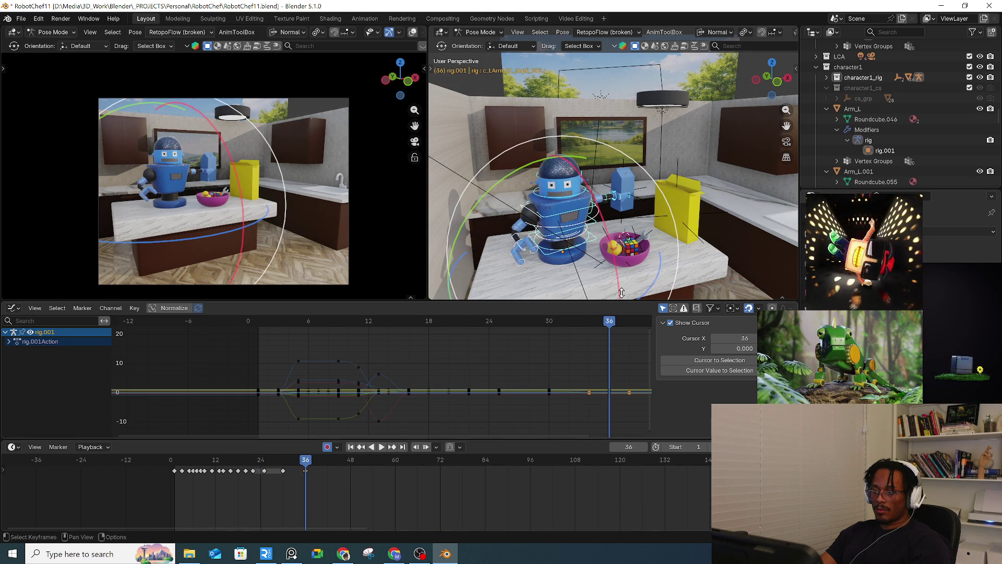
{"action": "left_click", "coordinate": [594, 244]}
{"action": "left_click_drag", "start_coordinate": [639, 288], "coordinate": [626, 289]}
{"action": "mouse_move", "coordinate": [627, 289]}
{"action": "middle_mouse_down"}
{"action": "mouse_move", "coordinate": [605, 245]}
{"action": "mouse_move", "coordinate": [590, 261]}
{"action": "mouse_move", "coordinate": [582, 203]}
{"action": "middle_mouse_up"}
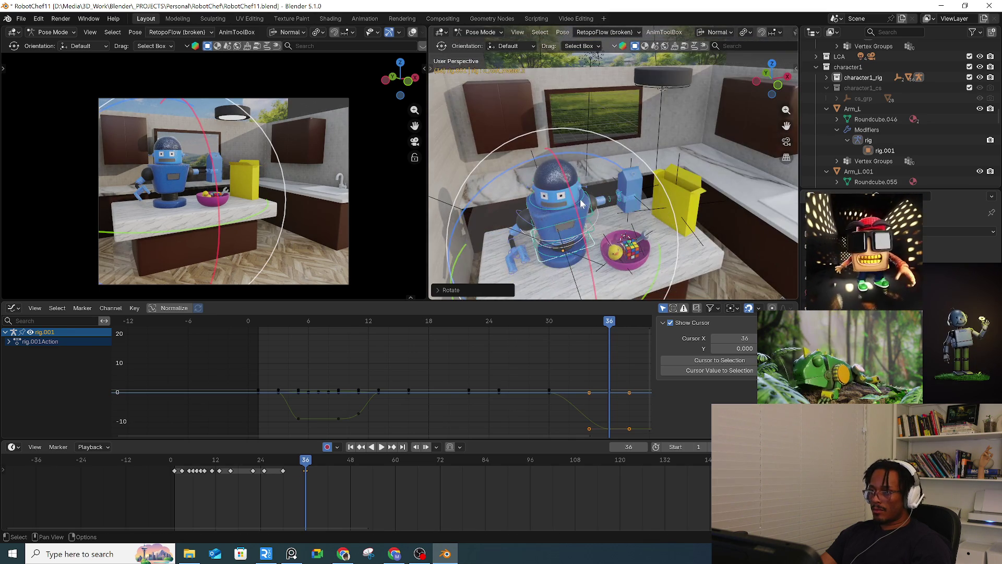
{"action": "left_click", "coordinate": [580, 217]}
{"action": "left_click_drag", "start_coordinate": [564, 269], "coordinate": [579, 262]}
{"action": "left_click", "coordinate": [579, 262]}
Step: Play the animation again and stop at frame 47
{"action": "key", "text": "space"}
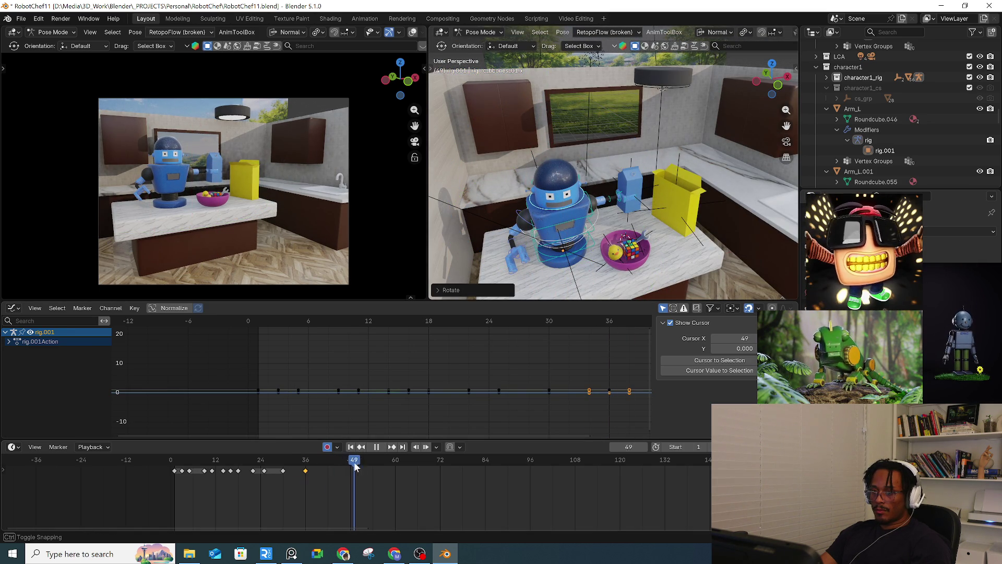
{"action": "left_click_drag", "start_coordinate": [352, 469], "coordinate": [346, 468]}
{"action": "key", "text": "space"}
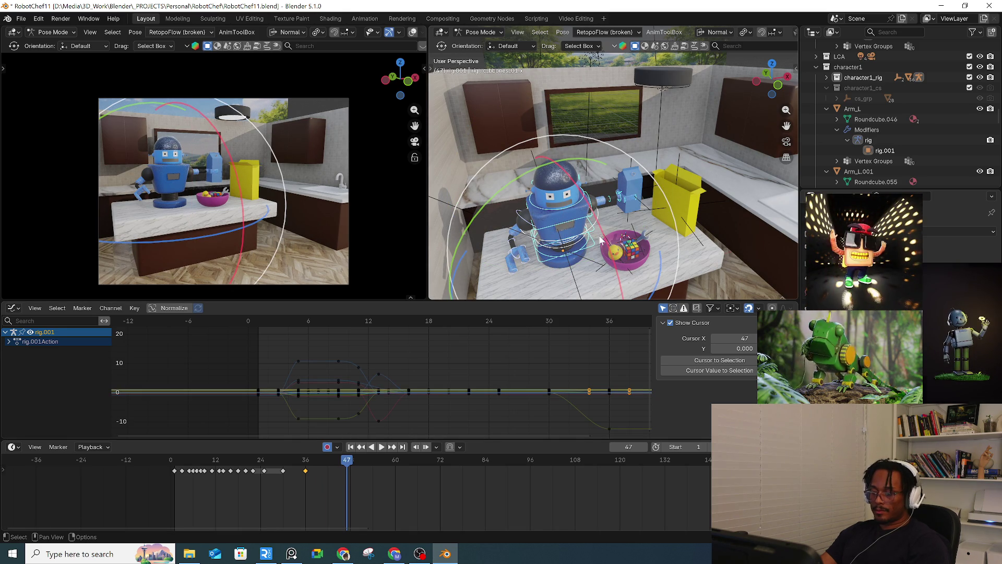
{"action": "left_click", "coordinate": [57, 447]}
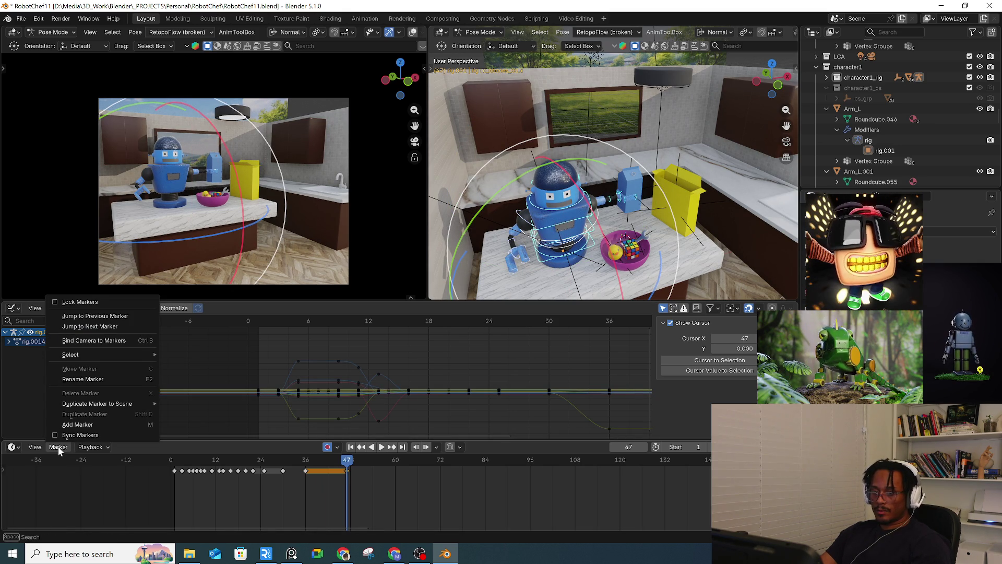
Step: Check the timeline's Playback settings and its right-click context menu
{"action": "mouse_move", "coordinate": [35, 448]}
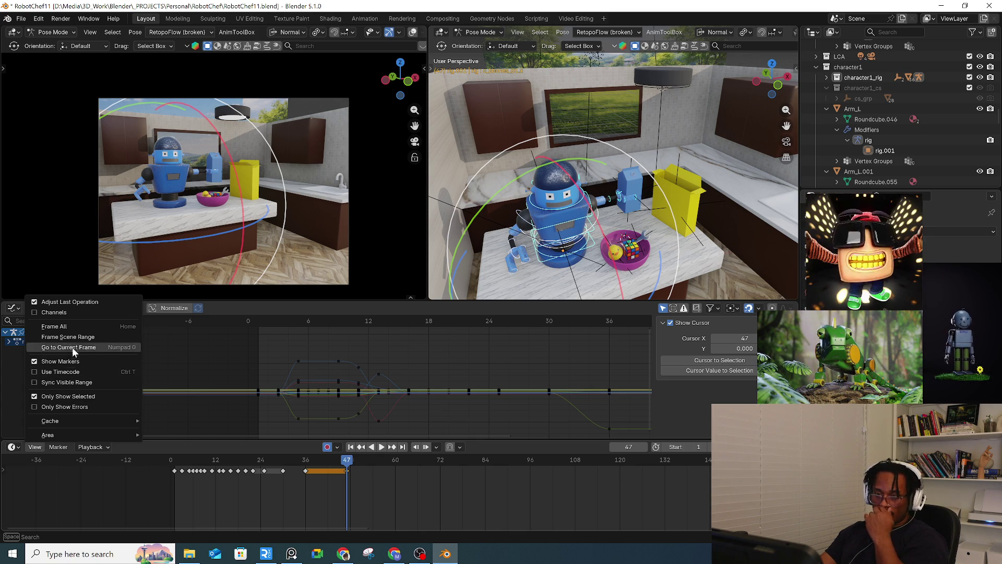
{"action": "left_click", "coordinate": [97, 447]}
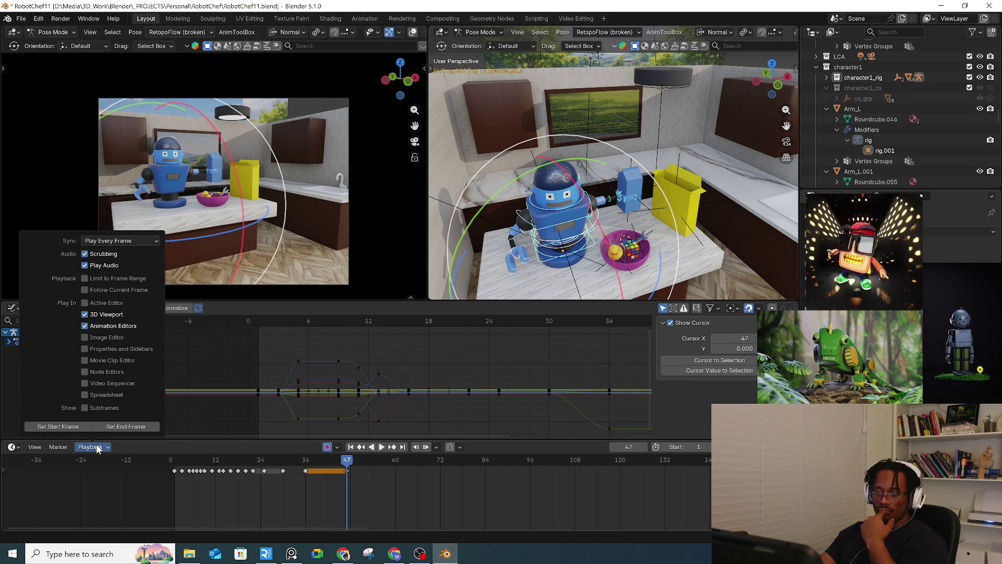
{"action": "right_click", "coordinate": [212, 502]}
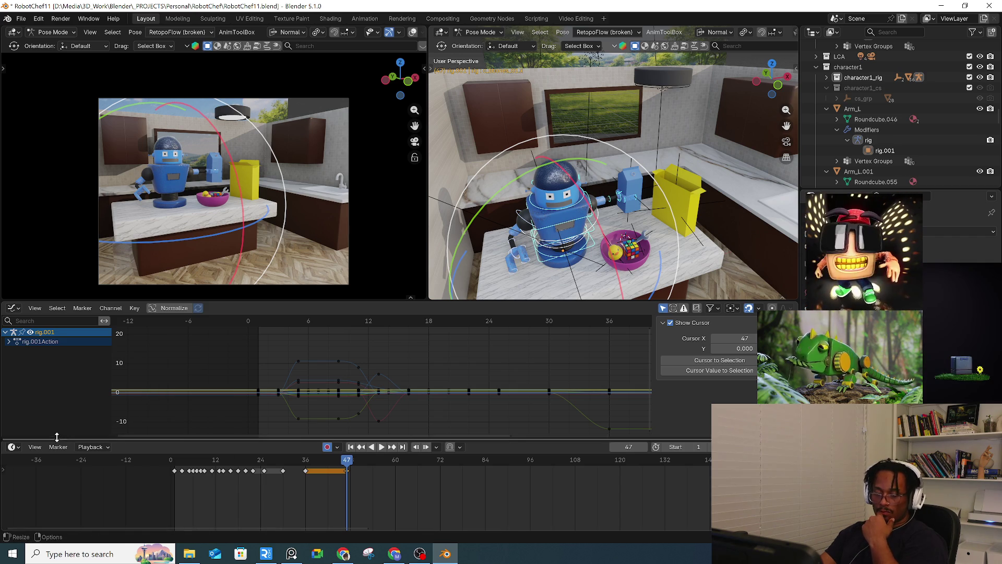
Step: Toggle visible-range syncing in the timeline's View menu, then browse the Marker menu
{"action": "left_click", "coordinate": [34, 450]}
{"action": "mouse_move", "coordinate": [48, 432]}
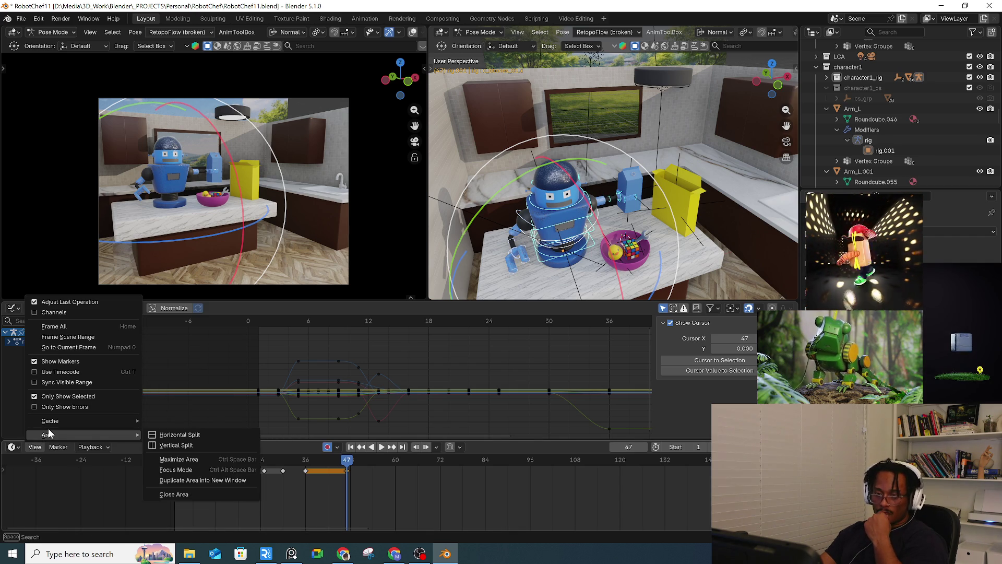
{"action": "left_click", "coordinate": [66, 381]}
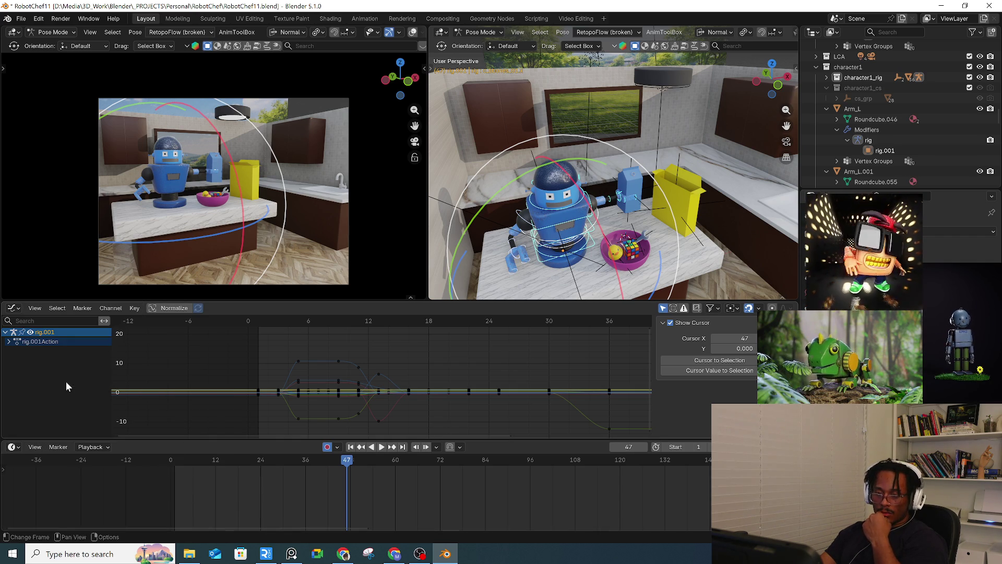
{"action": "left_click", "coordinate": [52, 447]}
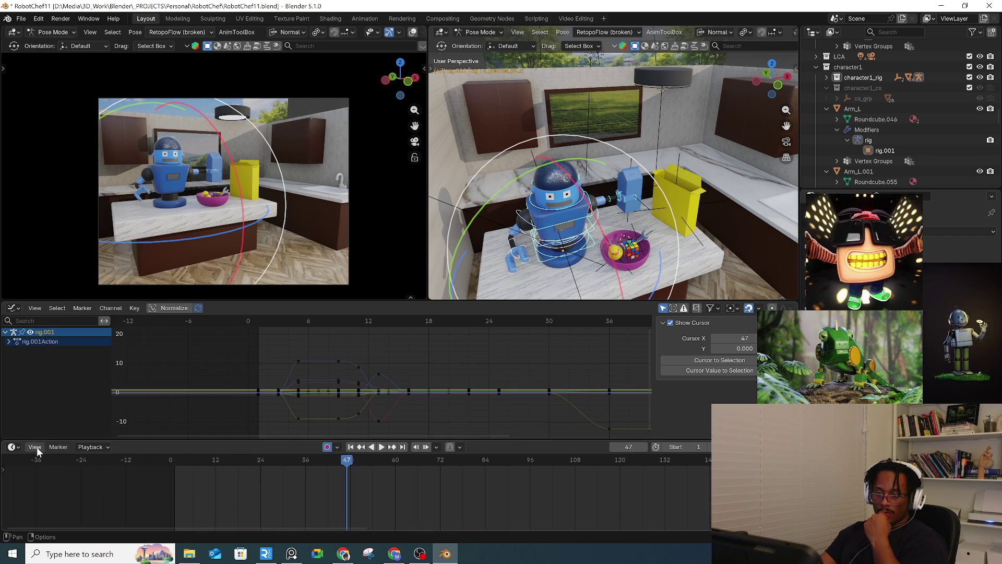
{"action": "left_click", "coordinate": [36, 386]}
{"action": "left_click", "coordinate": [34, 447]}
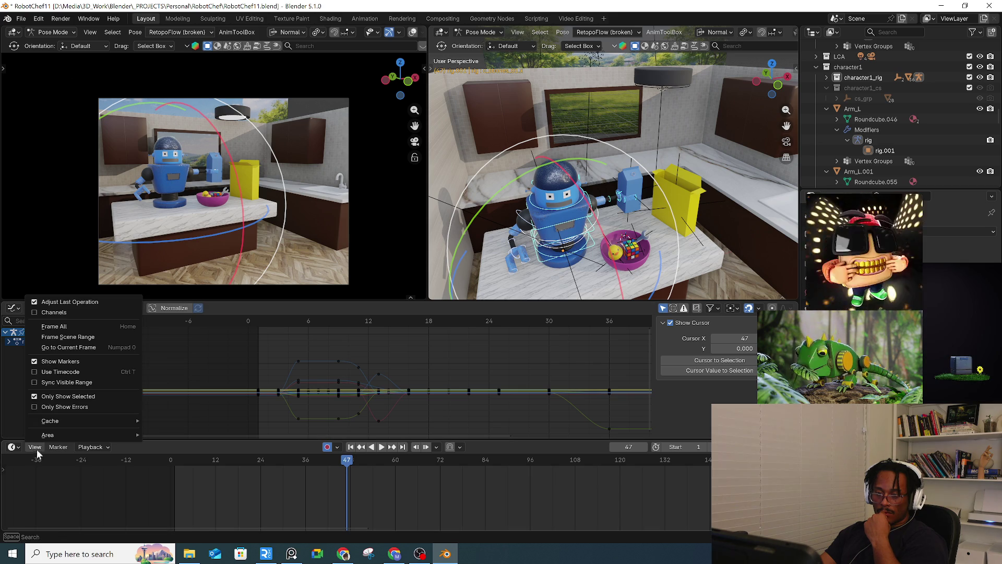
{"action": "left_click", "coordinate": [45, 372]}
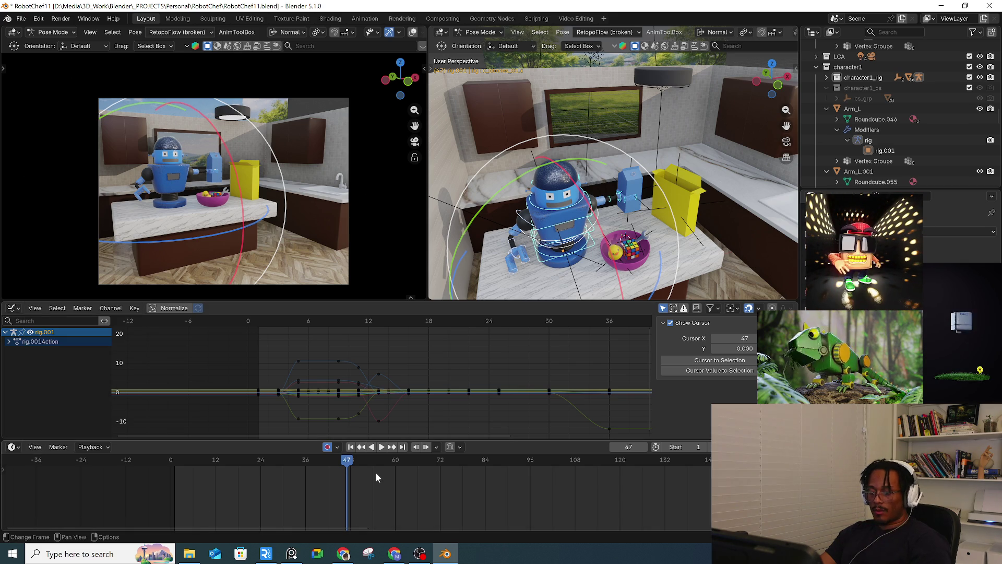
Step: Frame all keyframes in the timeline and play from frame 9, stopping at frame 47
{"action": "key", "text": "a"}
{"action": "key", "text": "alt+a"}
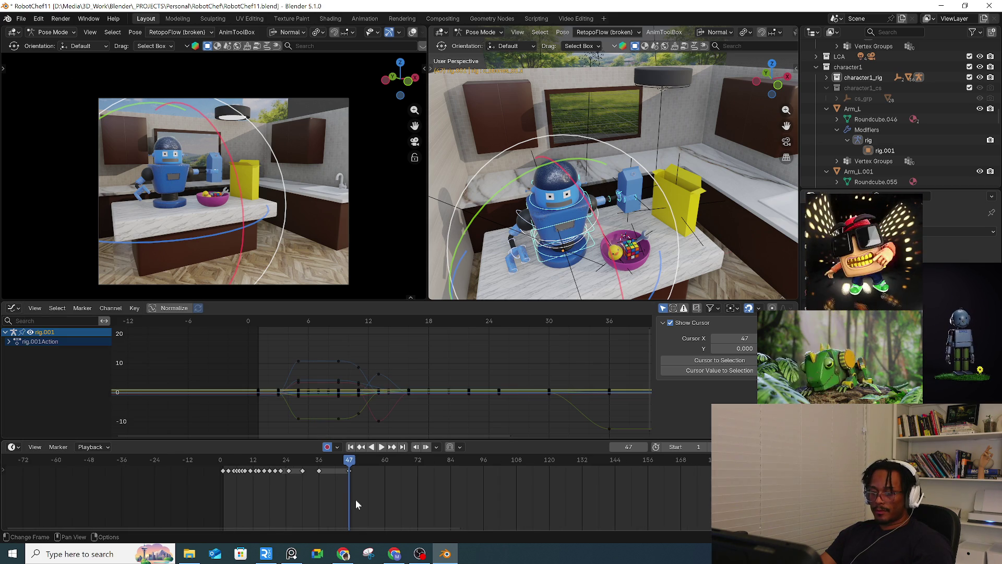
{"action": "middle_click_drag", "start_coordinate": [277, 487], "coordinate": [327, 514]}
{"action": "left_click_drag", "start_coordinate": [283, 468], "coordinate": [299, 464]}
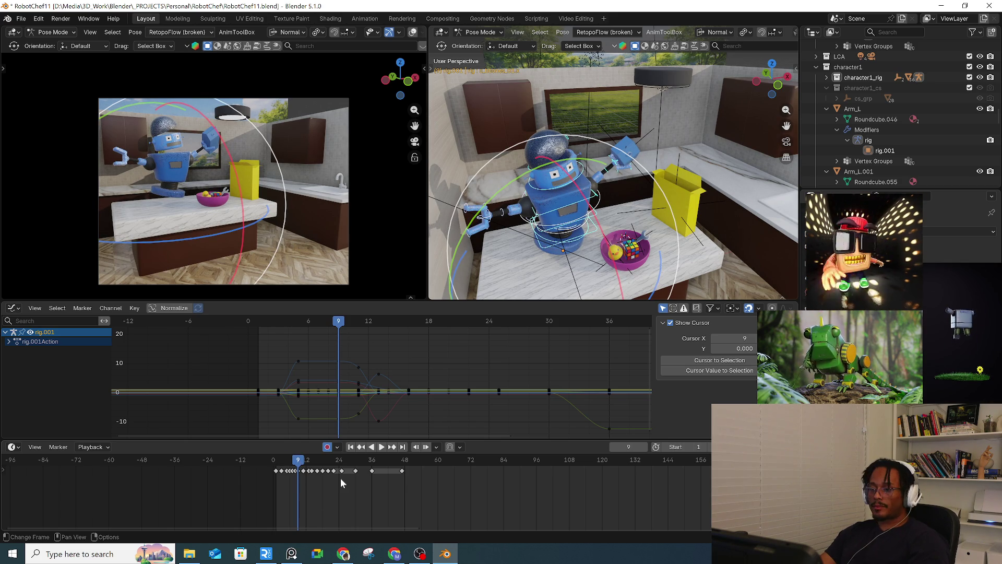
{"action": "key", "text": "space"}
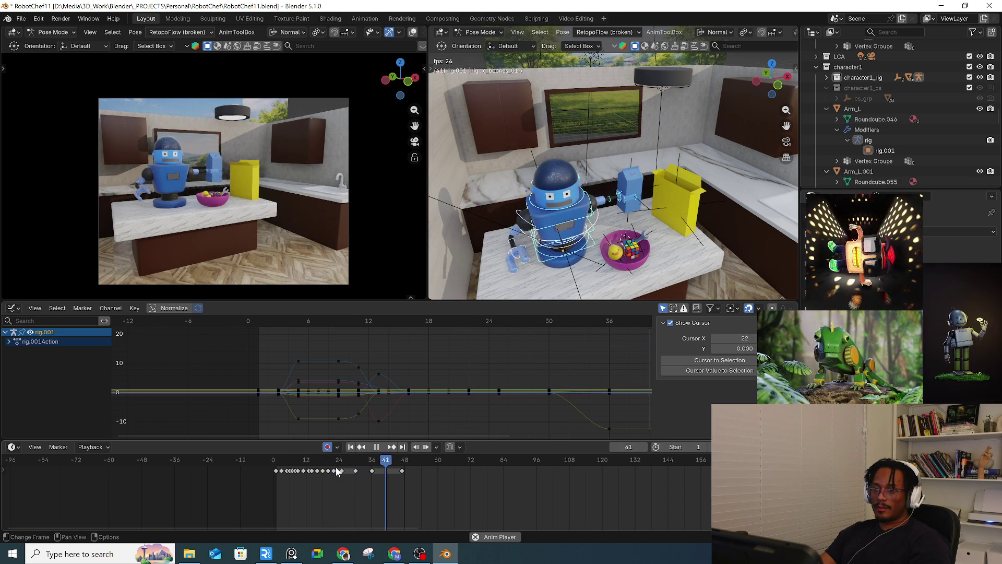
{"action": "key", "text": "space"}
{"action": "left_click_drag", "start_coordinate": [410, 464], "coordinate": [402, 465]}
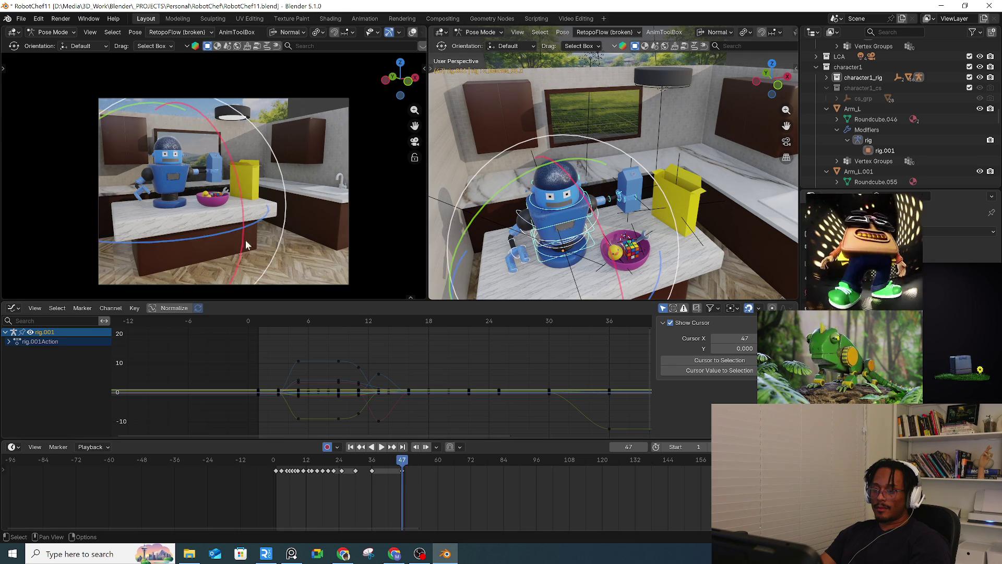
Step: Zoom the camera view and timeline, move the reference video aside, and scrub frames 47–51
{"action": "scroll", "coordinate": [247, 246], "scroll_direction": "up", "scroll_amount": 6}
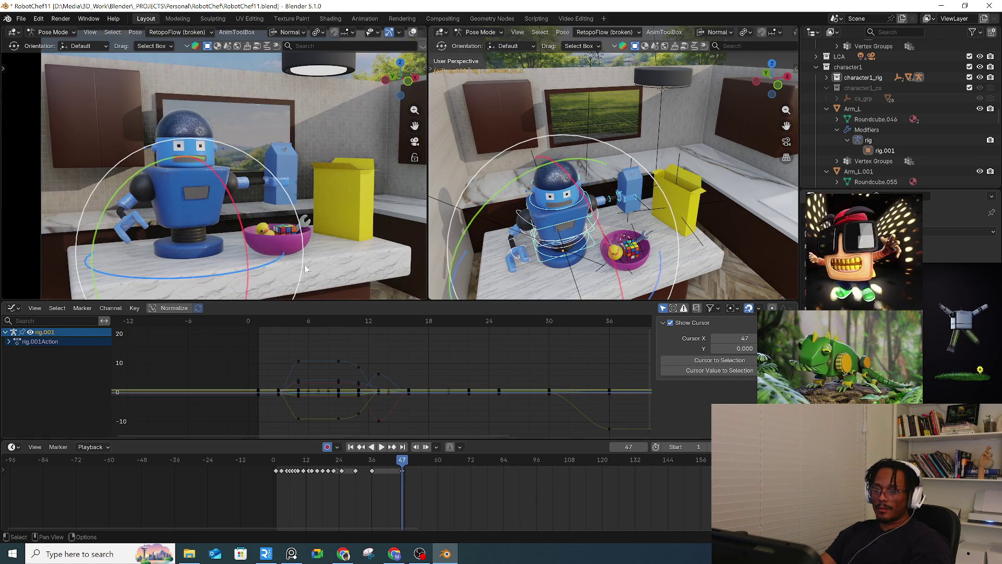
{"action": "scroll", "coordinate": [406, 480], "scroll_direction": "up", "scroll_amount": 8}
{"action": "left_click_drag", "start_coordinate": [399, 475], "coordinate": [437, 467]}
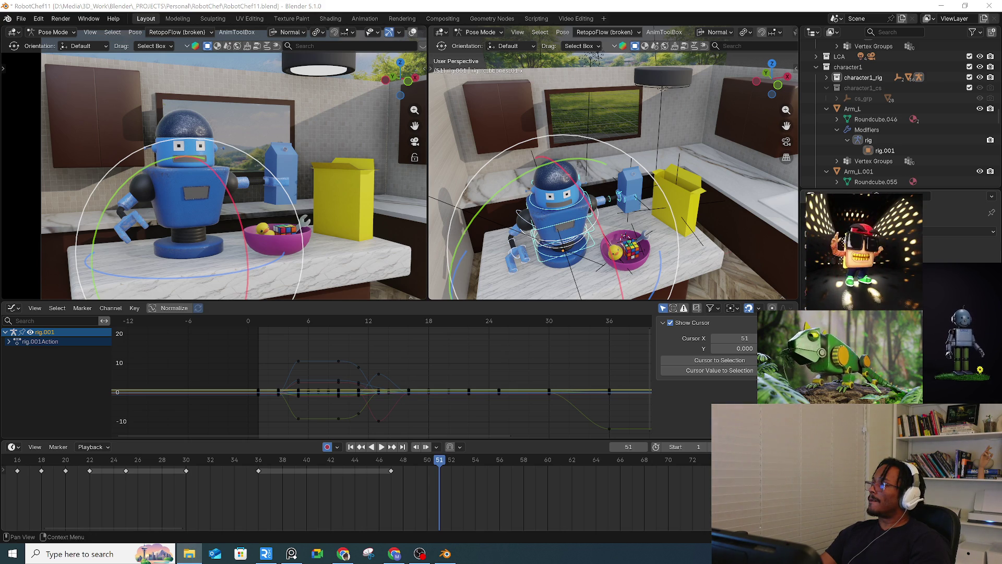
{"action": "mouse_move", "coordinate": [370, 95]}
{"action": "left_mouse_down"}
{"action": "mouse_move", "coordinate": [925, 189]}
{"action": "mouse_move", "coordinate": [1001, 187]}
{"action": "left_mouse_up"}
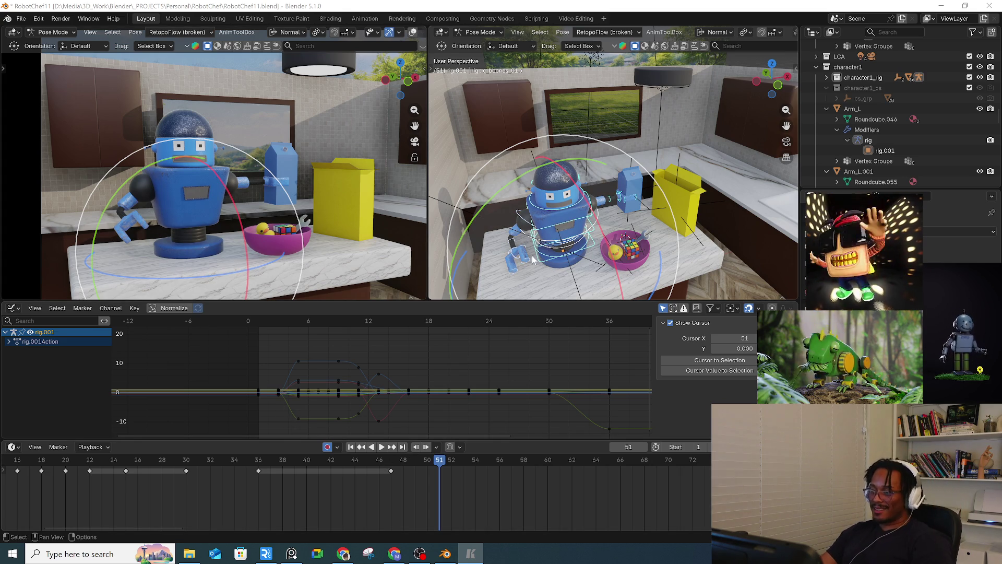
{"action": "left_click_drag", "start_coordinate": [368, 460], "coordinate": [391, 459]}
{"action": "middle_click_drag", "start_coordinate": [558, 203], "coordinate": [570, 176]}
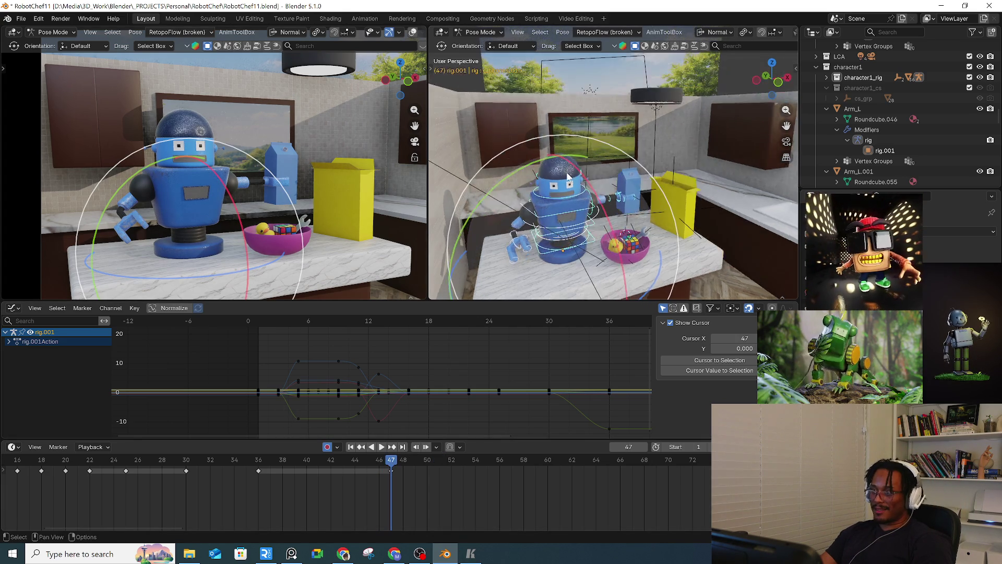
{"action": "scroll", "coordinate": [569, 177], "scroll_direction": "up", "scroll_amount": 3}
{"action": "left_click", "coordinate": [421, 459]}
{"action": "left_click", "coordinate": [421, 462]}
{"action": "mouse_move", "coordinate": [537, 204]}
{"action": "middle_mouse_down"}
{"action": "mouse_move", "coordinate": [553, 177]}
{"action": "mouse_move", "coordinate": [585, 172]}
{"action": "middle_mouse_up"}
Step: Select the neck and lower body controls and key their current pose at frame 60
{"action": "scroll", "coordinate": [601, 173], "scroll_direction": "up", "scroll_amount": 2}
{"action": "left_click", "coordinate": [629, 174]}
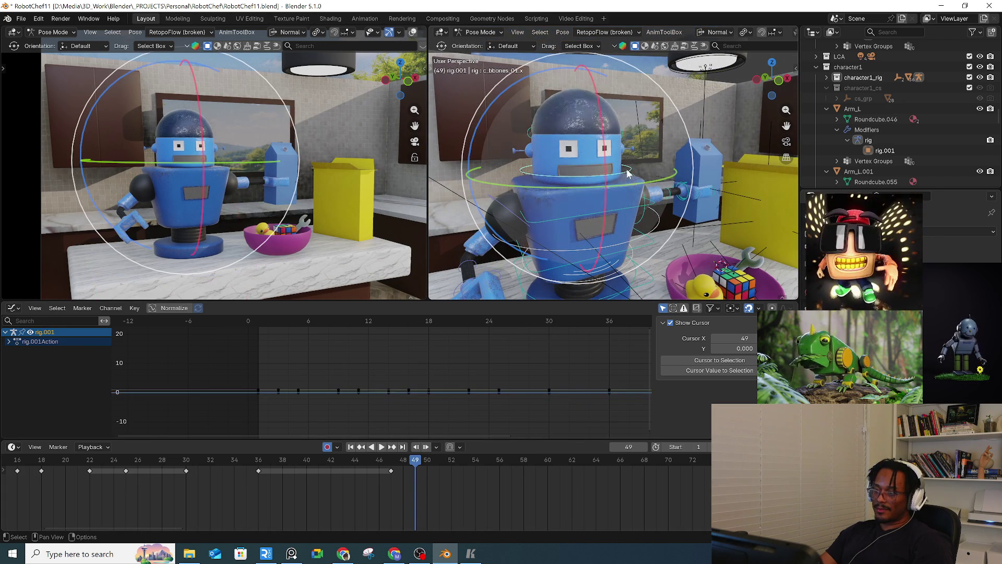
{"action": "left_click", "coordinate": [615, 153]}
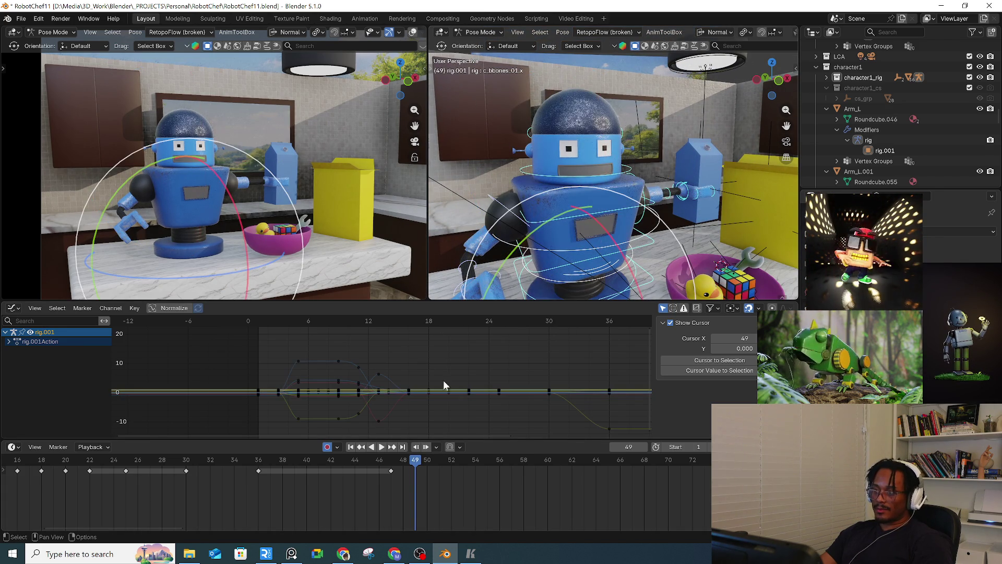
{"action": "key", "text": "space"}
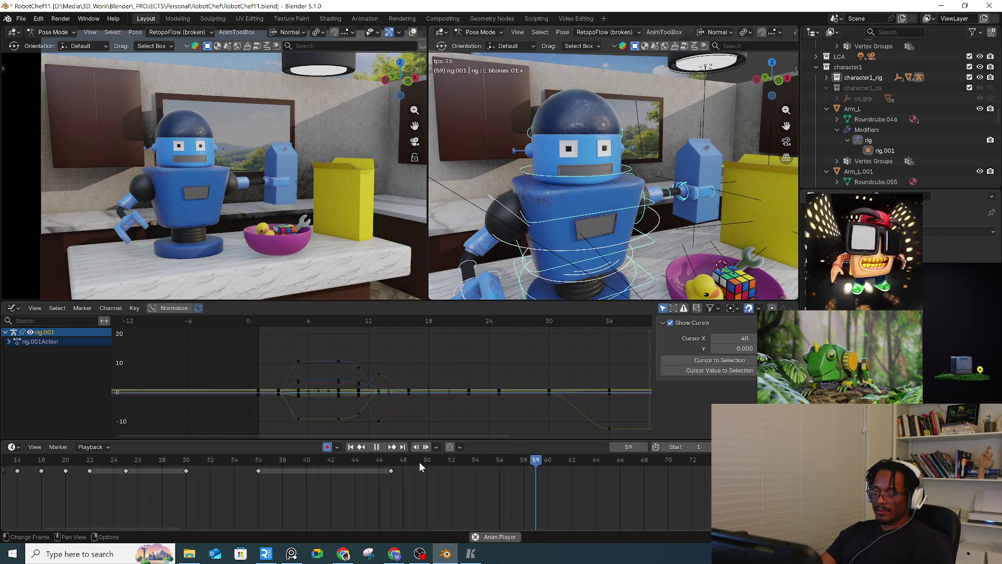
{"action": "left_click", "coordinate": [433, 462]}
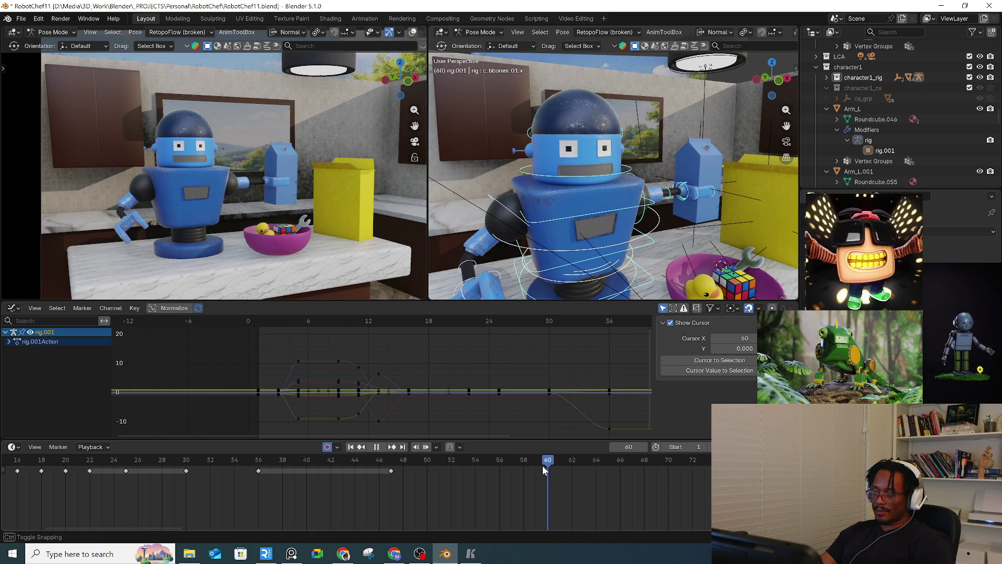
{"action": "left_click_drag", "start_coordinate": [543, 465], "coordinate": [540, 465]}
{"action": "key", "text": "i"}
Step: At frame 50, select the upper body control and tilt the robot's head
{"action": "left_click_drag", "start_coordinate": [383, 465], "coordinate": [427, 465]}
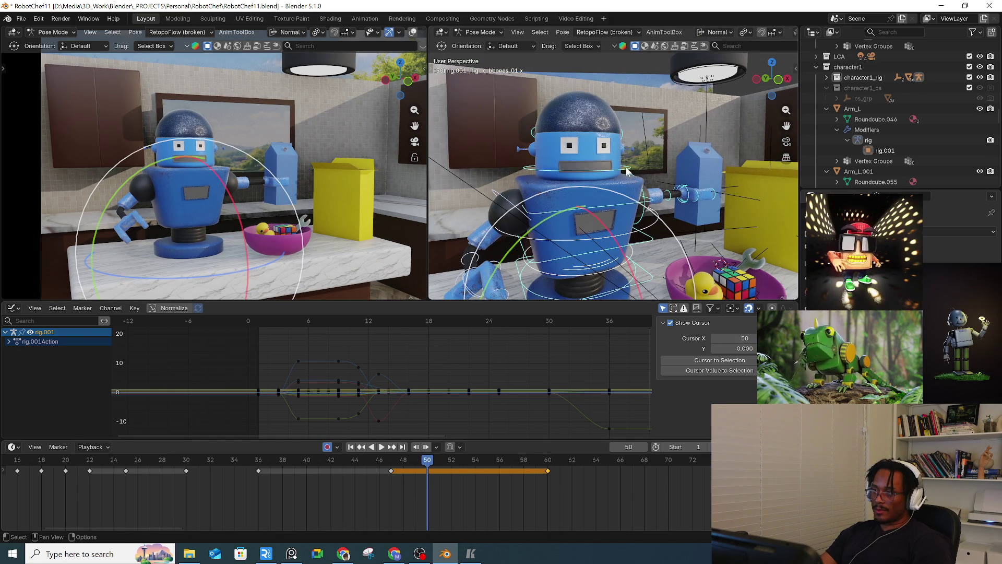
{"action": "left_click", "coordinate": [657, 157]}
{"action": "left_click_drag", "start_coordinate": [700, 146], "coordinate": [587, 140]}
{"action": "key", "text": "w"}
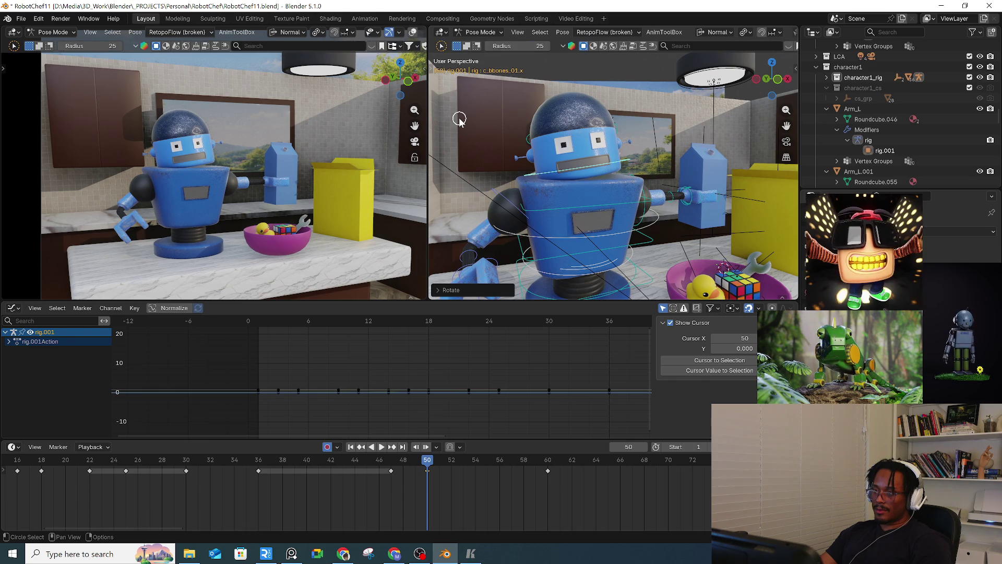
{"action": "key", "text": "w"}
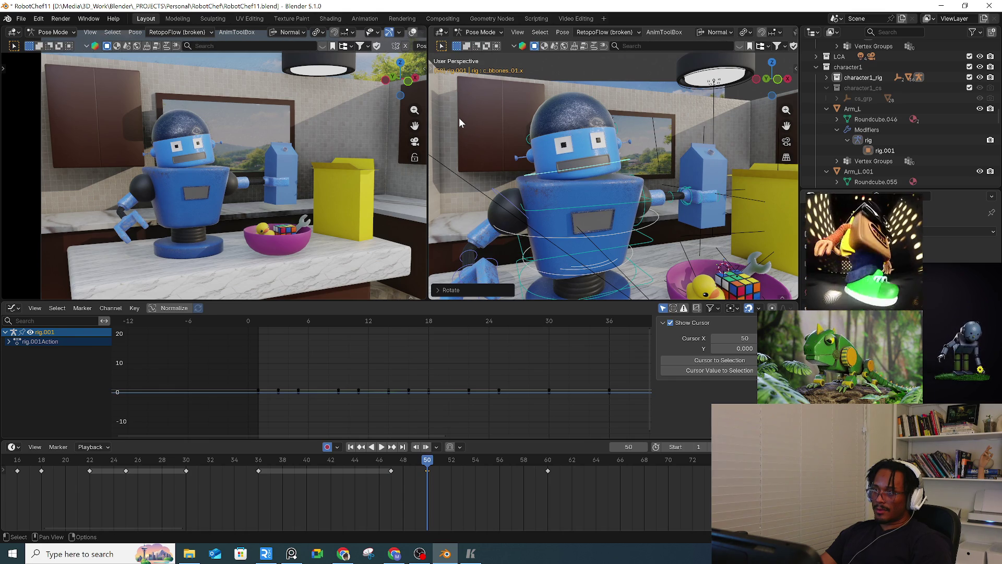
Step: Try adjusting the head with the combined move-and-rotate tool, then undo that rotation
{"action": "key", "text": "t"}
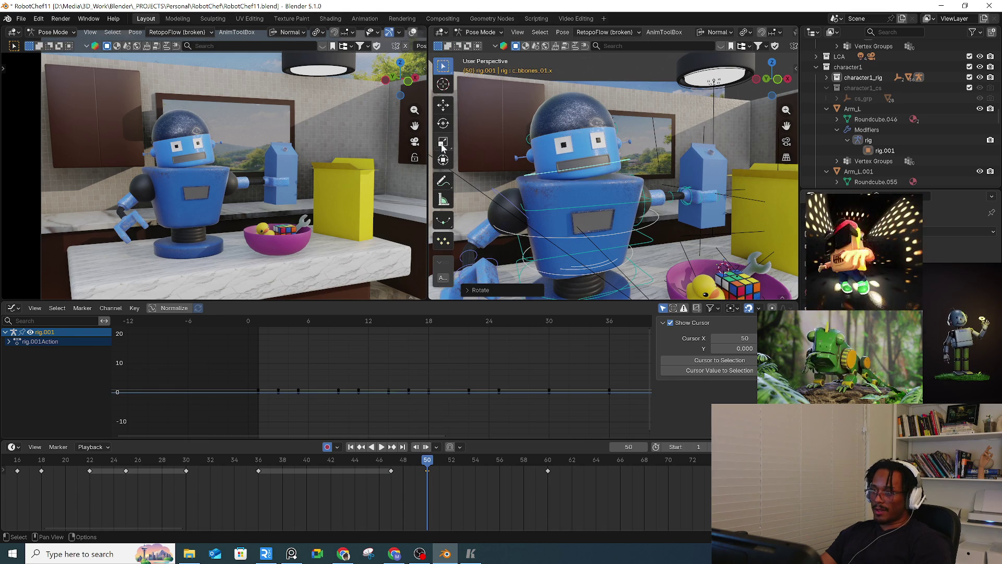
{"action": "left_click", "coordinate": [442, 142]}
{"action": "left_click", "coordinate": [447, 163]}
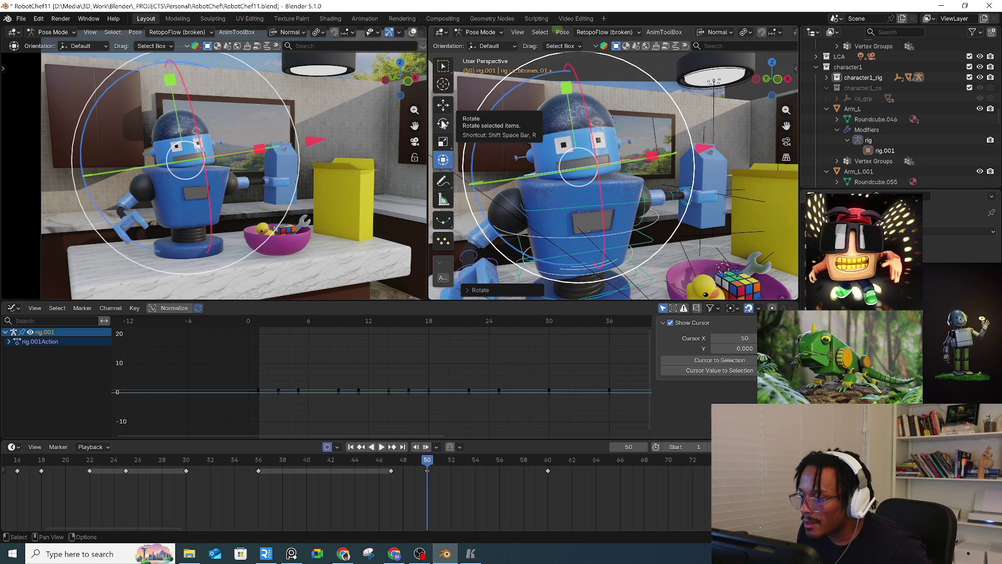
{"action": "left_click_drag", "start_coordinate": [657, 82], "coordinate": [660, 88]}
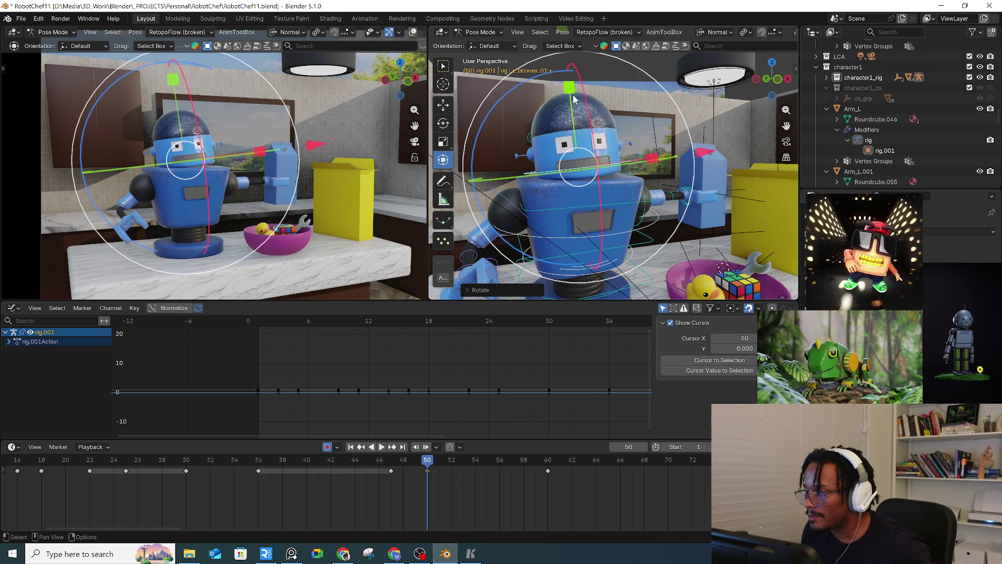
{"action": "key", "text": "w"}
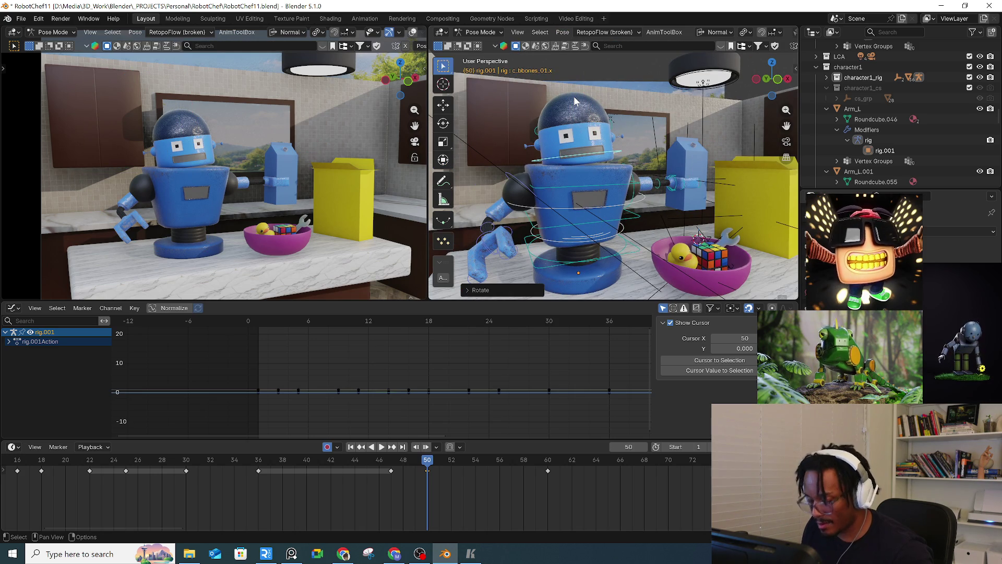
{"action": "key", "text": "t"}
{"action": "key", "text": "w"}
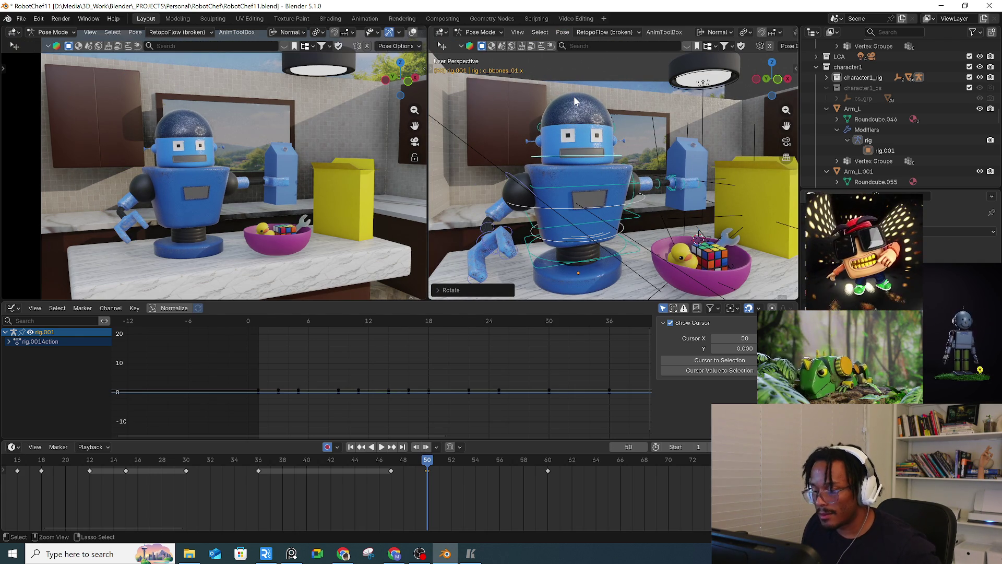
{"action": "key", "text": "ctrl+z"}
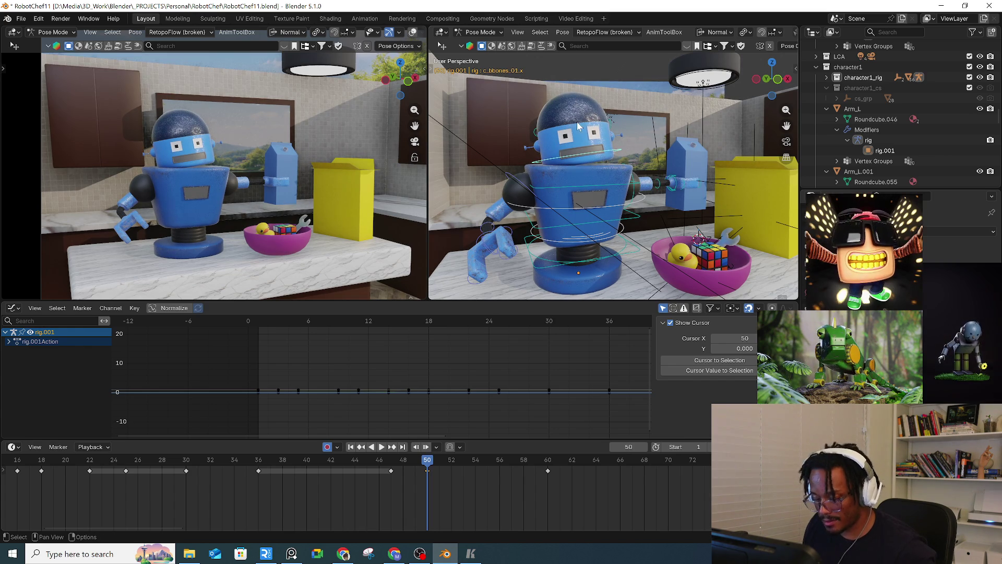
{"action": "key", "text": "t"}
{"action": "left_click", "coordinate": [444, 161]}
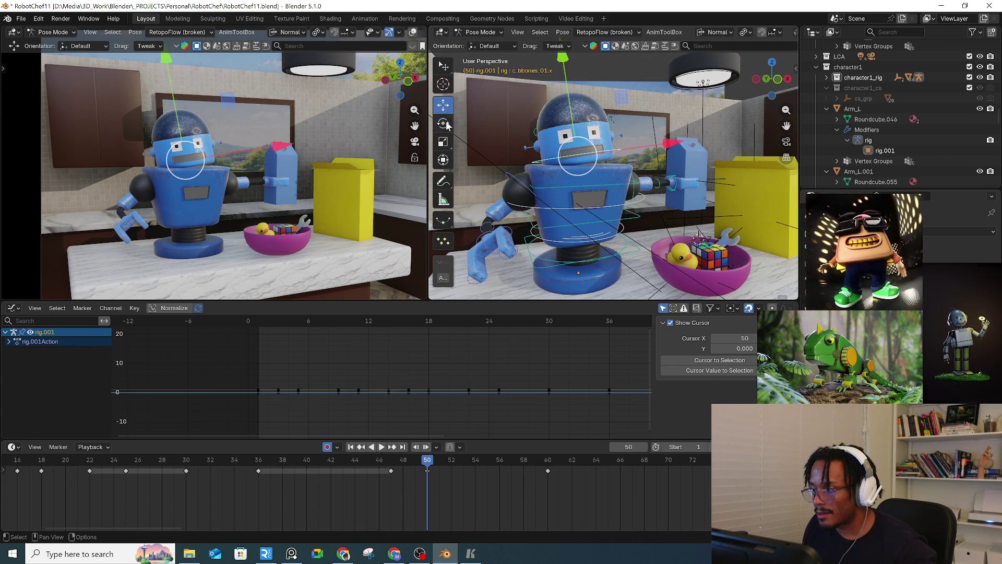
Step: Nudge the robot's head upward, review around frame 48, and key the pose at frame 49
{"action": "key", "text": "t"}
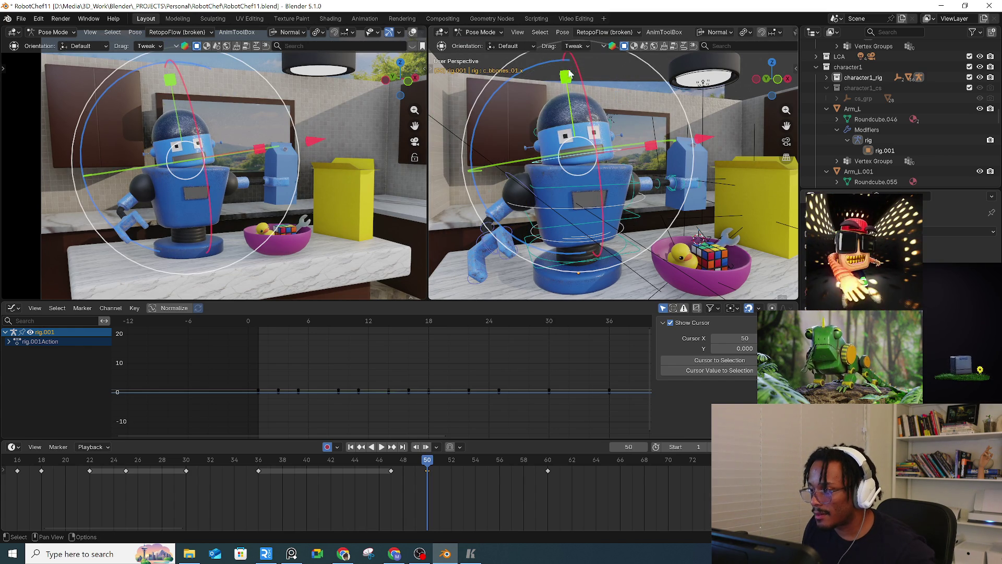
{"action": "middle_click_drag", "start_coordinate": [571, 94], "coordinate": [569, 118]}
{"action": "left_click_drag", "start_coordinate": [553, 59], "coordinate": [553, 57]}
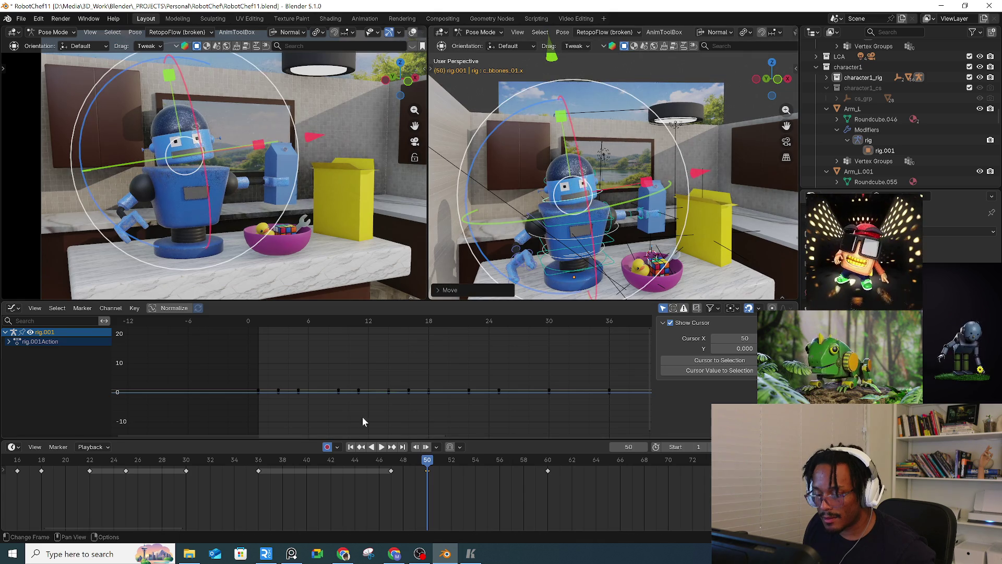
{"action": "left_click", "coordinate": [397, 465]}
{"action": "key", "text": "space"}
{"action": "mouse_move", "coordinate": [396, 465]}
{"action": "left_mouse_down"}
{"action": "mouse_move", "coordinate": [389, 468]}
{"action": "mouse_move", "coordinate": [440, 469]}
{"action": "left_mouse_up"}
{"action": "key", "text": "space"}
{"action": "key", "text": "i"}
Step: Rotate and slightly lower the body bone at frames 50–51 for a dip, then play back
{"action": "left_click", "coordinate": [427, 470]}
{"action": "key", "text": "r"}
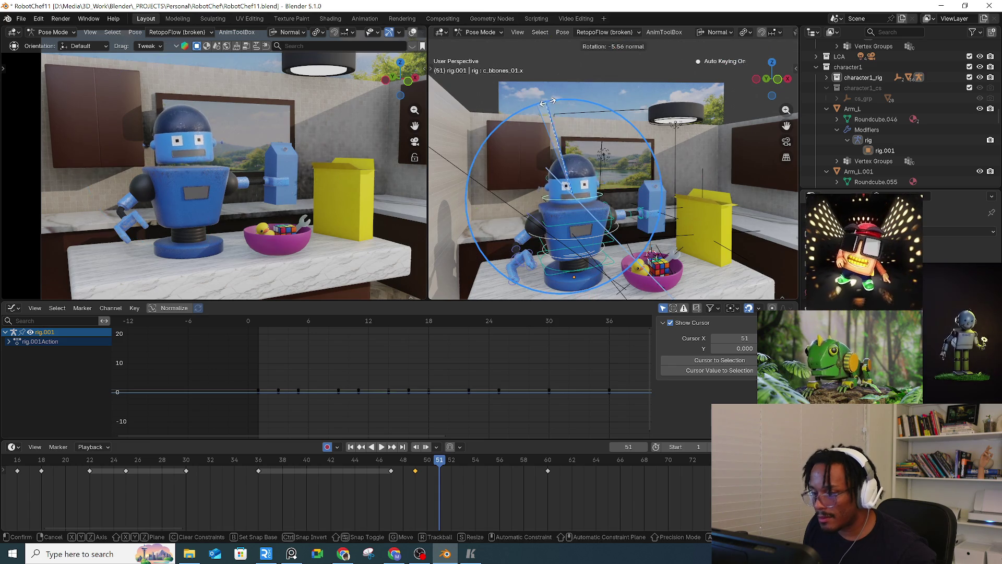
{"action": "left_click", "coordinate": [584, 118]}
{"action": "left_click_drag", "start_coordinate": [594, 62], "coordinate": [594, 62]}
{"action": "left_click_drag", "start_coordinate": [418, 460], "coordinate": [427, 460]}
{"action": "left_click_drag", "start_coordinate": [574, 62], "coordinate": [574, 63]}
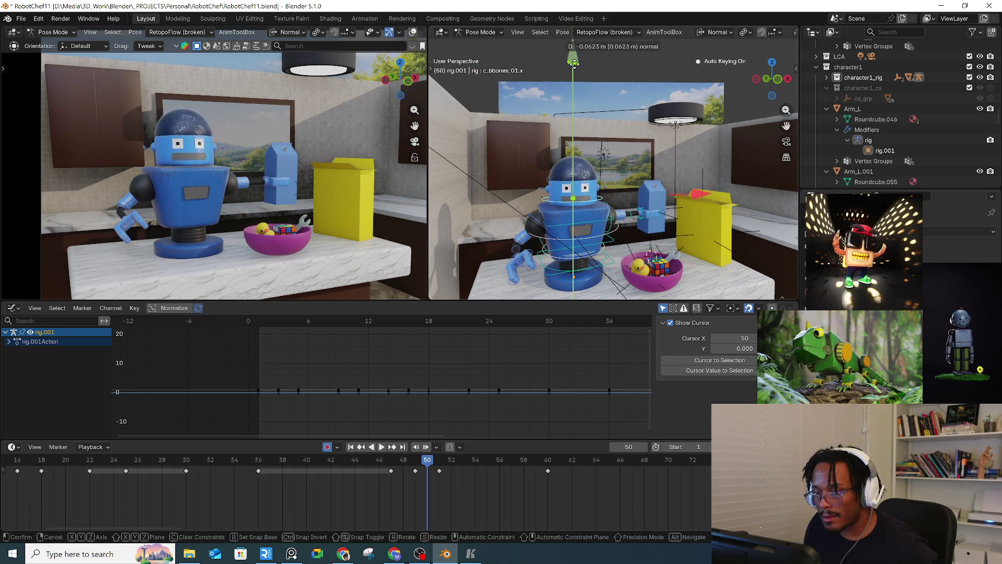
{"action": "key", "text": "space"}
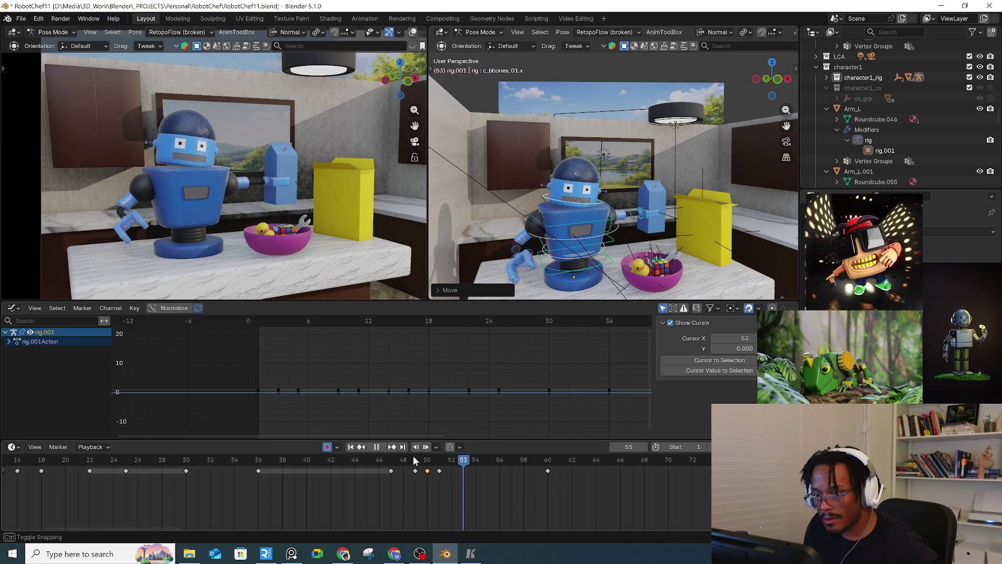
{"action": "key", "text": "space"}
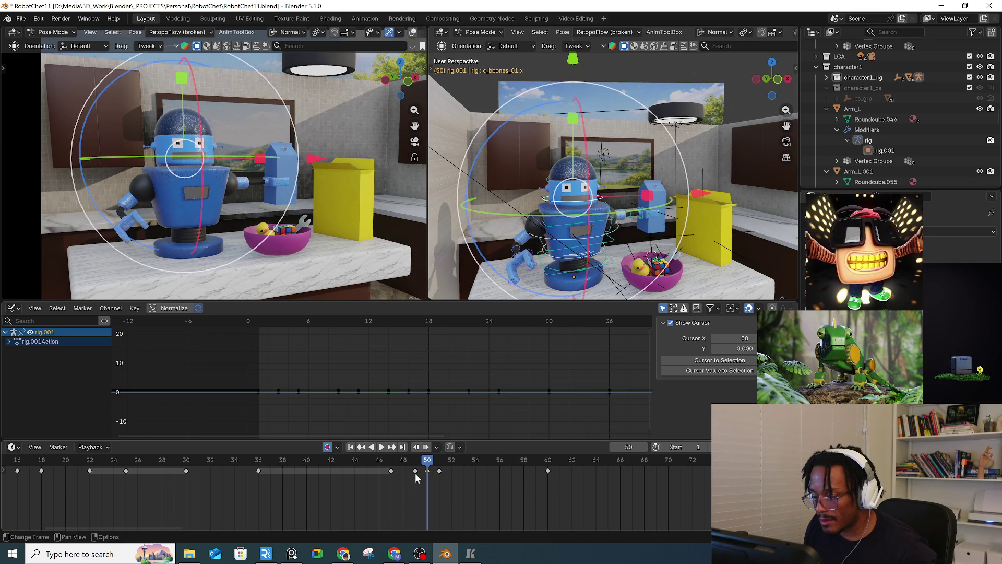
Step: Paste the copied body keys at frame 52 and frames 57–59, reviewing playback after each
{"action": "left_click", "coordinate": [452, 461]}
{"action": "key", "text": "ctrl+v"}
{"action": "key", "text": "space"}
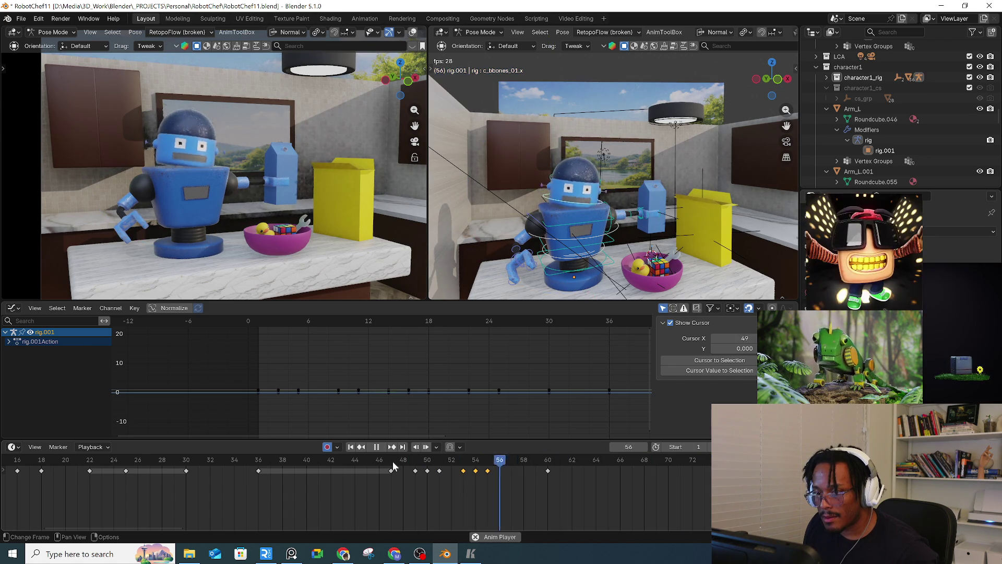
{"action": "key", "text": "space"}
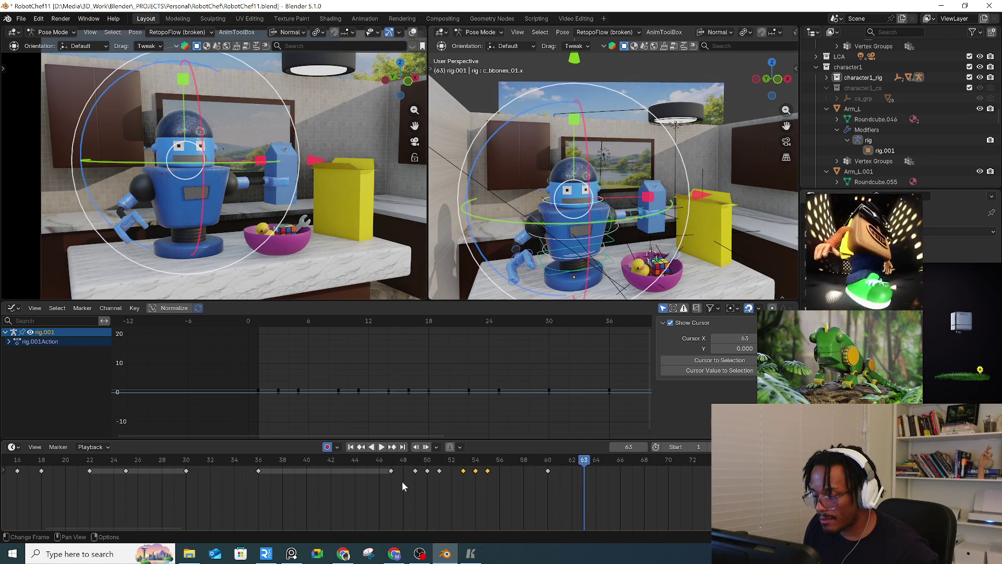
{"action": "mouse_move", "coordinate": [406, 470]}
{"action": "left_mouse_down"}
{"action": "mouse_move", "coordinate": [555, 459]}
{"action": "mouse_move", "coordinate": [560, 471]}
{"action": "left_mouse_up"}
{"action": "key", "text": "ctrl+v"}
{"action": "key", "text": "space"}
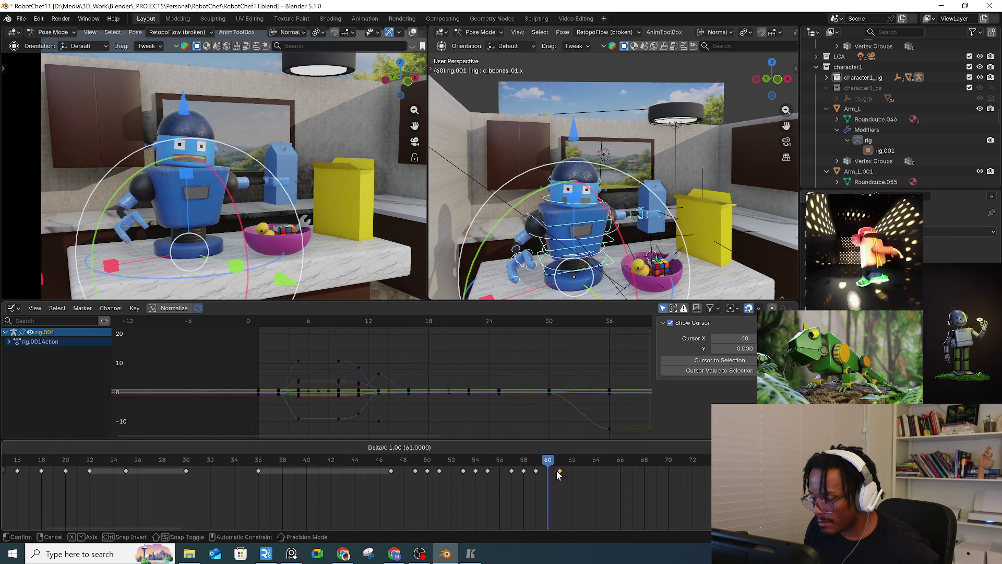
{"action": "key", "text": "space"}
Step: Select the head lid bone and tilt it at frames 49 and 51
{"action": "left_click", "coordinate": [416, 467]}
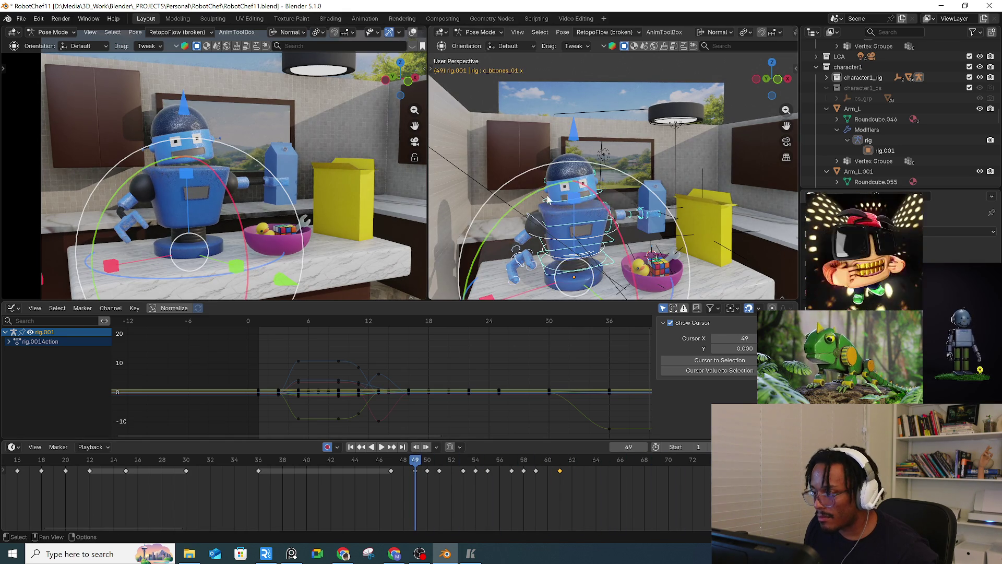
{"action": "scroll", "coordinate": [548, 179], "scroll_direction": "up", "scroll_amount": 2}
{"action": "left_click", "coordinate": [545, 179]}
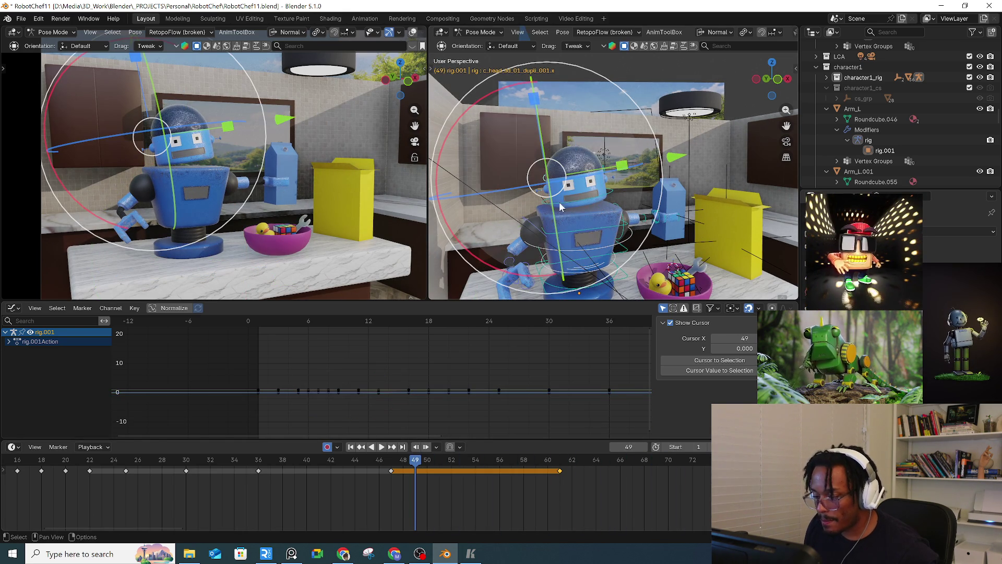
{"action": "left_click_drag", "start_coordinate": [657, 217], "coordinate": [660, 205]}
{"action": "left_click_drag", "start_coordinate": [401, 470], "coordinate": [445, 461]}
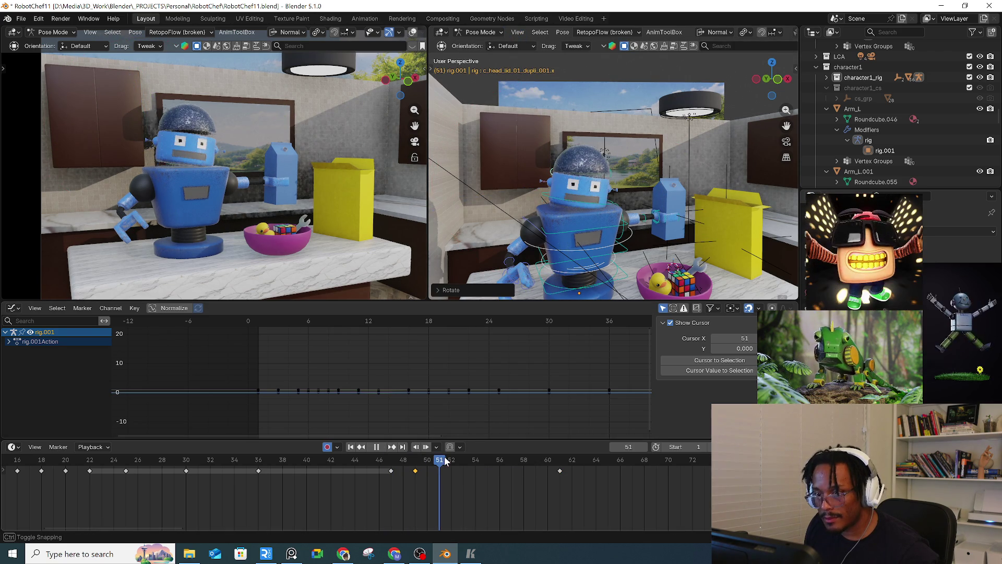
{"action": "key", "text": "r"}
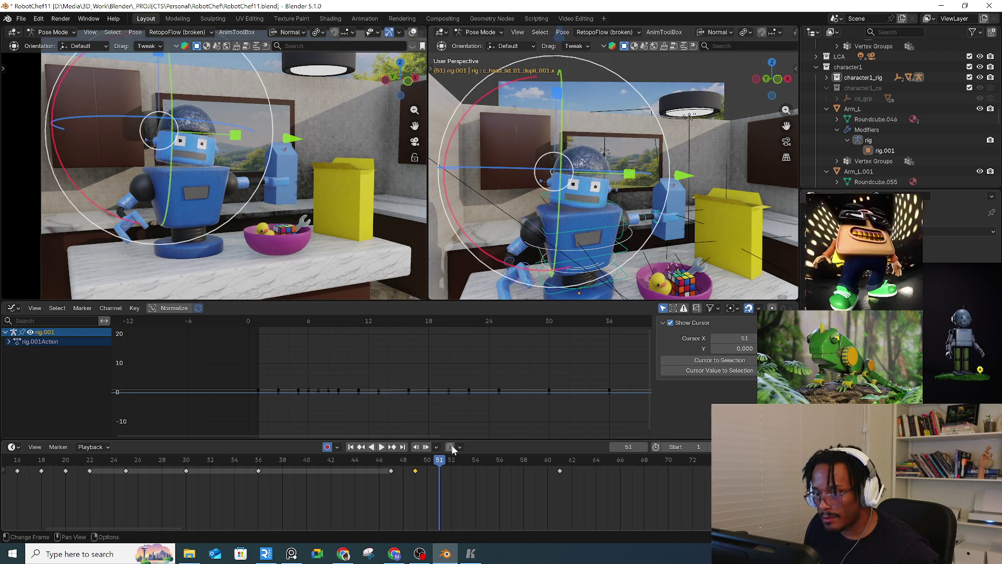
{"action": "left_click", "coordinate": [652, 241]}
Step: Tilt the head lid at frame 54, then play from frame 48 to check
{"action": "left_click_drag", "start_coordinate": [442, 465], "coordinate": [476, 465]}
{"action": "key", "text": "r"}
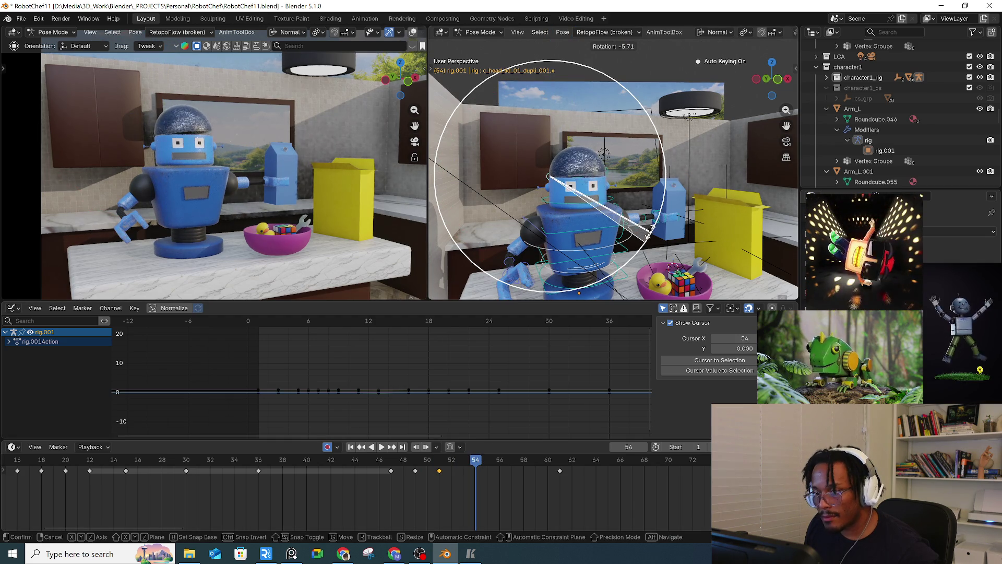
{"action": "left_click", "coordinate": [651, 233]}
{"action": "left_click", "coordinate": [404, 463]}
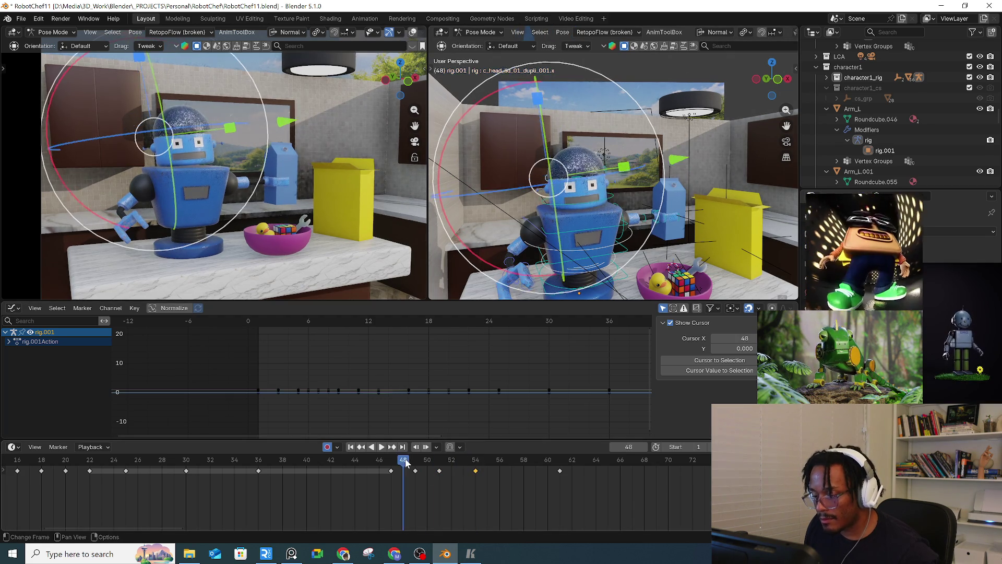
{"action": "key", "text": "space"}
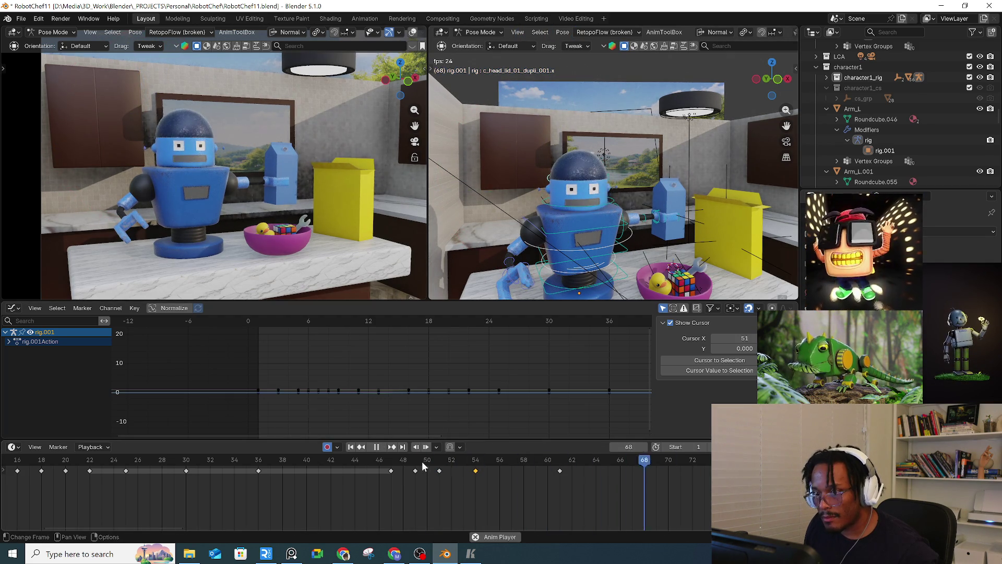
{"action": "key", "text": "space"}
{"action": "key", "text": "space"}
Step: Tilt the head lid at frame 56 and back at frame 58, then replay from frame 48
{"action": "left_click_drag", "start_coordinate": [468, 464], "coordinate": [499, 465]}
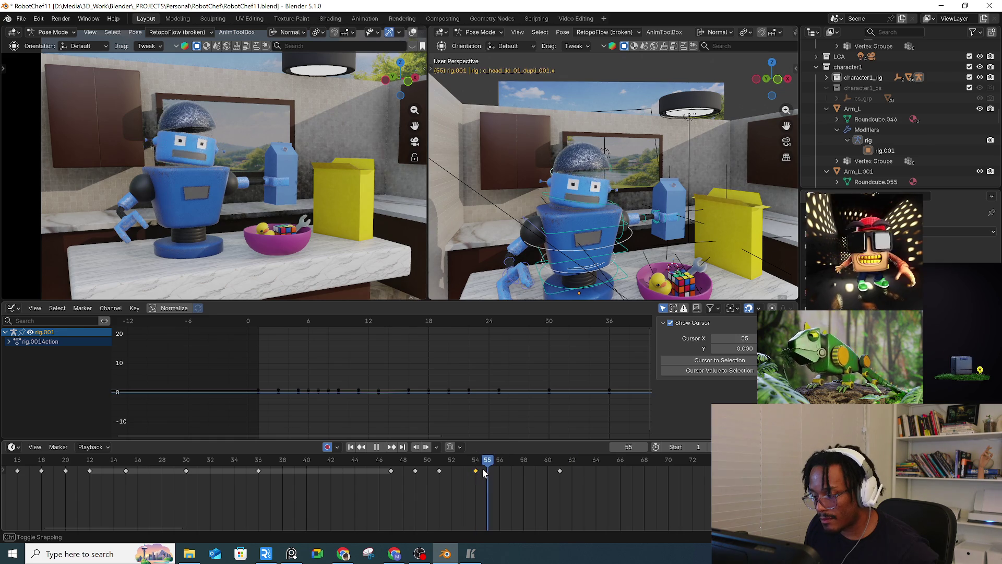
{"action": "key", "text": "space"}
{"action": "key", "text": "r"}
{"action": "left_click_drag", "start_coordinate": [644, 238], "coordinate": [633, 264]}
{"action": "left_click_drag", "start_coordinate": [508, 465], "coordinate": [524, 464]}
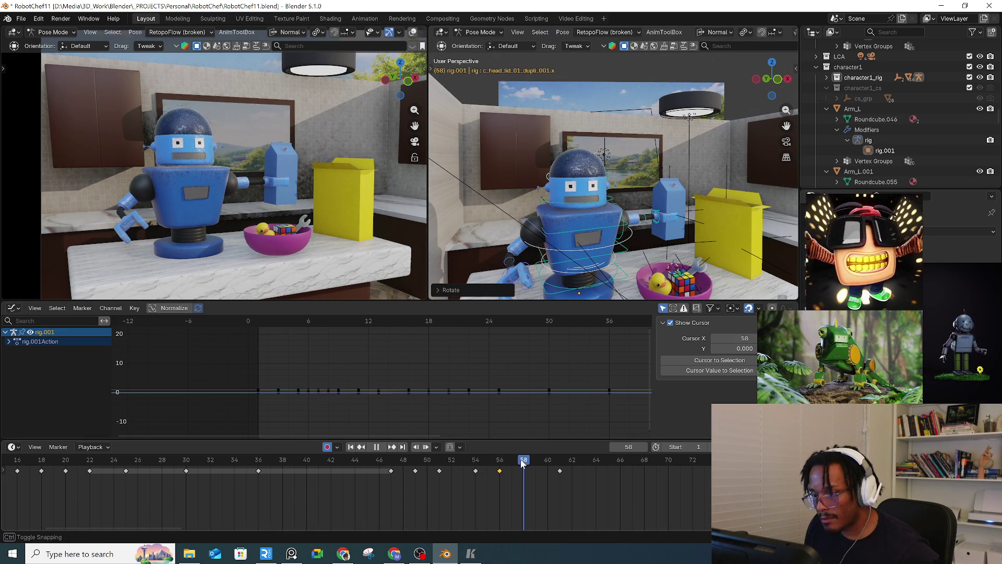
{"action": "key", "text": "space"}
{"action": "mouse_move", "coordinate": [645, 236]}
{"action": "left_mouse_down"}
{"action": "mouse_move", "coordinate": [659, 240]}
{"action": "mouse_move", "coordinate": [624, 227]}
{"action": "left_mouse_up"}
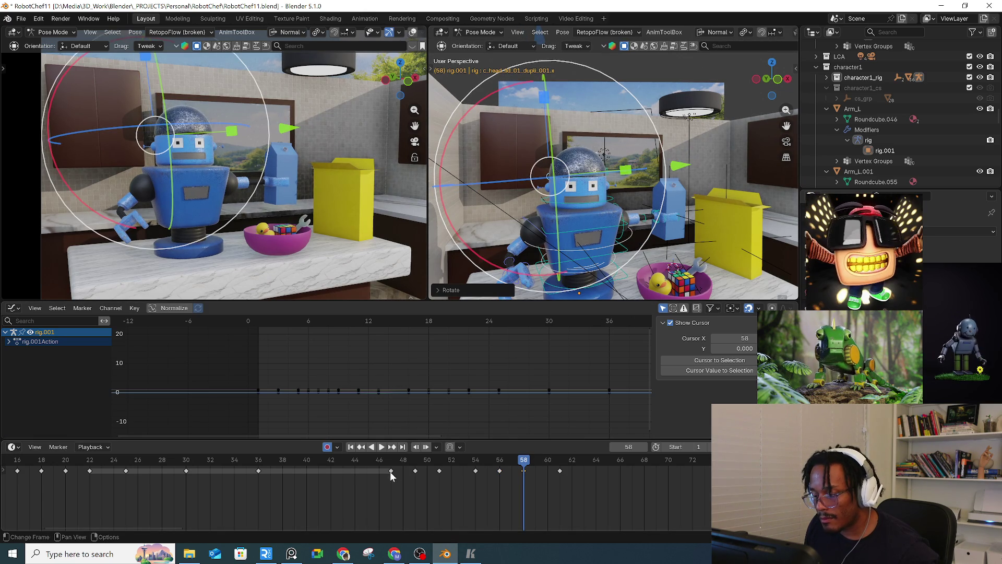
{"action": "left_click", "coordinate": [402, 462]}
{"action": "key", "text": "space"}
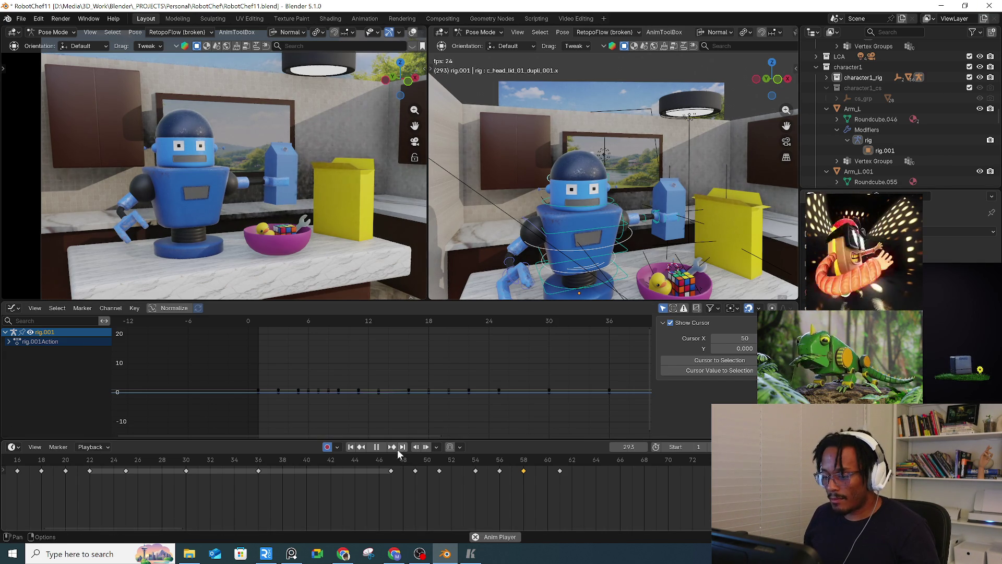
Step: Stop playback, jump to frame 47 and replay the head lid motion
{"action": "left_click", "coordinate": [376, 447]}
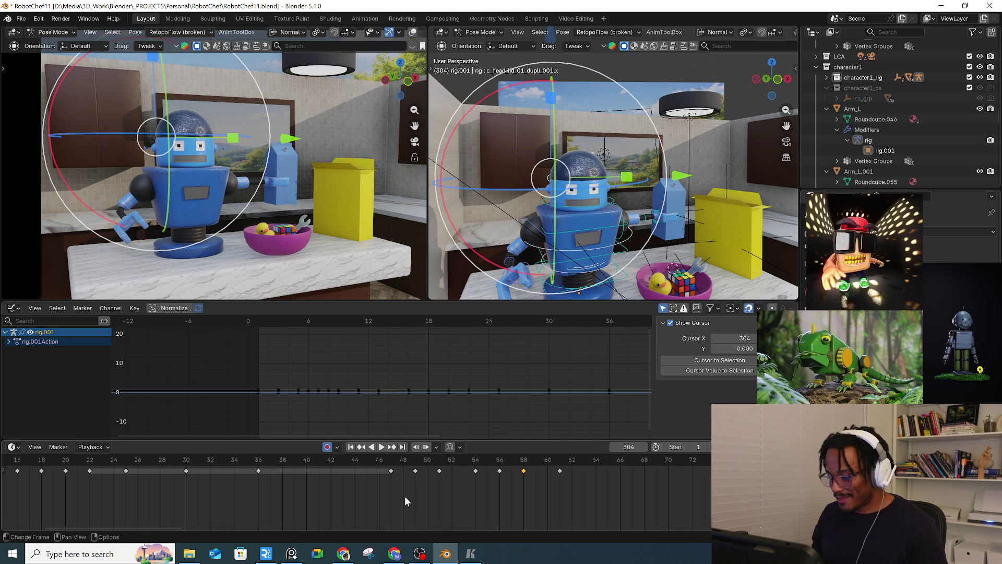
{"action": "left_click", "coordinate": [390, 458]}
{"action": "key", "text": "space"}
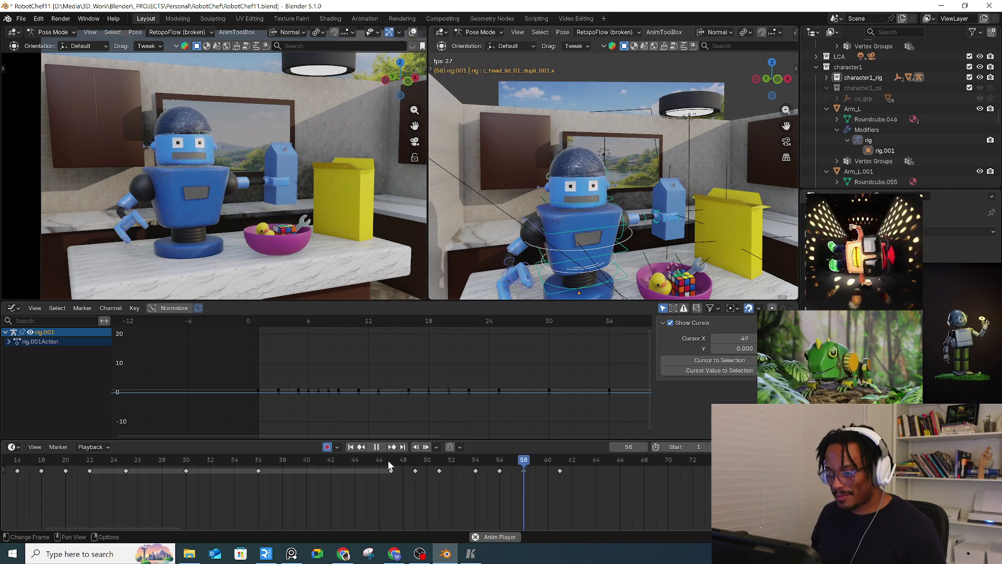
Step: Insert a holding keyframe for the head lid at frame 84, then replay and return to frame 82
{"action": "left_click_drag", "start_coordinate": [554, 459], "coordinate": [564, 462]}
{"action": "scroll", "coordinate": [629, 480], "scroll_direction": "down", "scroll_amount": 3}
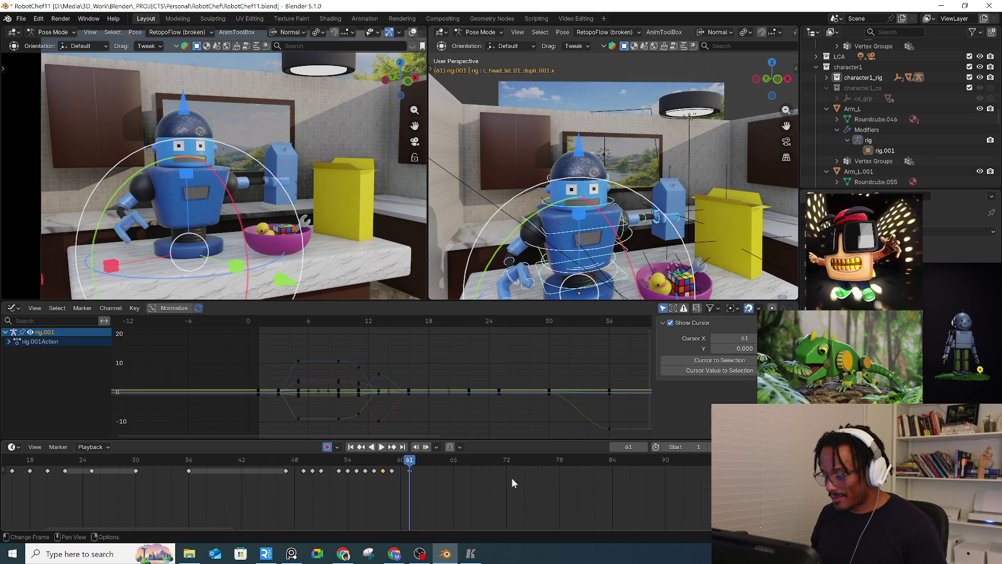
{"action": "left_click_drag", "start_coordinate": [425, 462], "coordinate": [691, 464]}
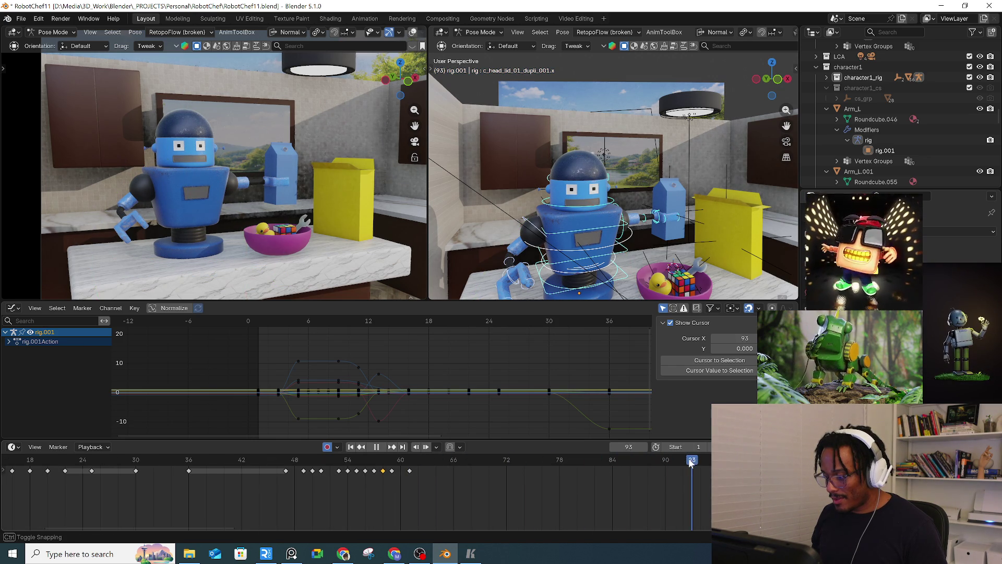
{"action": "left_click_drag", "start_coordinate": [612, 473], "coordinate": [610, 475]}
{"action": "key", "text": "i"}
{"action": "left_click", "coordinate": [613, 480]}
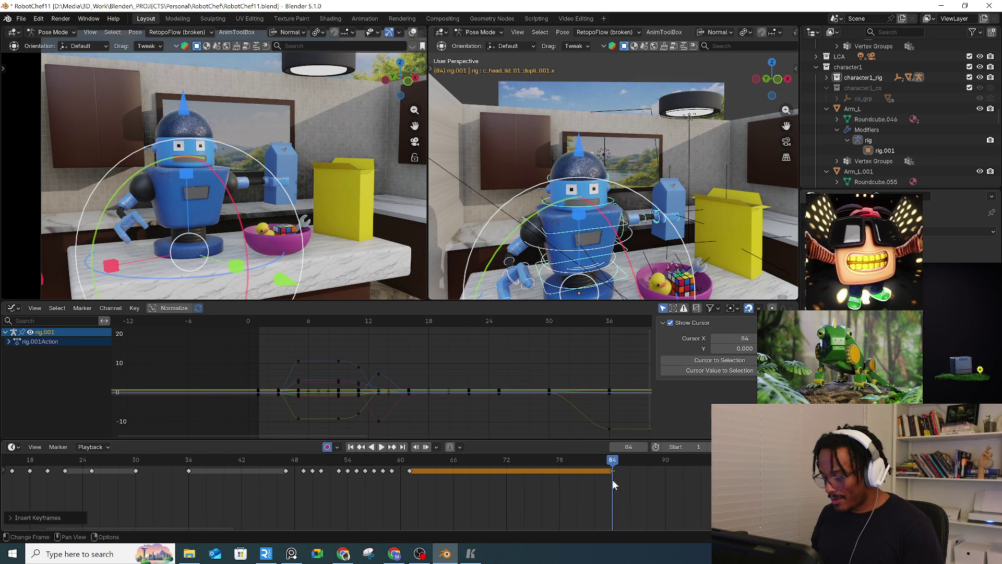
{"action": "key", "text": "space"}
{"action": "mouse_move", "coordinate": [676, 460]}
{"action": "left_mouse_down"}
{"action": "mouse_move", "coordinate": [562, 474]}
{"action": "mouse_move", "coordinate": [610, 472]}
{"action": "left_mouse_up"}
Step: Step back to frame 80, return to frame 84, and undo to the earlier leaning spine pose
{"action": "key", "text": "Left"}
{"action": "key", "text": "Left"}
{"action": "key", "text": "Left"}
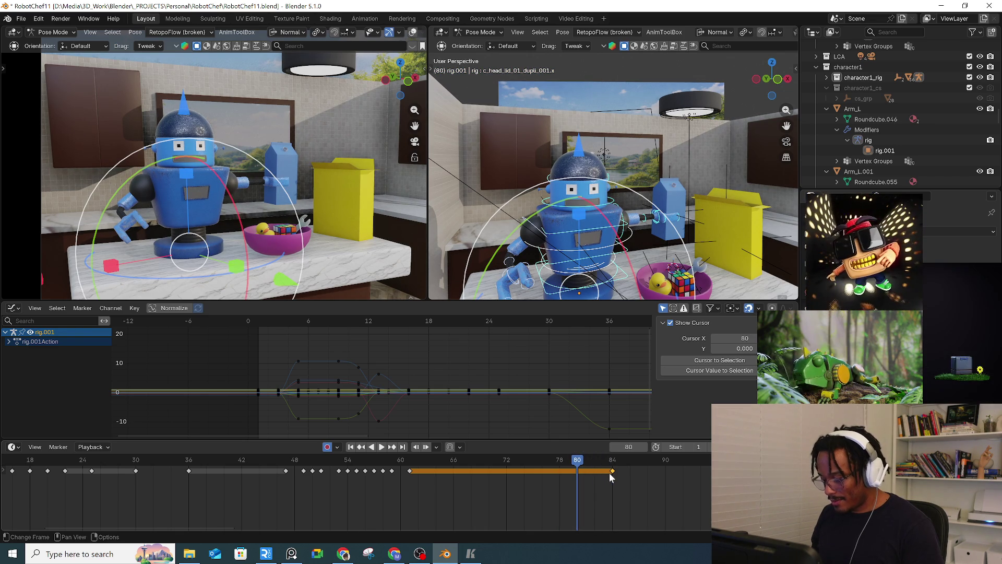
{"action": "left_click", "coordinate": [612, 462]}
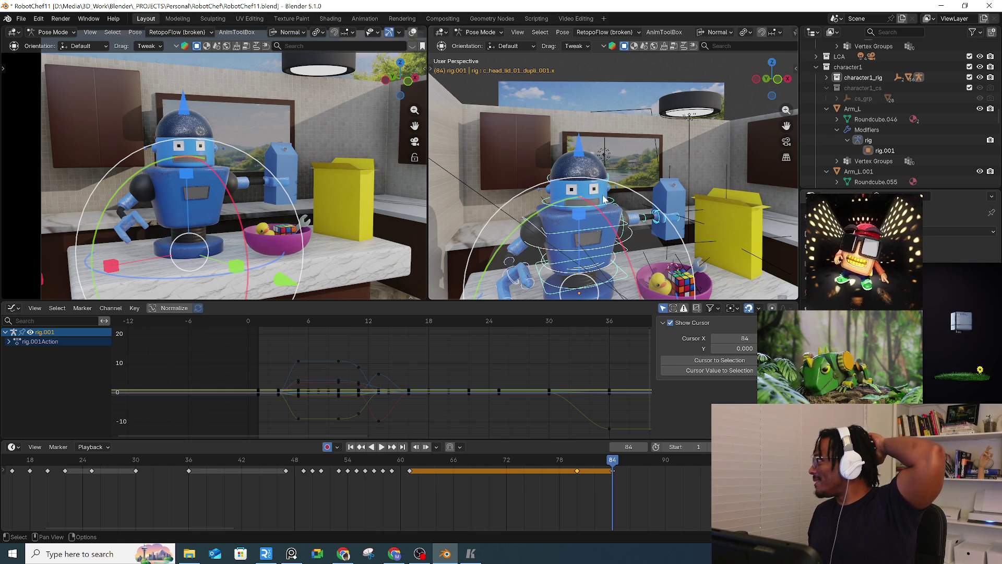
{"action": "key", "text": "ctrl+z"}
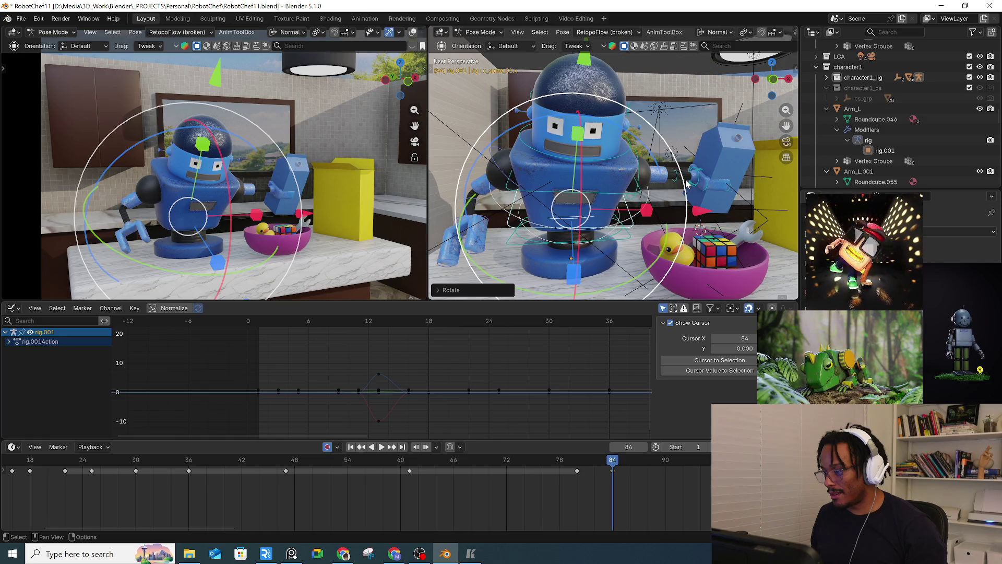
Step: Rotate the spine bend bone, then try tilting the whole robot from its root and cancel it
{"action": "left_click", "coordinate": [700, 183]}
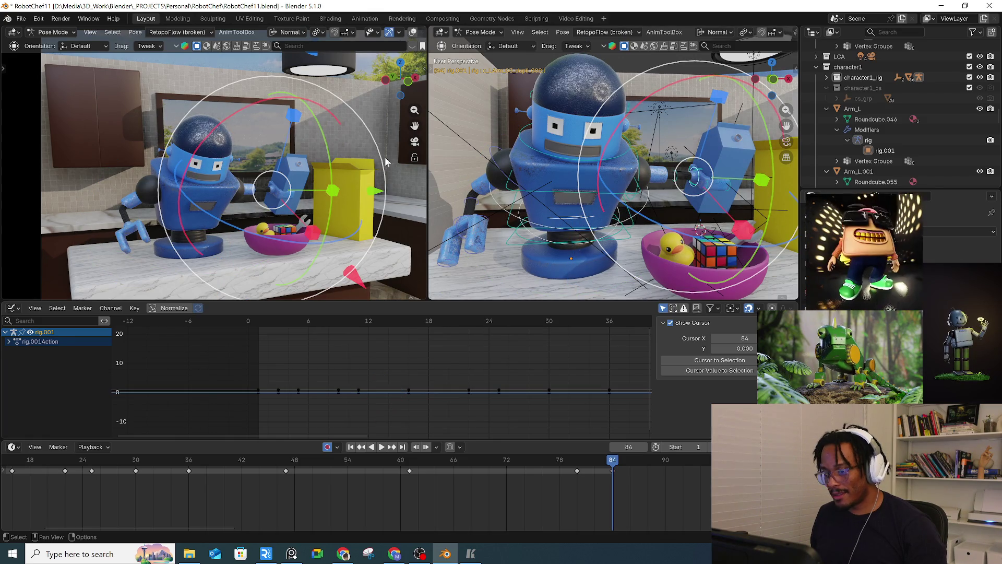
{"action": "left_click", "coordinate": [633, 226]}
{"action": "key", "text": "r"}
{"action": "key", "text": "r"}
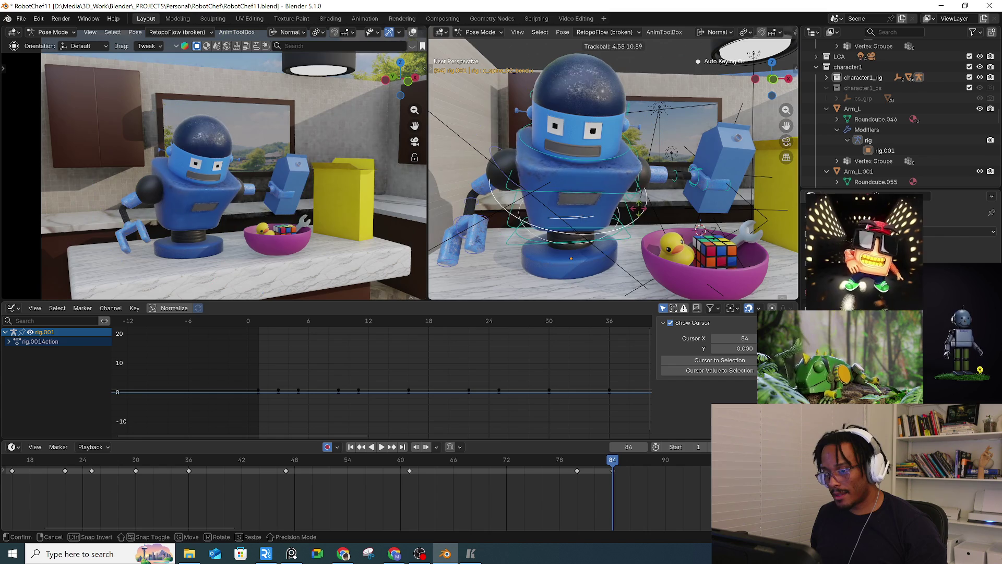
{"action": "left_click", "coordinate": [641, 213]}
{"action": "left_click", "coordinate": [607, 205]}
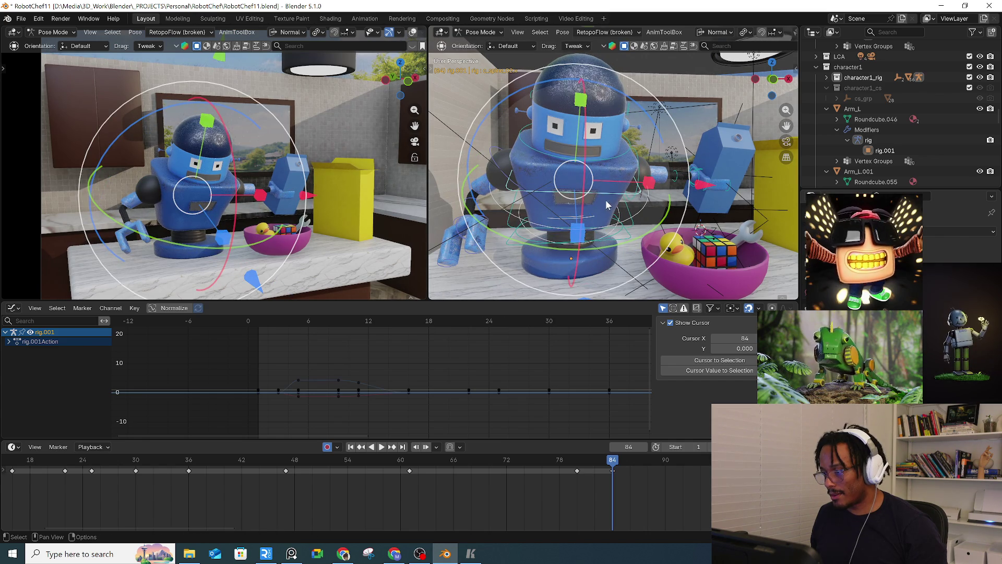
{"action": "left_click", "coordinate": [629, 243]}
{"action": "key", "text": "r"}
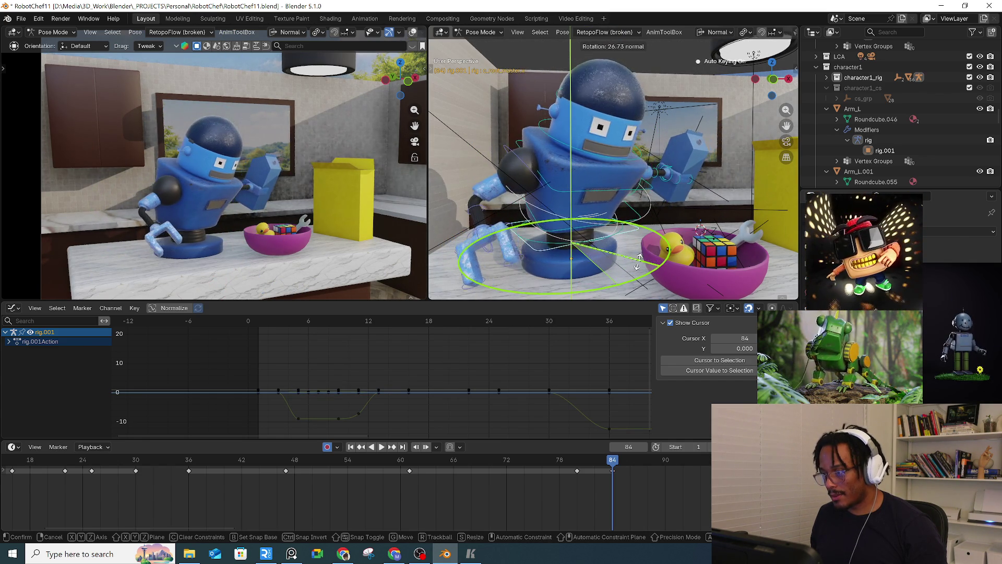
{"action": "left_click", "coordinate": [617, 256]}
Step: Select the head lid bone, frame and orbit around the head, and begin rotating the lid
{"action": "left_click", "coordinate": [600, 87]}
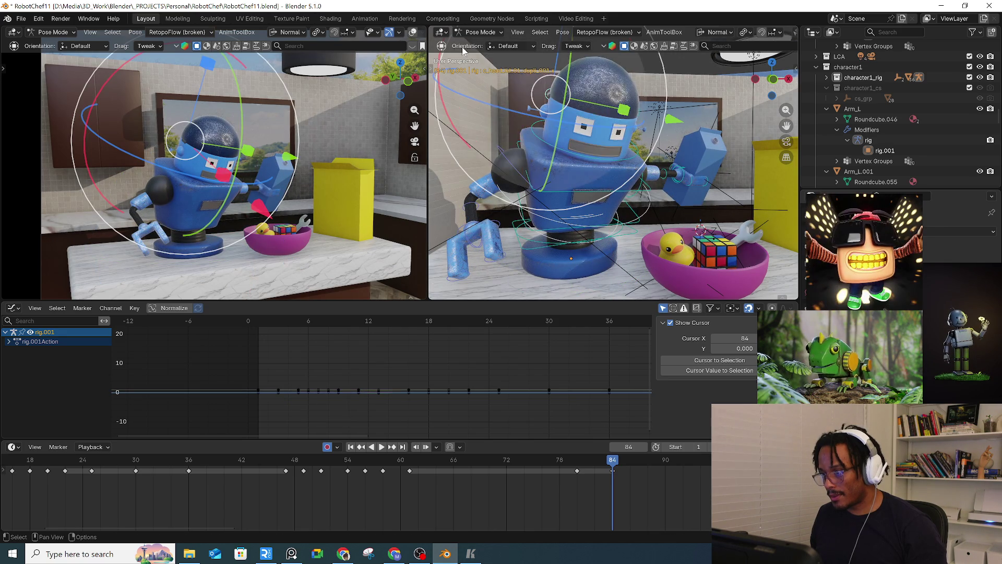
{"action": "key", "text": "KP_Decimal"}
{"action": "mouse_move", "coordinate": [536, 161]}
{"action": "middle_mouse_down"}
{"action": "mouse_move", "coordinate": [621, 177]}
{"action": "mouse_move", "coordinate": [568, 144]}
{"action": "middle_mouse_up"}
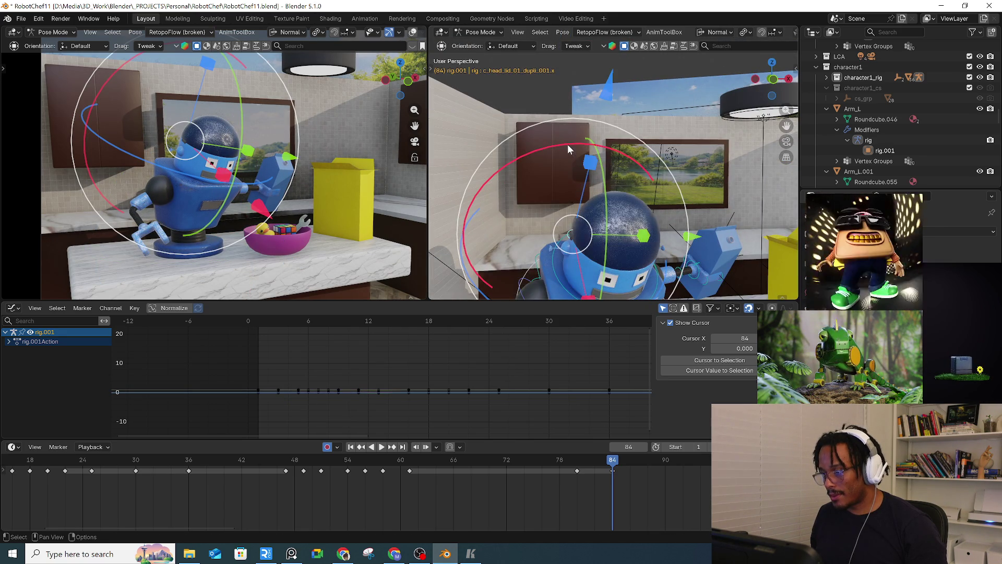
{"action": "key", "text": "r"}
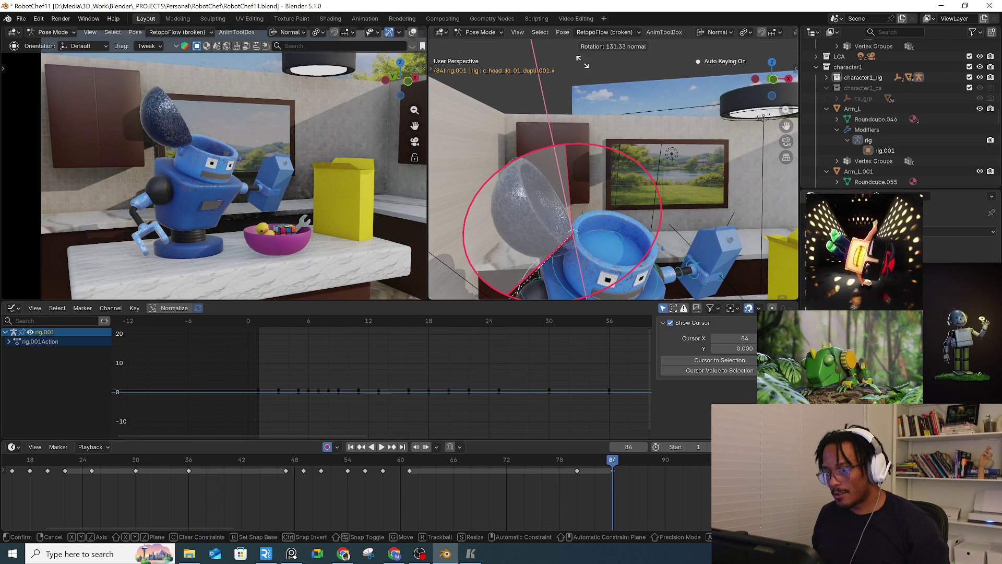
Step: Confirm the c_head_lid rotation that flips the lid open
{"action": "left_click", "coordinate": [604, 158]}
{"action": "scroll", "coordinate": [626, 164], "scroll_direction": "down", "scroll_amount": 5}
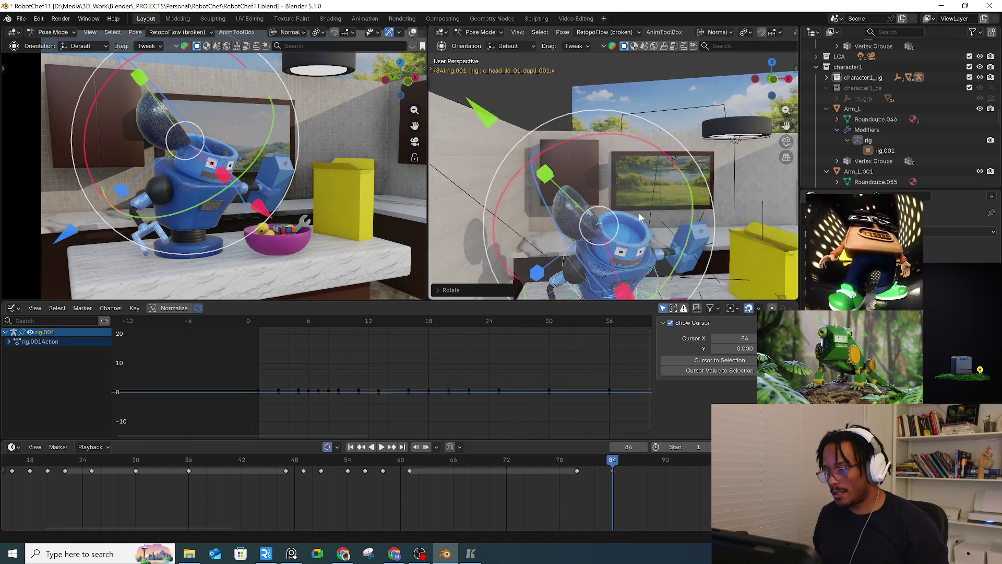
{"action": "scroll", "coordinate": [642, 188], "scroll_direction": "up", "scroll_amount": 3}
Step: Turn the whole robot toward the bowl by rotating c_root_master on the Y axis
{"action": "left_click", "coordinate": [659, 214]}
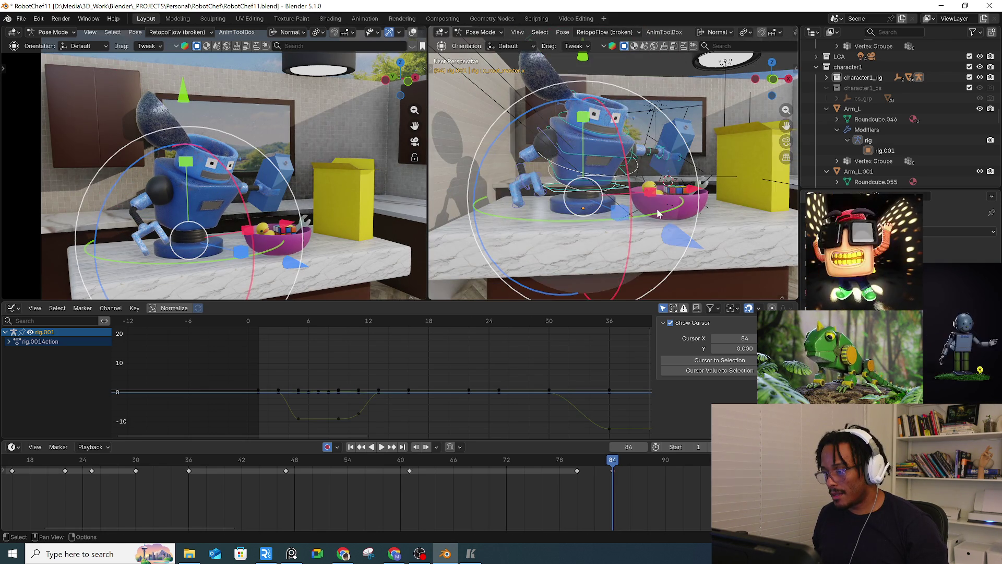
{"action": "key", "text": "r"}
{"action": "key", "text": "y"}
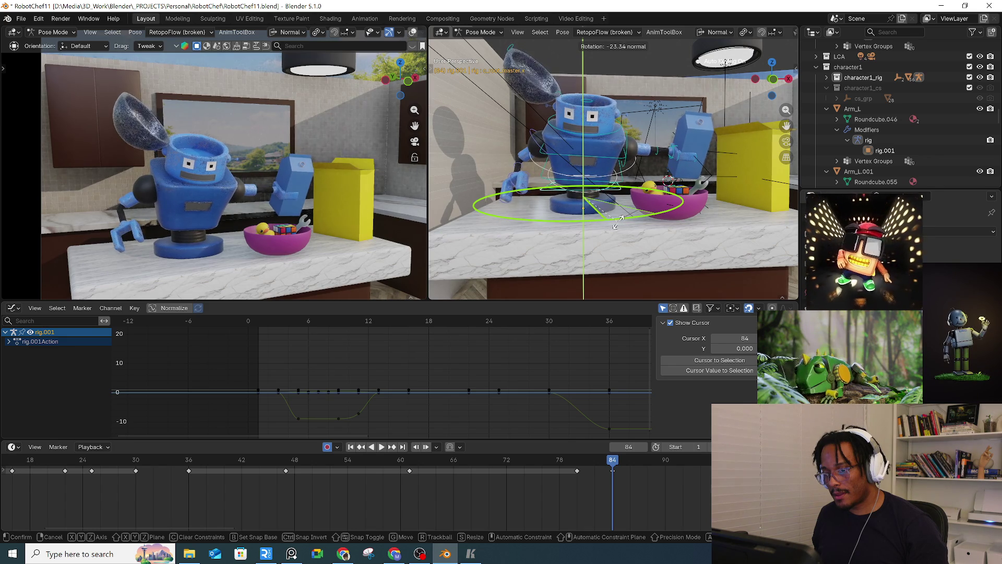
{"action": "left_click", "coordinate": [621, 222]}
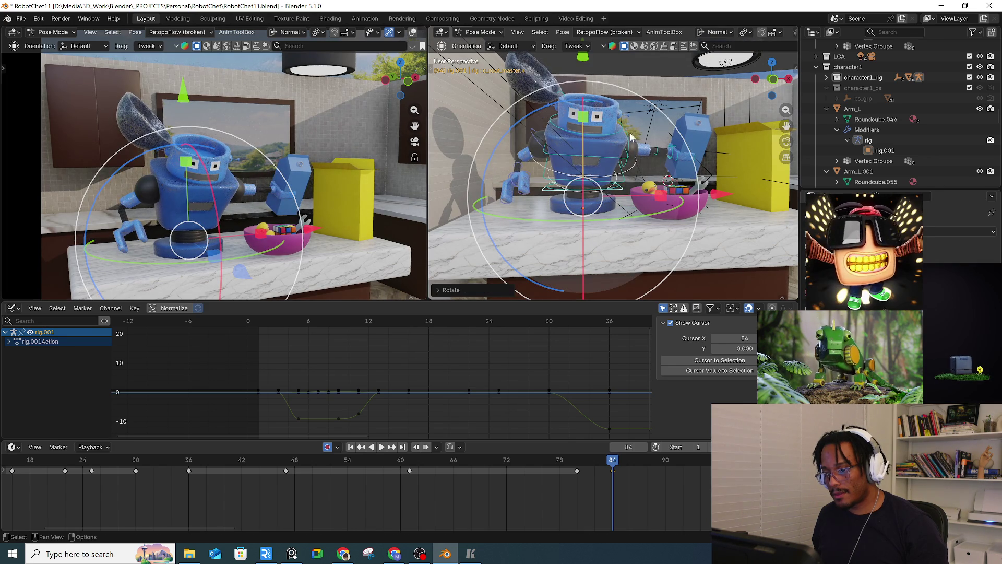
Step: Twist the upper body by rotating the c_spine_01.x control
{"action": "left_click", "coordinate": [627, 157]}
{"action": "key", "text": "r"}
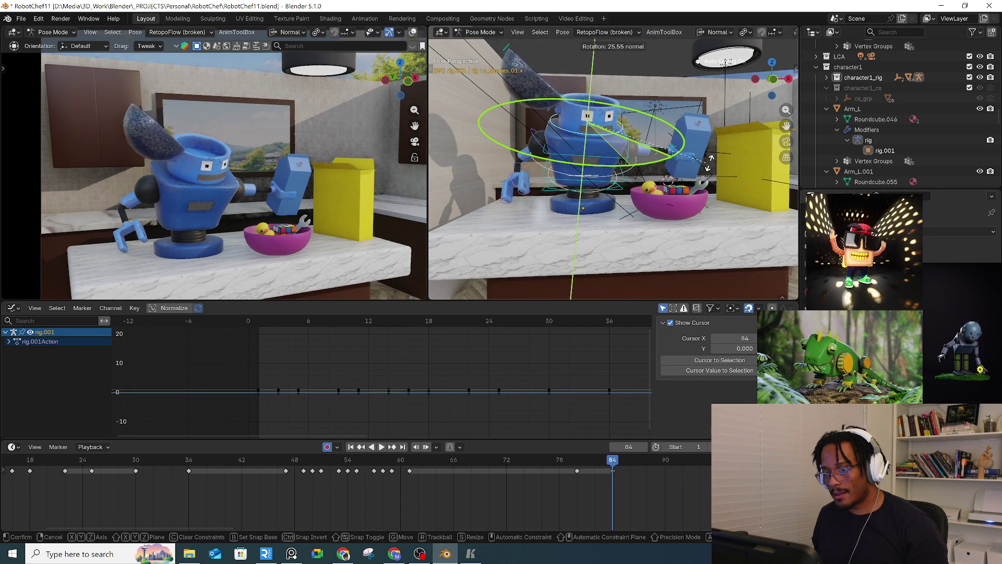
{"action": "left_click", "coordinate": [623, 203]}
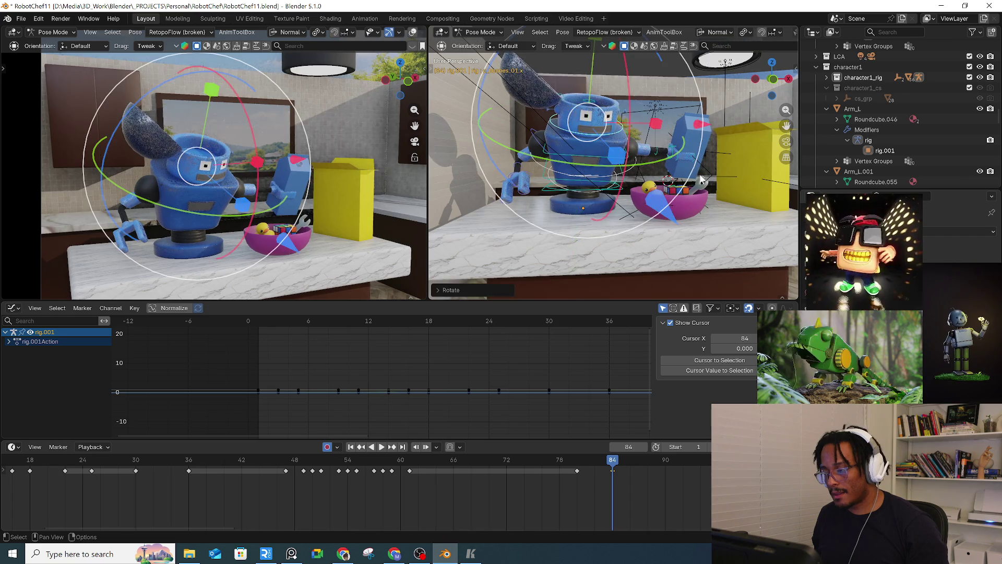
{"action": "left_click", "coordinate": [624, 193]}
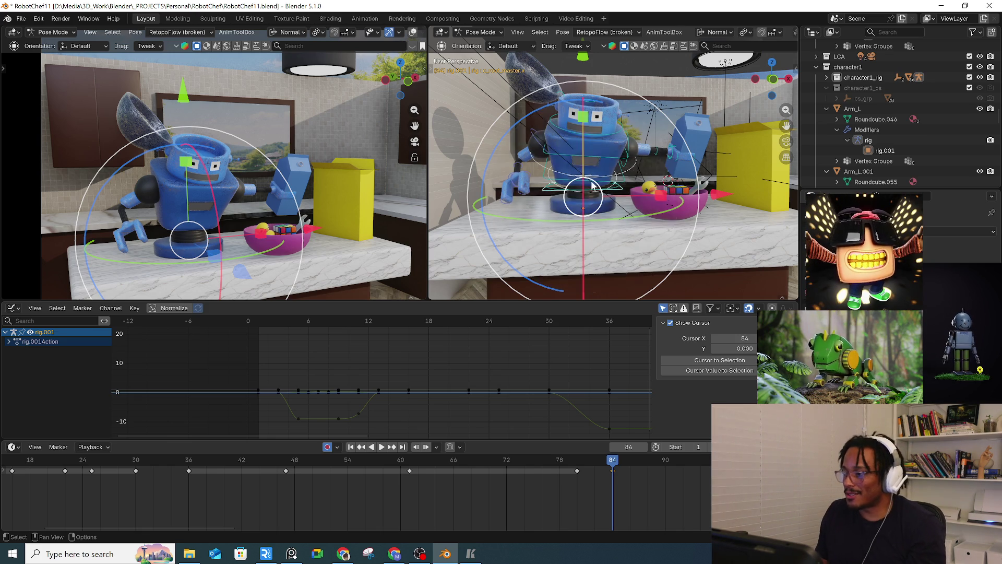
{"action": "mouse_move", "coordinate": [638, 108]}
{"action": "middle_mouse_down"}
{"action": "mouse_move", "coordinate": [609, 186]}
{"action": "mouse_move", "coordinate": [612, 161]}
{"action": "mouse_move", "coordinate": [616, 208]}
{"action": "middle_mouse_up"}
Step: Rotate c_root_master to turn the robot further toward the bowl
{"action": "key", "text": "r"}
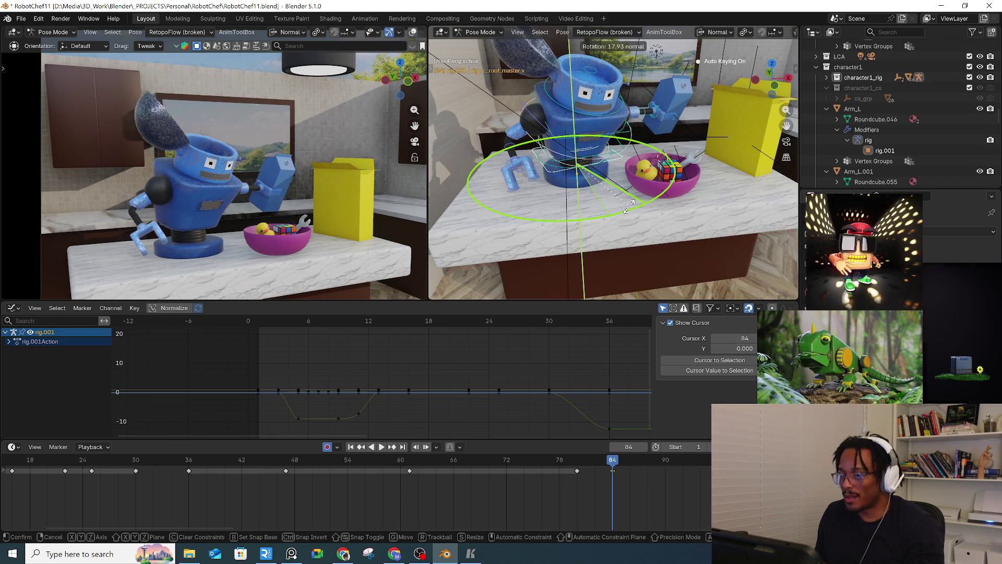
{"action": "left_click", "coordinate": [637, 211]}
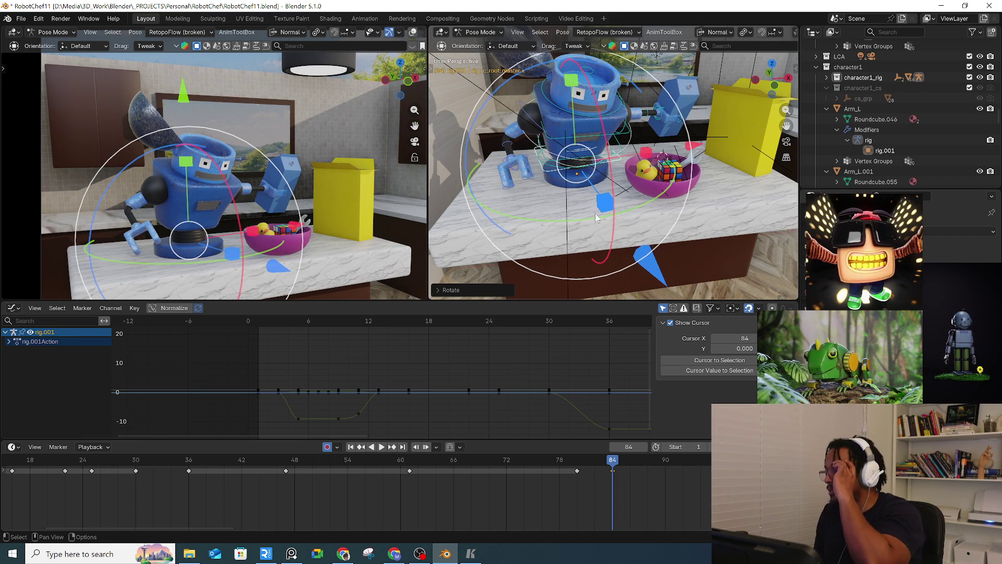
{"action": "left_click_drag", "start_coordinate": [580, 224], "coordinate": [599, 222]}
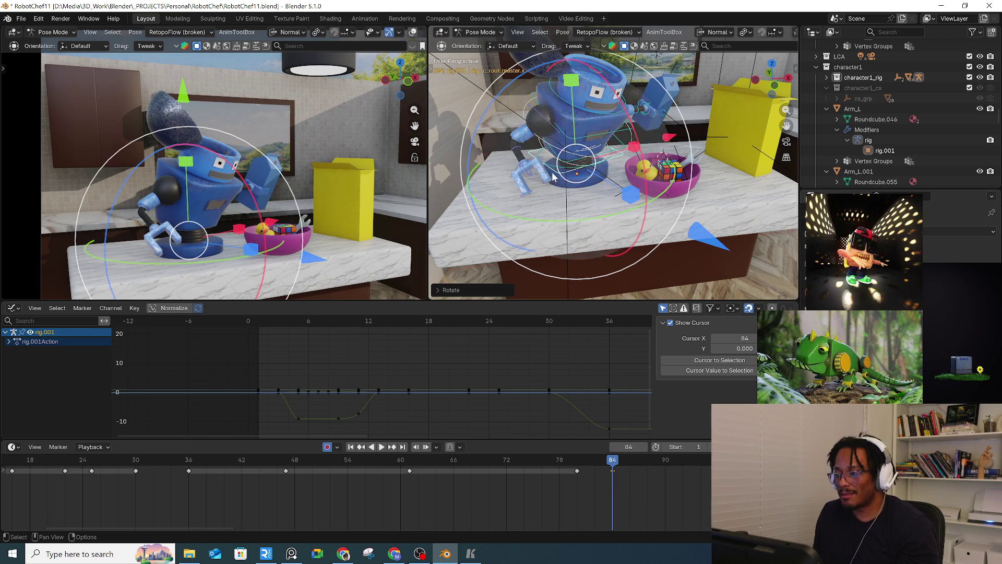
Step: Bend c_spine_02_bend.x forward and swing the c_LArm_01_dupli_002 arm out toward the bowl
{"action": "left_click", "coordinate": [528, 111]}
{"action": "left_click_drag", "start_coordinate": [636, 222], "coordinate": [610, 235]}
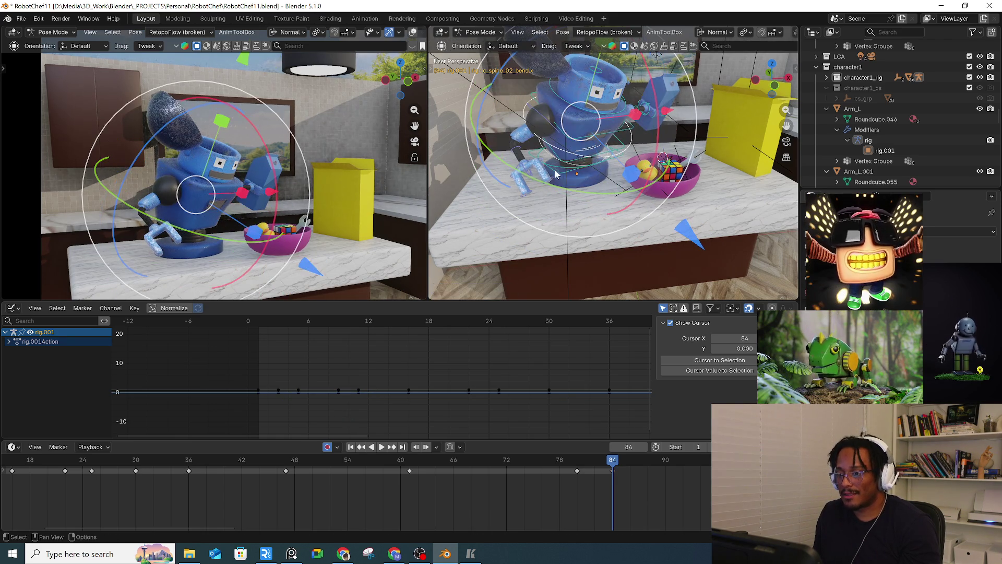
{"action": "left_click", "coordinate": [533, 128]}
{"action": "left_click_drag", "start_coordinate": [580, 232], "coordinate": [533, 233]}
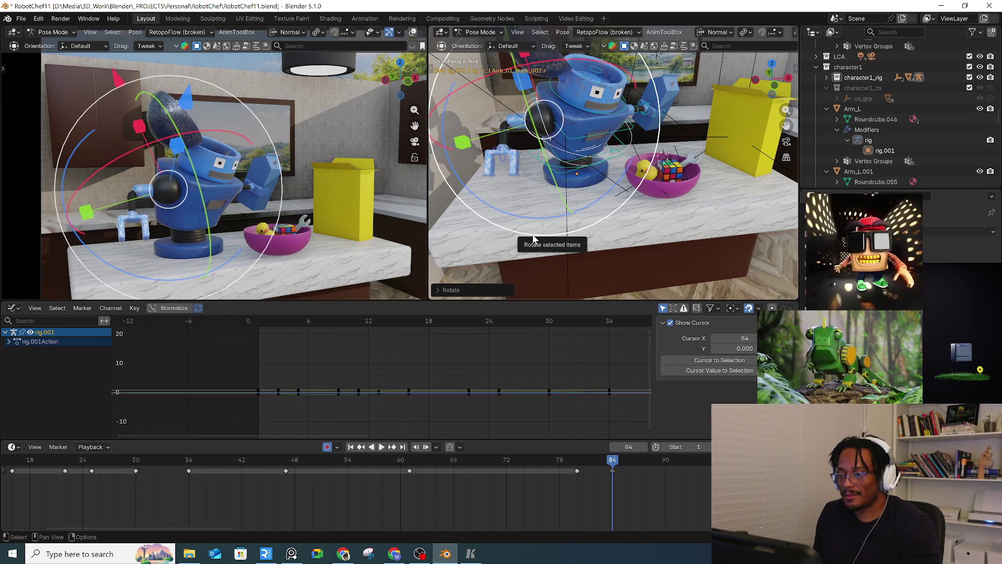
Step: Slightly scale the selected control, preview the animation, and scrub back to frame 84
{"action": "key", "text": "s"}
{"action": "left_click", "coordinate": [616, 158]}
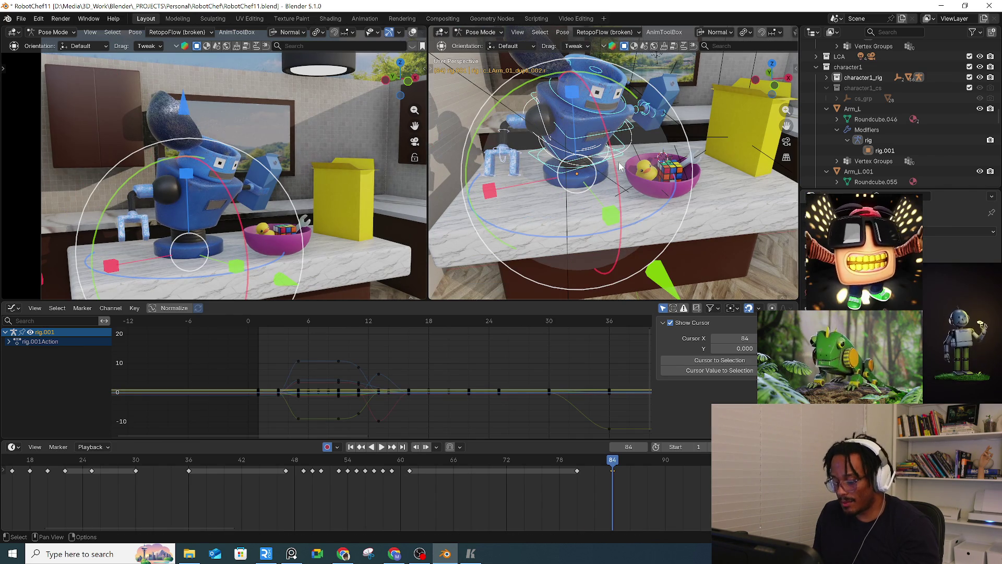
{"action": "key", "text": "space"}
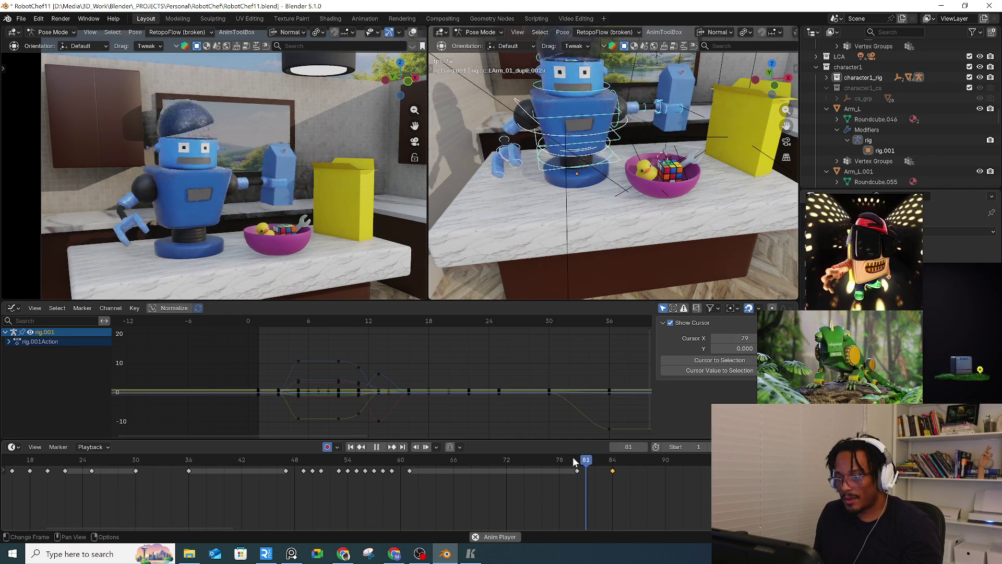
{"action": "left_click", "coordinate": [578, 460]}
{"action": "left_click_drag", "start_coordinate": [578, 460], "coordinate": [612, 466]}
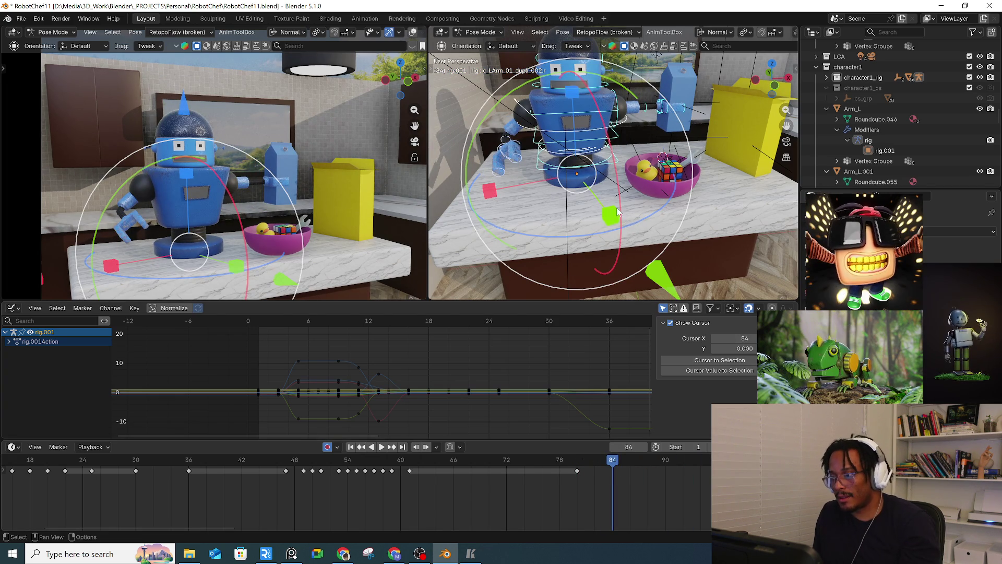
Step: Try rotating c_root_master, then undo it so the robot stands upright
{"action": "left_click", "coordinate": [668, 110]}
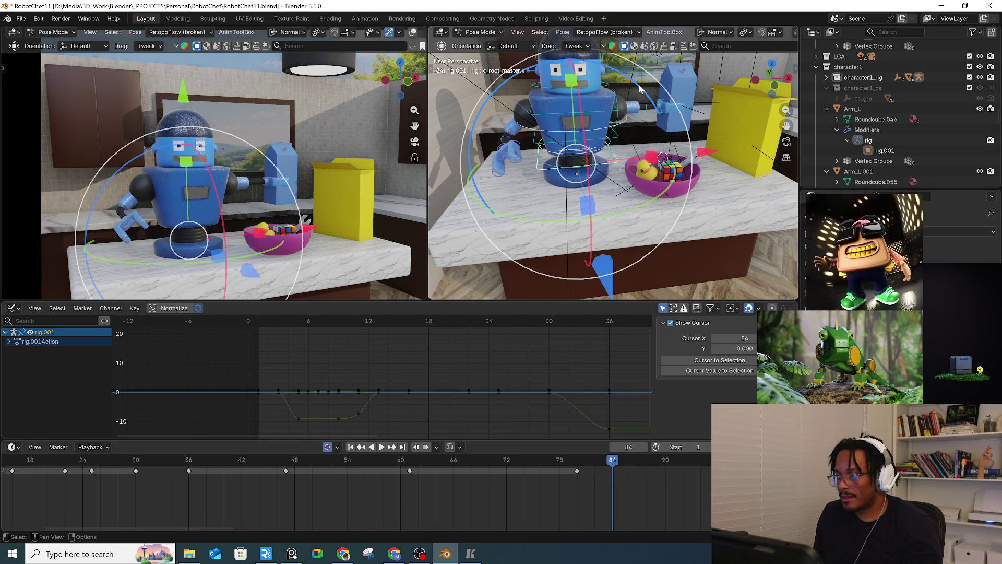
{"action": "key", "text": "r"}
{"action": "left_click", "coordinate": [636, 152]}
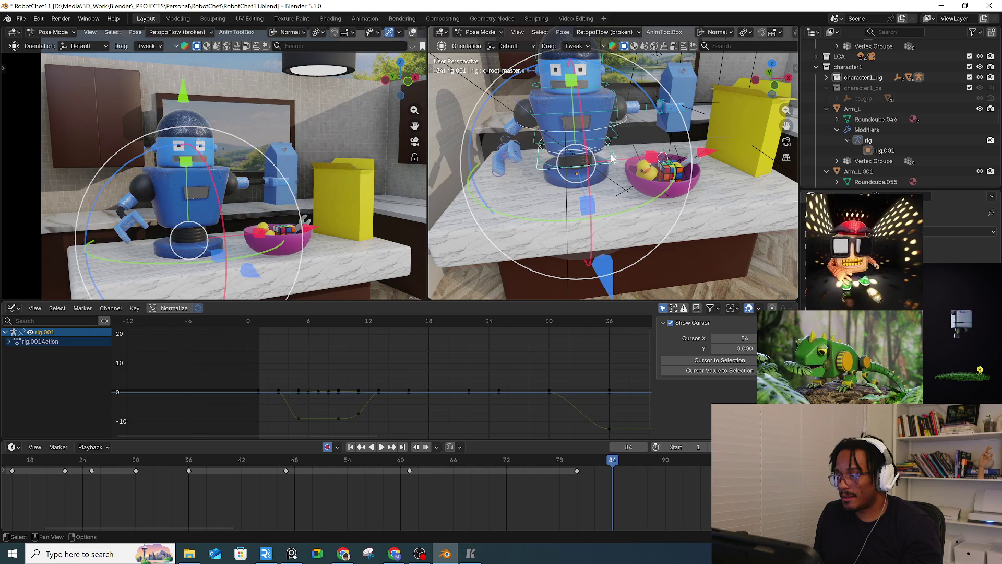
{"action": "key", "text": "ctrl+z"}
{"action": "left_click", "coordinate": [615, 116]}
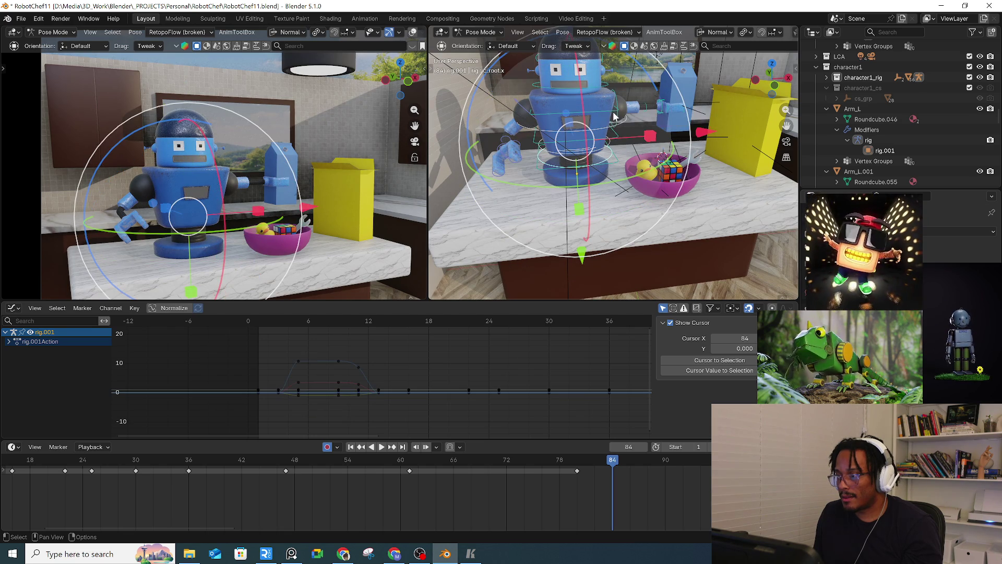
Step: Tilt the upper spine c_spine_02.x toward the bowl using standard and trackball rotation
{"action": "left_click", "coordinate": [616, 116]}
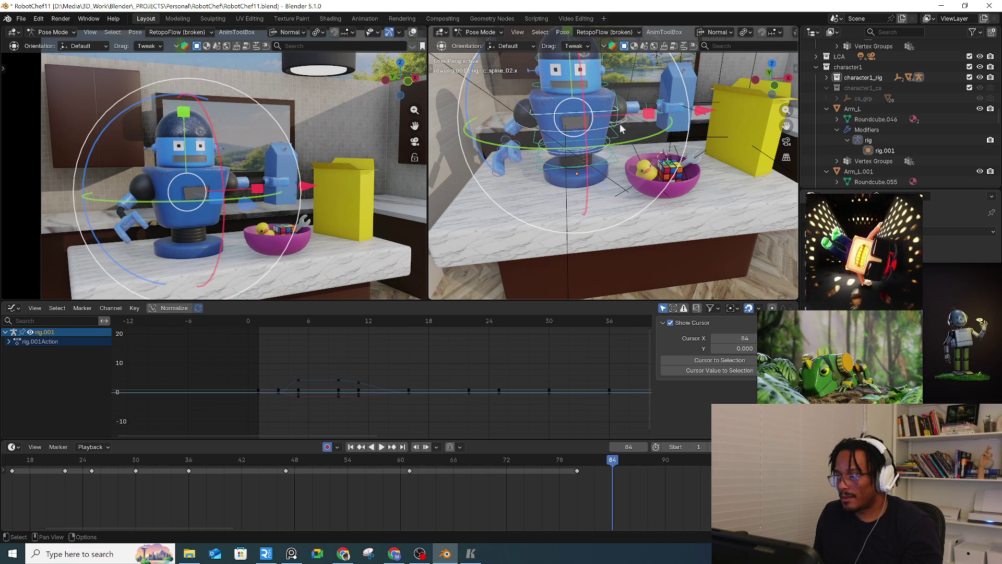
{"action": "key", "text": "r"}
{"action": "left_click", "coordinate": [664, 77]}
{"action": "key", "text": "shift+space"}
{"action": "key", "text": "r"}
{"action": "mouse_move", "coordinate": [615, 155]}
{"action": "left_mouse_down"}
{"action": "mouse_move", "coordinate": [646, 150]}
{"action": "mouse_move", "coordinate": [621, 157]}
{"action": "left_mouse_up"}
Step: Rotate the root control, cancelling an accidental resize of the root master
{"action": "left_click", "coordinate": [611, 148]}
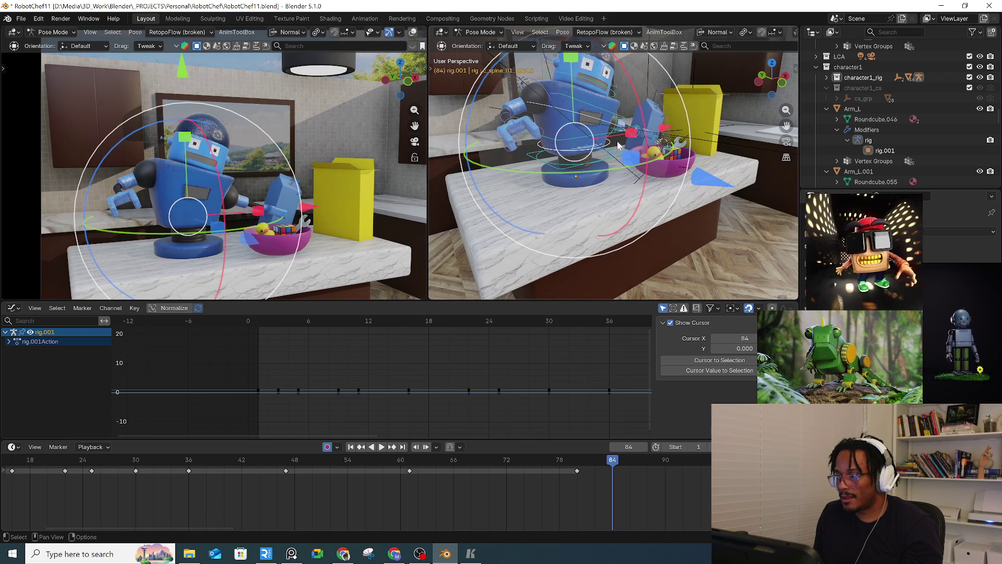
{"action": "left_click", "coordinate": [615, 158]}
{"action": "key", "text": "r"}
{"action": "left_click", "coordinate": [644, 124]}
{"action": "left_click", "coordinate": [538, 156]}
{"action": "key", "text": "s"}
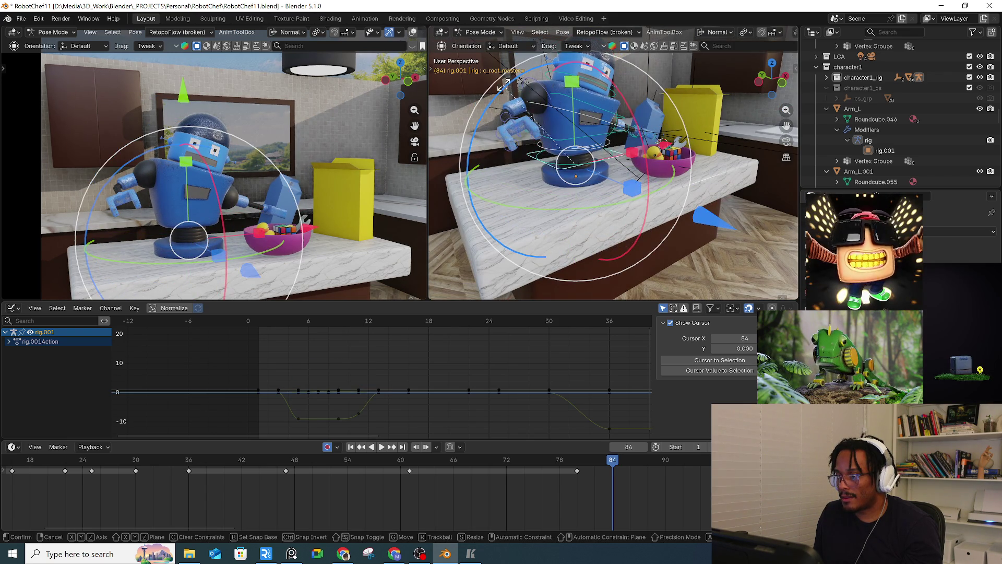
{"action": "right_click", "coordinate": [587, 135]}
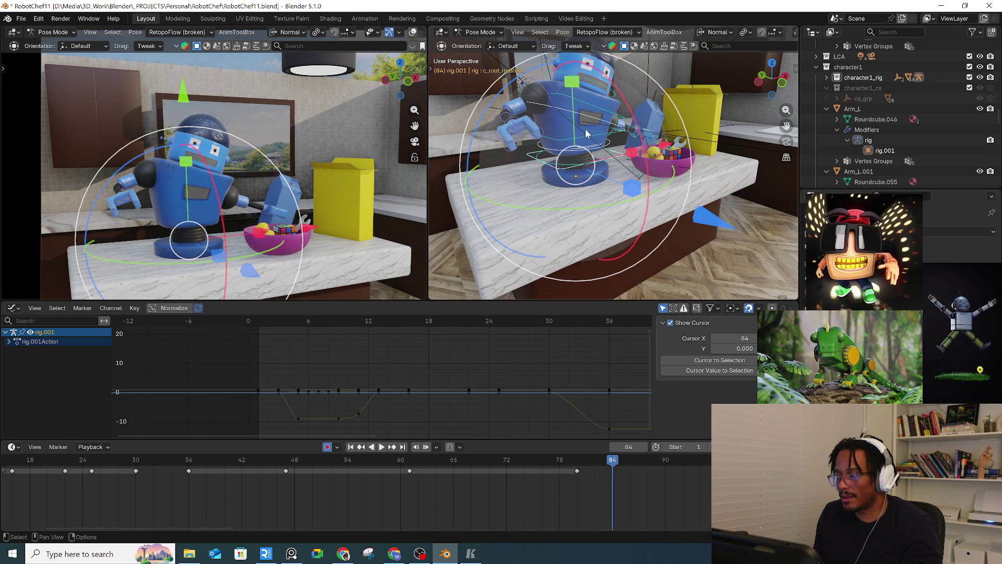
Step: Rotate the lower spine, cancelling the extra twist around its vertical axis
{"action": "left_click", "coordinate": [588, 134]}
{"action": "key", "text": "r"}
{"action": "left_click", "coordinate": [479, 90]}
{"action": "mouse_move", "coordinate": [478, 90]}
{"action": "left_mouse_down"}
{"action": "mouse_move", "coordinate": [627, 75]}
{"action": "mouse_move", "coordinate": [636, 110]}
{"action": "left_mouse_up"}
{"action": "right_click", "coordinate": [636, 110]}
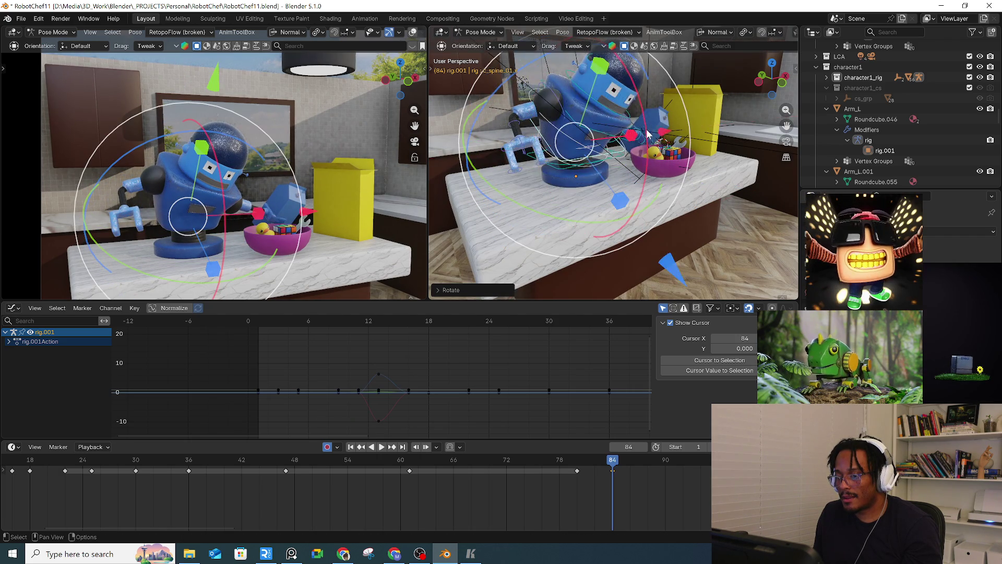
Step: Raise the c_LArm_01_dupli_001 arm toward the milk carton with two rotations, the second on Z
{"action": "middle_click_drag", "start_coordinate": [625, 139], "coordinate": [653, 120]}
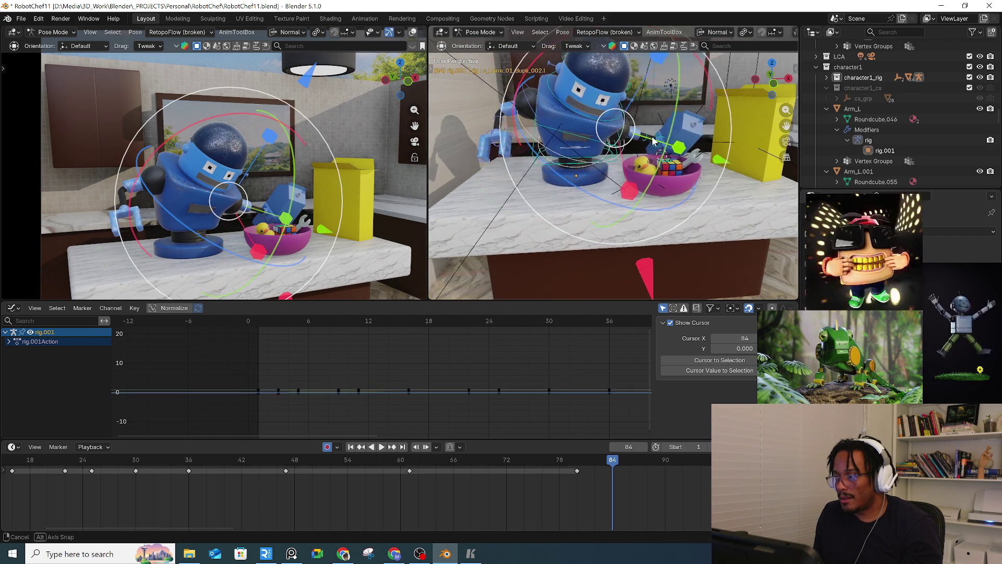
{"action": "left_click", "coordinate": [673, 104]}
{"action": "key", "text": "r"}
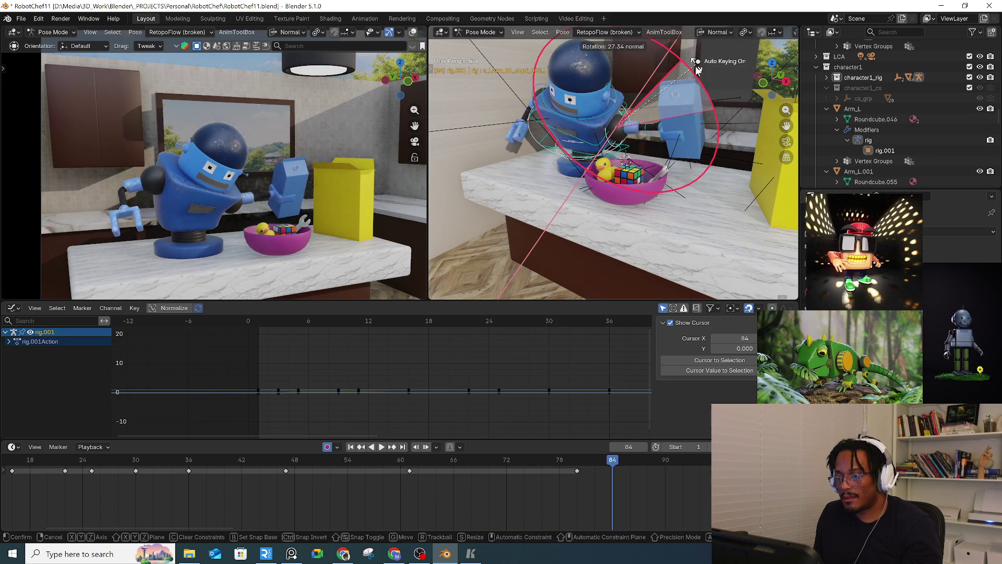
{"action": "left_click", "coordinate": [703, 78]}
{"action": "key", "text": "r"}
{"action": "key", "text": "z"}
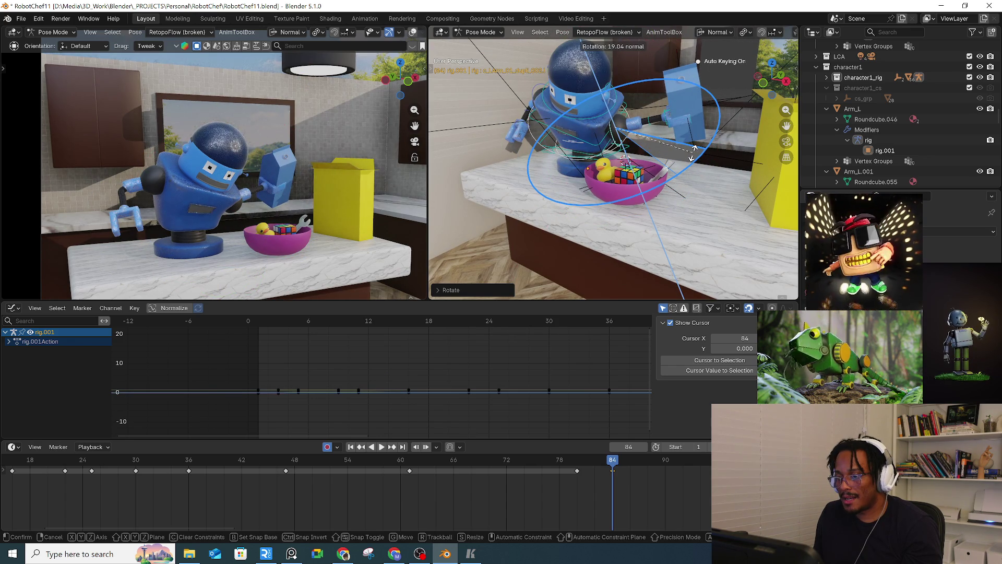
{"action": "left_click", "coordinate": [695, 149]}
Step: Check the reach at frame 81, then twist the upper spine toward the bowl
{"action": "left_click_drag", "start_coordinate": [574, 459], "coordinate": [611, 450]}
{"action": "left_click", "coordinate": [665, 187]}
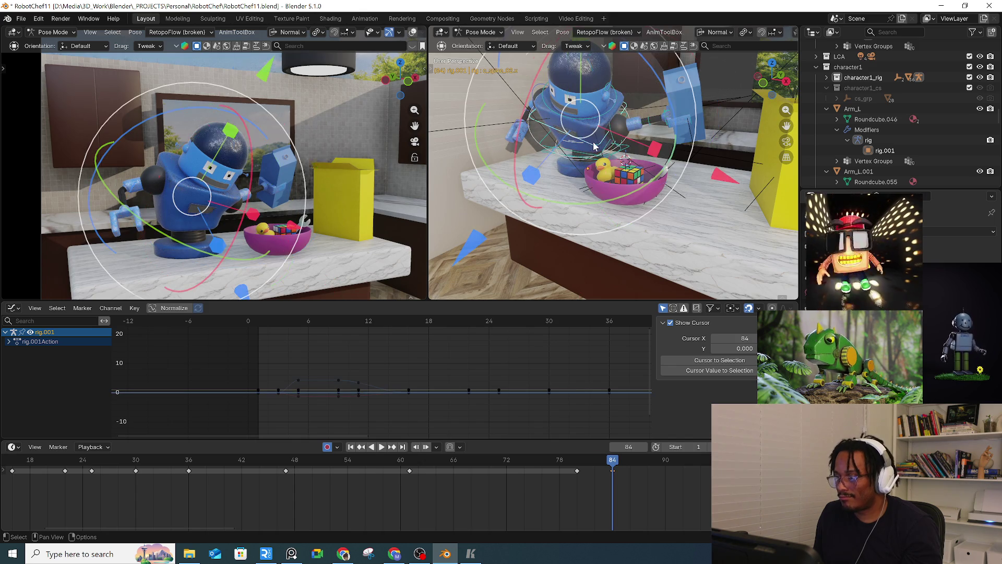
{"action": "left_click_drag", "start_coordinate": [666, 187], "coordinate": [668, 158]}
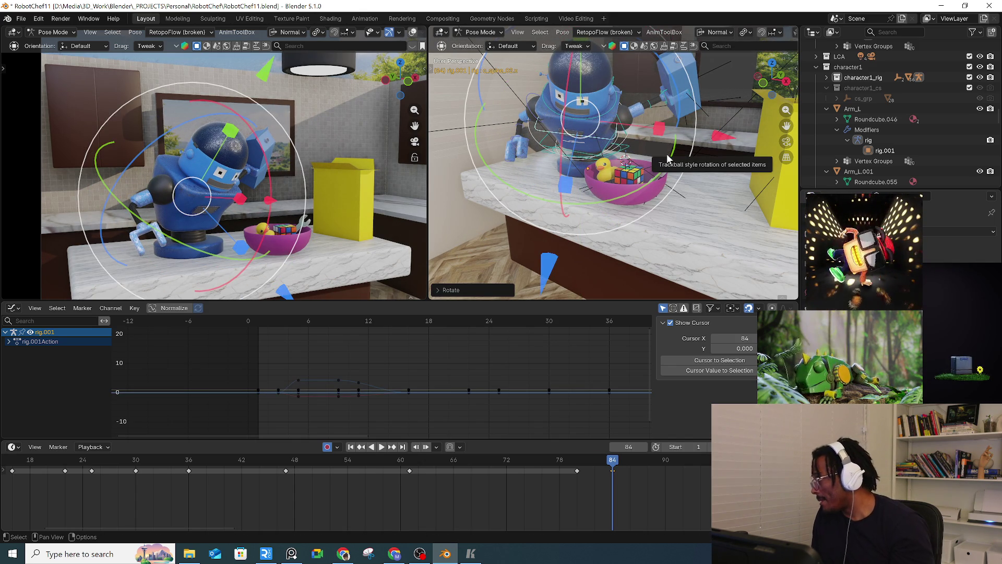
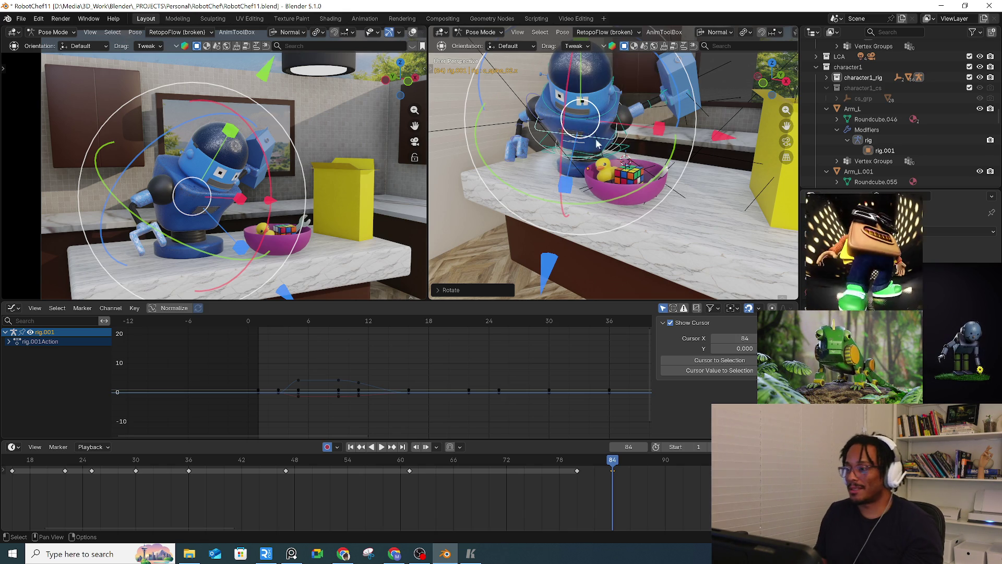
Step: Rotate the robot from its root control bone so it leans toward the bowl
{"action": "mouse_move", "coordinate": [596, 144]}
{"action": "middle_mouse_down"}
{"action": "mouse_move", "coordinate": [621, 161]}
{"action": "mouse_move", "coordinate": [614, 190]}
{"action": "middle_mouse_up"}
{"action": "left_click", "coordinate": [613, 198]}
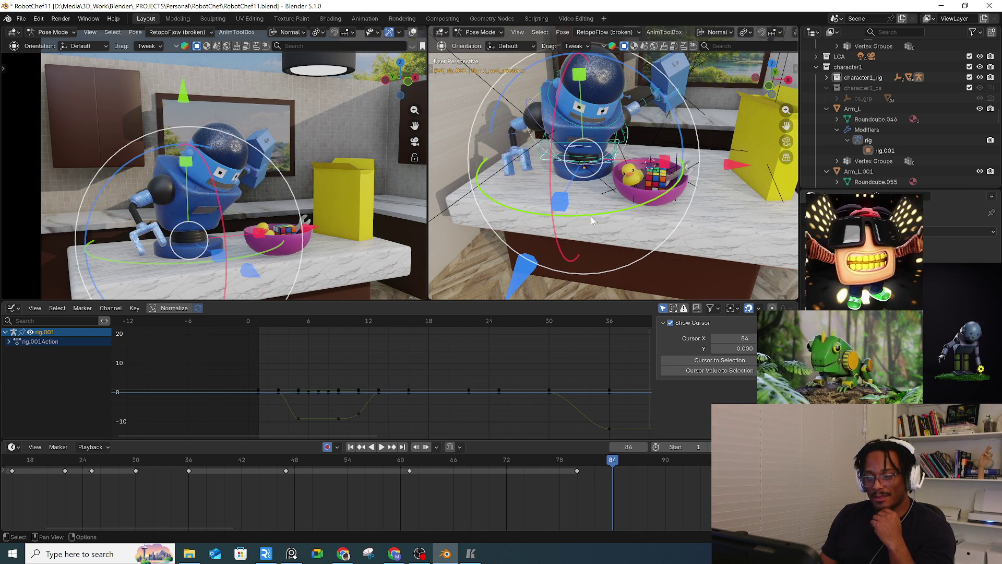
{"action": "left_click_drag", "start_coordinate": [592, 213], "coordinate": [603, 214]}
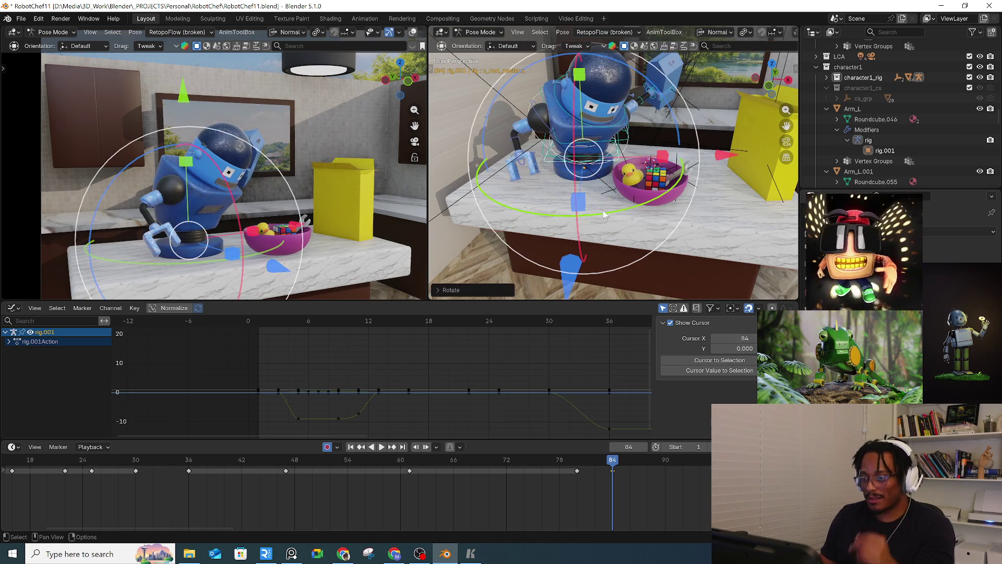
Step: Bend the spine bone, rotating it freely and then around its Y axis
{"action": "mouse_move", "coordinate": [624, 151]}
{"action": "middle_mouse_down"}
{"action": "mouse_move", "coordinate": [600, 137]}
{"action": "mouse_move", "coordinate": [609, 127]}
{"action": "mouse_move", "coordinate": [610, 140]}
{"action": "mouse_move", "coordinate": [575, 125]}
{"action": "middle_mouse_up"}
{"action": "left_click", "coordinate": [610, 139]}
{"action": "key", "text": "r"}
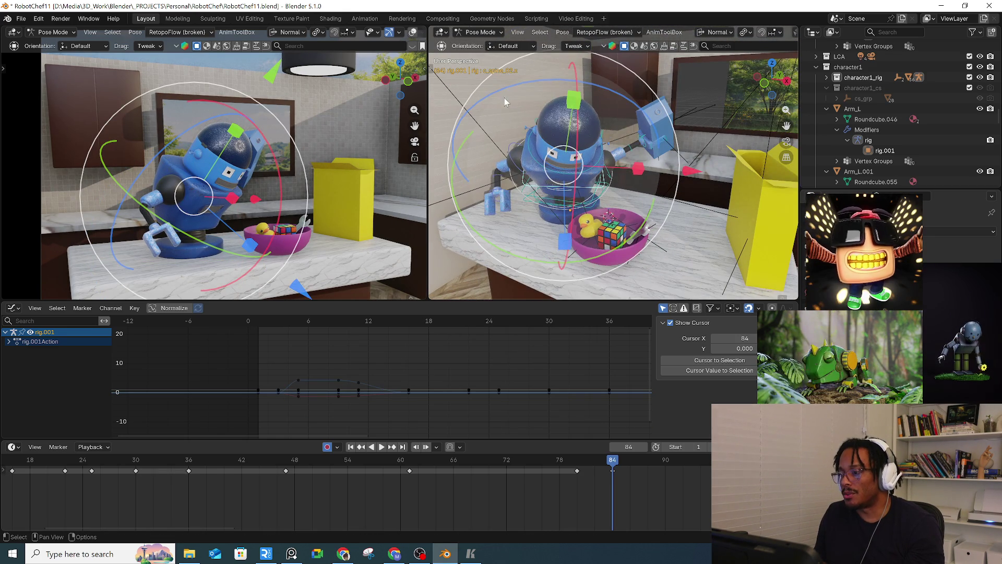
{"action": "left_click", "coordinate": [606, 175]}
{"action": "mouse_move", "coordinate": [606, 175]}
{"action": "middle_mouse_down"}
{"action": "mouse_move", "coordinate": [612, 187]}
{"action": "mouse_move", "coordinate": [578, 268]}
{"action": "mouse_move", "coordinate": [629, 96]}
{"action": "middle_mouse_up"}
{"action": "key", "text": "r"}
{"action": "key", "text": "y"}
{"action": "left_click", "coordinate": [547, 261]}
Step: Turn the arm bone around its X and then Z axes so it reaches over the bowl
{"action": "left_click", "coordinate": [608, 180]}
{"action": "key", "text": "r"}
{"action": "key", "text": "x"}
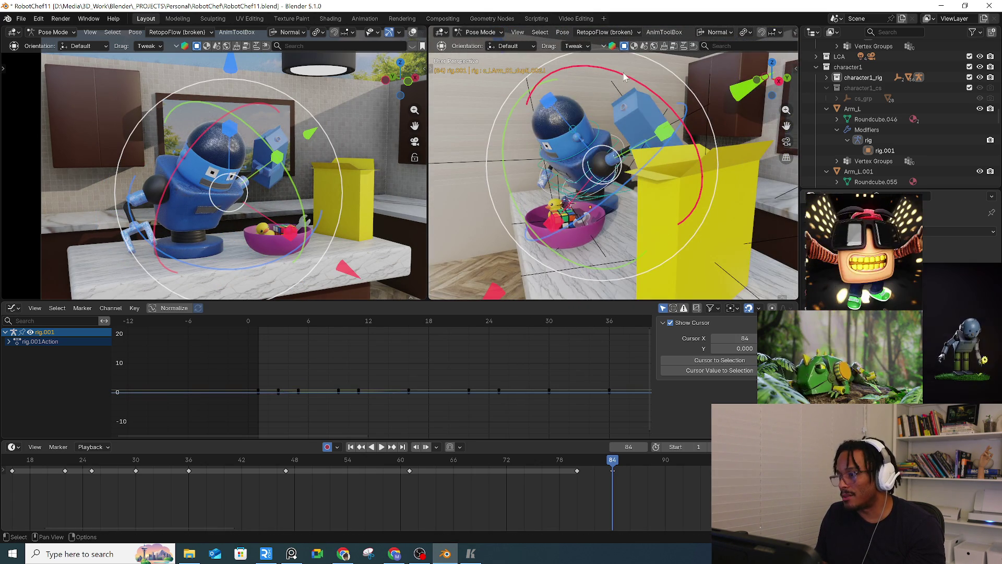
{"action": "left_click", "coordinate": [579, 167]}
{"action": "mouse_move", "coordinate": [641, 214]}
{"action": "middle_mouse_down"}
{"action": "mouse_move", "coordinate": [652, 201]}
{"action": "mouse_move", "coordinate": [640, 212]}
{"action": "middle_mouse_up"}
{"action": "key", "text": "r"}
{"action": "key", "text": "z"}
{"action": "key", "text": "z"}
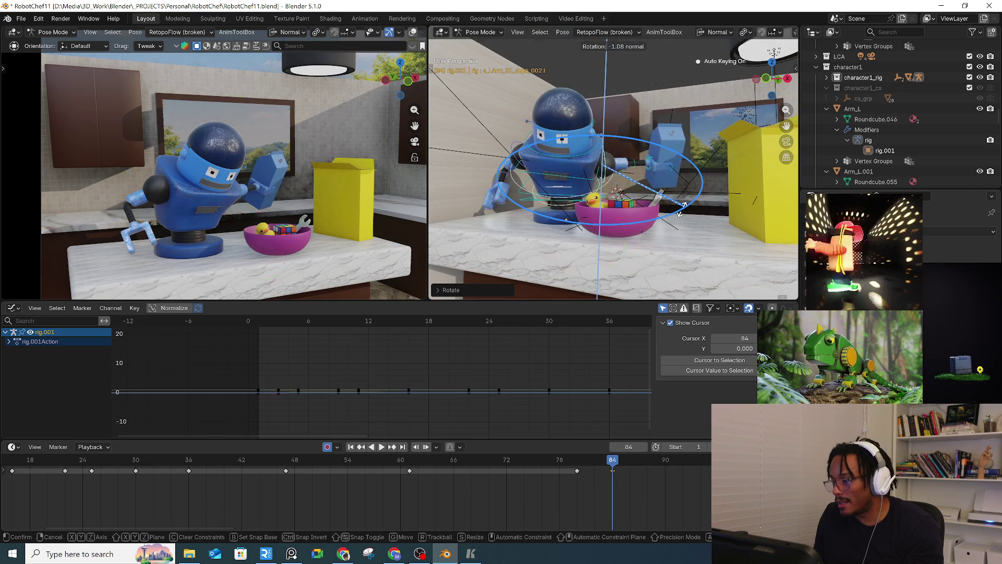
{"action": "left_click", "coordinate": [652, 211]}
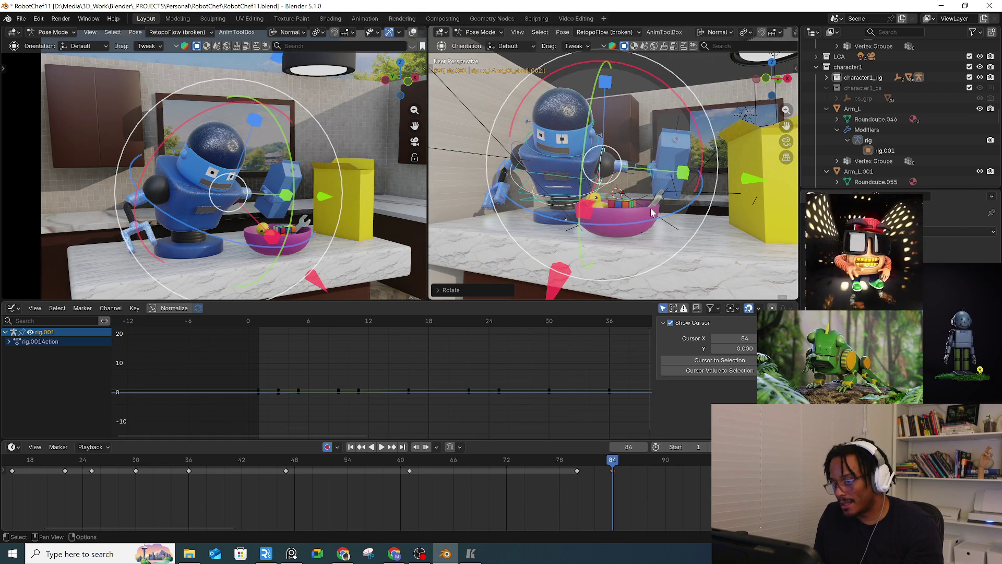
{"action": "middle_click_drag", "start_coordinate": [650, 208], "coordinate": [600, 172]}
{"action": "left_click", "coordinate": [545, 94]}
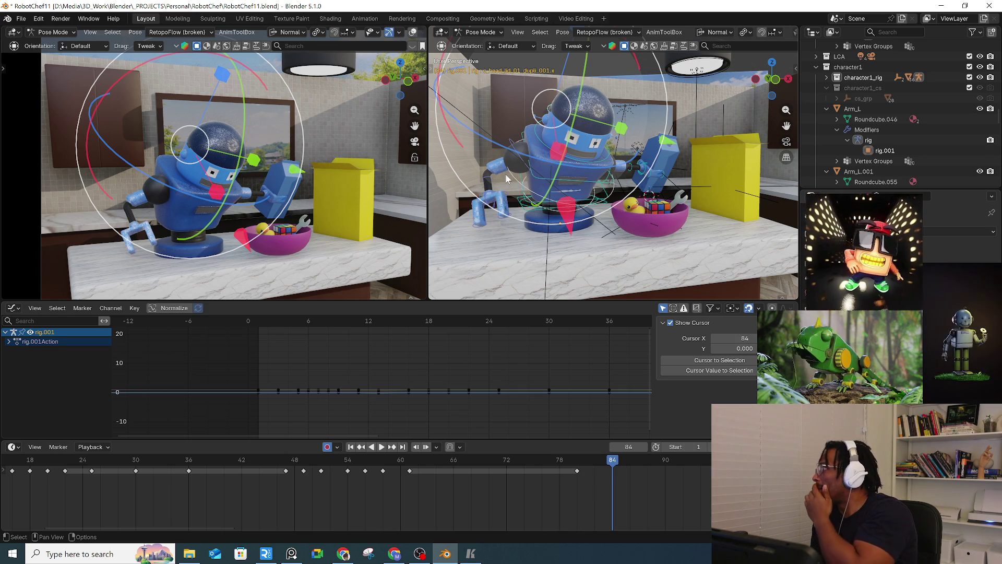
Step: Tilt the head bone back with the rotation ring, then select the root control bone to turn the body
{"action": "mouse_move", "coordinate": [504, 194]}
{"action": "middle_mouse_down"}
{"action": "mouse_move", "coordinate": [515, 209]}
{"action": "mouse_move", "coordinate": [523, 164]}
{"action": "middle_mouse_up"}
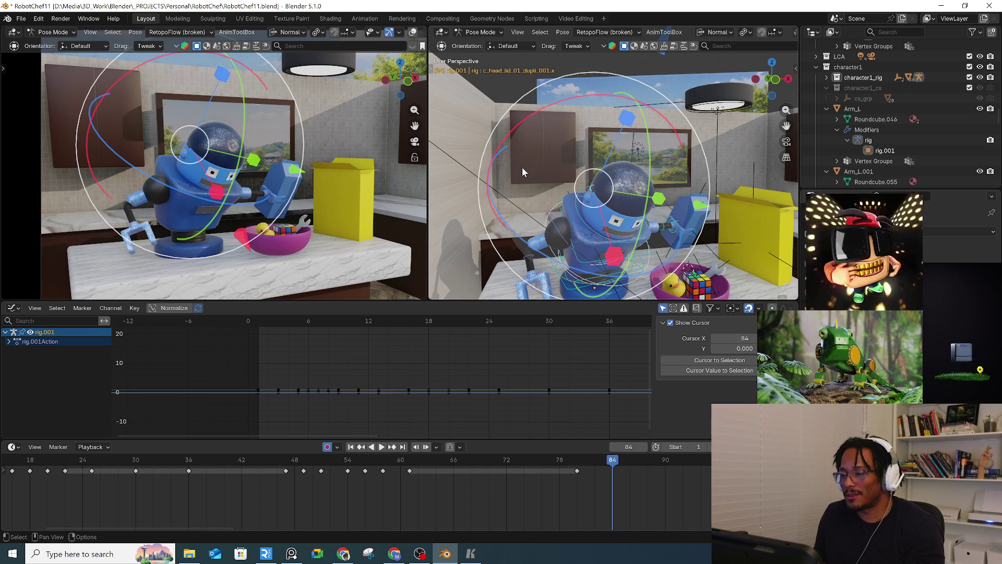
{"action": "left_click_drag", "start_coordinate": [525, 123], "coordinate": [447, 201]}
{"action": "middle_click_drag", "start_coordinate": [574, 209], "coordinate": [601, 210]}
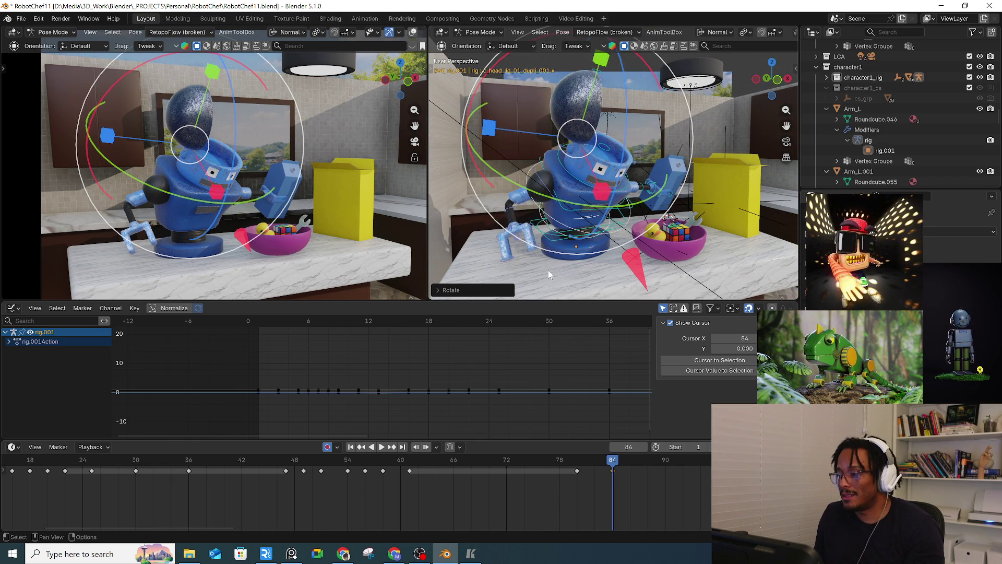
{"action": "left_click", "coordinate": [562, 243]}
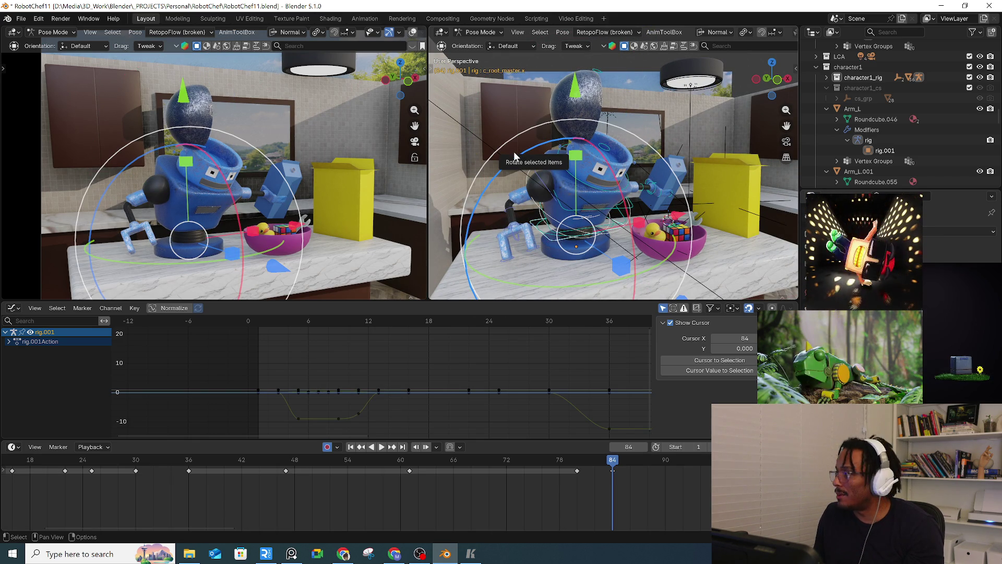
{"action": "mouse_move", "coordinate": [587, 210]}
{"action": "middle_mouse_down"}
{"action": "mouse_move", "coordinate": [601, 250]}
{"action": "mouse_move", "coordinate": [540, 249]}
{"action": "mouse_move", "coordinate": [583, 236]}
{"action": "middle_mouse_up"}
Step: Select all rig bones and insert a keyframe for them at frame 84
{"action": "key", "text": "a"}
{"action": "key", "text": "i"}
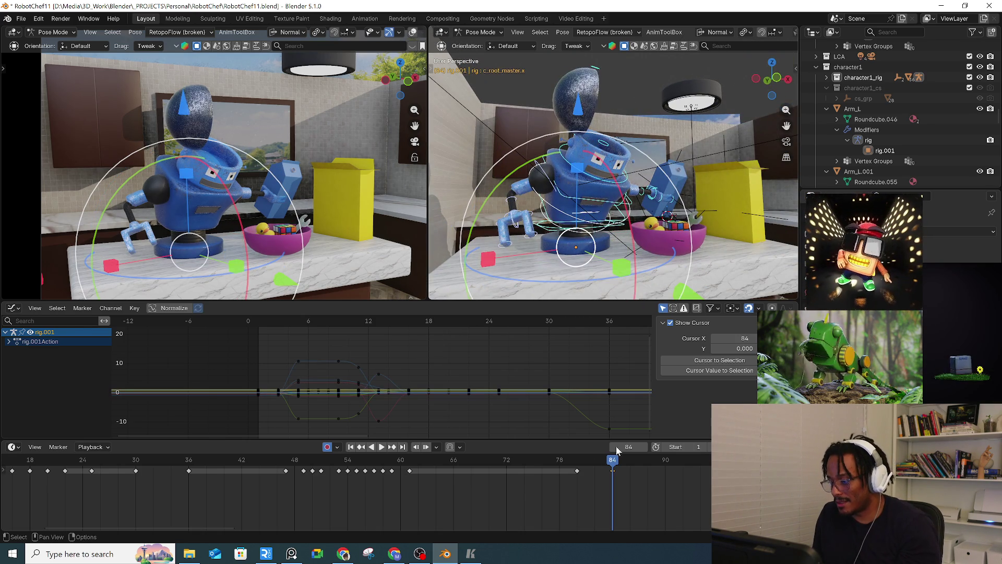
{"action": "left_click", "coordinate": [572, 460]}
Step: Preview the motion between frames 77 and 92, stopping at frame 80
{"action": "key", "text": "shift+Right"}
{"action": "left_click_drag", "start_coordinate": [581, 458], "coordinate": [612, 460]}
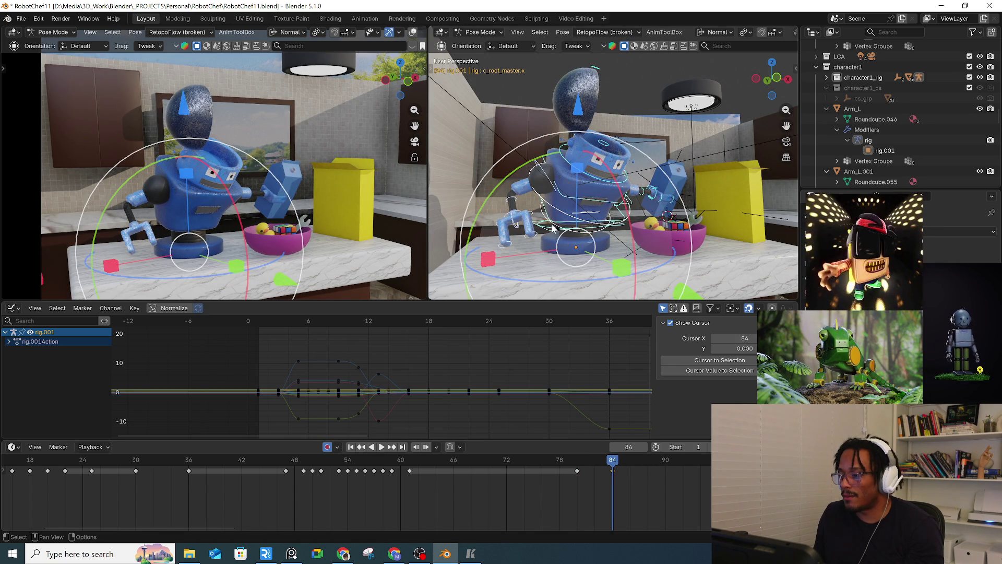
{"action": "mouse_move", "coordinate": [574, 453]}
{"action": "left_mouse_down"}
{"action": "mouse_move", "coordinate": [701, 454]}
{"action": "mouse_move", "coordinate": [683, 454]}
{"action": "left_mouse_up"}
{"action": "middle_click_drag", "start_coordinate": [618, 257], "coordinate": [569, 261]}
{"action": "key", "text": "space"}
{"action": "mouse_move", "coordinate": [574, 460]}
{"action": "left_mouse_down"}
{"action": "mouse_move", "coordinate": [621, 459]}
{"action": "mouse_move", "coordinate": [552, 458]}
{"action": "mouse_move", "coordinate": [577, 459]}
{"action": "left_mouse_up"}
{"action": "key", "text": "space"}
{"action": "middle_click_drag", "start_coordinate": [501, 141], "coordinate": [538, 135]}
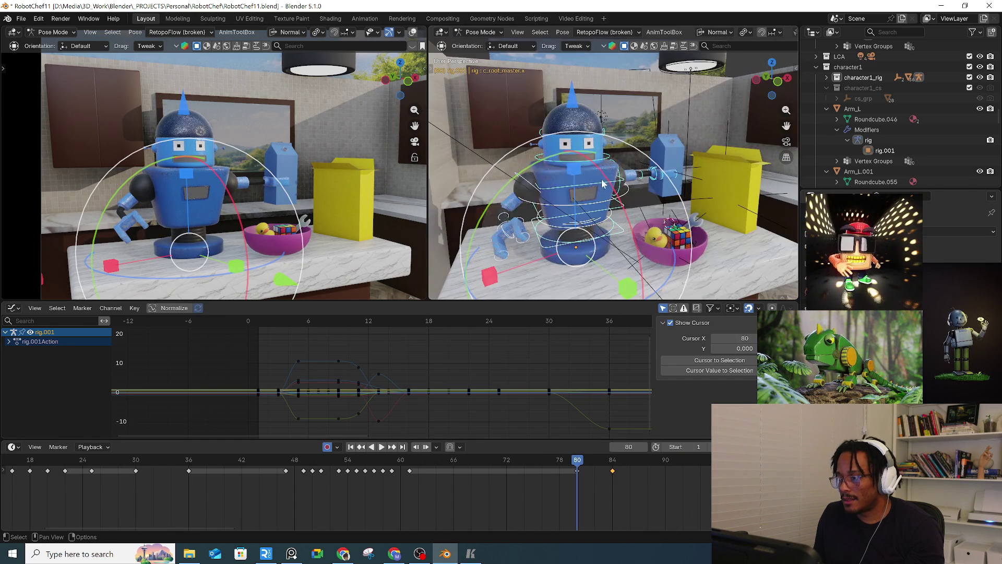
Step: Rotate the head lid open at frame 80, then paste the copied keyframe at frame 78
{"action": "left_click", "coordinate": [542, 135]}
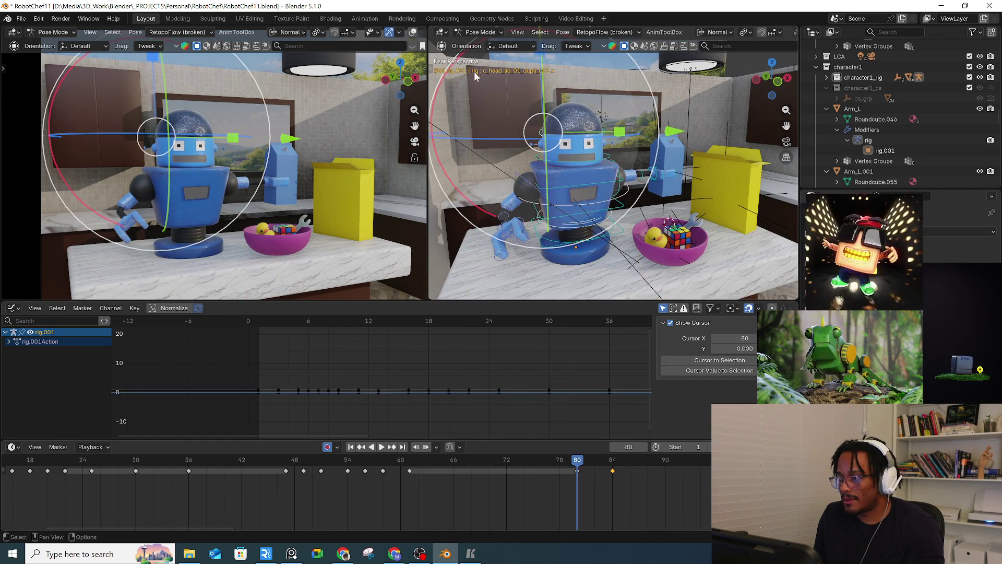
{"action": "key", "text": "r"}
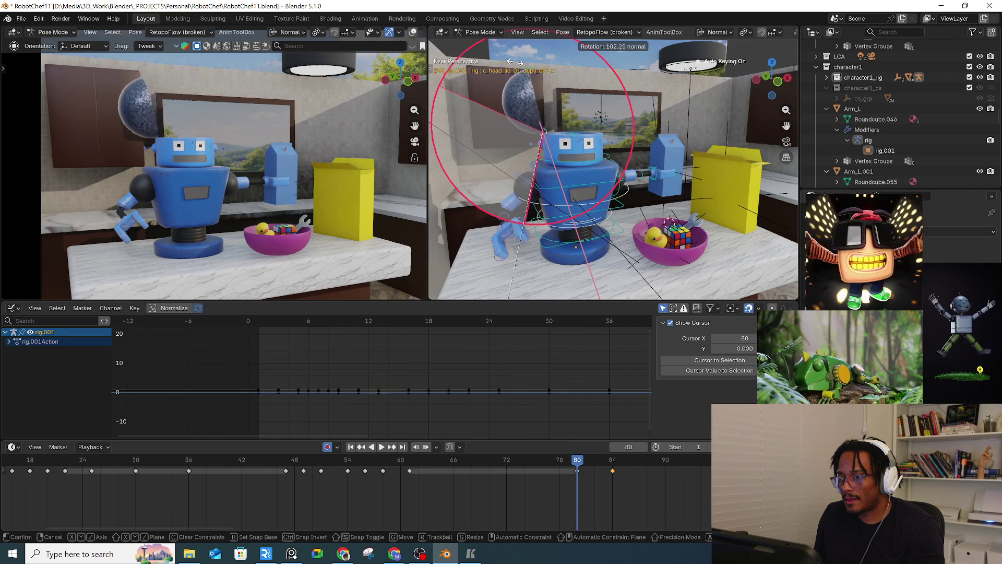
{"action": "left_click", "coordinate": [469, 210]}
{"action": "key", "text": "r"}
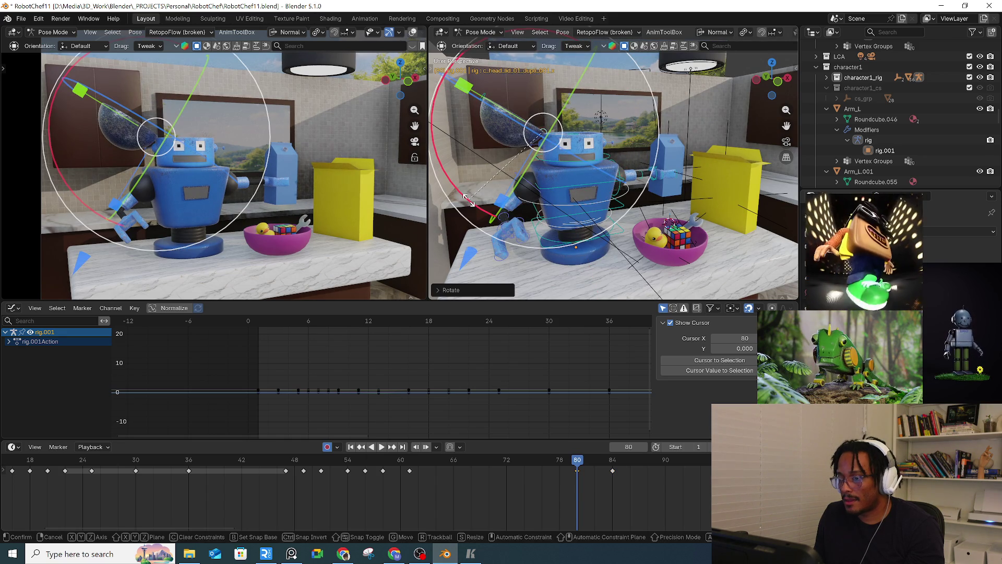
{"action": "left_click", "coordinate": [553, 386]}
{"action": "left_click_drag", "start_coordinate": [576, 465], "coordinate": [560, 462]}
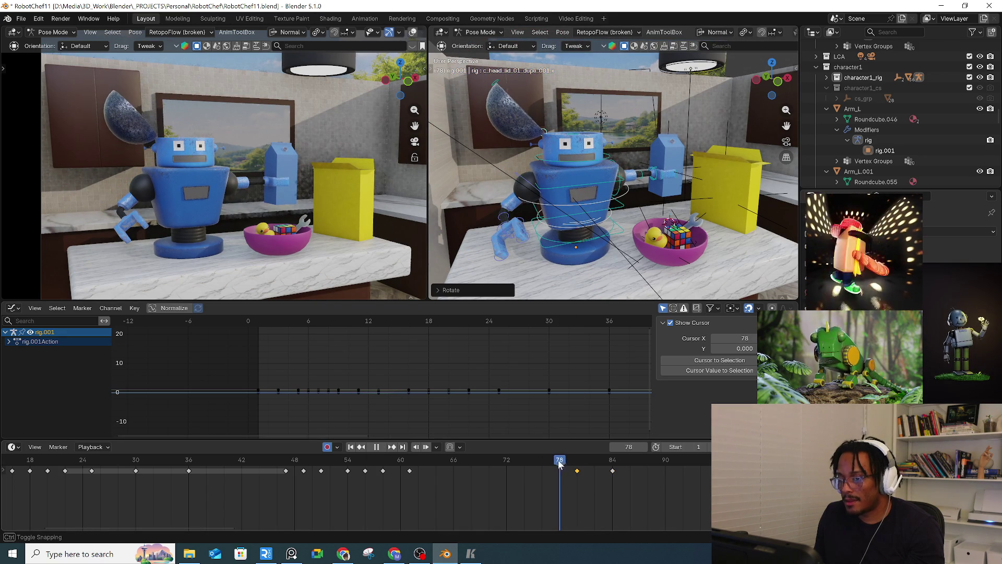
{"action": "key", "text": "ctrl+v"}
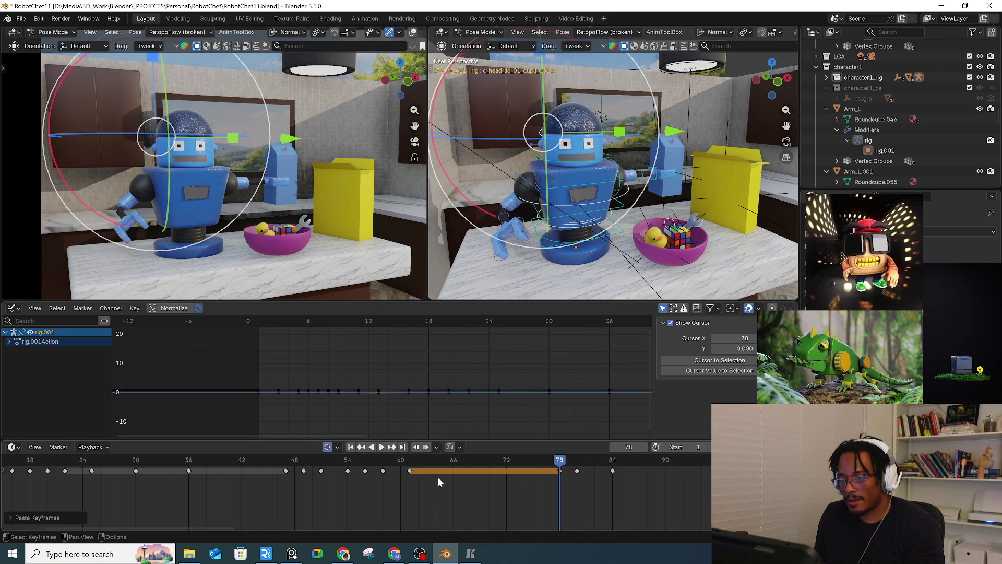
Step: Slide the pasted frame-78 key earlier and play back to check the timing
{"action": "key", "text": "space"}
{"action": "key", "text": "Escape"}
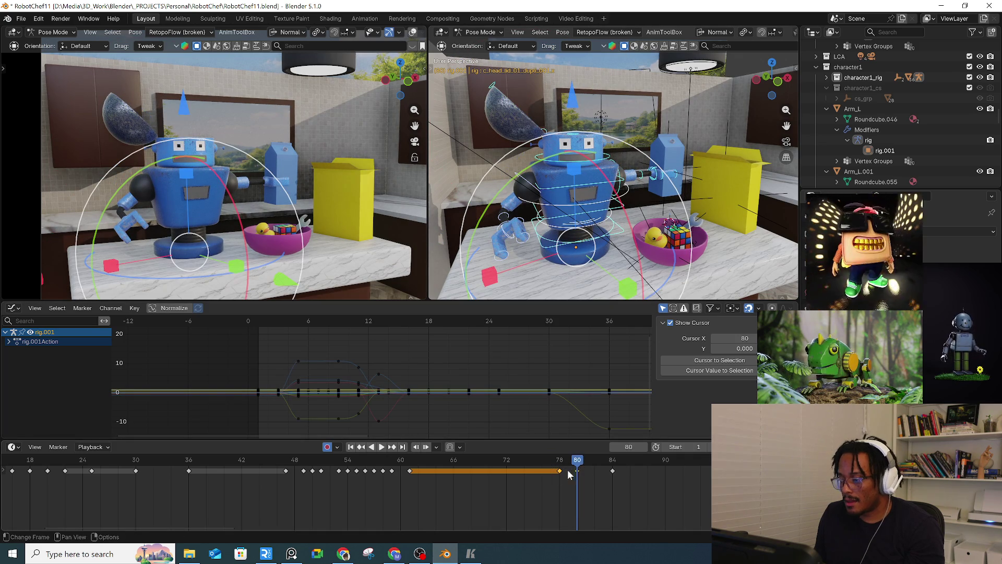
{"action": "key", "text": "g"}
{"action": "left_click", "coordinate": [550, 472]}
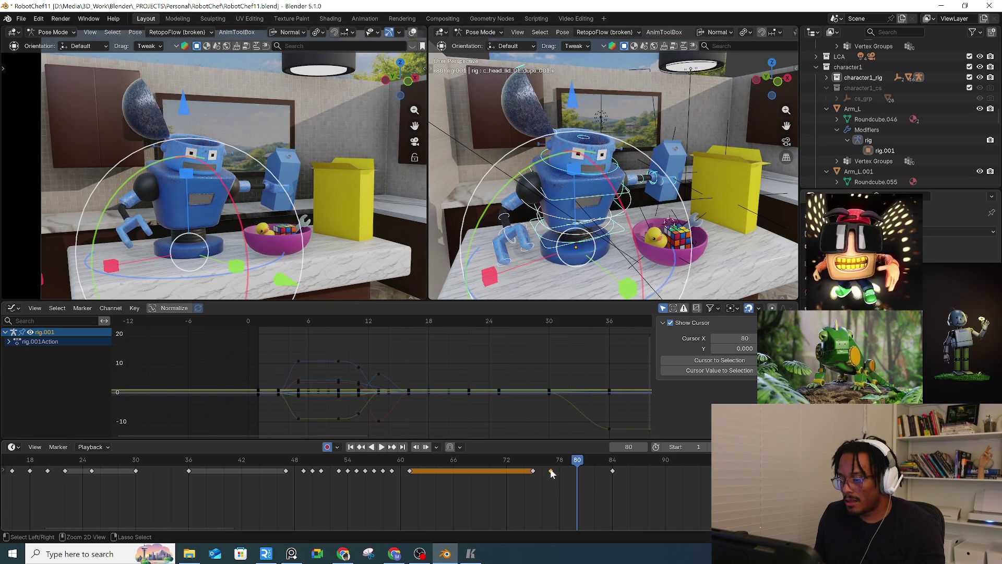
{"action": "left_click", "coordinate": [552, 472]}
{"action": "key", "text": "space"}
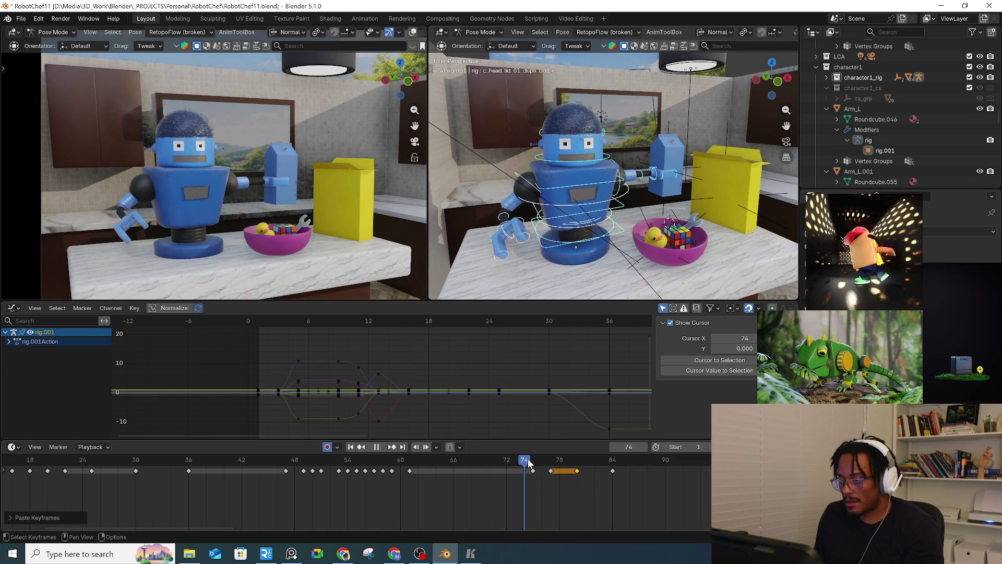
{"action": "key", "text": "Escape"}
Step: Move the key near frame 75 back to frame 72 and review frames 72–83
{"action": "left_click", "coordinate": [534, 471]}
{"action": "key", "text": "g"}
{"action": "left_click", "coordinate": [509, 473]}
{"action": "key", "text": "space"}
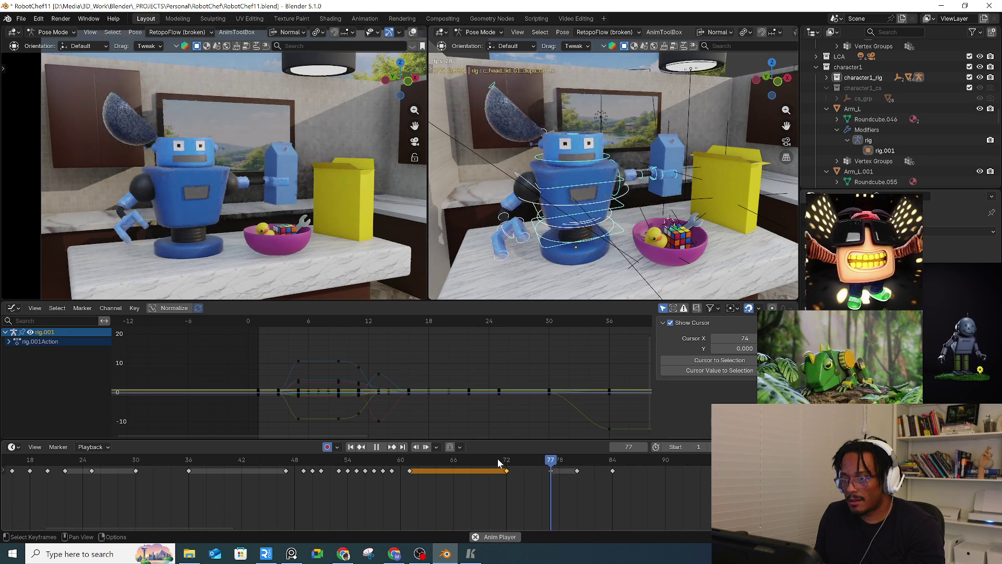
{"action": "mouse_move", "coordinate": [499, 463]}
{"action": "left_mouse_down"}
{"action": "mouse_move", "coordinate": [604, 463]}
{"action": "mouse_move", "coordinate": [505, 463]}
{"action": "mouse_move", "coordinate": [559, 466]}
{"action": "mouse_move", "coordinate": [541, 466]}
{"action": "mouse_move", "coordinate": [551, 466]}
{"action": "left_mouse_up"}
{"action": "key", "text": "space"}
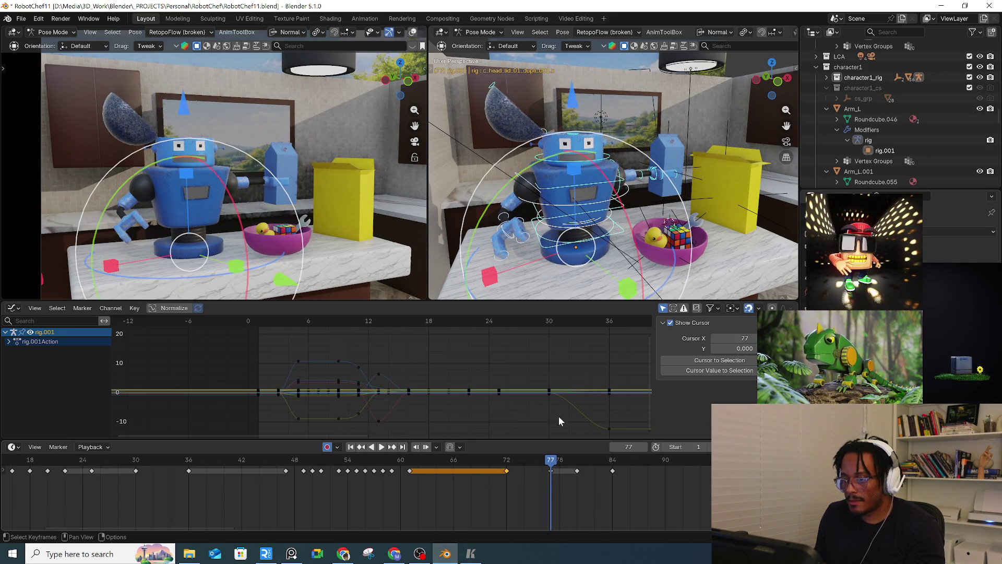
{"action": "left_click", "coordinate": [611, 160]}
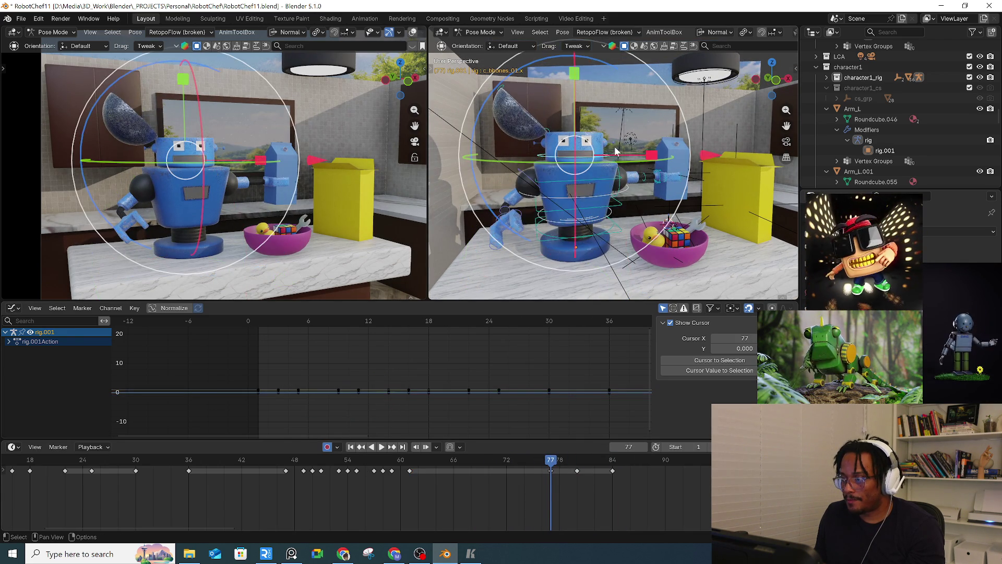
Step: Switch to circle selection and enable the combined move/rotate/scale Transform tool
{"action": "left_click_drag", "start_coordinate": [664, 81], "coordinate": [590, 111]}
{"action": "key", "text": "w"}
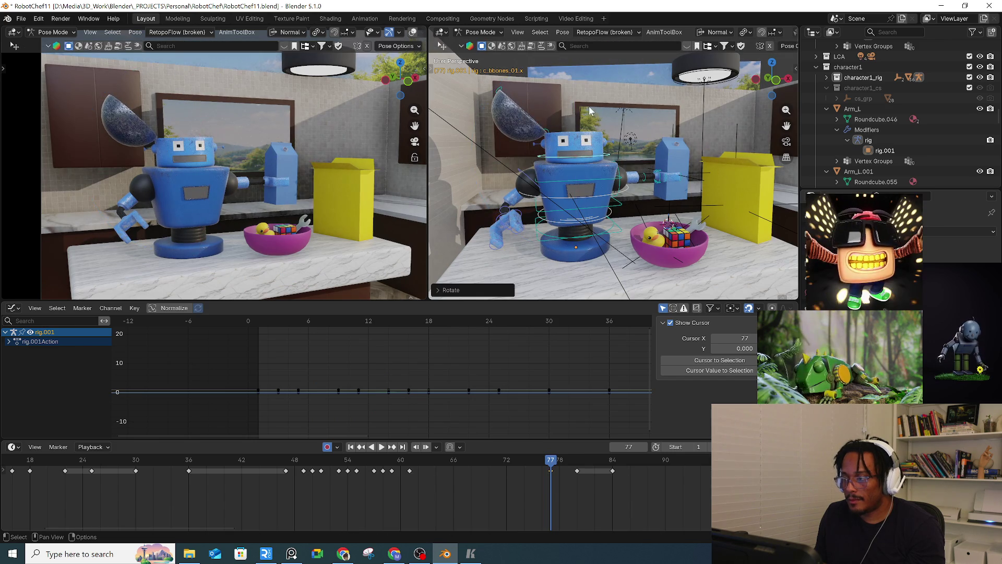
{"action": "key", "text": "w"}
{"action": "key", "text": "w"}
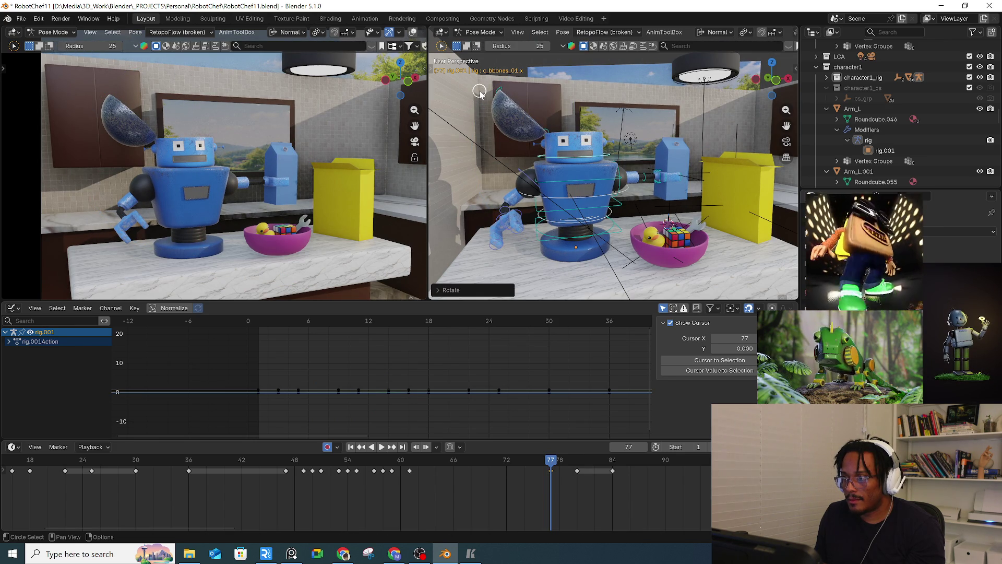
{"action": "key", "text": "w"}
{"action": "key", "text": "t"}
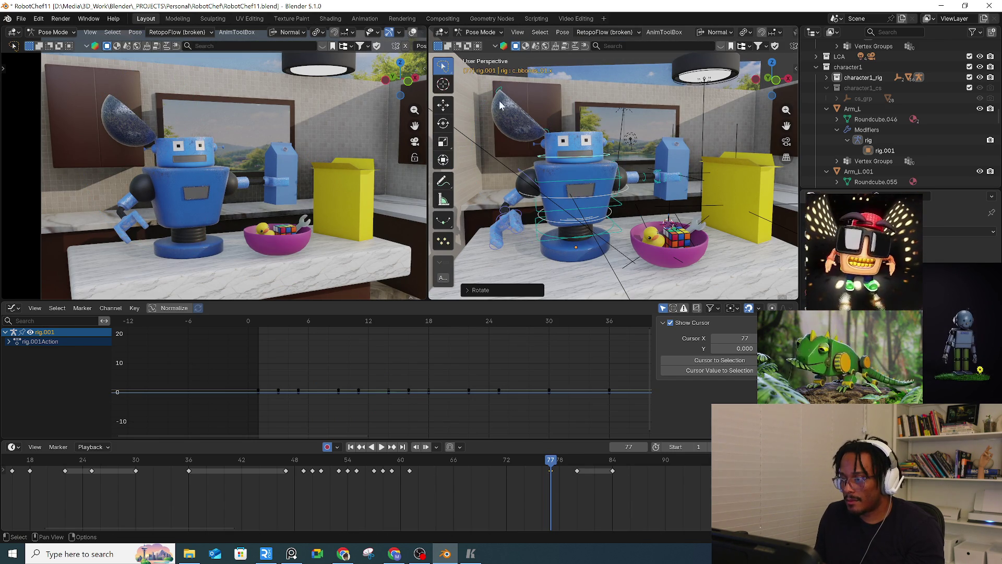
{"action": "left_click", "coordinate": [444, 159]}
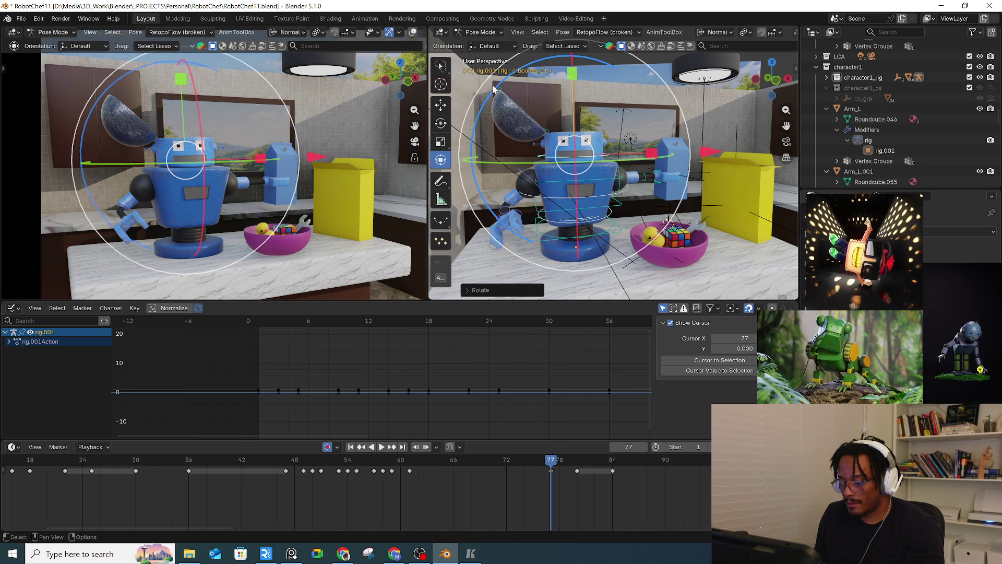
{"action": "key", "text": "t"}
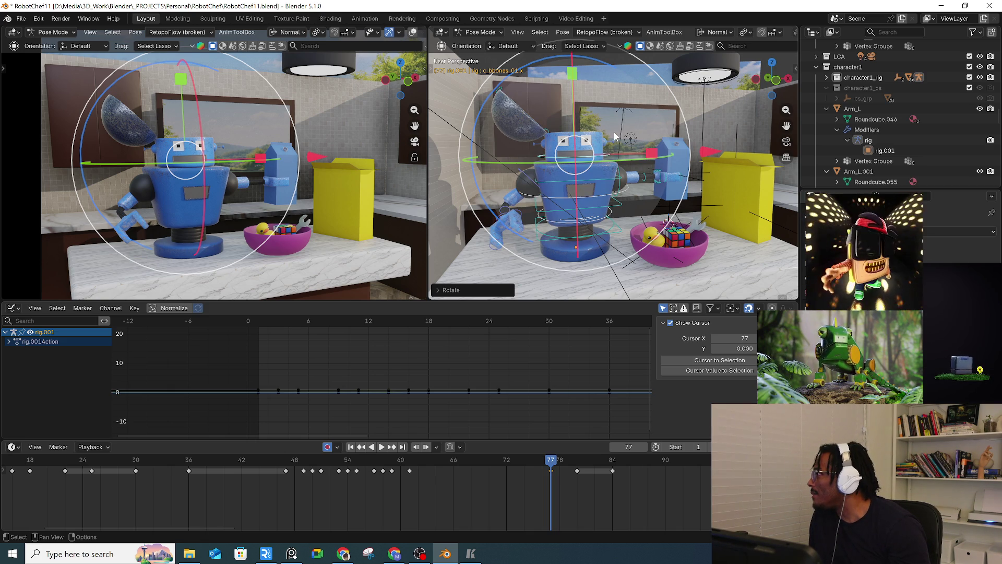
Step: Rotate and move the torso bone, then undo the move and return to frame 72
{"action": "mouse_move", "coordinate": [601, 123]}
{"action": "middle_mouse_down"}
{"action": "mouse_move", "coordinate": [541, 114]}
{"action": "mouse_move", "coordinate": [567, 139]}
{"action": "middle_mouse_up"}
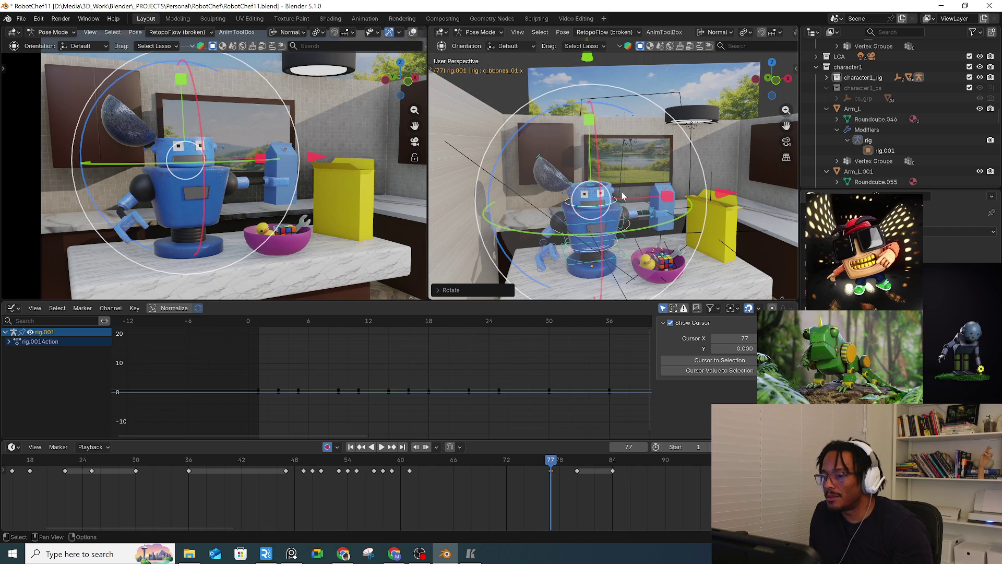
{"action": "left_click_drag", "start_coordinate": [594, 60], "coordinate": [594, 58]}
{"action": "key", "text": "r"}
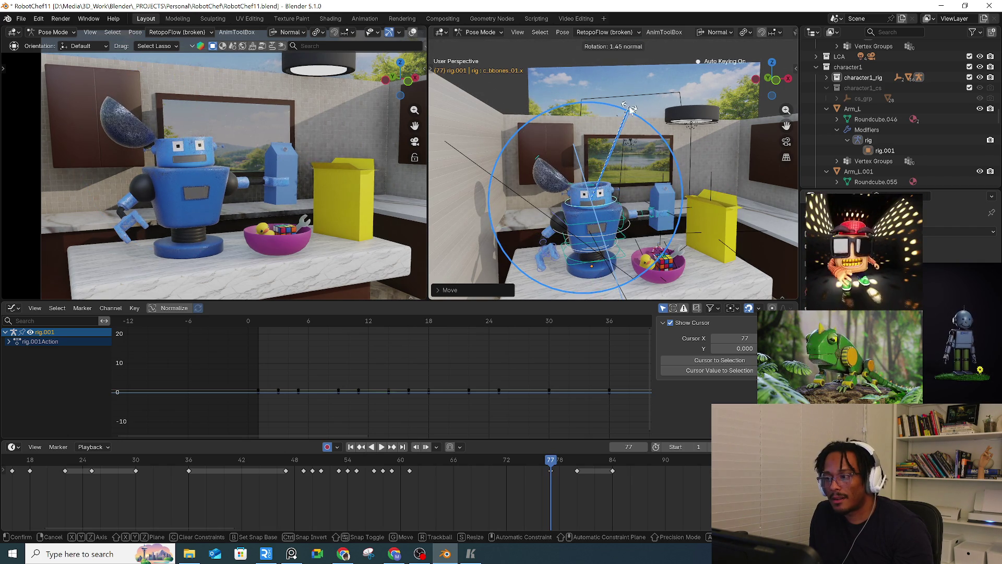
{"action": "left_click", "coordinate": [631, 108]}
{"action": "left_click_drag", "start_coordinate": [583, 61], "coordinate": [581, 54]}
{"action": "key", "text": "ctrl+z"}
{"action": "key", "text": "ctrl+z"}
{"action": "key", "text": "ctrl+z"}
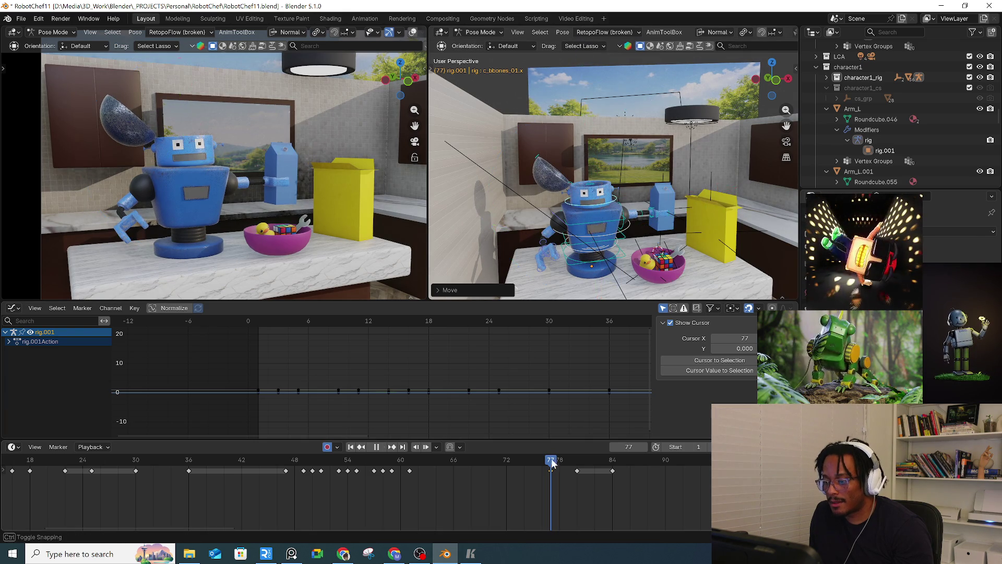
{"action": "left_click", "coordinate": [509, 459]}
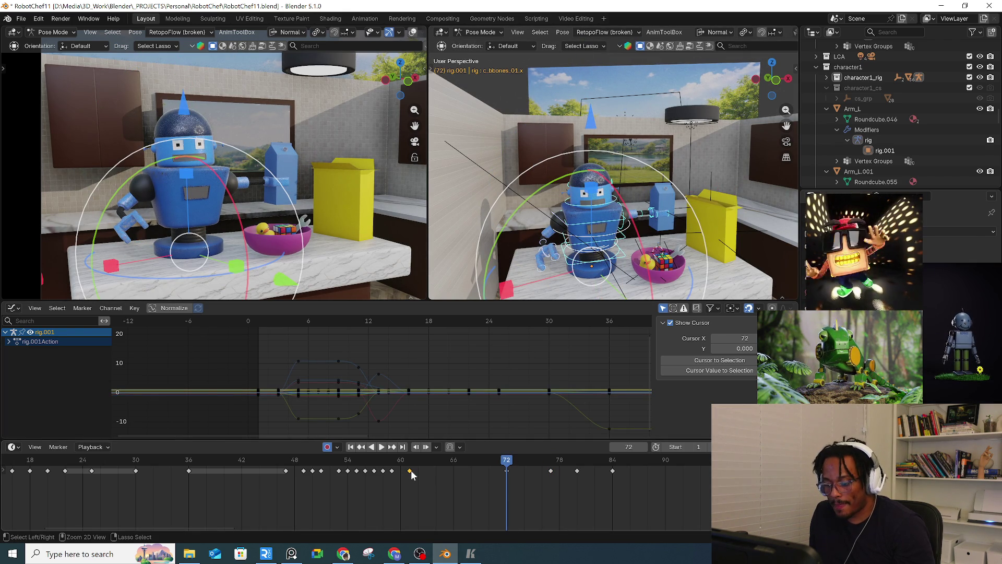
Step: Paste the copied pose as a key at frame 72 and play back up to frame 80
{"action": "key", "text": "ctrl+v"}
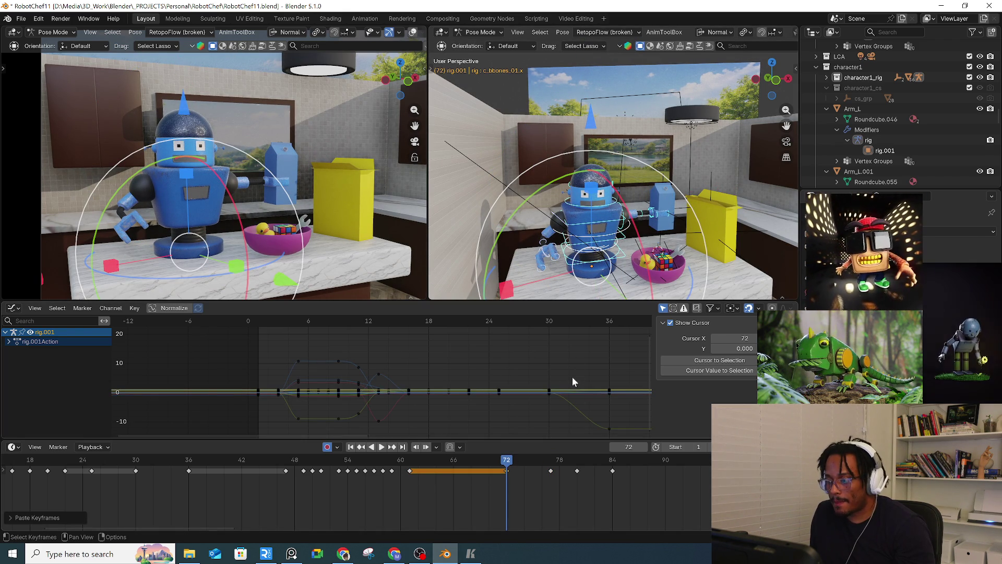
{"action": "left_click", "coordinate": [549, 498]}
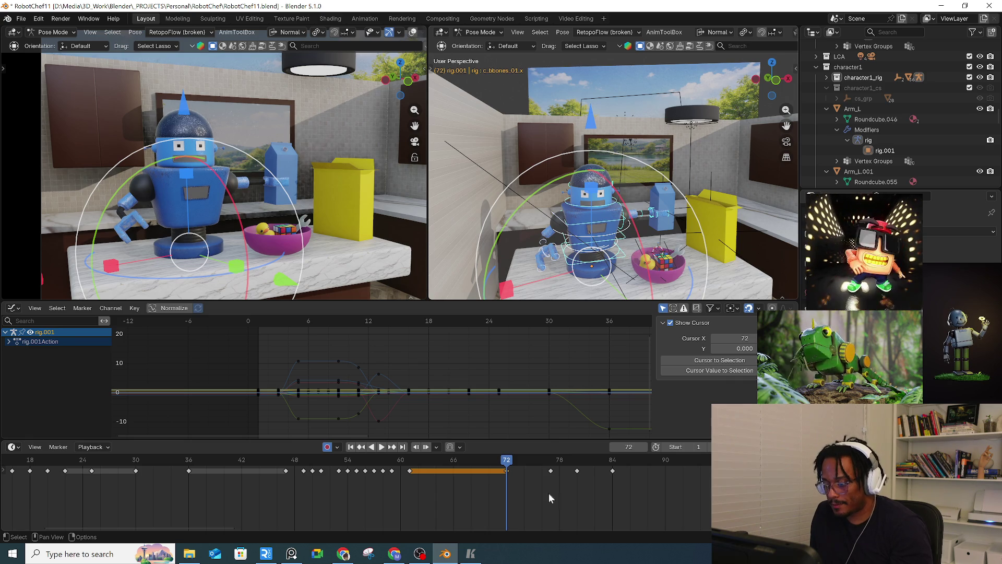
{"action": "key", "text": "space"}
{"action": "left_click", "coordinate": [512, 464]}
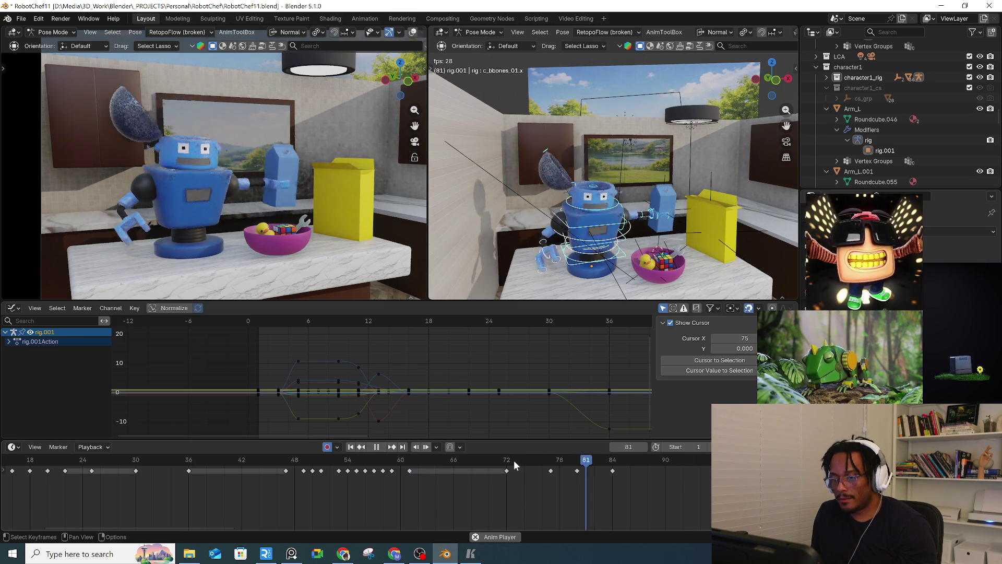
{"action": "key", "text": "space"}
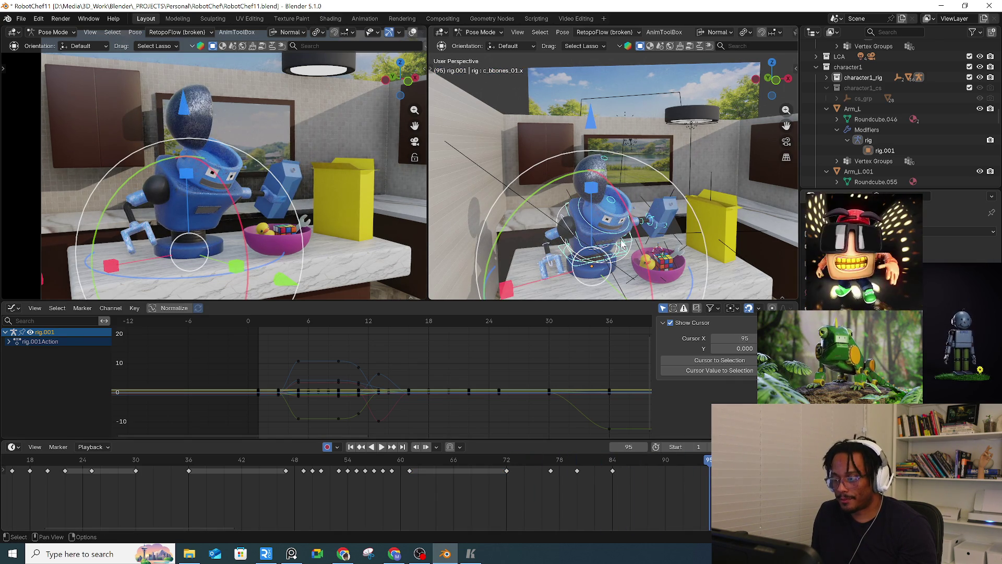
{"action": "left_click_drag", "start_coordinate": [504, 463], "coordinate": [572, 465]}
Step: Paste the pose at frame 80, then slide the held keys three frames earlier
{"action": "left_click", "coordinate": [552, 470]}
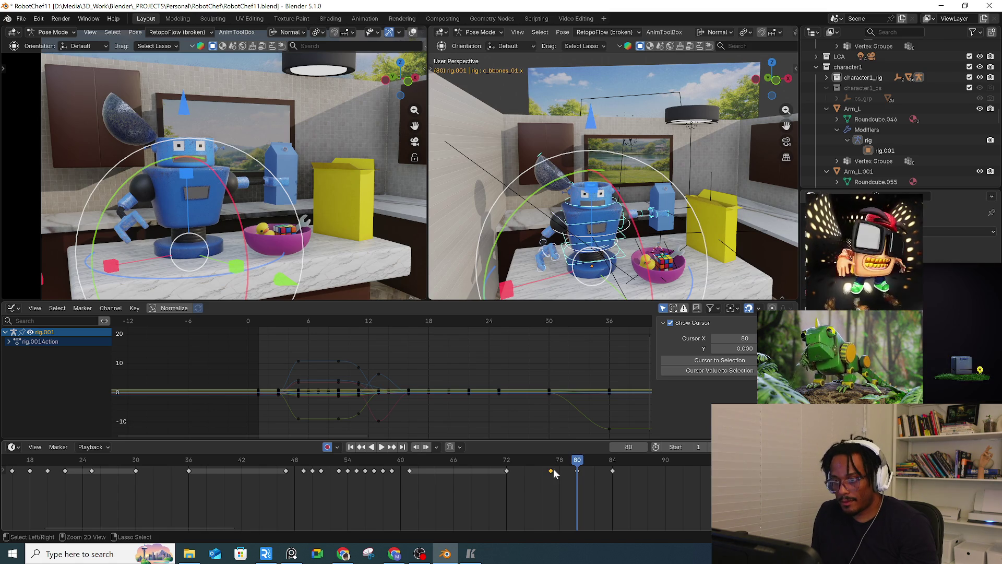
{"action": "key", "text": "ctrl+v"}
{"action": "mouse_move", "coordinate": [554, 463]}
{"action": "left_mouse_down"}
{"action": "mouse_move", "coordinate": [515, 454]}
{"action": "mouse_move", "coordinate": [542, 457]}
{"action": "mouse_move", "coordinate": [507, 467]}
{"action": "left_mouse_up"}
{"action": "left_click_drag", "start_coordinate": [556, 500], "coordinate": [509, 462]}
{"action": "key", "text": "g"}
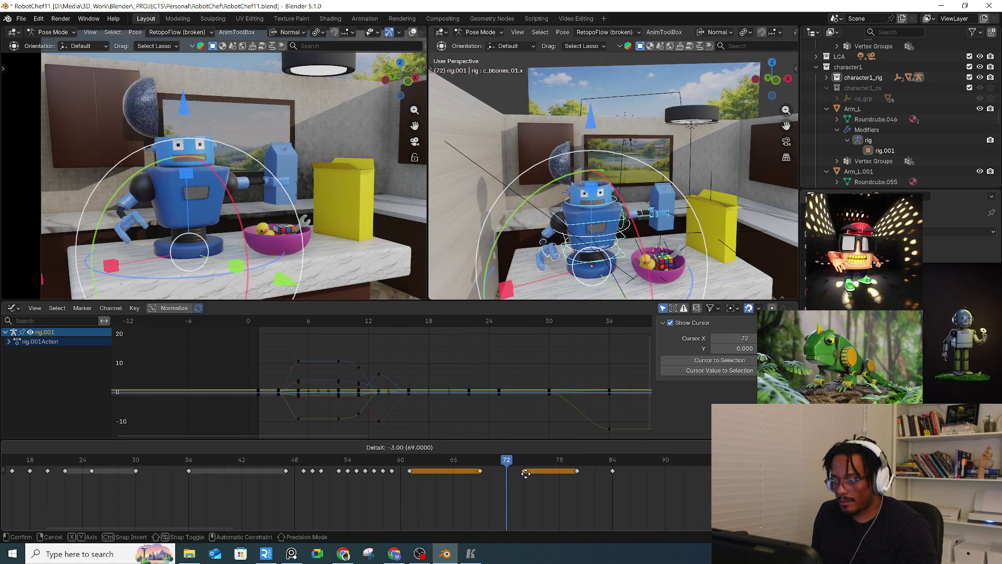
{"action": "left_click", "coordinate": [525, 473]}
{"action": "key", "text": "space"}
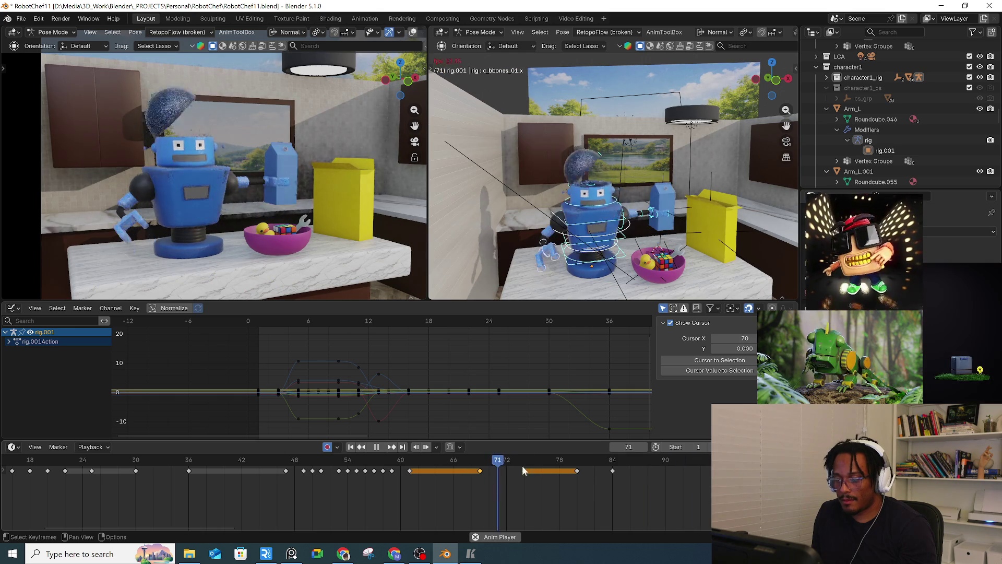
{"action": "key", "text": "space"}
Step: Move the frame 84 key to about frame 85 and replay from frame 74
{"action": "left_click", "coordinate": [616, 471]}
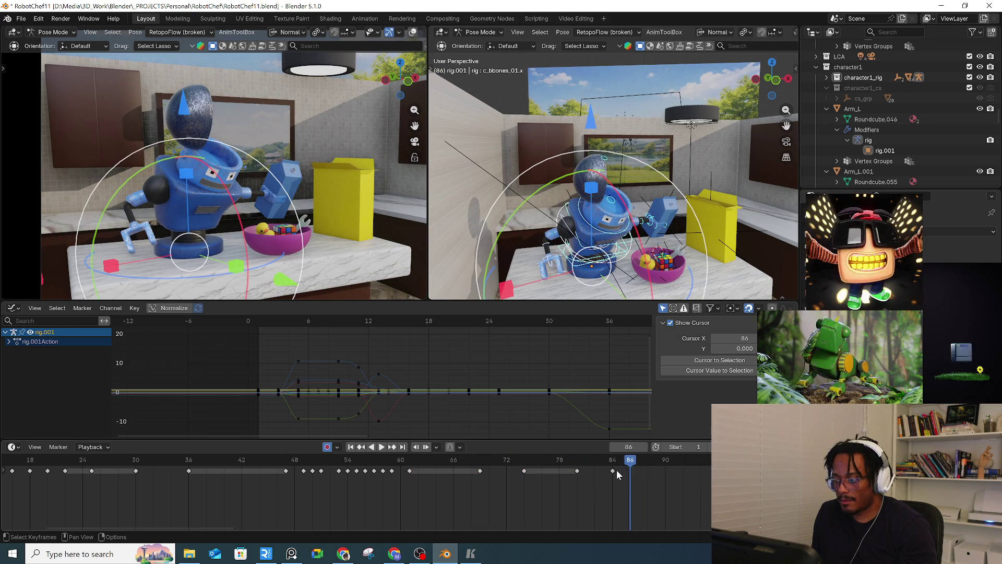
{"action": "left_click_drag", "start_coordinate": [615, 471], "coordinate": [623, 471]}
{"action": "key", "text": "space"}
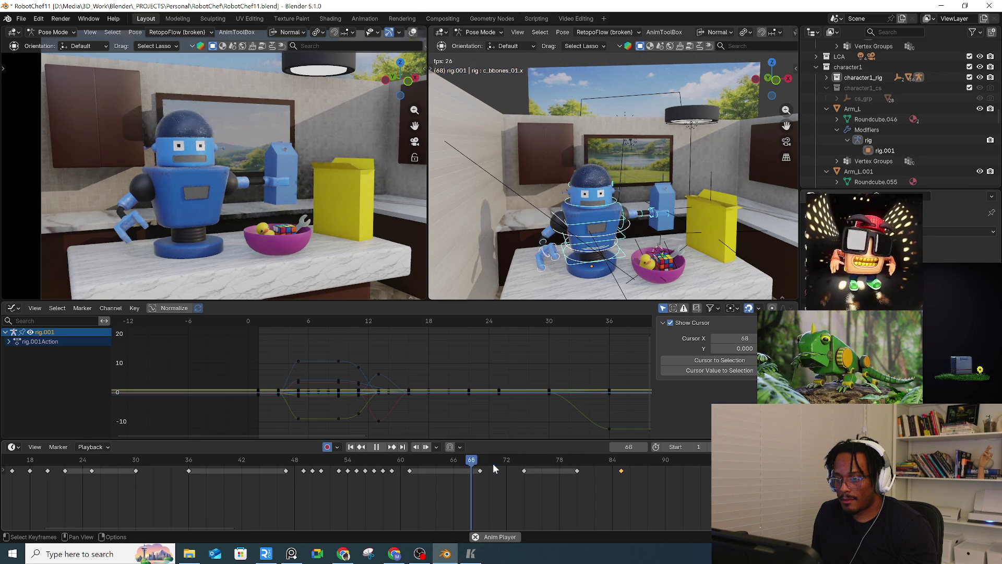
{"action": "left_click_drag", "start_coordinate": [496, 462], "coordinate": [524, 463]}
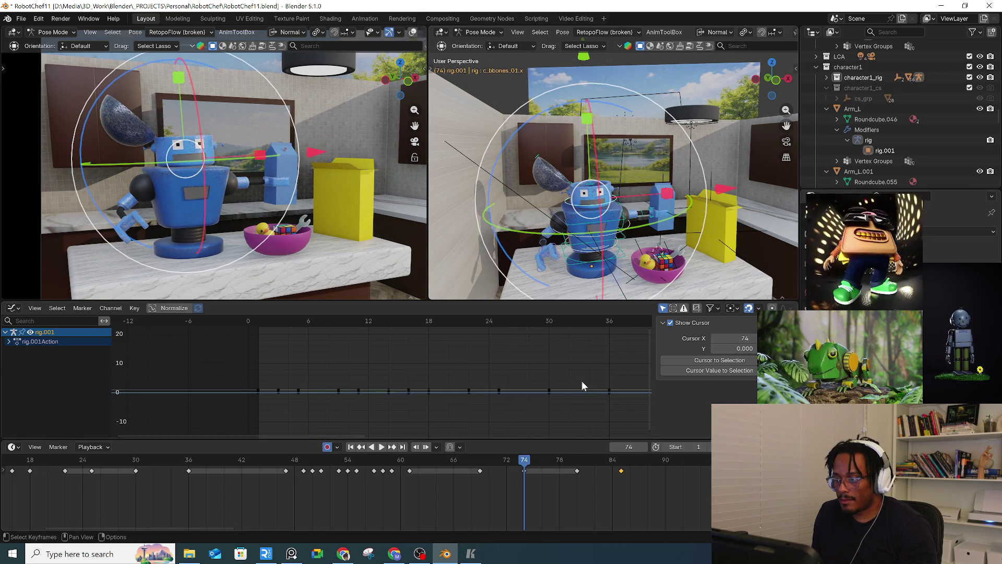
{"action": "left_click", "coordinate": [577, 461]}
{"action": "left_click", "coordinate": [604, 261]}
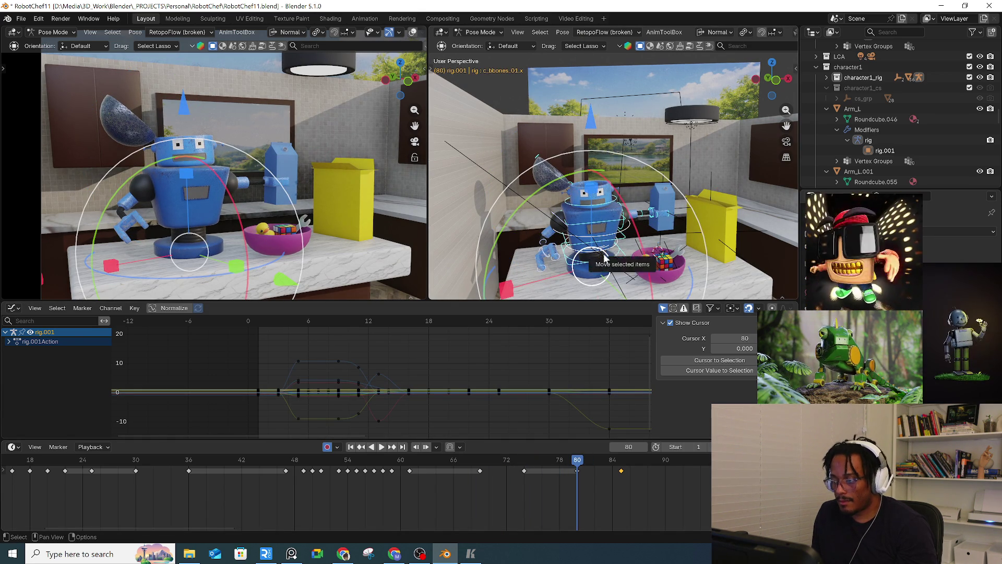
Step: Tilt the upper head bone and play back from frame 73
{"action": "left_click", "coordinate": [616, 205]}
{"action": "key", "text": "alt+r"}
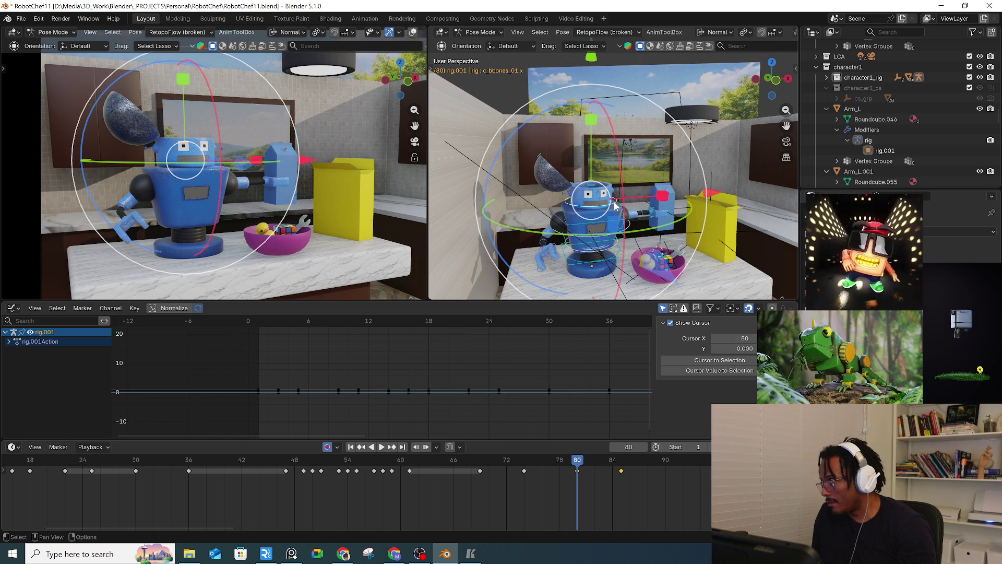
{"action": "left_click", "coordinate": [518, 462]}
{"action": "key", "text": "space"}
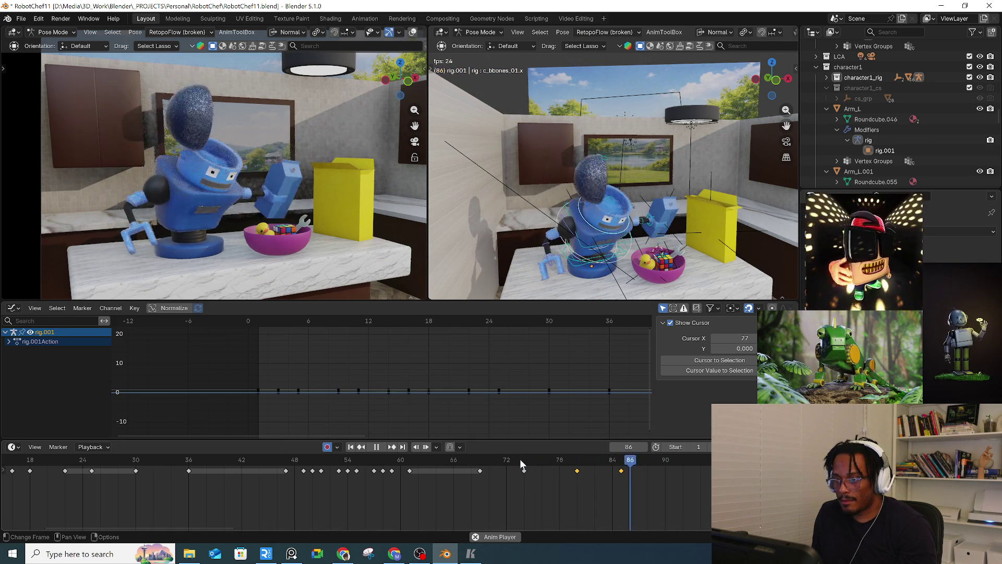
{"action": "mouse_move", "coordinate": [515, 459]}
{"action": "left_mouse_down"}
{"action": "mouse_move", "coordinate": [559, 450]}
{"action": "mouse_move", "coordinate": [522, 466]}
{"action": "mouse_move", "coordinate": [485, 456]}
{"action": "mouse_move", "coordinate": [522, 450]}
{"action": "left_mouse_up"}
Step: Rotate spine bone c_spine_02.x, key all bones at frame 76, and replay from frame 71
{"action": "left_click", "coordinate": [620, 219]}
{"action": "middle_click_drag", "start_coordinate": [619, 225], "coordinate": [620, 219]}
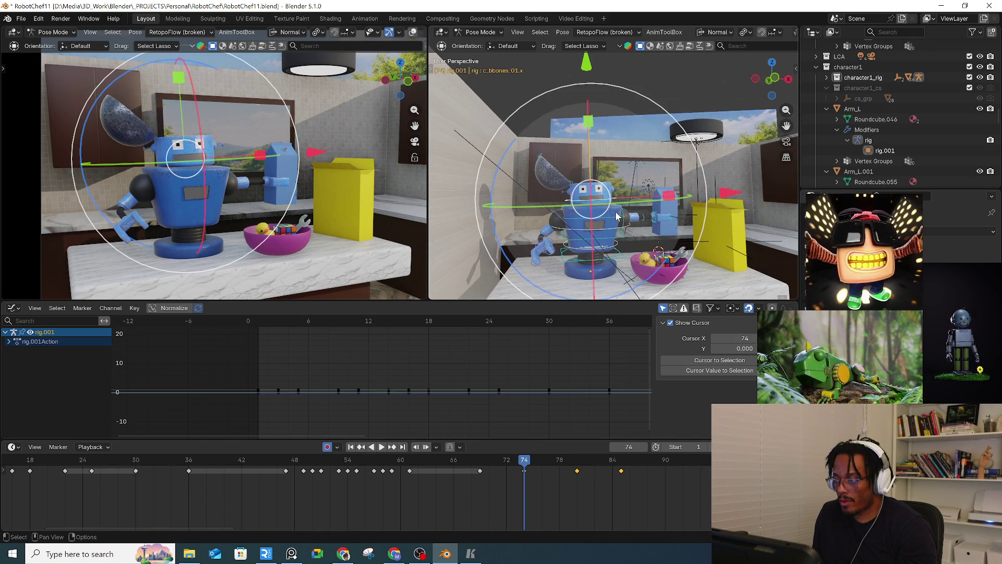
{"action": "left_click_drag", "start_coordinate": [701, 182], "coordinate": [699, 182]}
{"action": "left_click_drag", "start_coordinate": [525, 465], "coordinate": [542, 465]}
{"action": "key", "text": "a"}
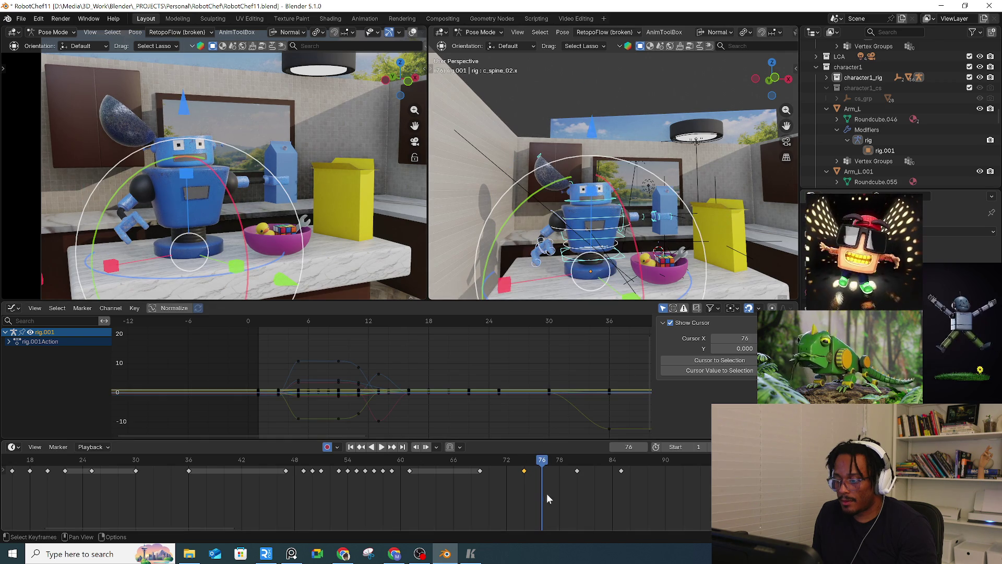
{"action": "key", "text": "ctrl+c"}
{"action": "key", "text": "ctrl+v"}
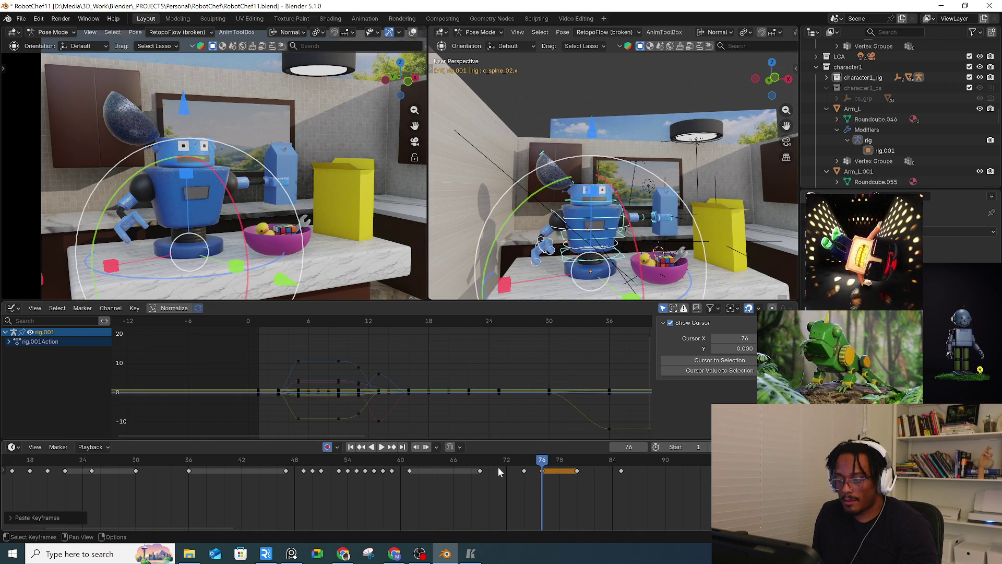
{"action": "left_click", "coordinate": [498, 460]}
{"action": "key", "text": "space"}
{"action": "left_click_drag", "start_coordinate": [498, 460], "coordinate": [543, 459]}
{"action": "key", "text": "space"}
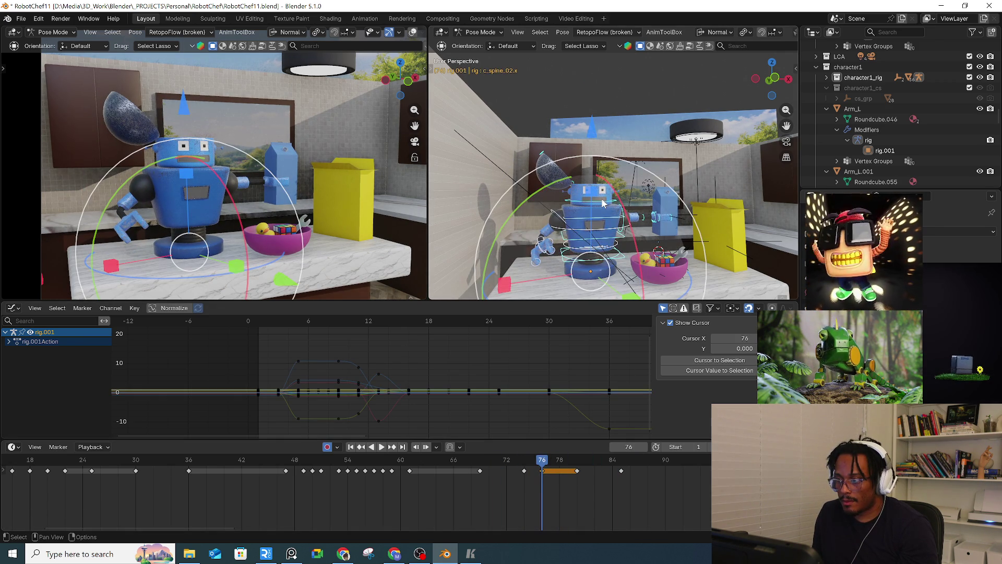
Step: Copy head bone c_bbones_01.x's frame-74 key to frame 76 and rotate it into a new tilt
{"action": "left_click", "coordinate": [603, 205]}
{"action": "left_click", "coordinate": [525, 472]}
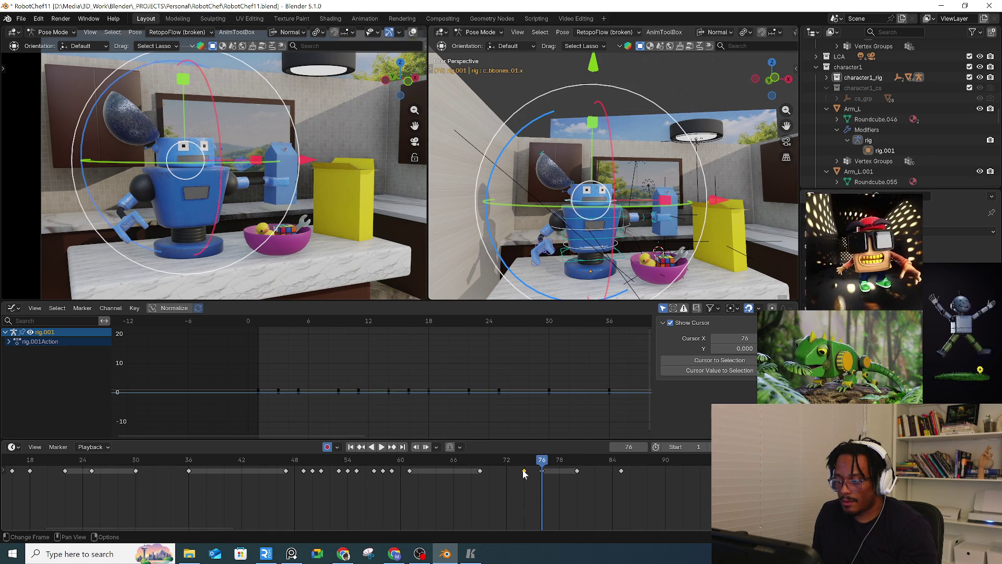
{"action": "key", "text": "ctrl+c"}
{"action": "key", "text": "ctrl+v"}
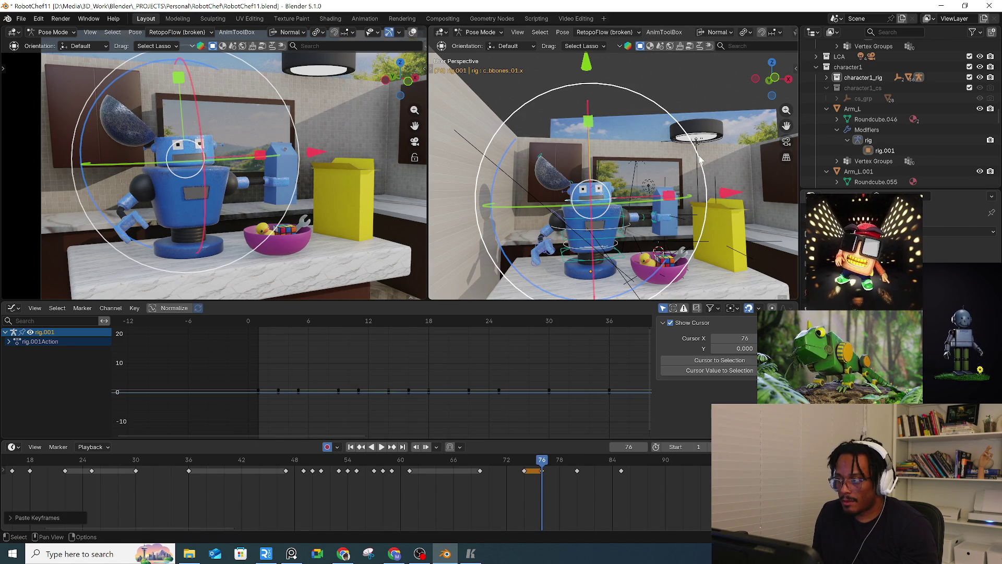
{"action": "left_click_drag", "start_coordinate": [700, 160], "coordinate": [699, 177]}
{"action": "key", "text": "w"}
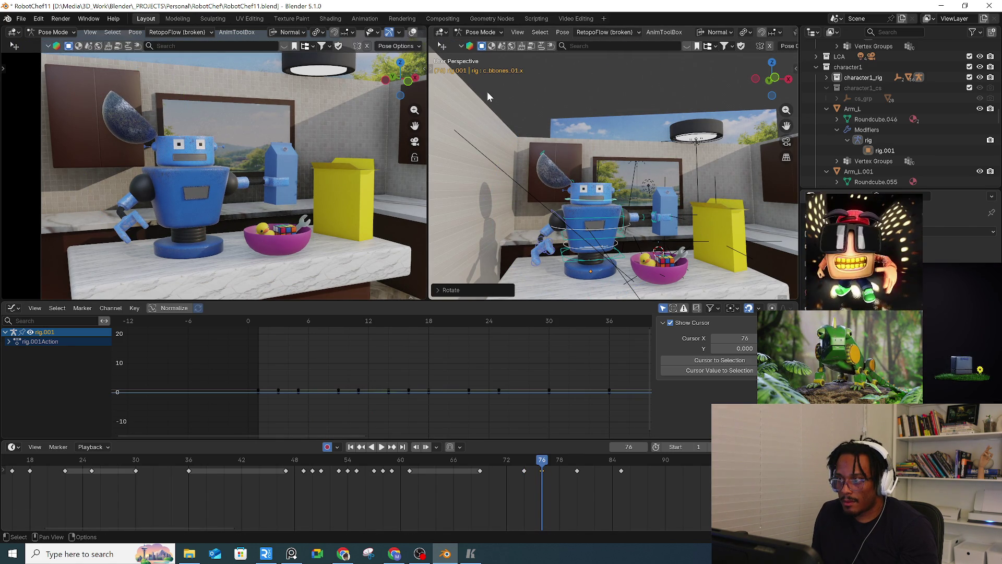
Step: Enable the combined Transform tool and nudge the head bone's position slightly
{"action": "key", "text": "t"}
{"action": "left_click", "coordinate": [443, 160]}
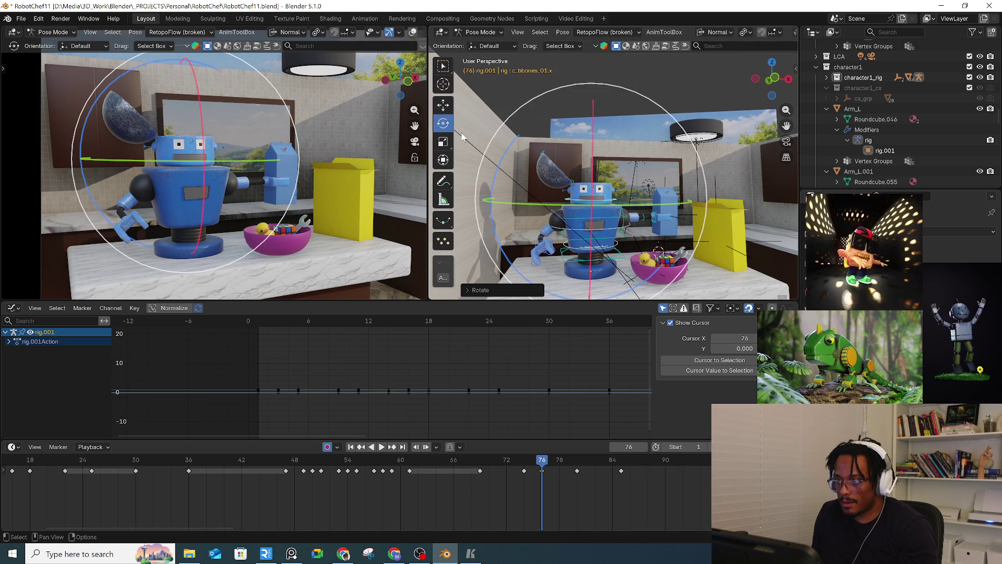
{"action": "key", "text": "q"}
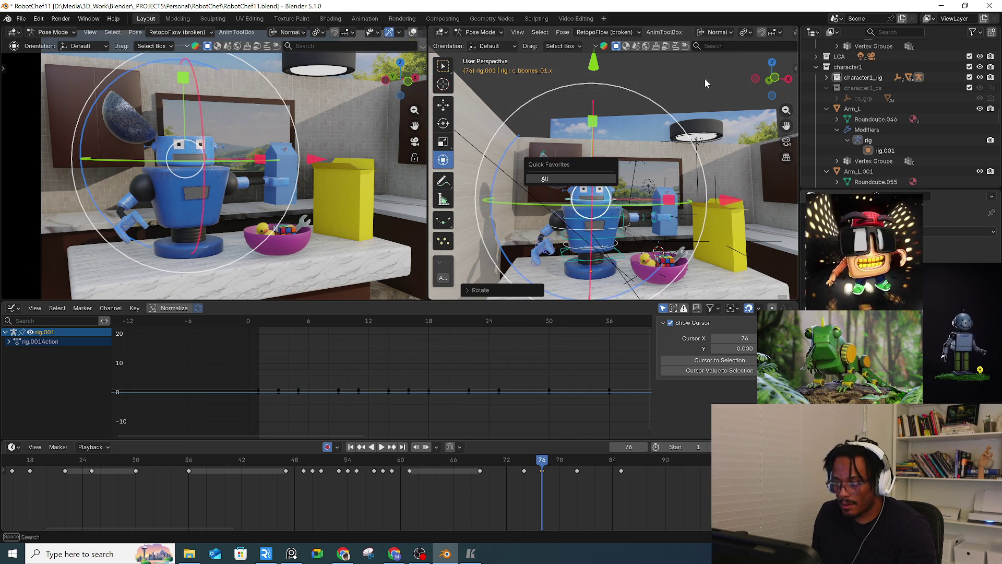
{"action": "key", "text": "t"}
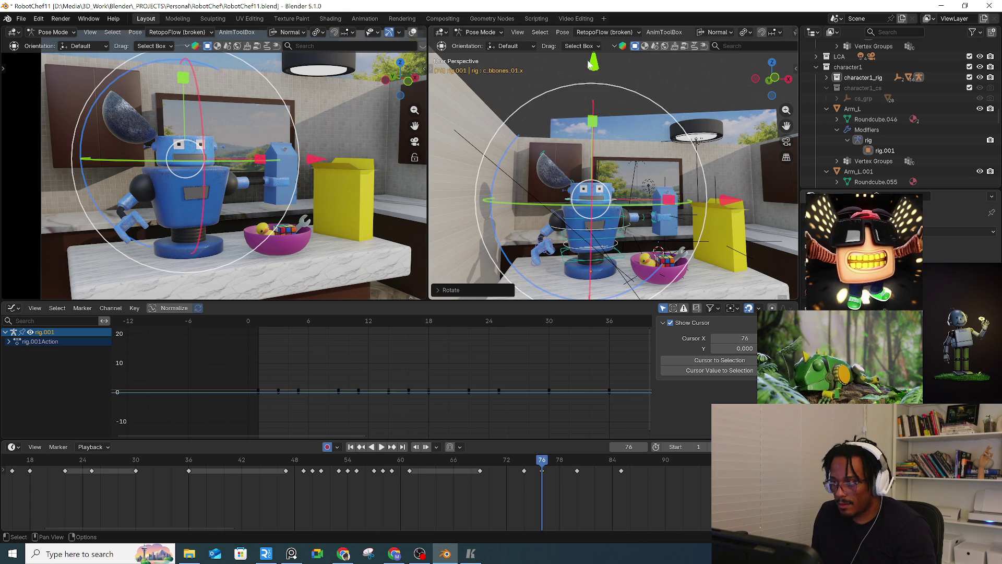
{"action": "left_click_drag", "start_coordinate": [595, 66], "coordinate": [598, 102]}
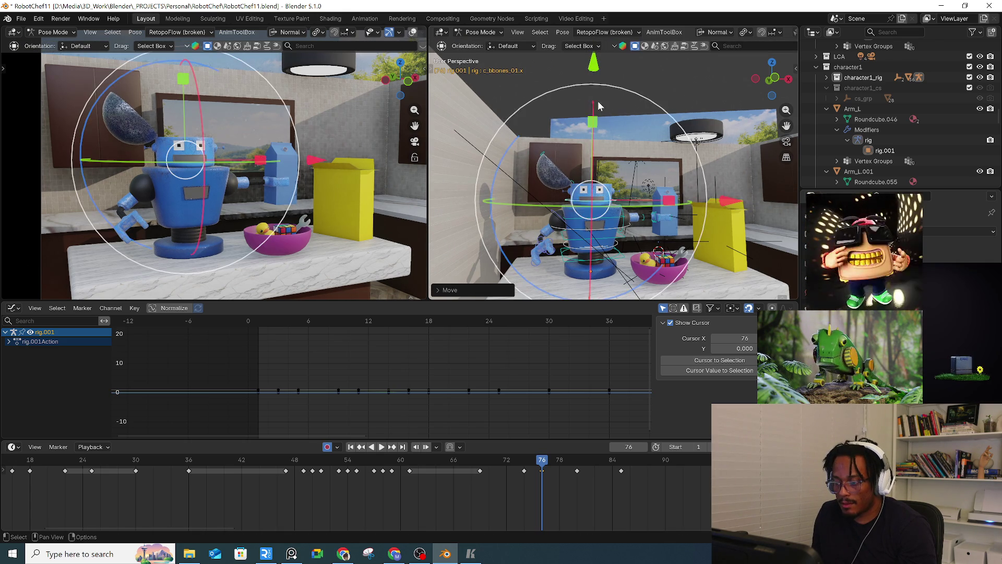
Step: Play the animation from around frame 72 and then stop playback
{"action": "left_click", "coordinate": [527, 460]}
{"action": "key", "text": "space"}
{"action": "left_click_drag", "start_coordinate": [506, 460], "coordinate": [499, 458]}
{"action": "left_click", "coordinate": [470, 457]}
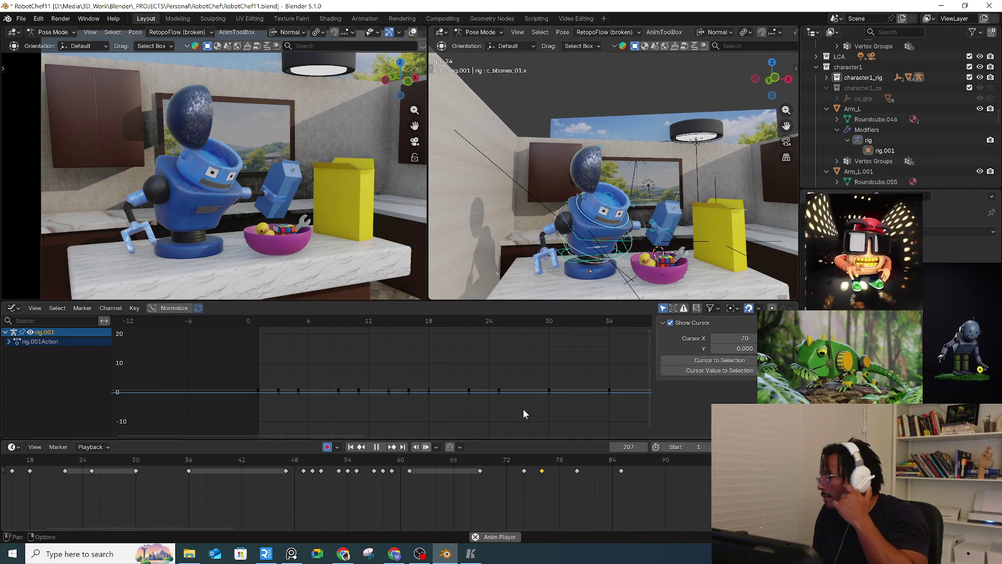
{"action": "left_click", "coordinate": [379, 449]}
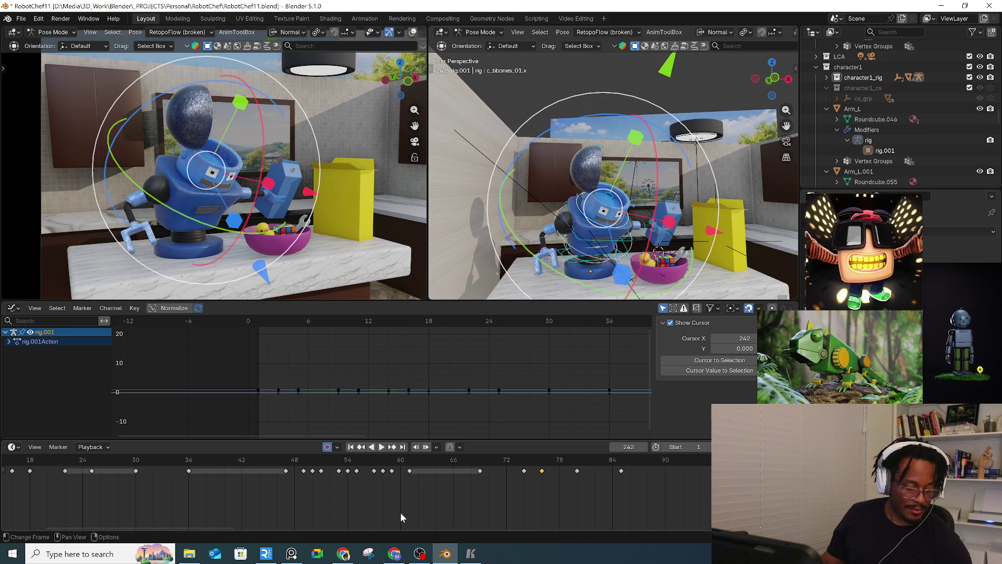
Step: Play the animation from frames 48, 66 and 46 to review the motion
{"action": "left_click", "coordinate": [297, 473]}
{"action": "key", "text": "space"}
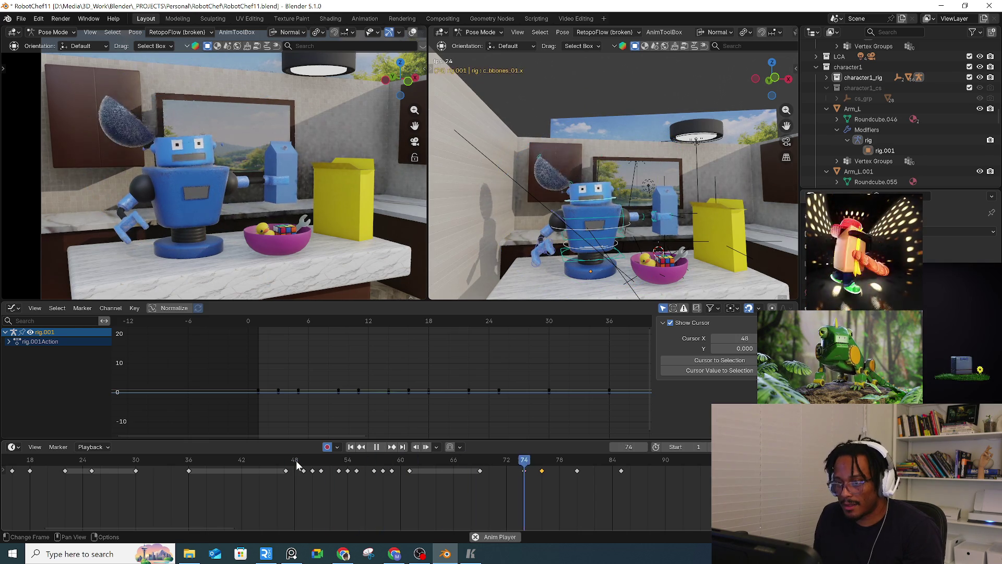
{"action": "left_click", "coordinate": [452, 462]}
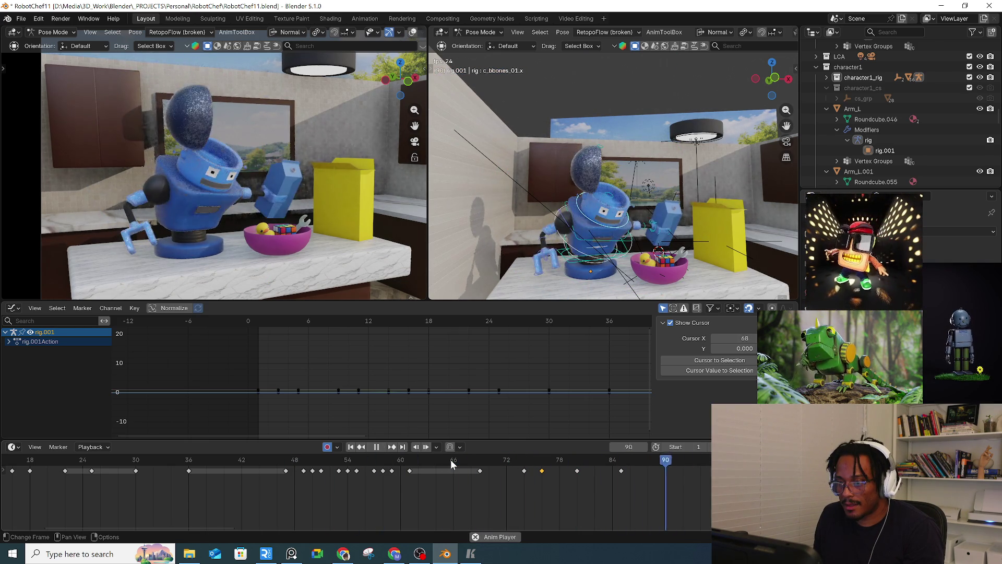
{"action": "key", "text": "space"}
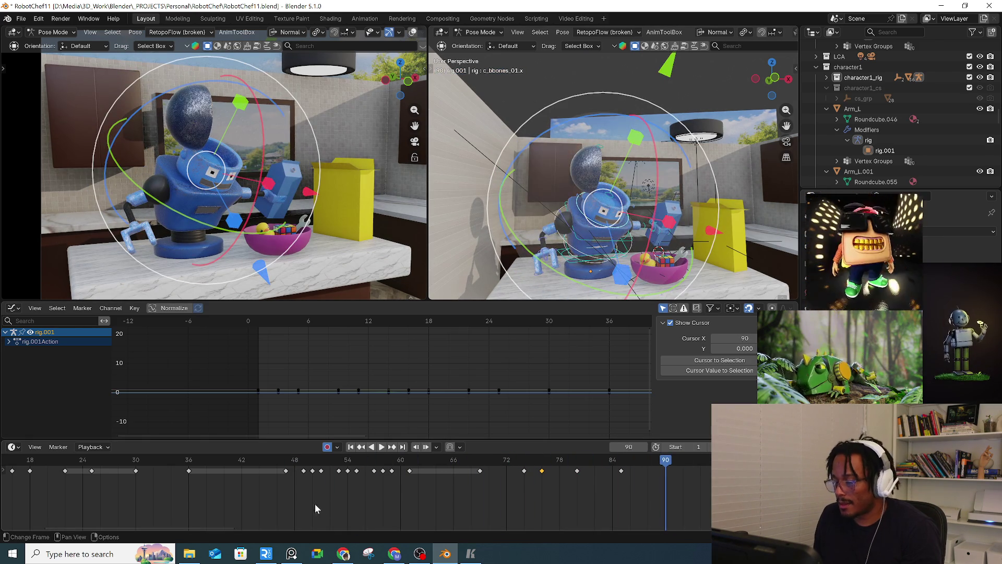
{"action": "left_click", "coordinate": [274, 459]}
{"action": "key", "text": "space"}
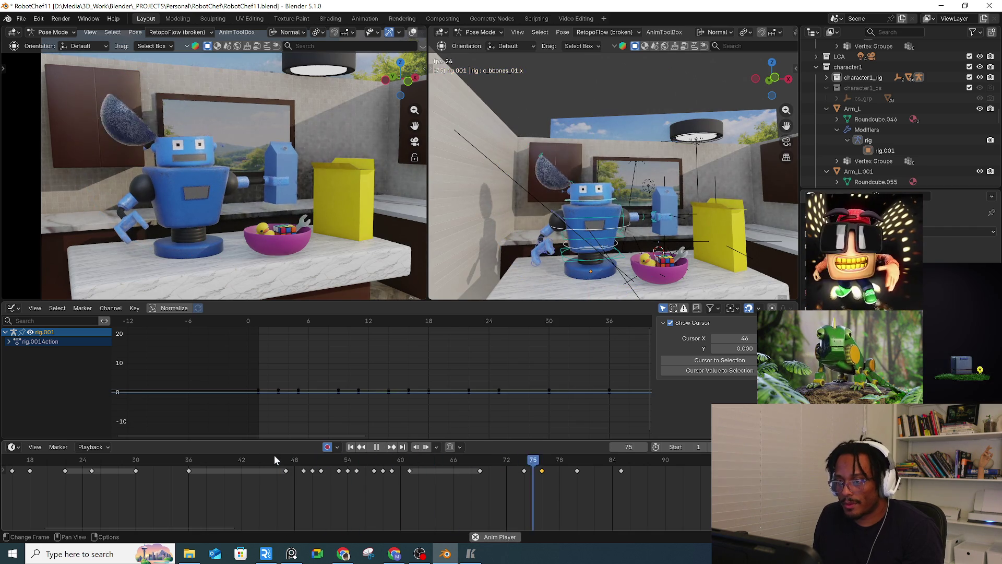
{"action": "key", "text": "space"}
Step: Clear the bone selection and move the playhead back to frame 76
{"action": "mouse_move", "coordinate": [637, 228]}
{"action": "middle_mouse_down"}
{"action": "mouse_move", "coordinate": [660, 219]}
{"action": "mouse_move", "coordinate": [658, 242]}
{"action": "middle_mouse_up"}
{"action": "scroll", "coordinate": [641, 230], "scroll_direction": "up", "scroll_amount": 5}
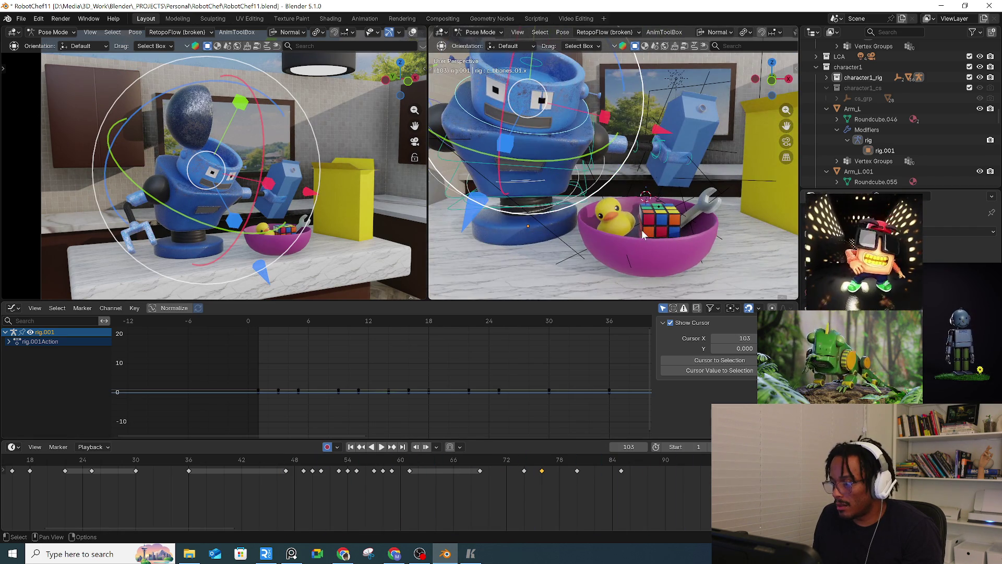
{"action": "left_click", "coordinate": [613, 203]}
{"action": "mouse_move", "coordinate": [441, 483]}
{"action": "left_mouse_down"}
{"action": "mouse_move", "coordinate": [463, 462]}
{"action": "mouse_move", "coordinate": [559, 446]}
{"action": "mouse_move", "coordinate": [545, 449]}
{"action": "left_mouse_up"}
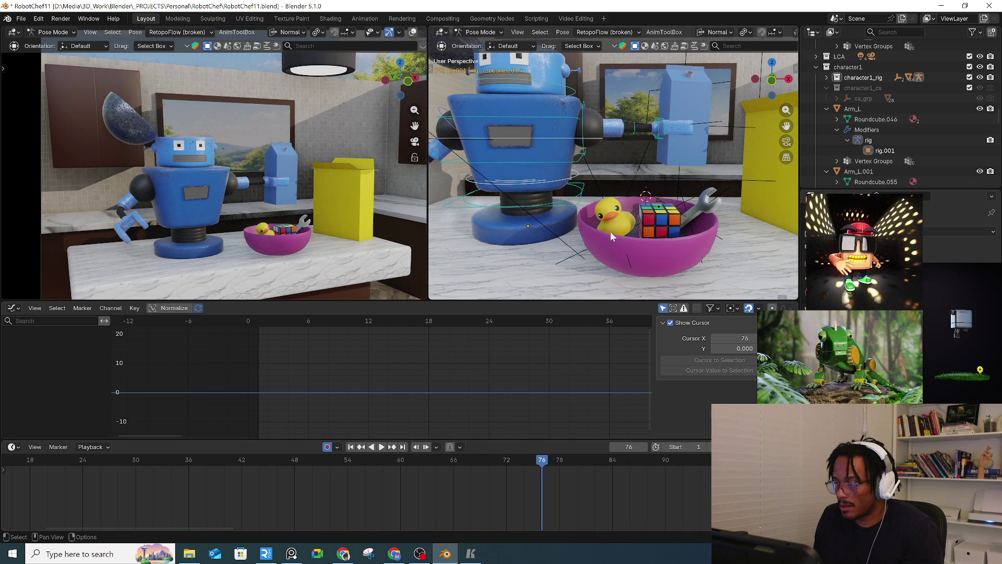
{"action": "middle_click_drag", "start_coordinate": [610, 231], "coordinate": [644, 235]}
{"action": "key", "text": "ctrl+Tab"}
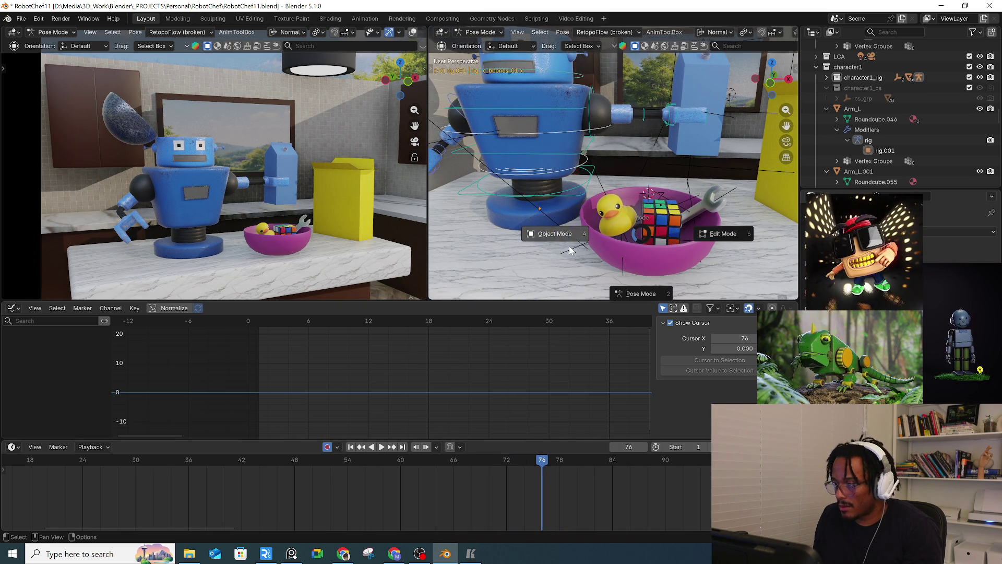
Step: Switch to Object Mode and move the Rubik's cube to a new spot in the bowl
{"action": "left_click", "coordinate": [601, 228]}
{"action": "left_click", "coordinate": [602, 192]}
{"action": "mouse_move", "coordinate": [638, 216]}
{"action": "middle_mouse_down"}
{"action": "mouse_move", "coordinate": [689, 209]}
{"action": "mouse_move", "coordinate": [665, 191]}
{"action": "mouse_move", "coordinate": [694, 201]}
{"action": "mouse_move", "coordinate": [618, 205]}
{"action": "mouse_move", "coordinate": [632, 201]}
{"action": "middle_mouse_up"}
{"action": "left_click", "coordinate": [697, 207]}
{"action": "left_click", "coordinate": [637, 201]}
{"action": "key", "text": "w"}
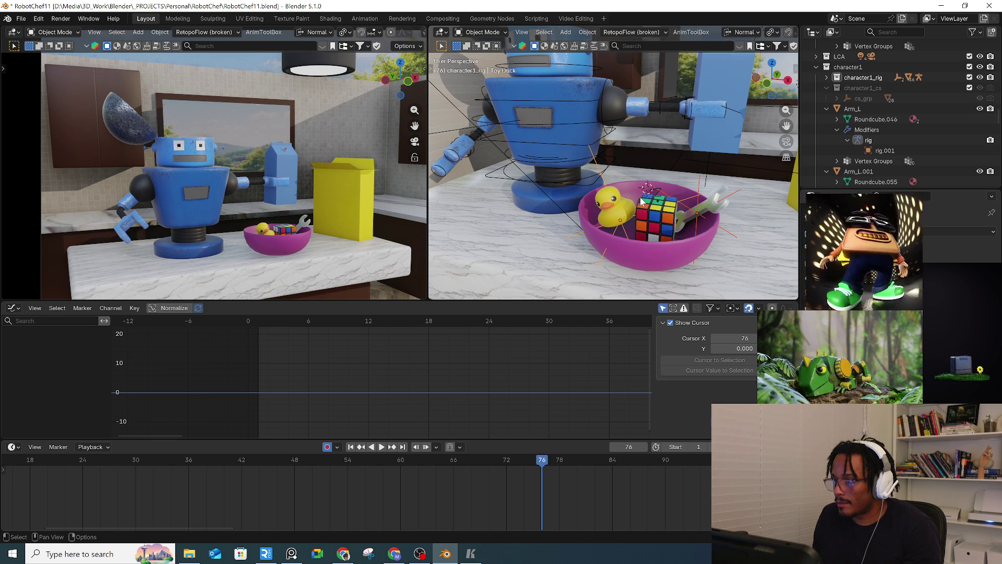
{"action": "key", "text": "g"}
{"action": "right_click", "coordinate": [656, 225]}
{"action": "left_click", "coordinate": [655, 224]}
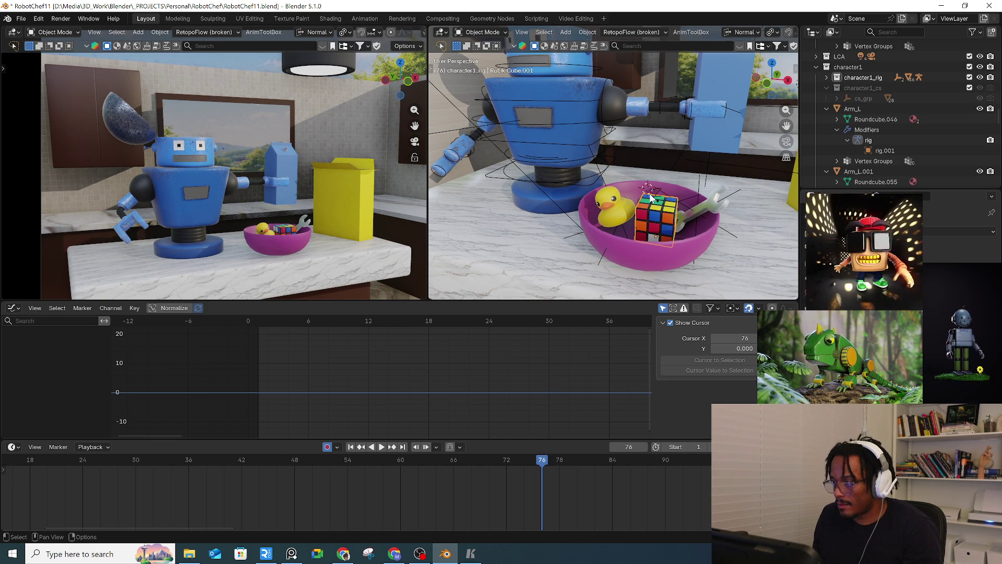
{"action": "key", "text": "g"}
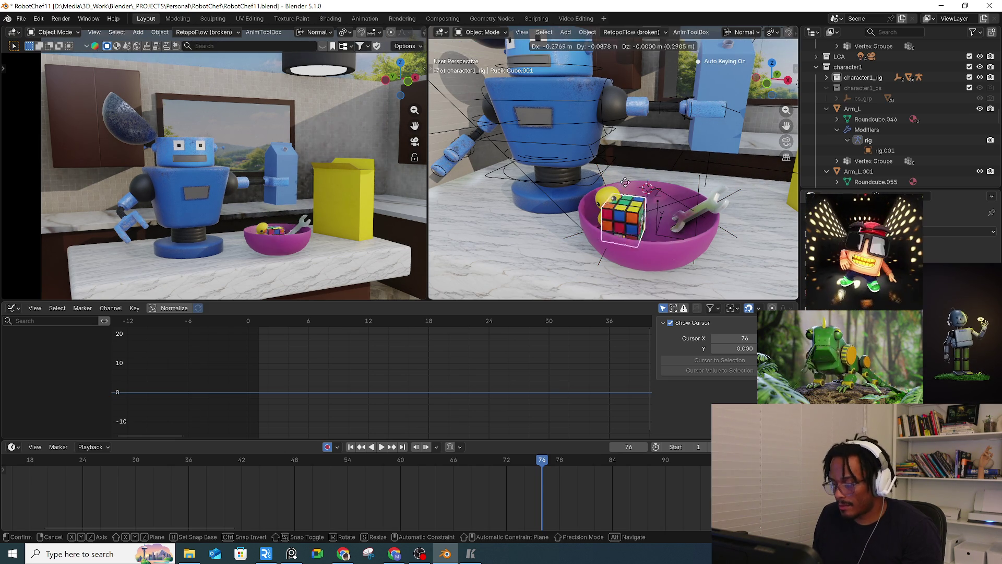
{"action": "left_click", "coordinate": [652, 184]}
Step: Reposition the Rubik's cube again, raising its 0.062 m value to 0.082 m
{"action": "mouse_move", "coordinate": [653, 184]}
{"action": "middle_mouse_down"}
{"action": "mouse_move", "coordinate": [601, 220]}
{"action": "mouse_move", "coordinate": [606, 234]}
{"action": "mouse_move", "coordinate": [670, 243]}
{"action": "mouse_move", "coordinate": [736, 216]}
{"action": "middle_mouse_up"}
{"action": "left_click", "coordinate": [671, 238]}
{"action": "key", "text": "g"}
{"action": "left_click", "coordinate": [692, 230]}
{"action": "left_click_drag", "start_coordinate": [950, 258], "coordinate": [960, 258]}
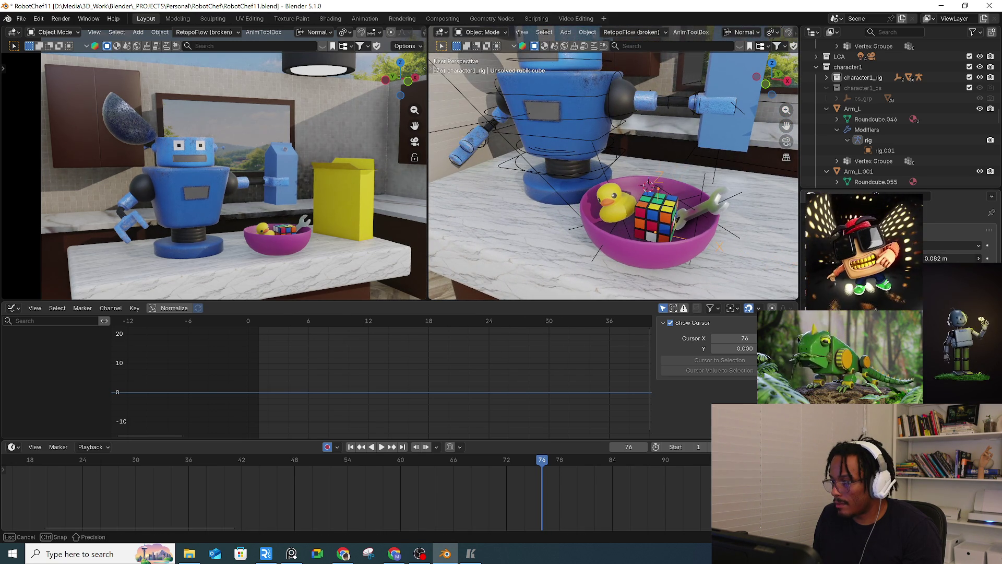
{"action": "mouse_move", "coordinate": [731, 230]}
{"action": "middle_mouse_down"}
{"action": "mouse_move", "coordinate": [742, 227]}
{"action": "mouse_move", "coordinate": [732, 231]}
{"action": "middle_mouse_up"}
Step: Keyframe the wrench, toy duck and cube together at frame 76, then scrub ahead to frame 113
{"action": "left_click", "coordinate": [691, 219], "text": "shift"}
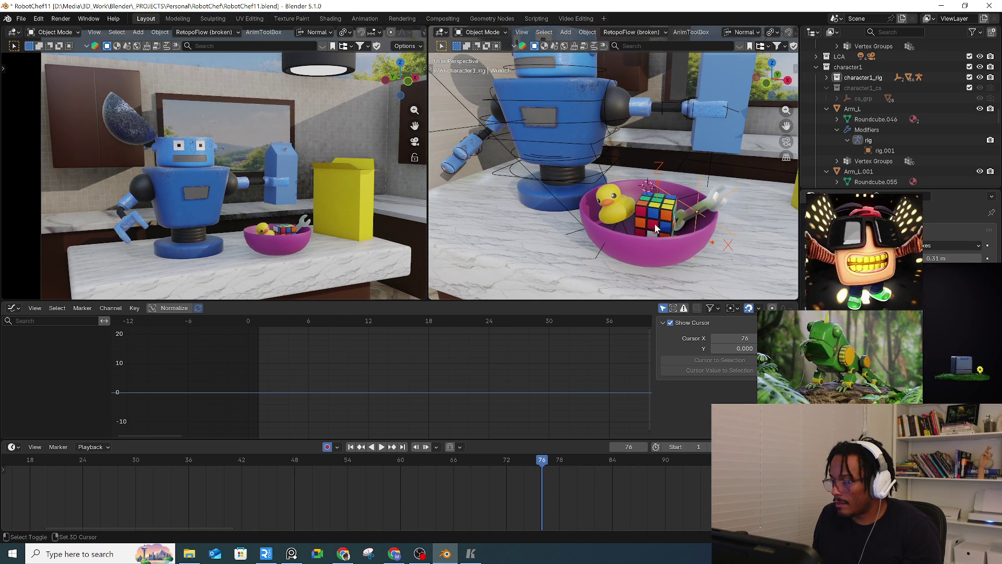
{"action": "left_click", "coordinate": [605, 184], "text": "shift"}
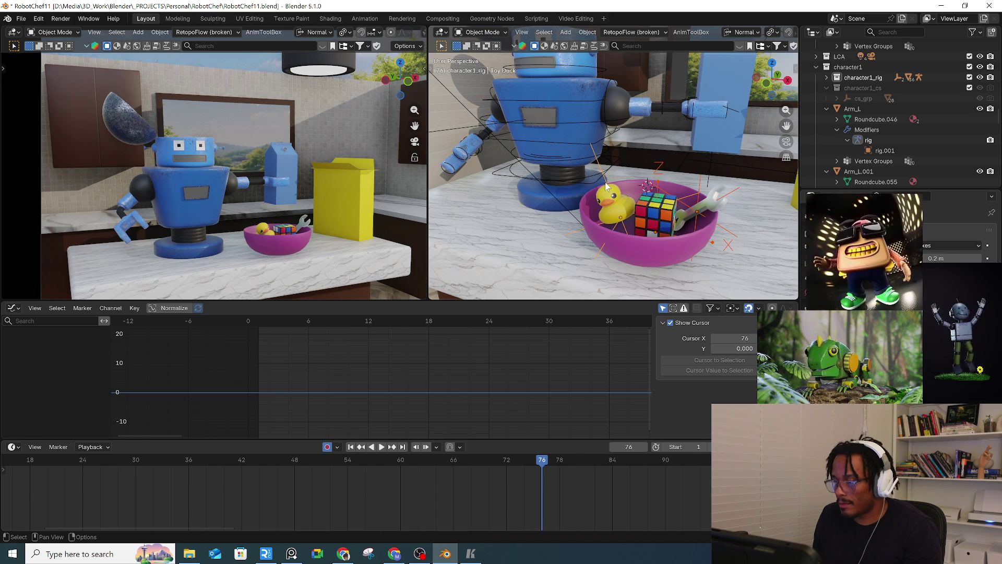
{"action": "key", "text": "i"}
{"action": "left_click_drag", "start_coordinate": [569, 460], "coordinate": [763, 462]}
{"action": "middle_click_drag", "start_coordinate": [763, 462], "coordinate": [553, 463]}
{"action": "mouse_move", "coordinate": [562, 462]}
{"action": "left_mouse_down"}
{"action": "mouse_move", "coordinate": [702, 462]}
{"action": "mouse_move", "coordinate": [544, 487]}
{"action": "mouse_move", "coordinate": [510, 469]}
{"action": "mouse_move", "coordinate": [559, 463]}
{"action": "mouse_move", "coordinate": [460, 468]}
{"action": "left_mouse_up"}
{"action": "scroll", "coordinate": [449, 499], "scroll_direction": "up", "scroll_amount": 5, "text": "ctrl"}
Step: Play the animation from frame 76, then stop and settle back on frame 76
{"action": "left_click_drag", "start_coordinate": [313, 462], "coordinate": [291, 465]}
{"action": "key", "text": "space"}
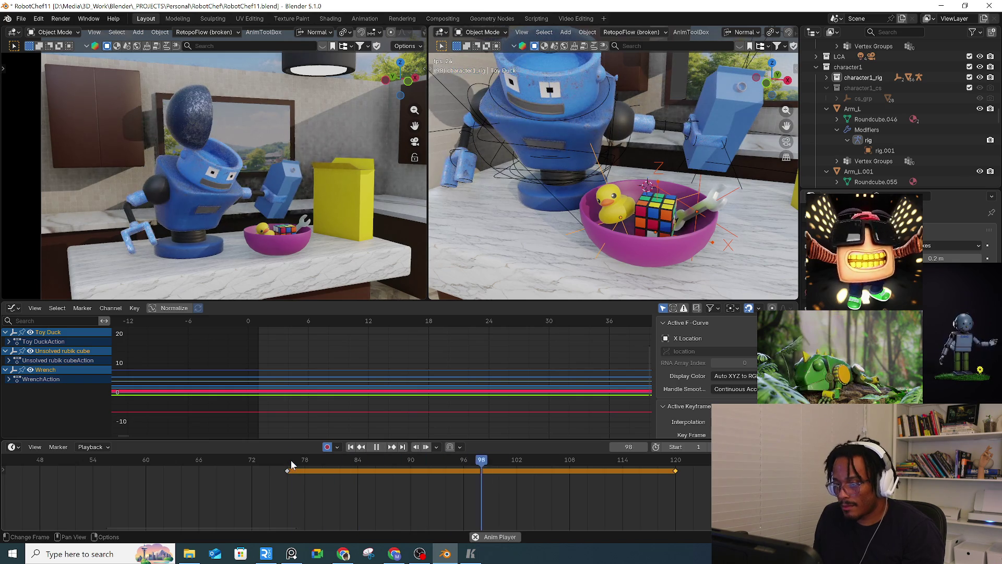
{"action": "key", "text": "Escape"}
{"action": "left_click_drag", "start_coordinate": [289, 466], "coordinate": [289, 466]}
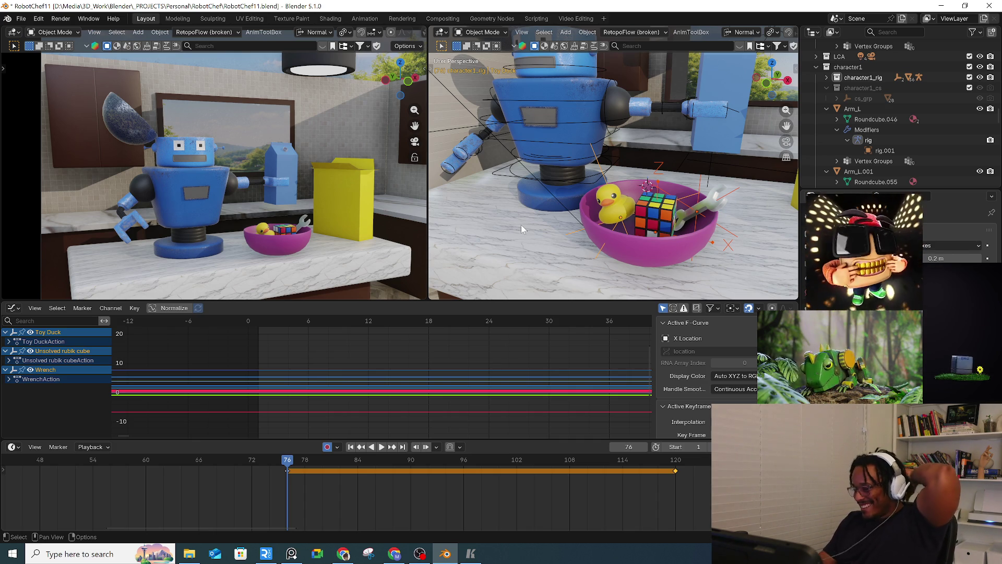
Step: Replay the animation from frame 66, stepping between frames 82 and 87 to review the keys
{"action": "mouse_move", "coordinate": [235, 463]}
{"action": "left_mouse_down"}
{"action": "mouse_move", "coordinate": [199, 462]}
{"action": "mouse_move", "coordinate": [233, 463]}
{"action": "mouse_move", "coordinate": [216, 463]}
{"action": "left_mouse_up"}
{"action": "scroll", "coordinate": [214, 495], "scroll_direction": "down", "scroll_amount": 2}
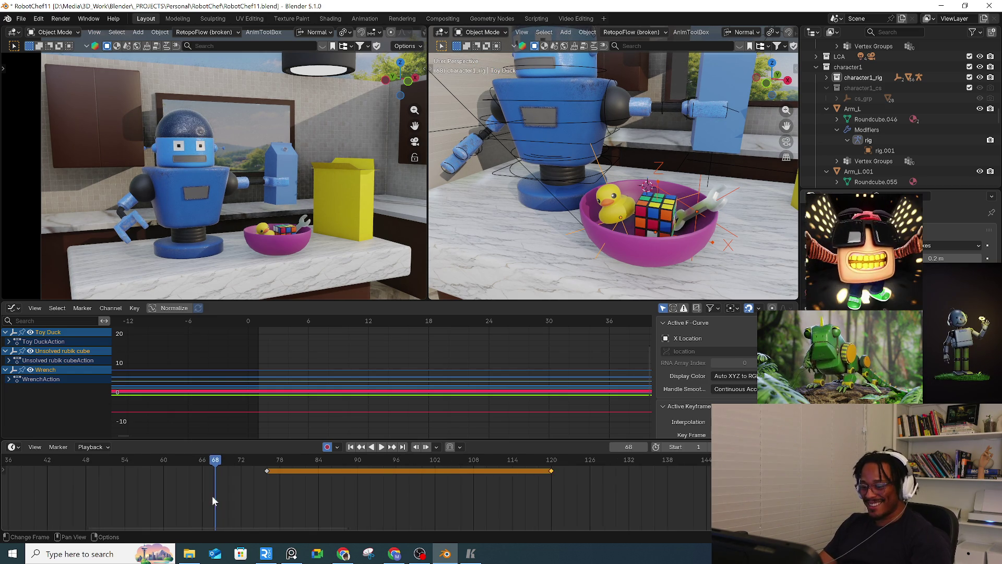
{"action": "middle_click_drag", "start_coordinate": [212, 496], "coordinate": [358, 498]}
{"action": "key", "text": "space"}
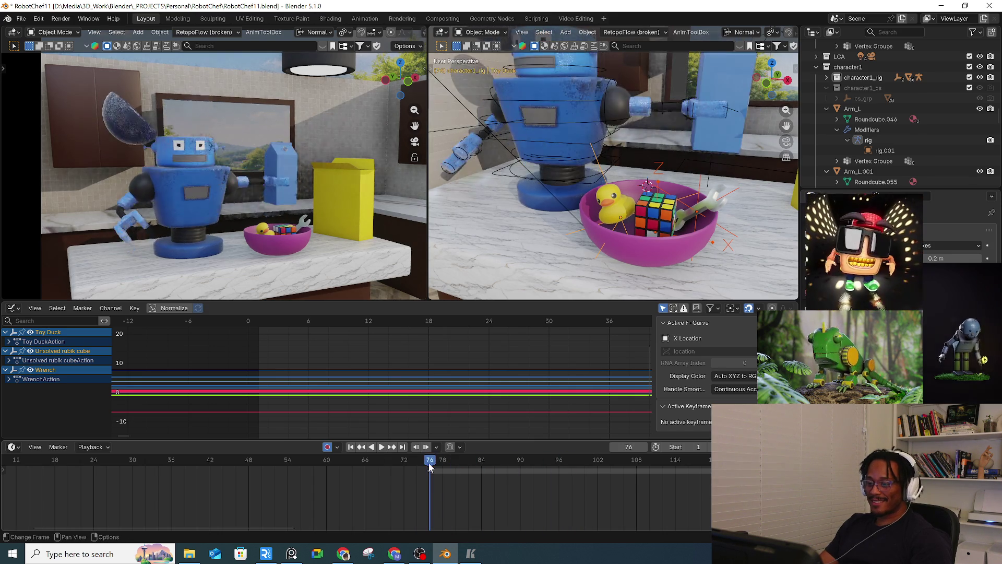
{"action": "key", "text": "space"}
{"action": "key", "text": "Left"}
{"action": "key", "text": "Left"}
{"action": "key", "text": "Left"}
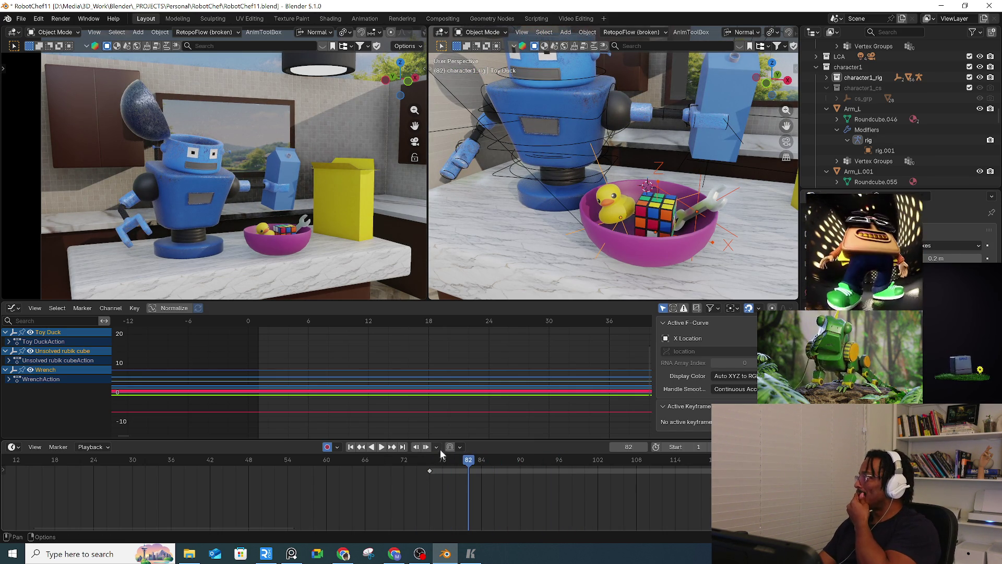
{"action": "scroll", "coordinate": [447, 485], "scroll_direction": "down", "scroll_amount": 3}
{"action": "key", "text": "Right"}
{"action": "key", "text": "Right"}
{"action": "key", "text": "Right"}
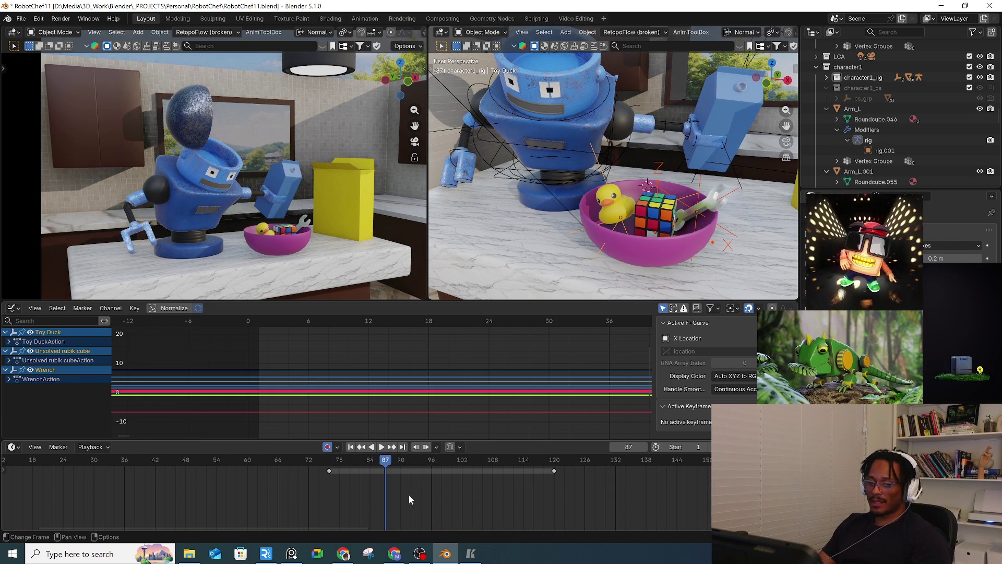
Step: Play the animation again from frames 60 and 18, stopping at frame 102
{"action": "left_click", "coordinate": [329, 469]}
{"action": "key", "text": "Right"}
{"action": "key", "text": "Right"}
{"action": "key", "text": "Right"}
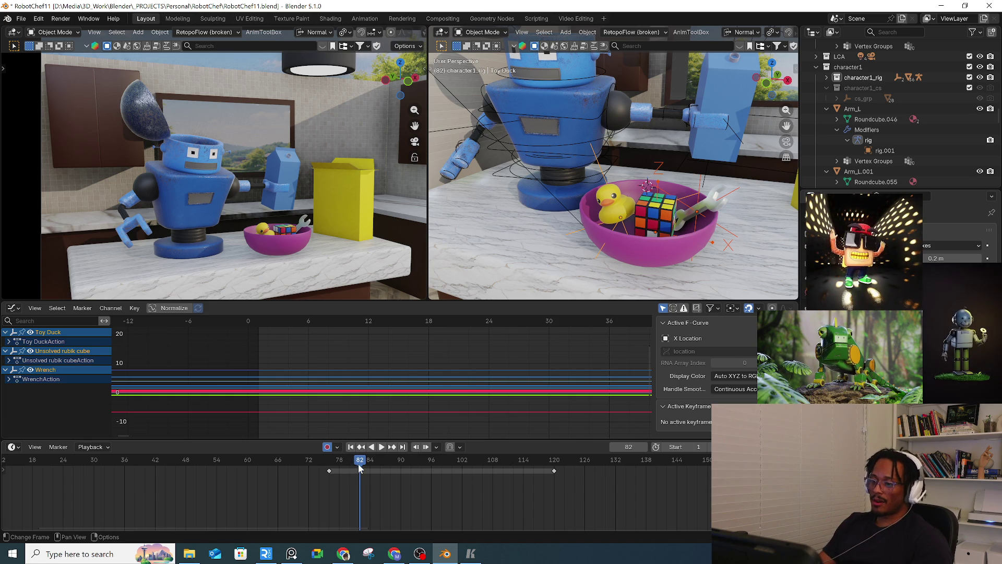
{"action": "left_click", "coordinate": [250, 461]}
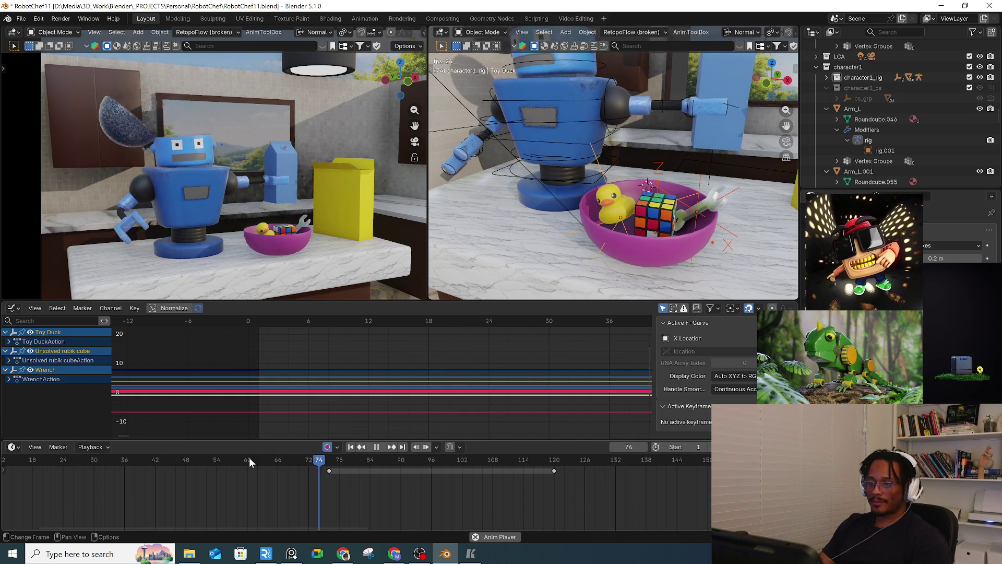
{"action": "key", "text": "space"}
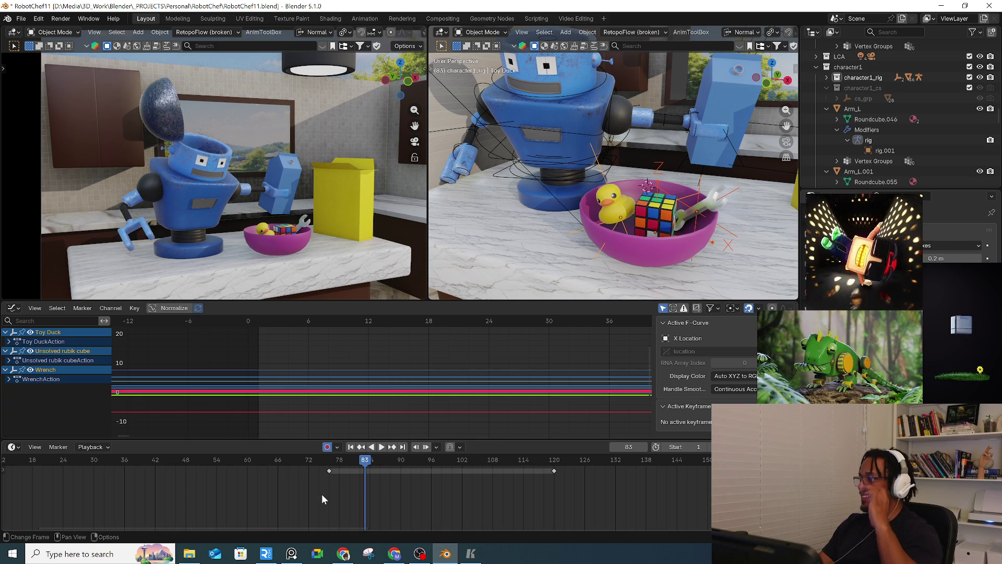
{"action": "scroll", "coordinate": [323, 491], "scroll_direction": "down", "scroll_amount": 3}
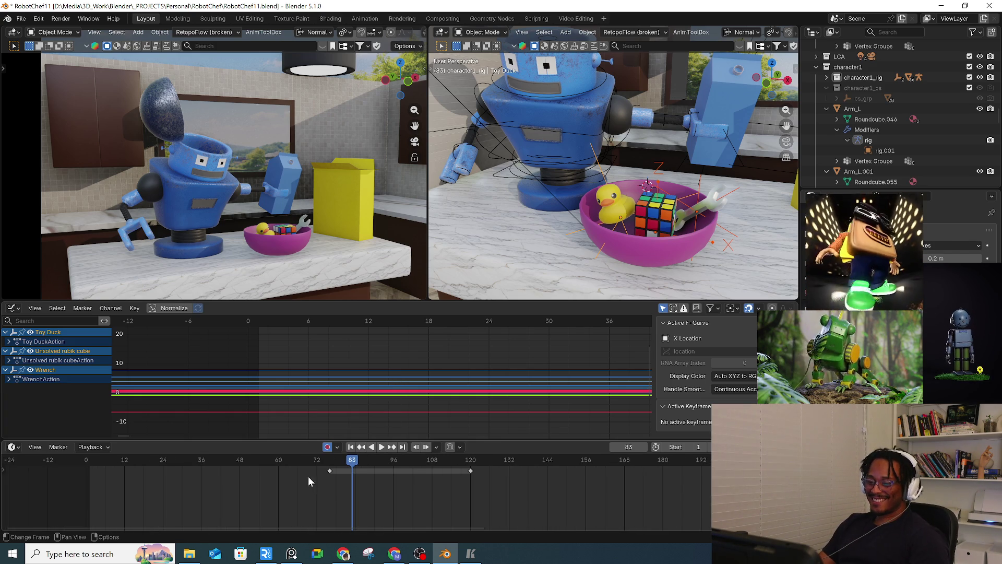
{"action": "left_click", "coordinate": [145, 459]}
{"action": "key", "text": "space"}
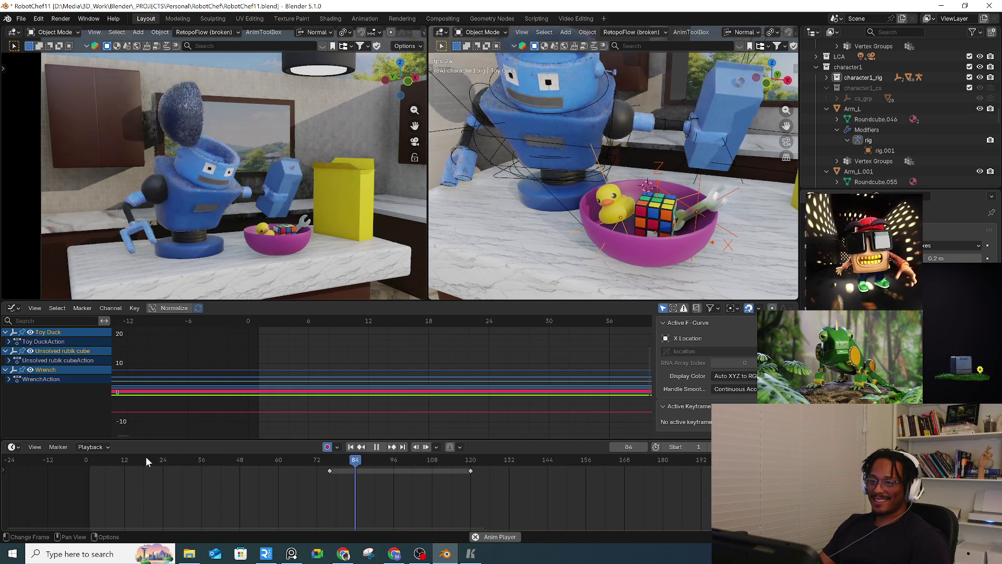
{"action": "key", "text": "space"}
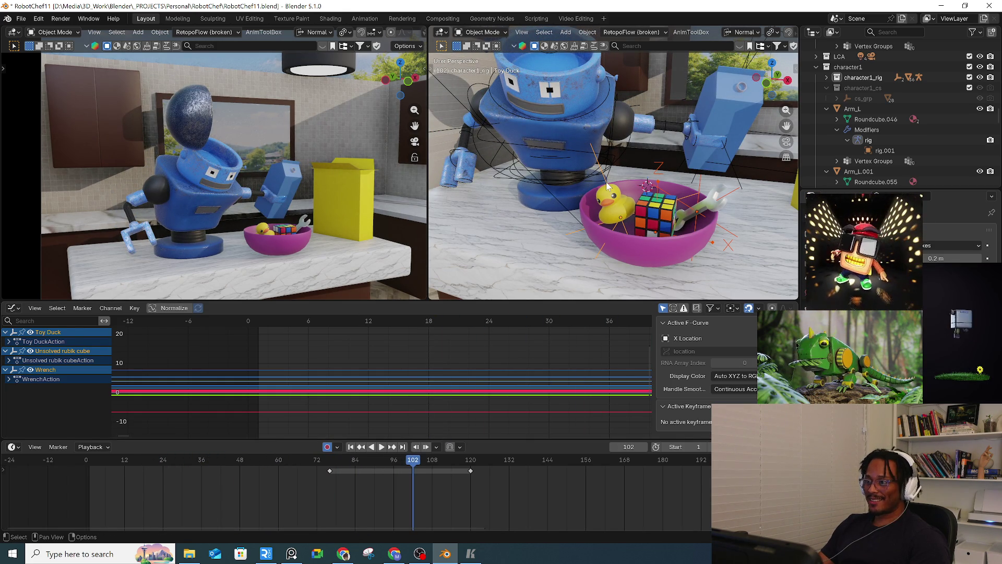
Step: At frame 76, select the wrench and lift it toward the robot's open head
{"action": "left_click", "coordinate": [606, 183]}
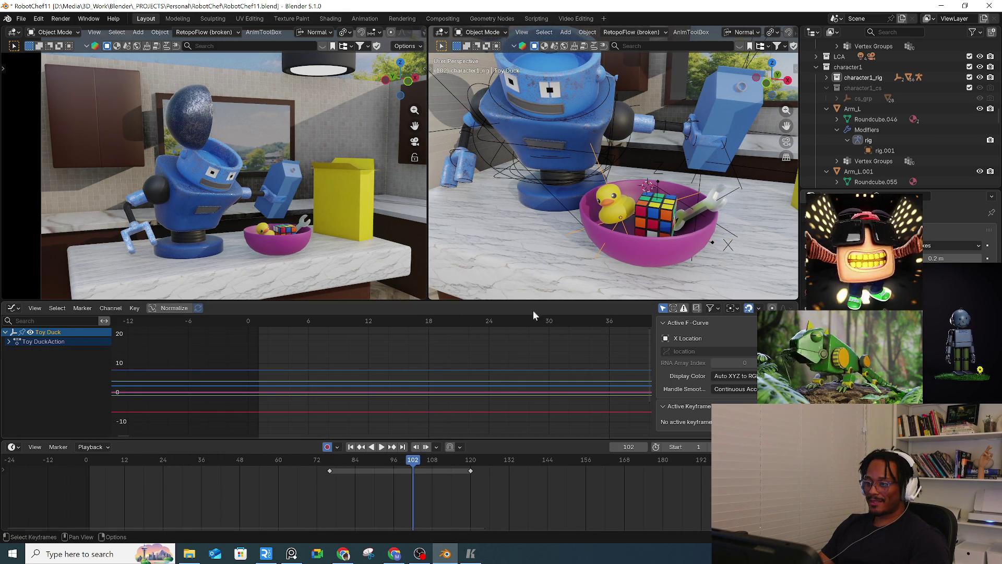
{"action": "left_click", "coordinate": [701, 183]}
{"action": "middle_click_drag", "start_coordinate": [695, 209], "coordinate": [657, 236], "text": "shift"}
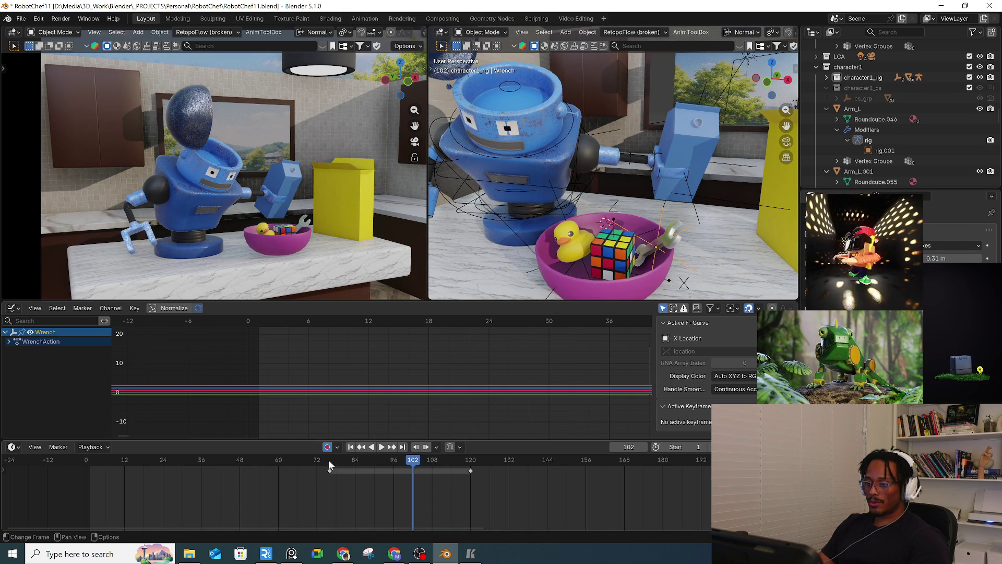
{"action": "left_click", "coordinate": [330, 464]}
{"action": "key", "text": "w"}
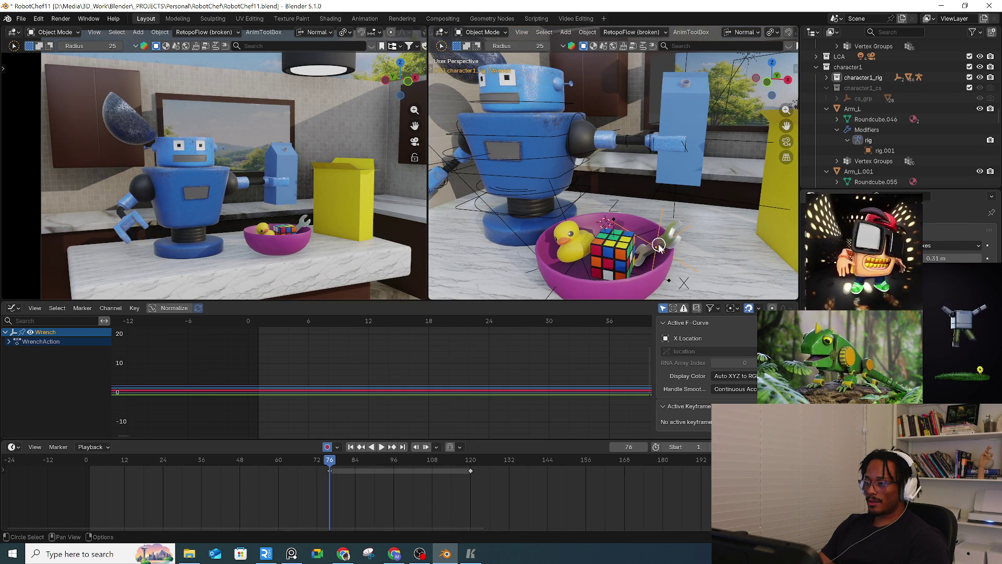
{"action": "key", "text": "w"}
{"action": "key", "text": "w"}
{"action": "key", "text": "t"}
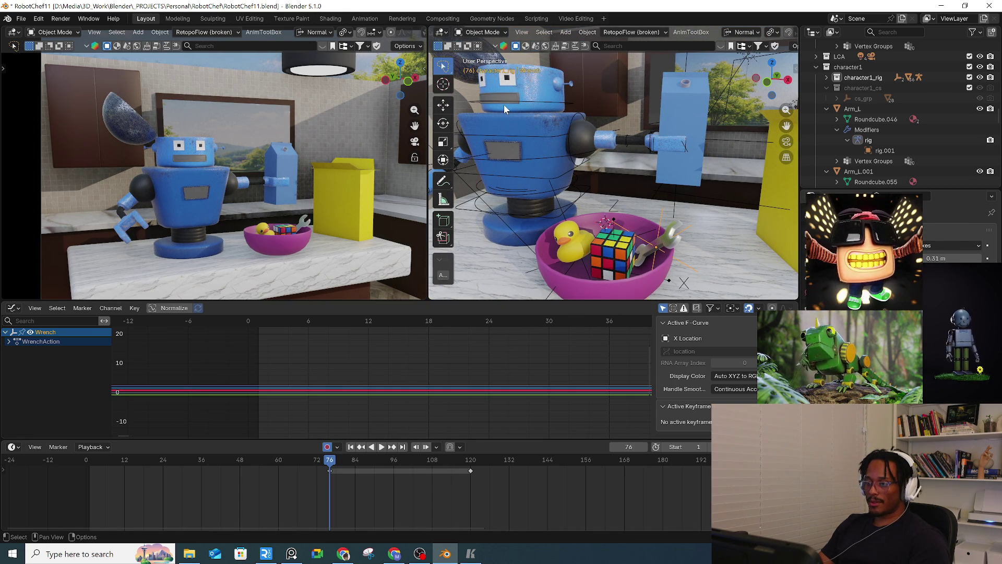
{"action": "left_click", "coordinate": [444, 160]}
{"action": "left_click_drag", "start_coordinate": [662, 245], "coordinate": [553, 62]}
{"action": "mouse_move", "coordinate": [616, 157]}
{"action": "middle_mouse_down"}
{"action": "mouse_move", "coordinate": [672, 222]}
{"action": "mouse_move", "coordinate": [701, 191]}
{"action": "mouse_move", "coordinate": [647, 220]}
{"action": "mouse_move", "coordinate": [667, 236]}
{"action": "mouse_move", "coordinate": [664, 220]}
{"action": "mouse_move", "coordinate": [649, 215]}
{"action": "mouse_move", "coordinate": [672, 240]}
{"action": "mouse_move", "coordinate": [662, 236]}
{"action": "mouse_move", "coordinate": [658, 219]}
{"action": "mouse_move", "coordinate": [672, 228]}
{"action": "mouse_move", "coordinate": [647, 228]}
{"action": "mouse_move", "coordinate": [665, 244]}
{"action": "mouse_move", "coordinate": [663, 235]}
{"action": "middle_mouse_up"}
{"action": "scroll", "coordinate": [648, 219], "scroll_direction": "up", "scroll_amount": 6}
{"action": "key", "text": "g"}
Step: Drop the wrench inside the robot's head and add a new object constraint to it
{"action": "left_click", "coordinate": [650, 231]}
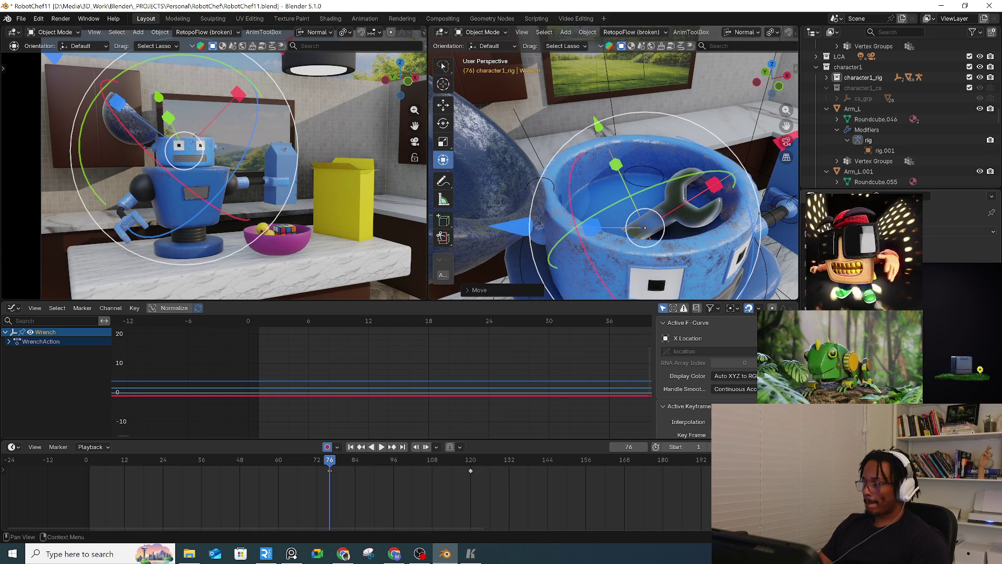
{"action": "left_click", "coordinate": [961, 232]}
{"action": "left_click", "coordinate": [937, 283]}
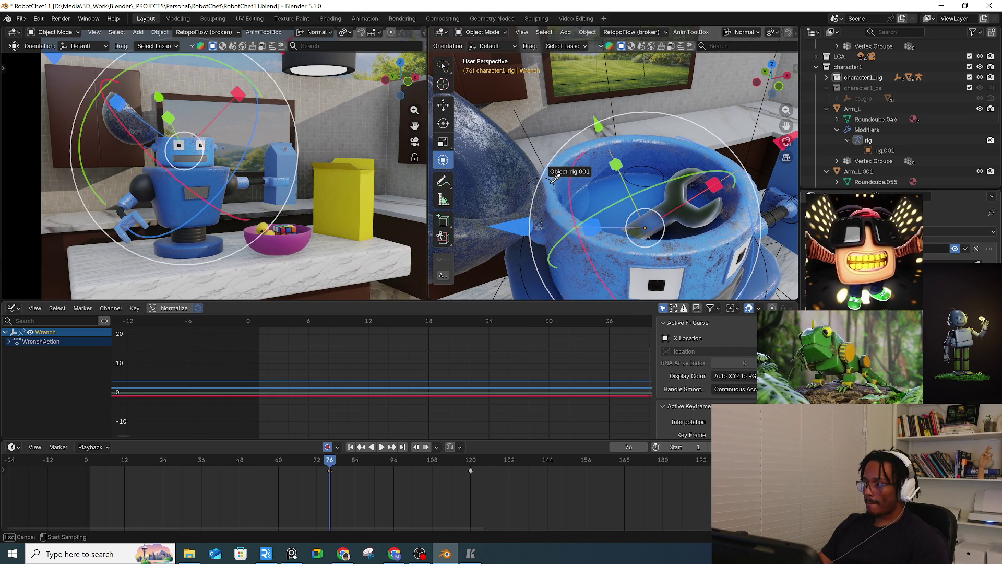
{"action": "scroll", "coordinate": [586, 174], "scroll_direction": "down", "scroll_amount": 5}
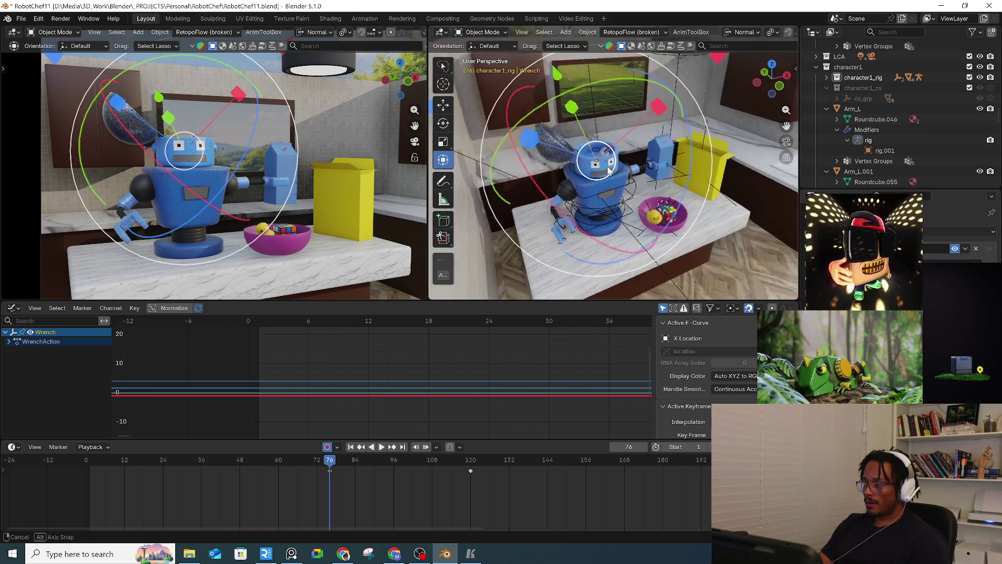
{"action": "scroll", "coordinate": [587, 174], "scroll_direction": "up", "scroll_amount": 8}
Step: Frame and select the robot rig, pick a bone in Pose Mode, then return to Object Mode
{"action": "key", "text": "KP_Decimal"}
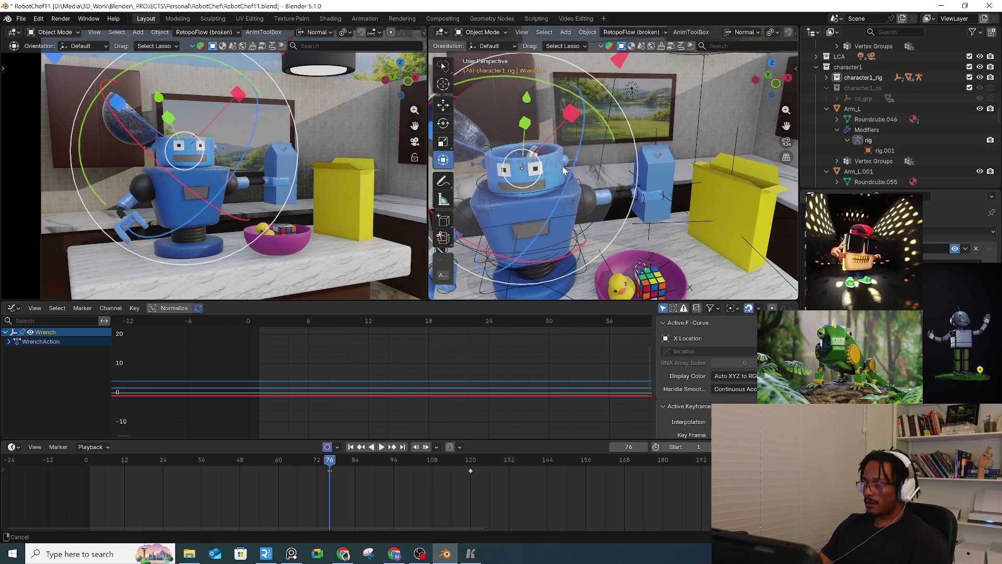
{"action": "scroll", "coordinate": [621, 175], "scroll_direction": "up", "scroll_amount": 3}
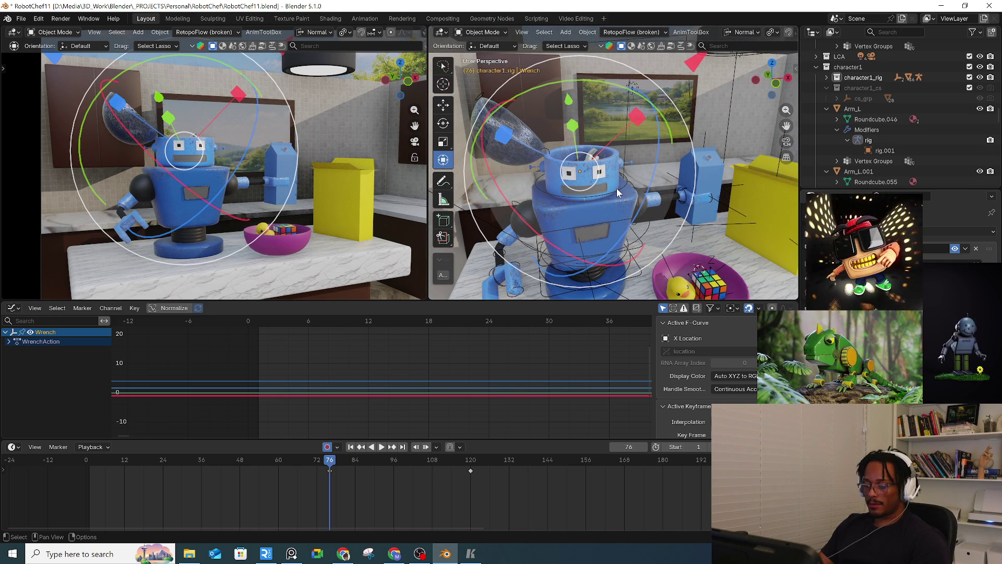
{"action": "left_click", "coordinate": [611, 193]}
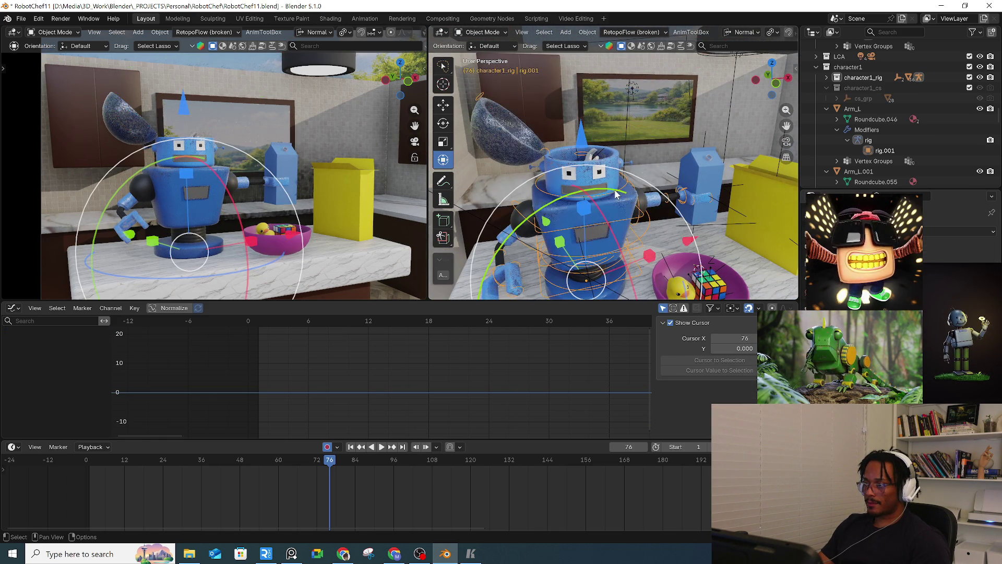
{"action": "key", "text": "ctrl+Tab"}
{"action": "left_click", "coordinate": [597, 197]}
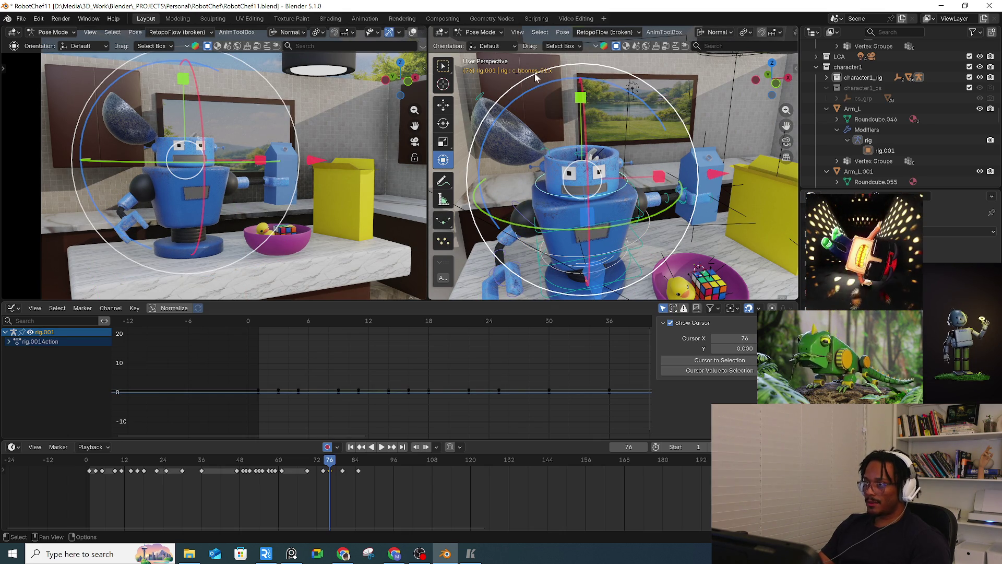
{"action": "mouse_move", "coordinate": [537, 72]}
{"action": "middle_mouse_down"}
{"action": "mouse_move", "coordinate": [544, 89]}
{"action": "mouse_move", "coordinate": [565, 86]}
{"action": "mouse_move", "coordinate": [573, 137]}
{"action": "middle_mouse_up"}
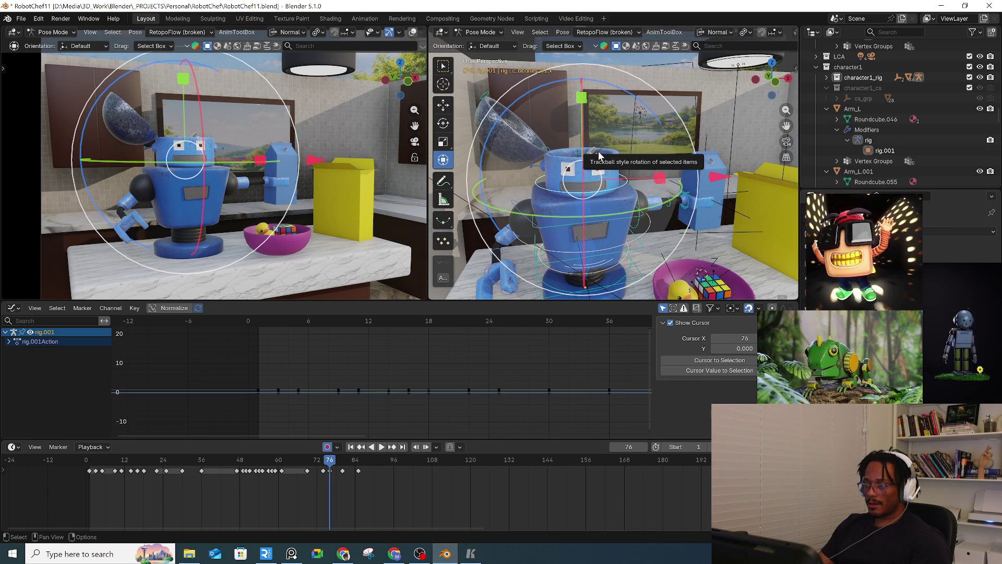
{"action": "key", "text": "ctrl+Tab"}
{"action": "left_click", "coordinate": [515, 175]}
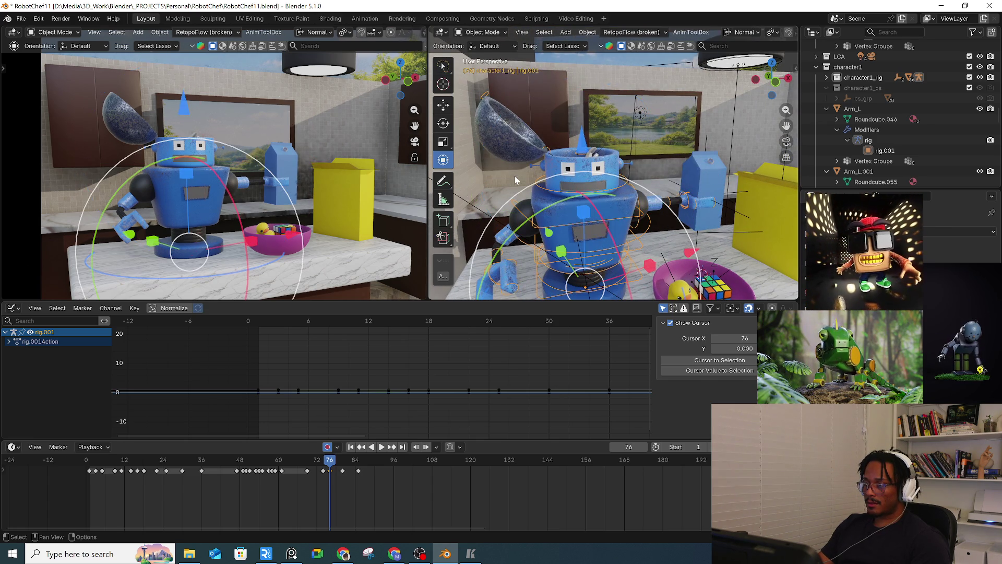
Step: Select the wrench, undo its stray jump to the hand, and replay the animation
{"action": "left_click", "coordinate": [603, 150]}
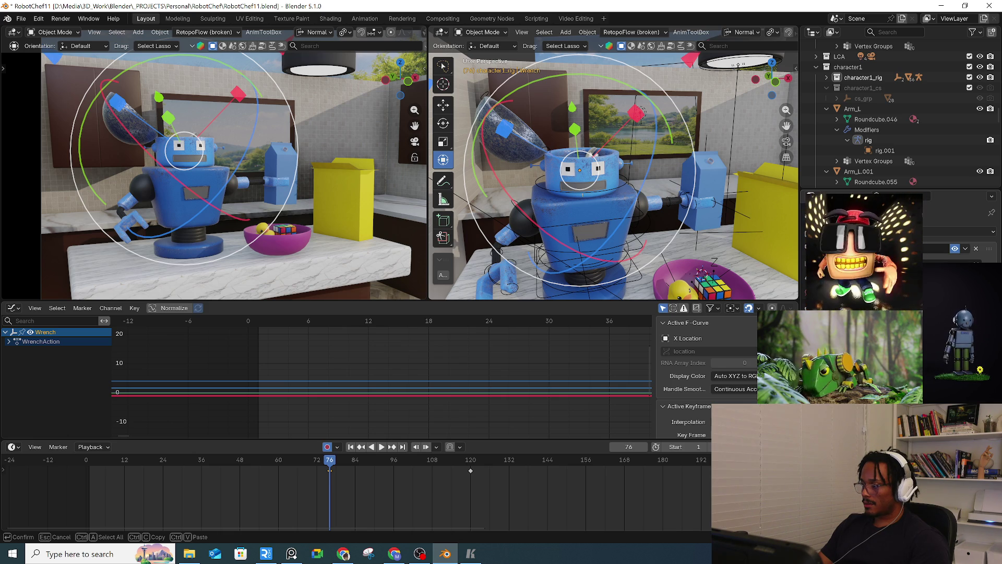
{"action": "key", "text": "Return"}
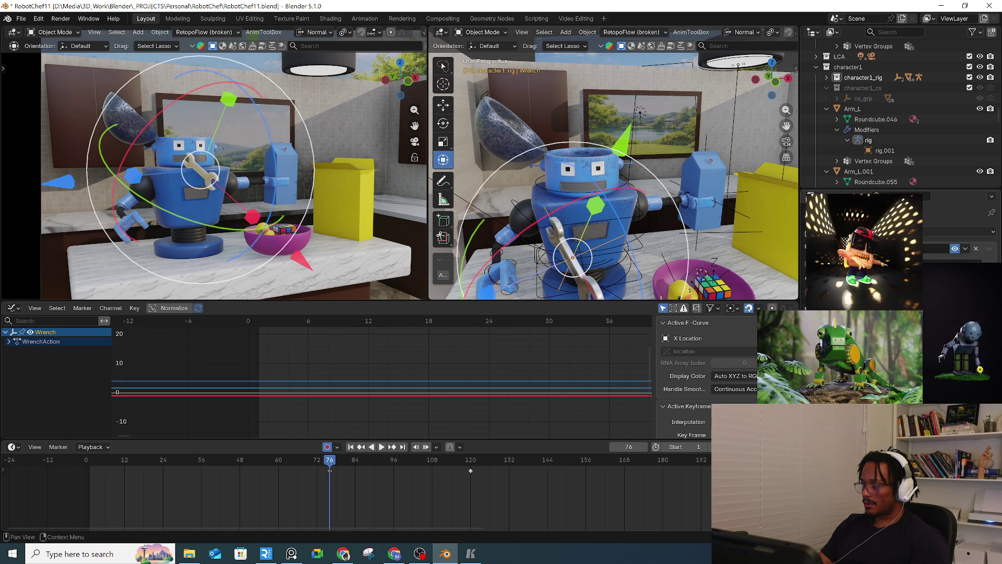
{"action": "key", "text": "ctrl+z"}
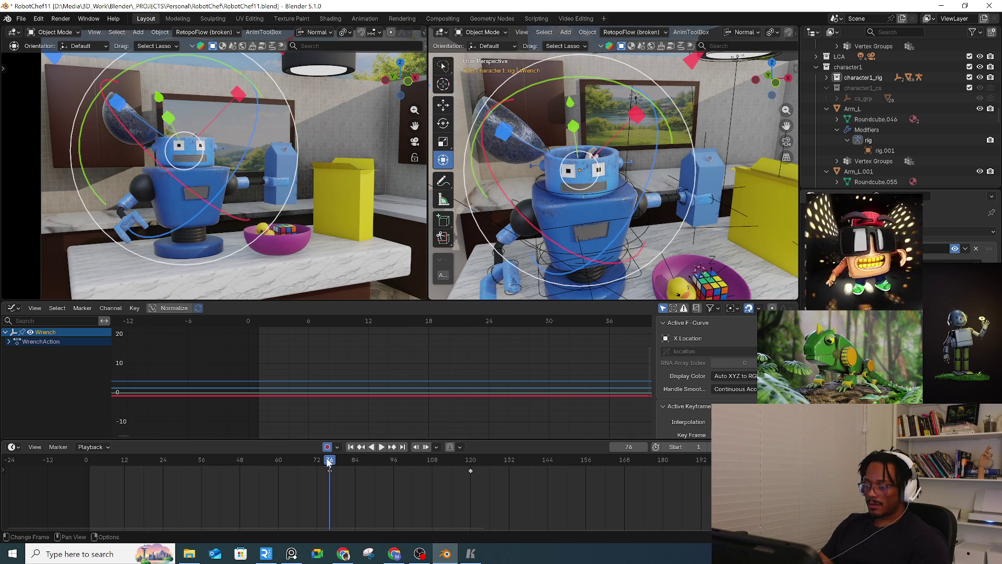
{"action": "key", "text": "space"}
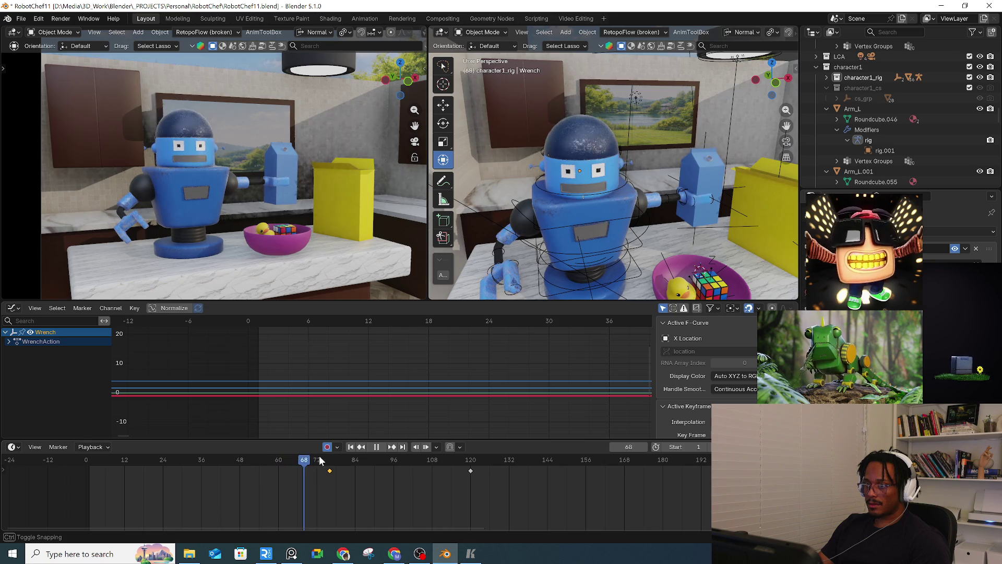
{"action": "key", "text": "space"}
Step: Replay the animation from frames 75 and 12, then stop on frame 77
{"action": "left_click", "coordinate": [325, 467]}
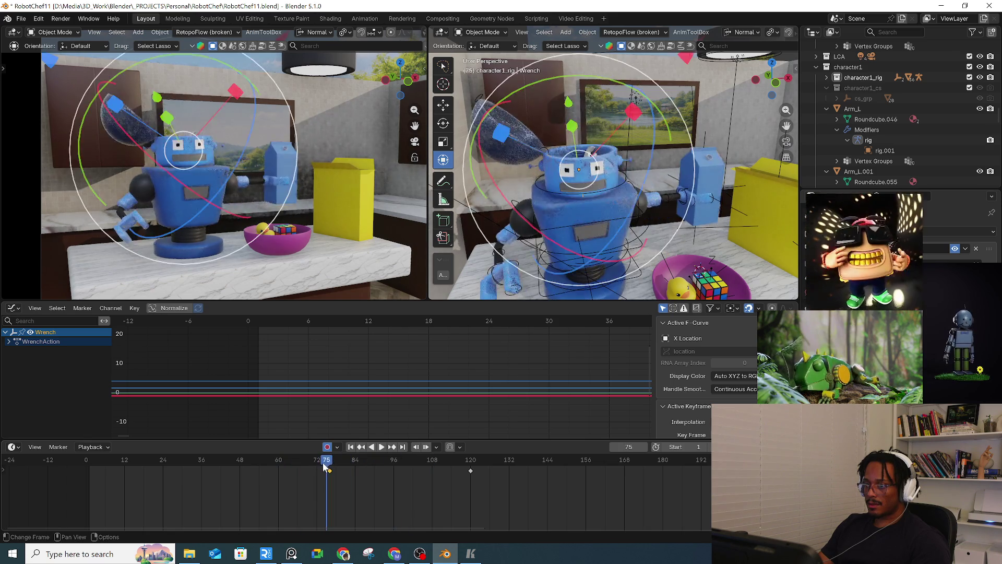
{"action": "key", "text": "space"}
{"action": "key", "text": "space"}
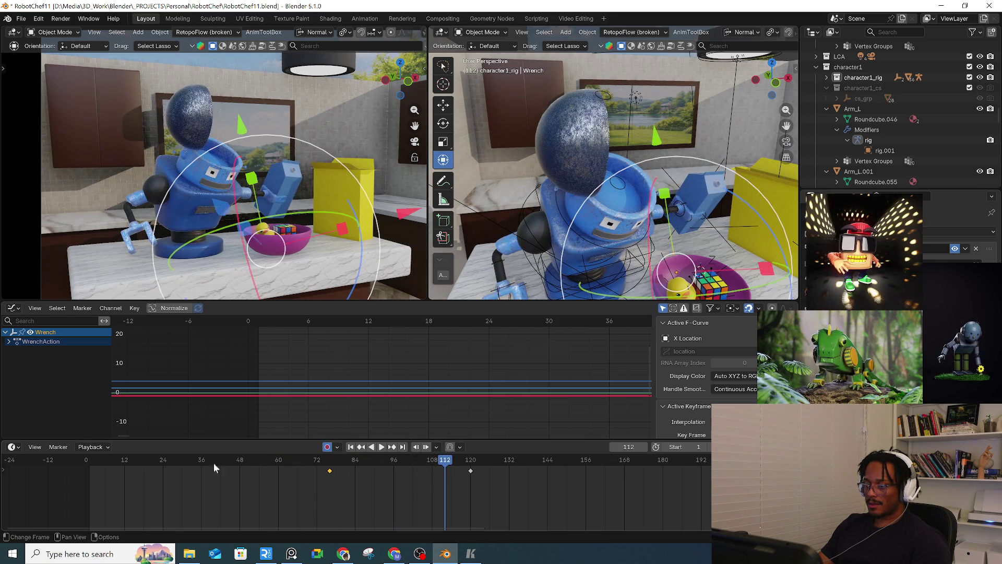
{"action": "left_click", "coordinate": [124, 465]}
{"action": "key", "text": "space"}
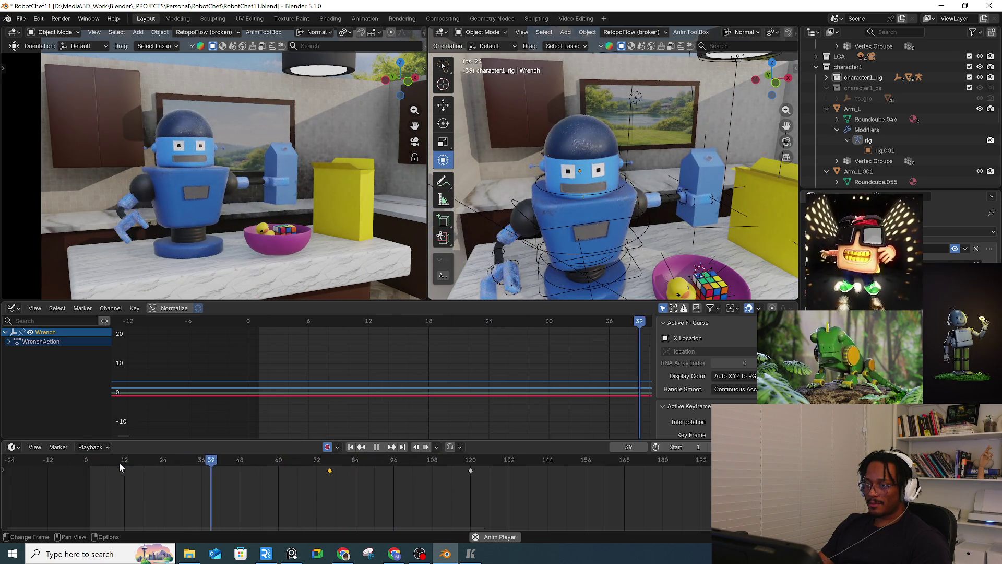
{"action": "left_click", "coordinate": [117, 462]}
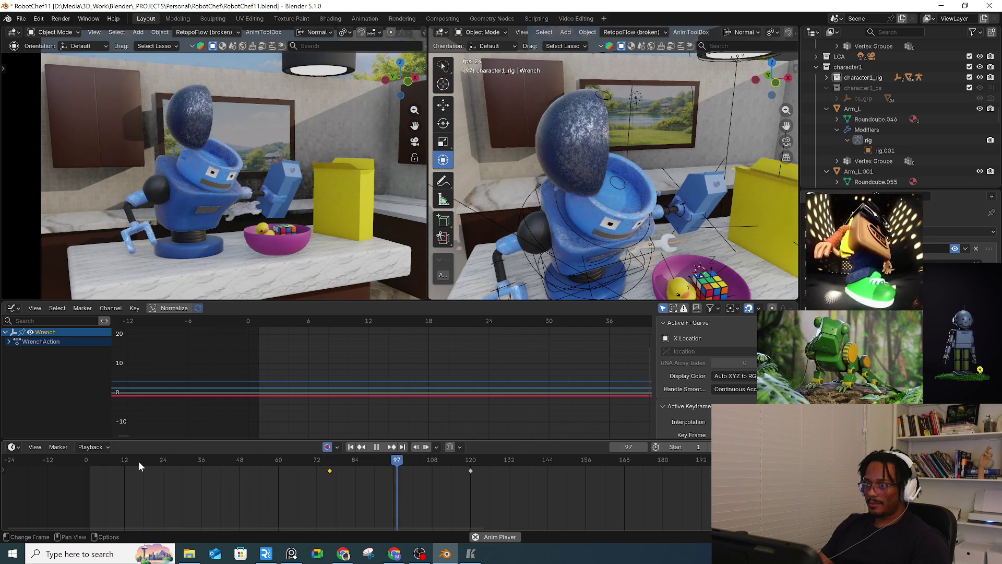
{"action": "key", "text": "space"}
{"action": "left_click", "coordinate": [330, 468]}
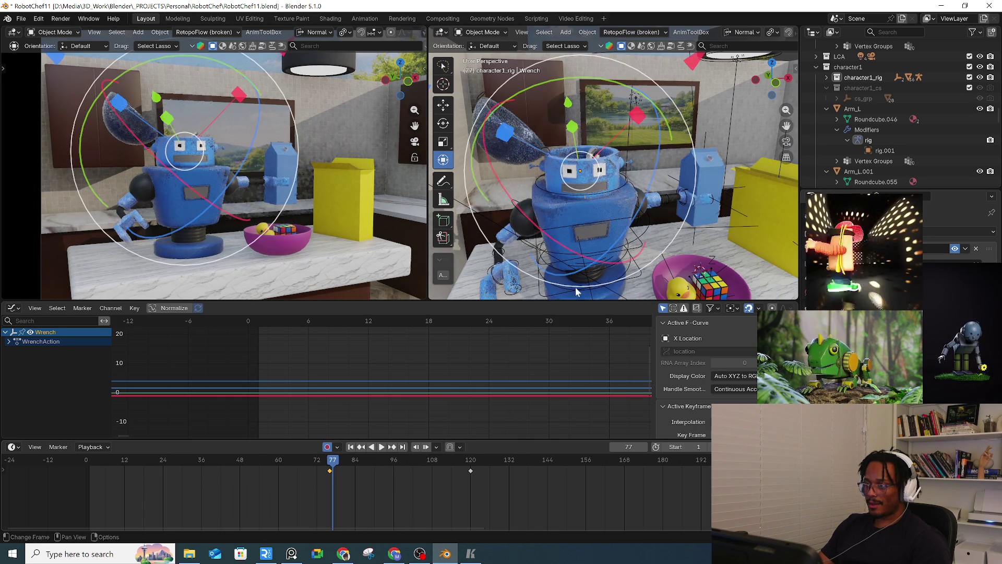
Step: At frame 88, lift the wrench out of the robot's head, leaving its last key near frame 120
{"action": "mouse_move", "coordinate": [608, 170]}
{"action": "middle_mouse_down"}
{"action": "mouse_move", "coordinate": [615, 165]}
{"action": "mouse_move", "coordinate": [608, 171]}
{"action": "middle_mouse_up"}
{"action": "left_click_drag", "start_coordinate": [332, 460], "coordinate": [368, 461]}
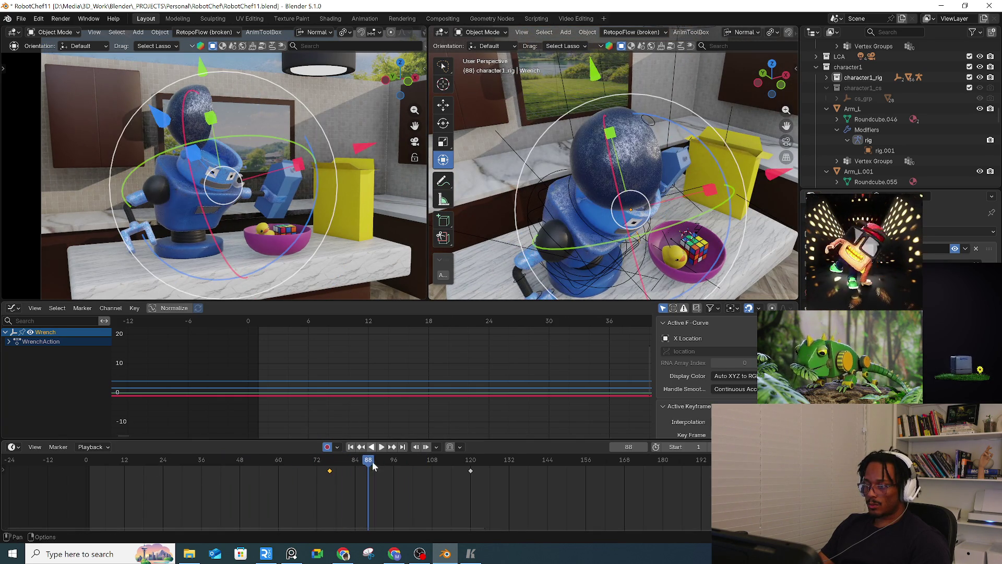
{"action": "left_click_drag", "start_coordinate": [233, 189], "coordinate": [246, 153]}
{"action": "middle_click_drag", "start_coordinate": [614, 173], "coordinate": [621, 176]}
{"action": "left_click_drag", "start_coordinate": [628, 175], "coordinate": [607, 179]}
{"action": "mouse_move", "coordinate": [343, 456]}
{"action": "left_mouse_down"}
{"action": "mouse_move", "coordinate": [331, 460]}
{"action": "mouse_move", "coordinate": [397, 470]}
{"action": "left_mouse_up"}
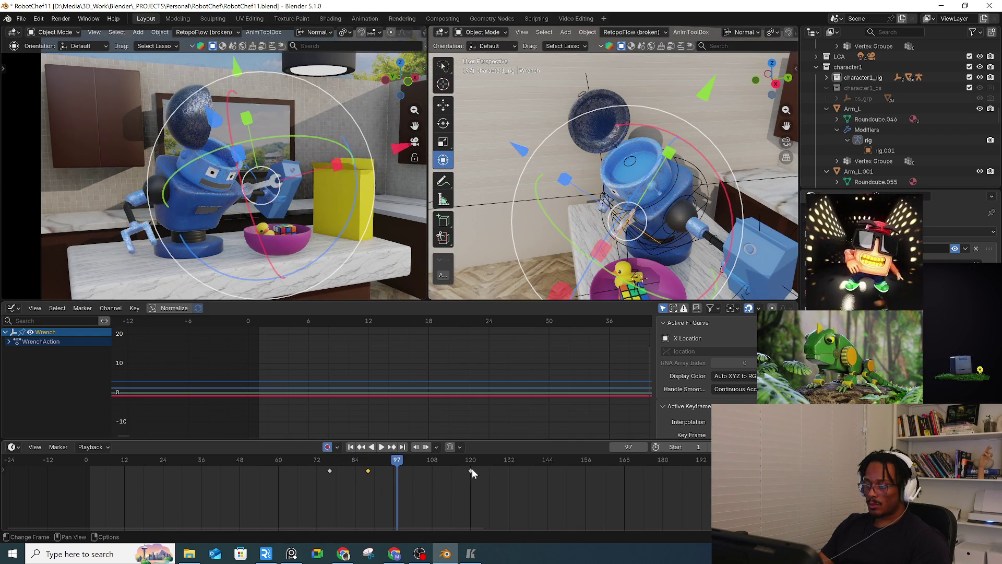
{"action": "left_click_drag", "start_coordinate": [471, 469], "coordinate": [393, 471]}
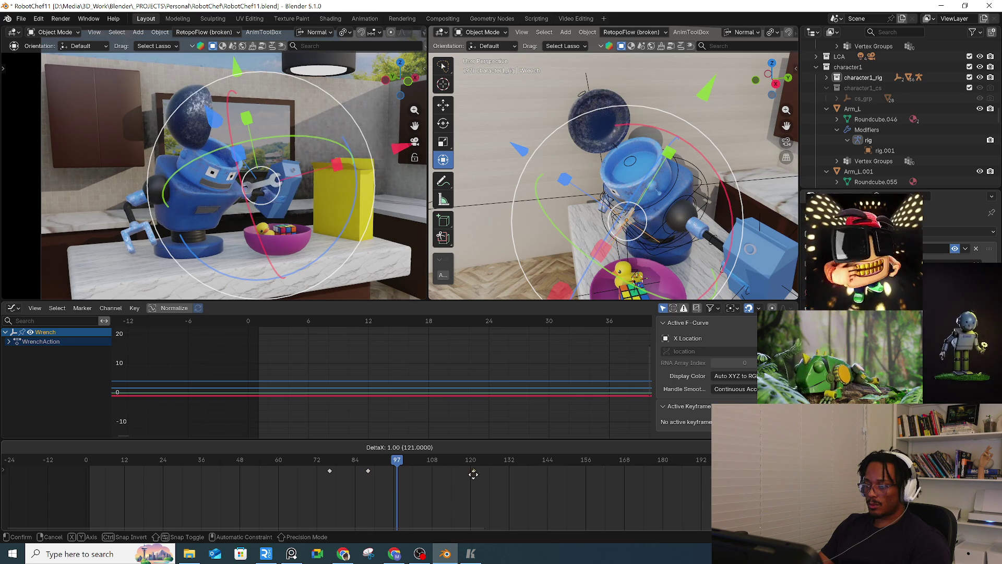
{"action": "left_click_drag", "start_coordinate": [473, 474], "coordinate": [472, 474]}
Step: Delete the wrench's frame-120 keyframe and insert a wrench keyframe at frame 76
{"action": "left_click", "coordinate": [332, 461]}
{"action": "key", "text": "space"}
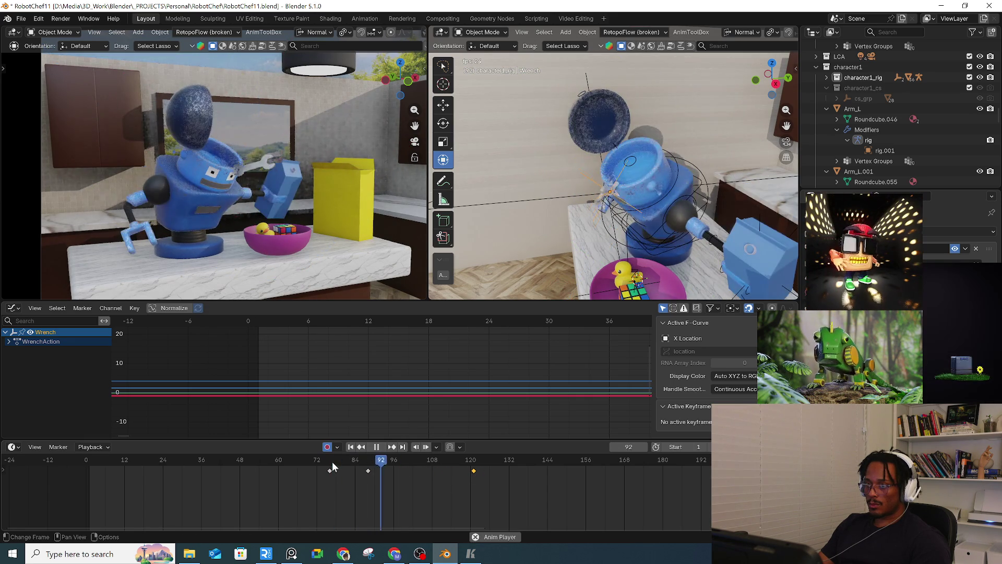
{"action": "key", "text": "space"}
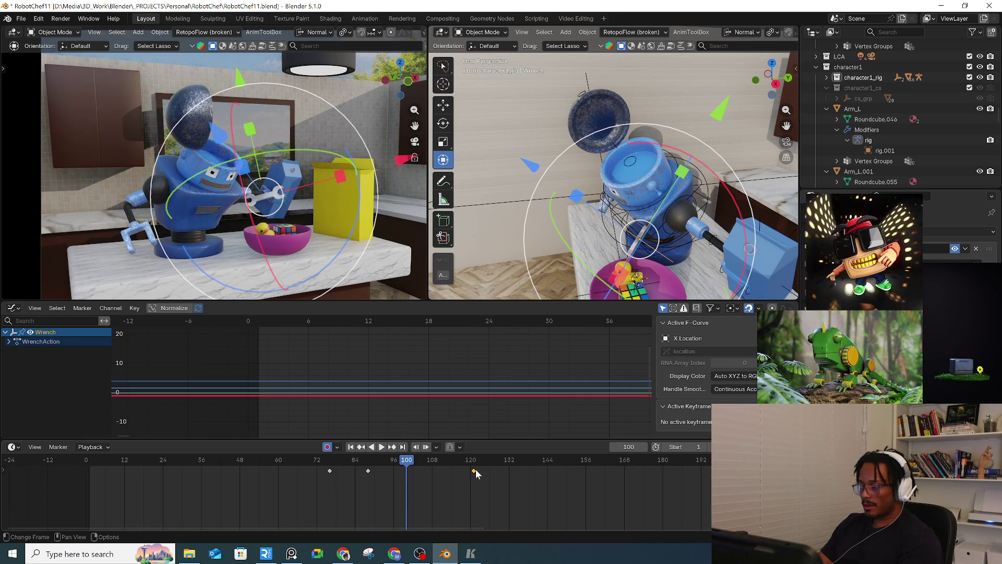
{"action": "key", "text": "Delete"}
{"action": "left_click", "coordinate": [328, 463]}
{"action": "key", "text": "space"}
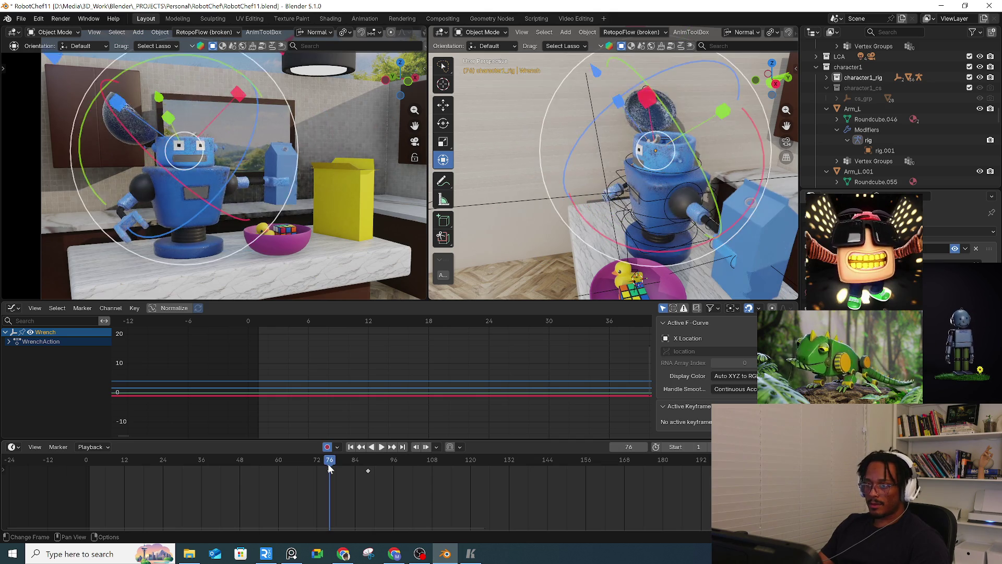
{"action": "left_click", "coordinate": [330, 467]}
{"action": "key", "text": "i"}
Step: At frame 101, move the wrench back down into the bowl beside the toy duck
{"action": "left_click", "coordinate": [373, 470]}
{"action": "left_click_drag", "start_coordinate": [374, 467], "coordinate": [411, 464]}
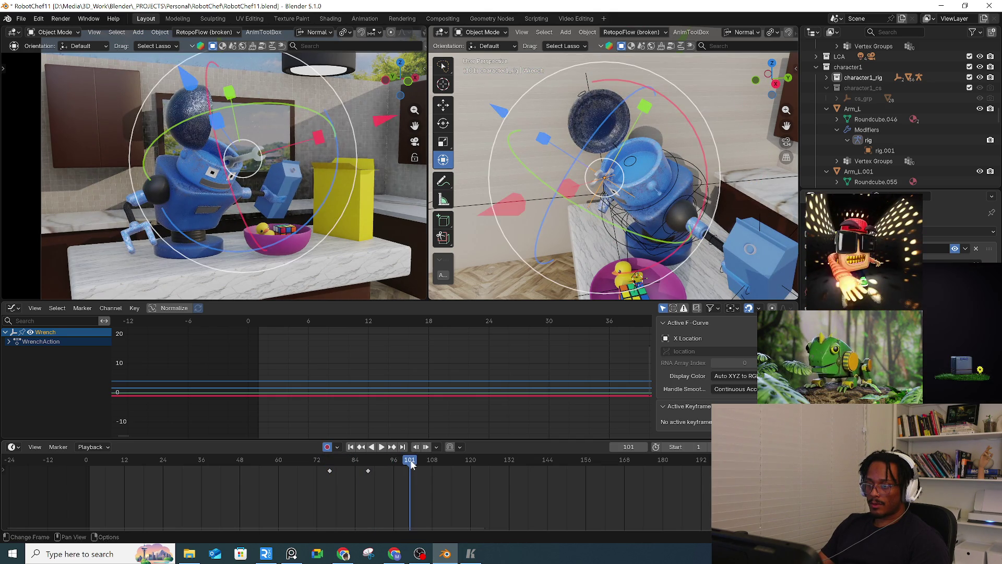
{"action": "middle_click_drag", "start_coordinate": [593, 180], "coordinate": [645, 190]}
{"action": "key", "text": "g"}
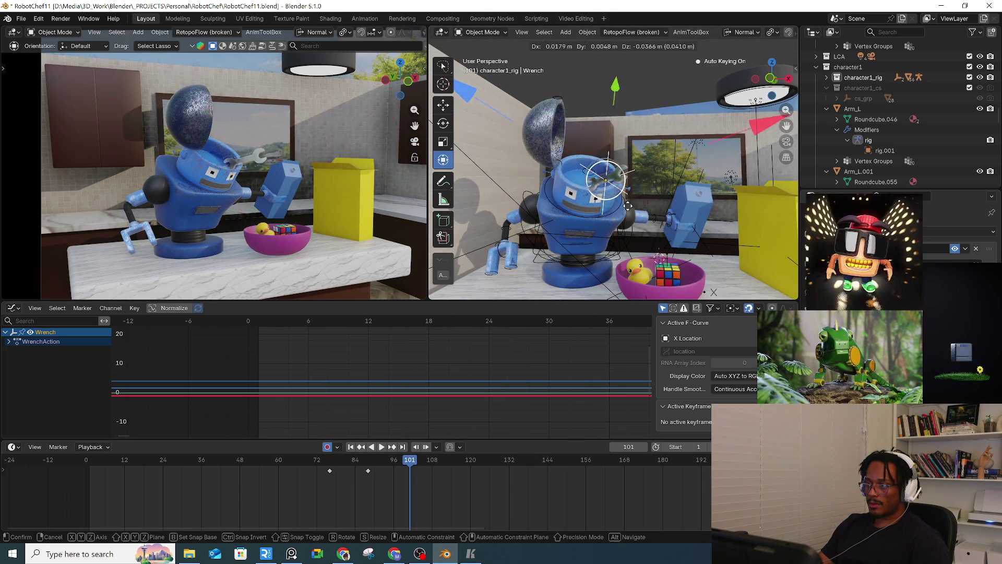
{"action": "left_click", "coordinate": [649, 265]}
{"action": "mouse_move", "coordinate": [649, 264]}
{"action": "middle_mouse_down"}
{"action": "mouse_move", "coordinate": [629, 246]}
{"action": "mouse_move", "coordinate": [642, 235]}
{"action": "middle_mouse_up"}
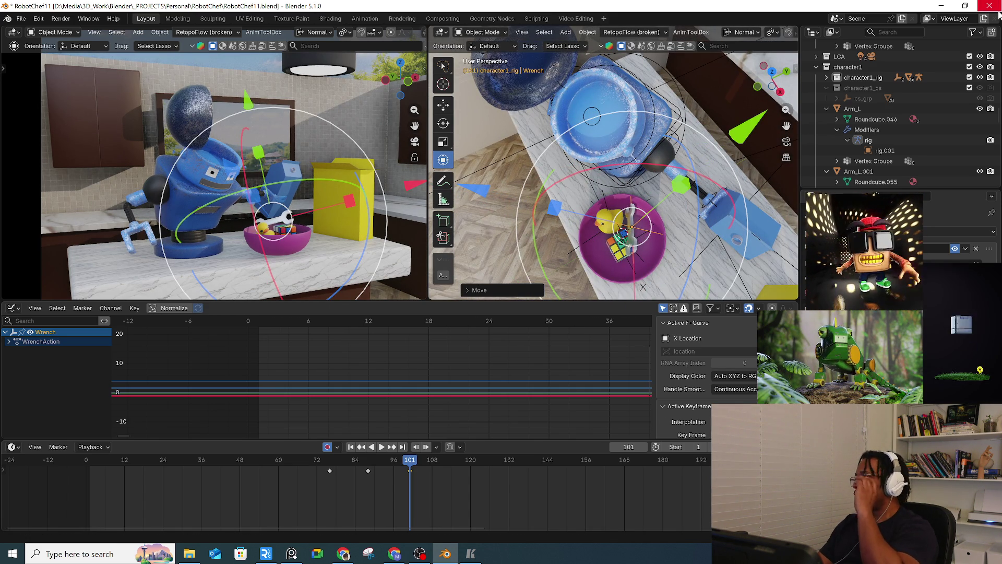
Step: Shift the selected wrench keys 4 frames earlier, slide them again, and replay
{"action": "left_click", "coordinate": [328, 459]}
{"action": "key", "text": "space"}
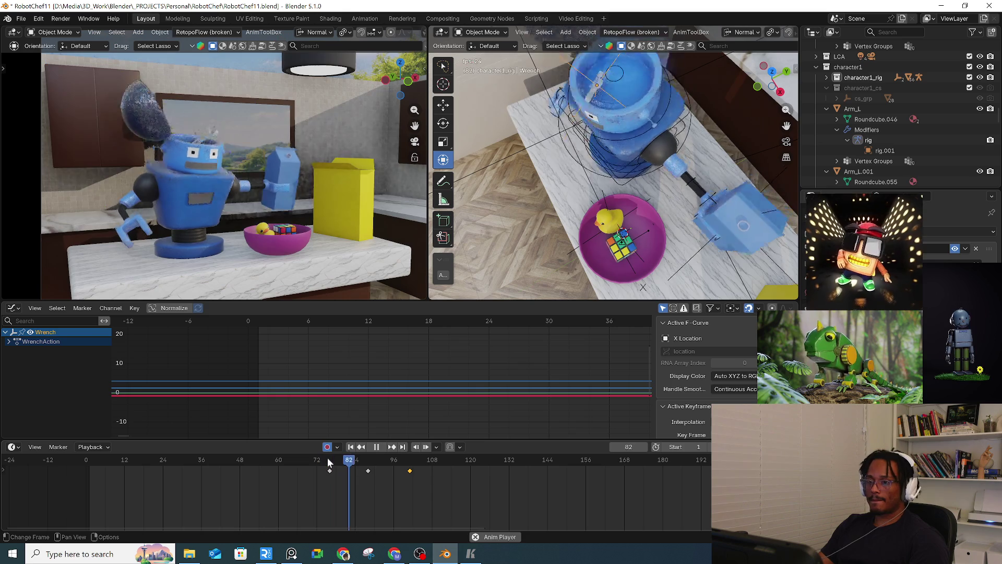
{"action": "key", "text": "space"}
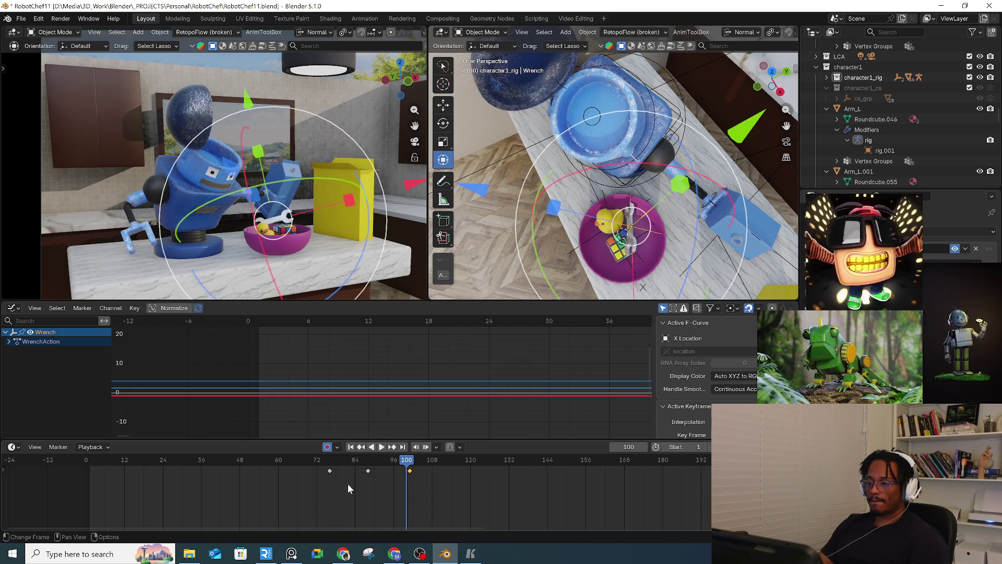
{"action": "left_click_drag", "start_coordinate": [409, 471], "coordinate": [394, 472]}
{"action": "left_click", "coordinate": [387, 473]}
{"action": "key", "text": "g"}
{"action": "left_click", "coordinate": [334, 473]}
{"action": "key", "text": "space"}
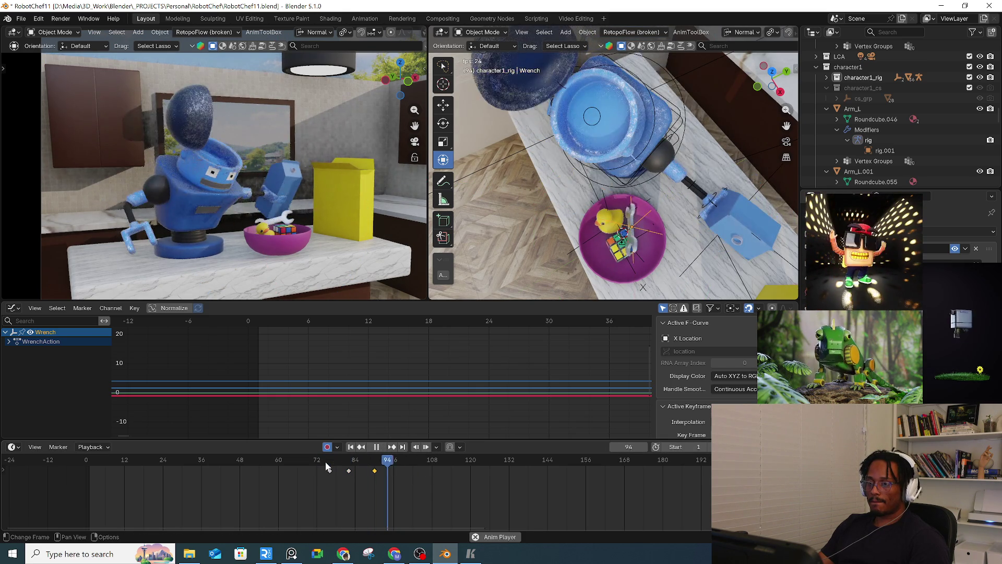
{"action": "key", "text": "space"}
Step: Shift all three wrench keys about 7 frames later and replay the retimed flight
{"action": "key", "text": "Left"}
{"action": "key", "text": "Left"}
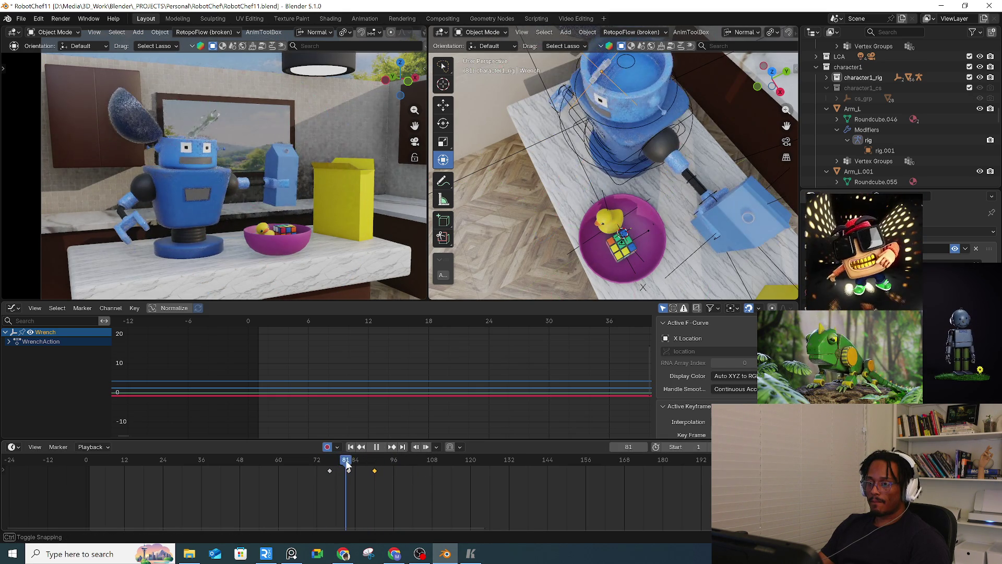
{"action": "key", "text": "g"}
{"action": "left_click", "coordinate": [360, 470]}
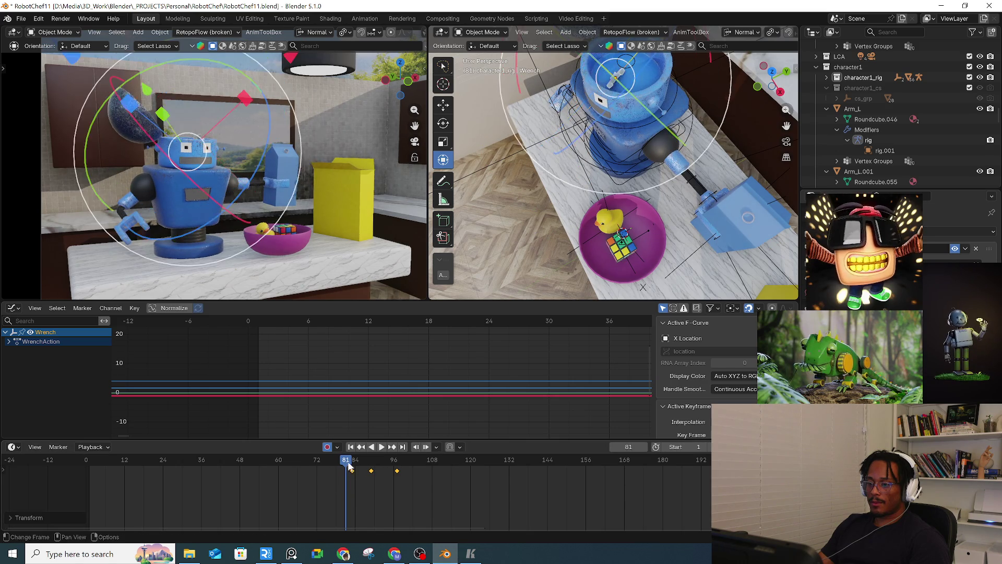
{"action": "key", "text": "space"}
{"action": "key", "text": "space"}
{"action": "scroll", "coordinate": [366, 464], "scroll_direction": "up", "scroll_amount": 6}
{"action": "key", "text": "r"}
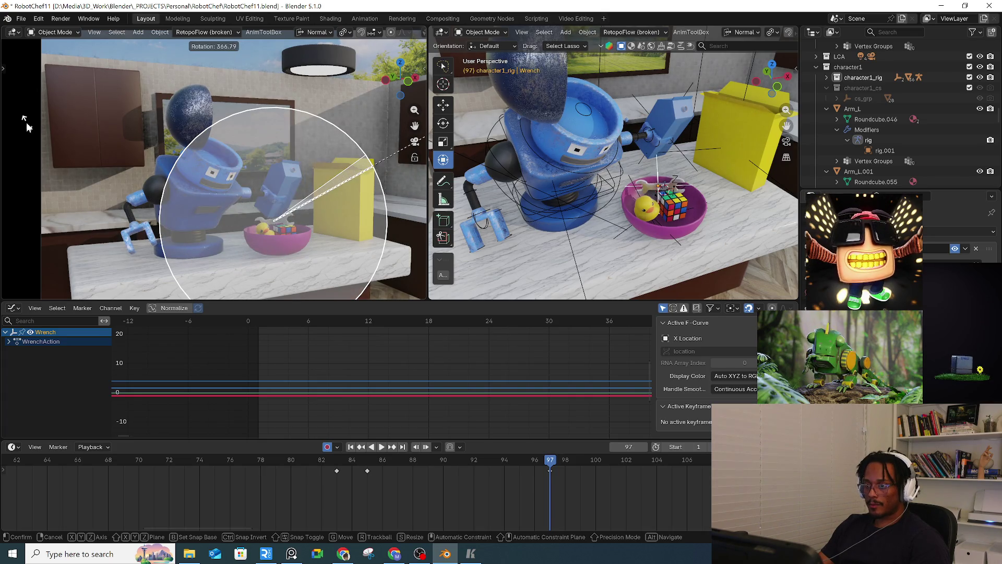
Step: Commit the wrench's rotation at frame 91 and replay the animation from frame 82
{"action": "left_click", "coordinate": [27, 123]}
{"action": "left_click", "coordinate": [320, 464]}
{"action": "key", "text": "space"}
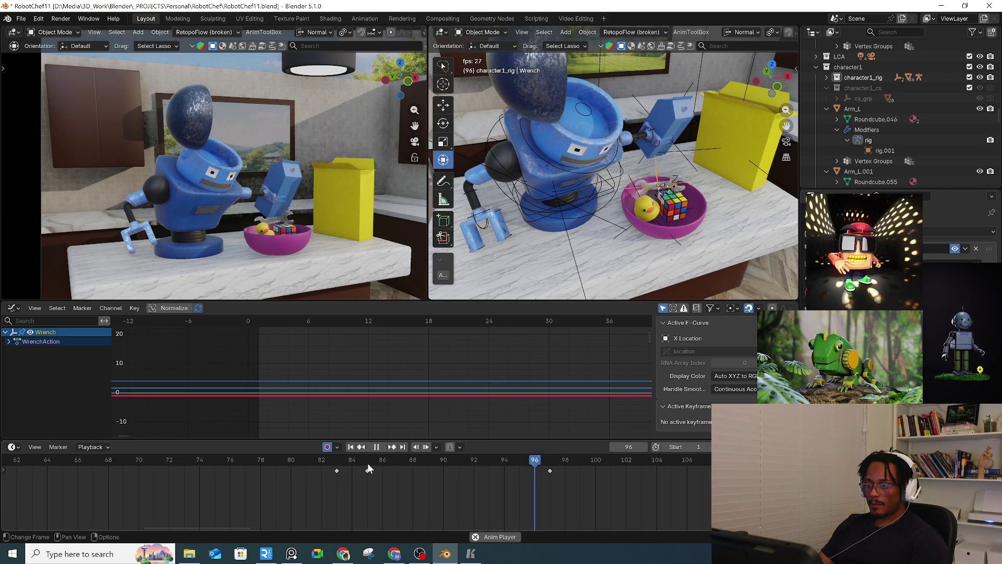
{"action": "key", "text": "space"}
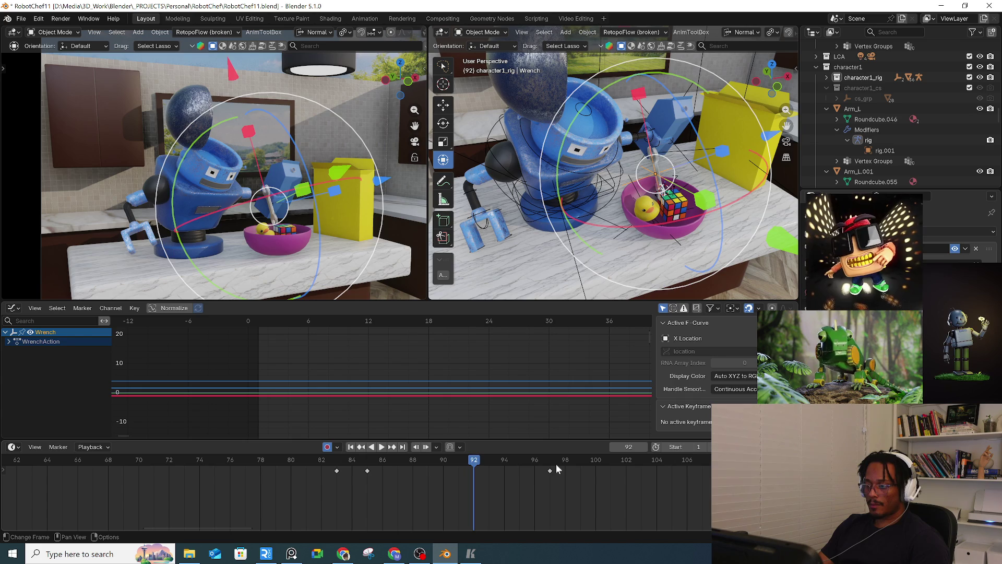
Step: At frame 97, place the wrench inside the bowl and spin it 213° about the view axis
{"action": "left_click", "coordinate": [553, 465]}
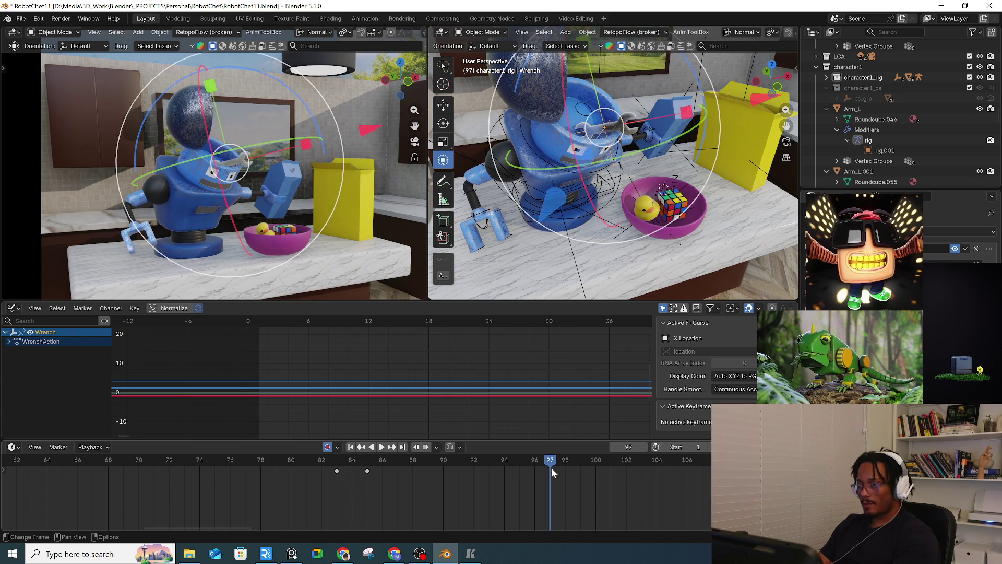
{"action": "key", "text": "g"}
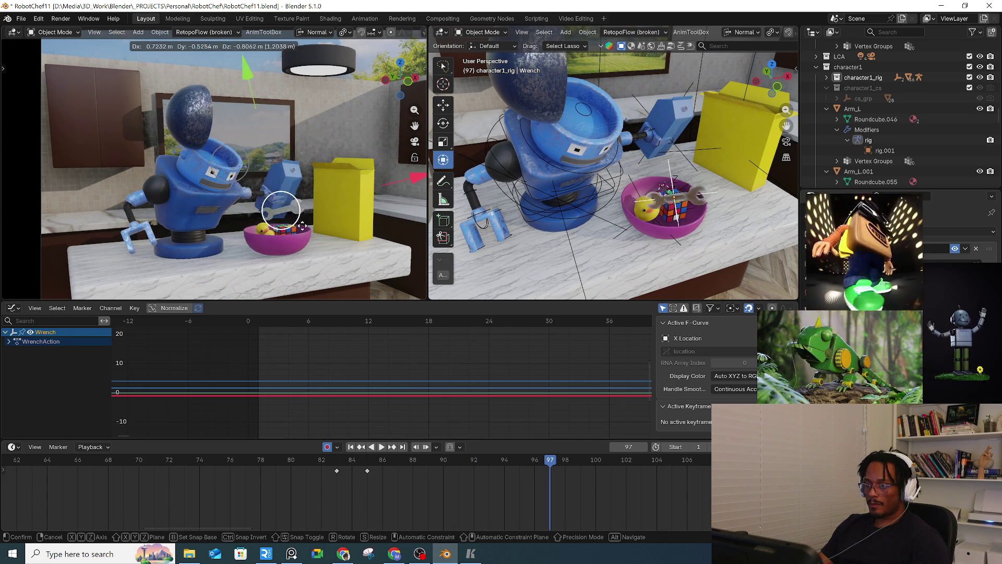
{"action": "left_click", "coordinate": [340, 172]}
{"action": "mouse_move", "coordinate": [359, 137]}
{"action": "left_mouse_down"}
{"action": "mouse_move", "coordinate": [389, 188]}
{"action": "mouse_move", "coordinate": [366, 261]}
{"action": "mouse_move", "coordinate": [326, 280]}
{"action": "left_mouse_up"}
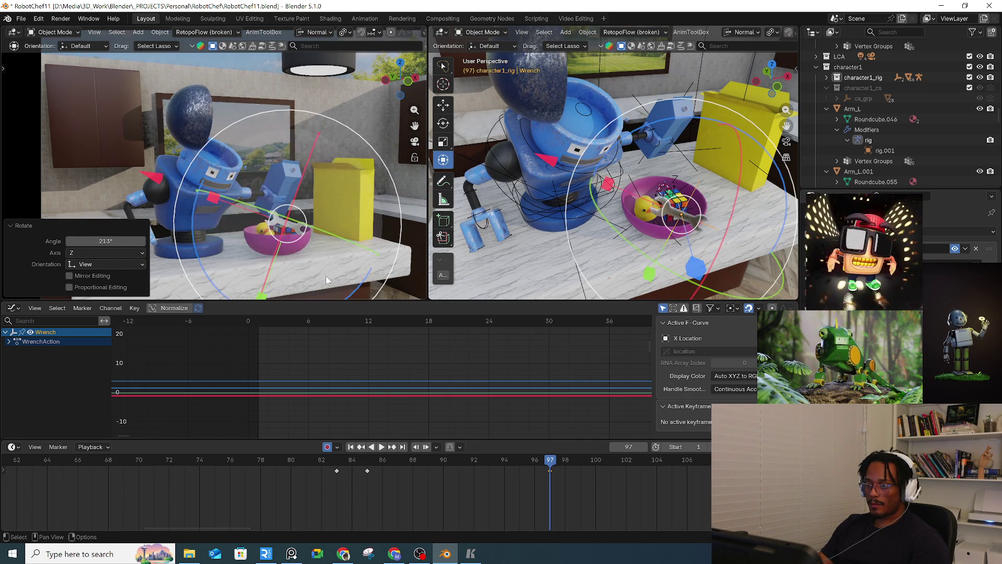
{"action": "left_click", "coordinate": [369, 459]}
{"action": "key", "text": "space"}
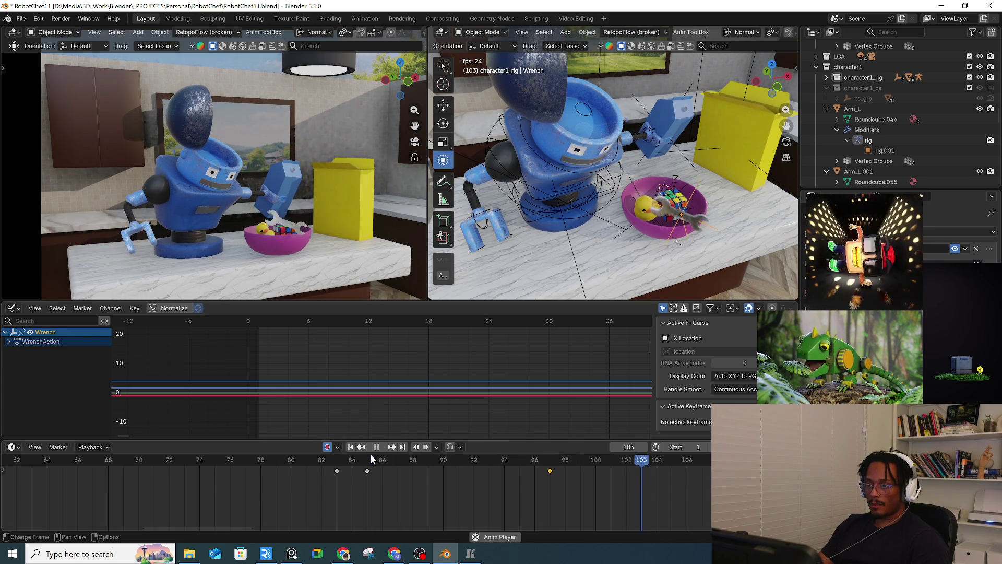
{"action": "key", "text": "space"}
Step: Select the wrench keys between frames 84 and 97 and tilt the wrench to a new angle
{"action": "left_click_drag", "start_coordinate": [368, 479], "coordinate": [609, 459]}
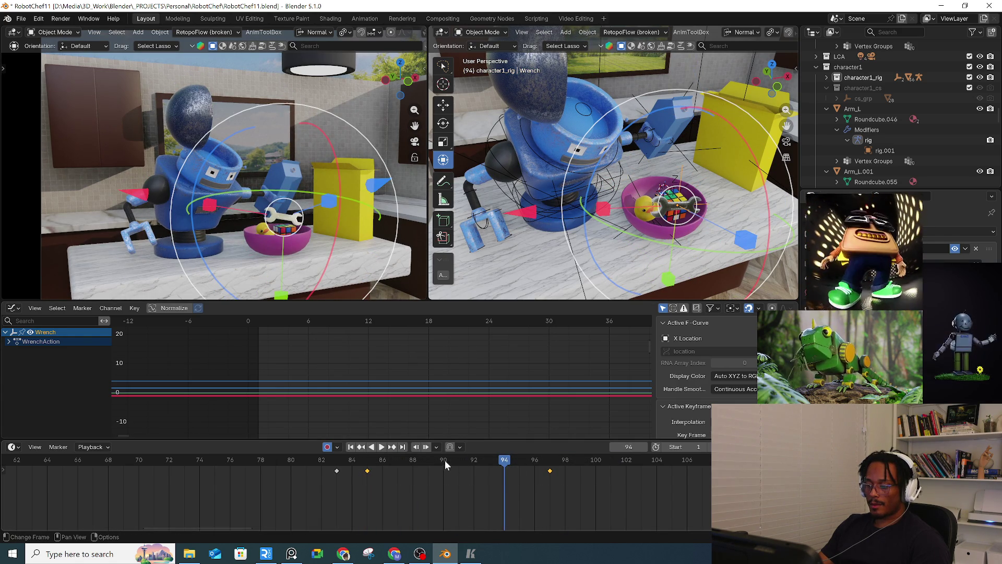
{"action": "key", "text": "space"}
{"action": "key", "text": "space"}
{"action": "left_click_drag", "start_coordinate": [590, 249], "coordinate": [651, 208]}
{"action": "middle_click_drag", "start_coordinate": [651, 207], "coordinate": [590, 224]}
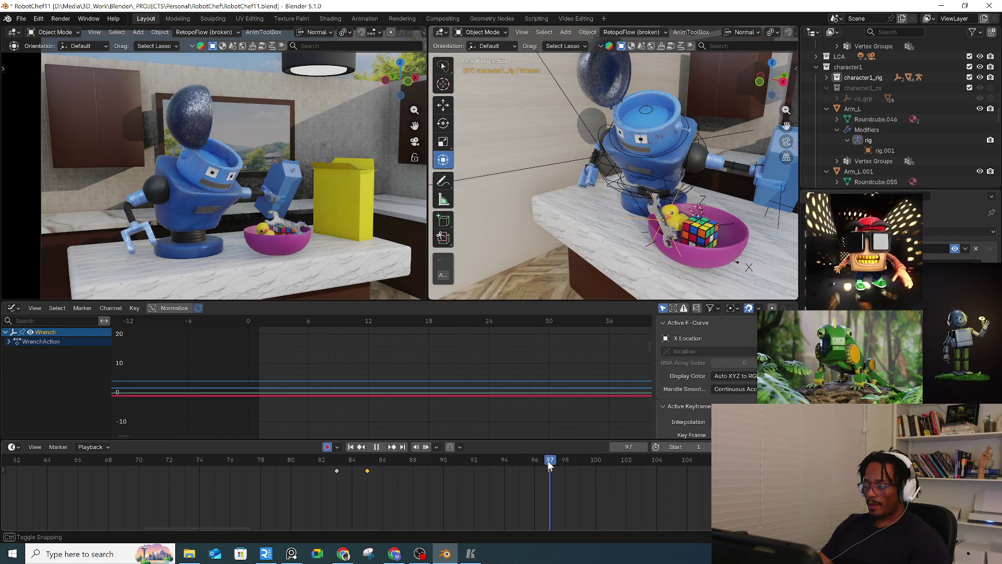
{"action": "middle_click_drag", "start_coordinate": [647, 231], "coordinate": [616, 116]}
{"action": "left_click_drag", "start_coordinate": [616, 116], "coordinate": [587, 188]}
Step: Scrub through frames 86–96 to check the wrench's motion, then replay from frame 64
{"action": "left_click_drag", "start_coordinate": [371, 466], "coordinate": [507, 470]}
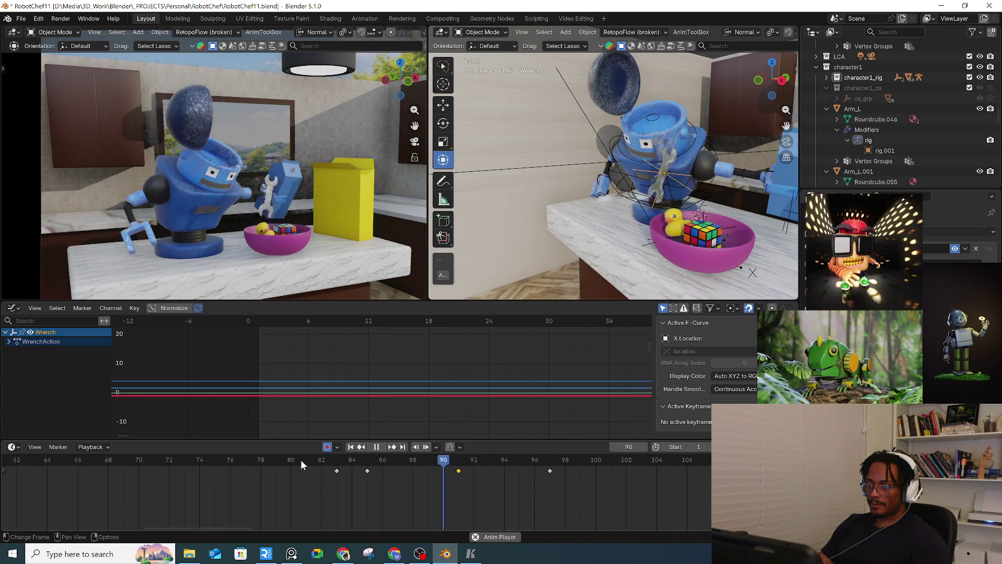
{"action": "left_click_drag", "start_coordinate": [330, 461], "coordinate": [386, 463]}
{"action": "left_click_drag", "start_coordinate": [457, 466], "coordinate": [551, 486]}
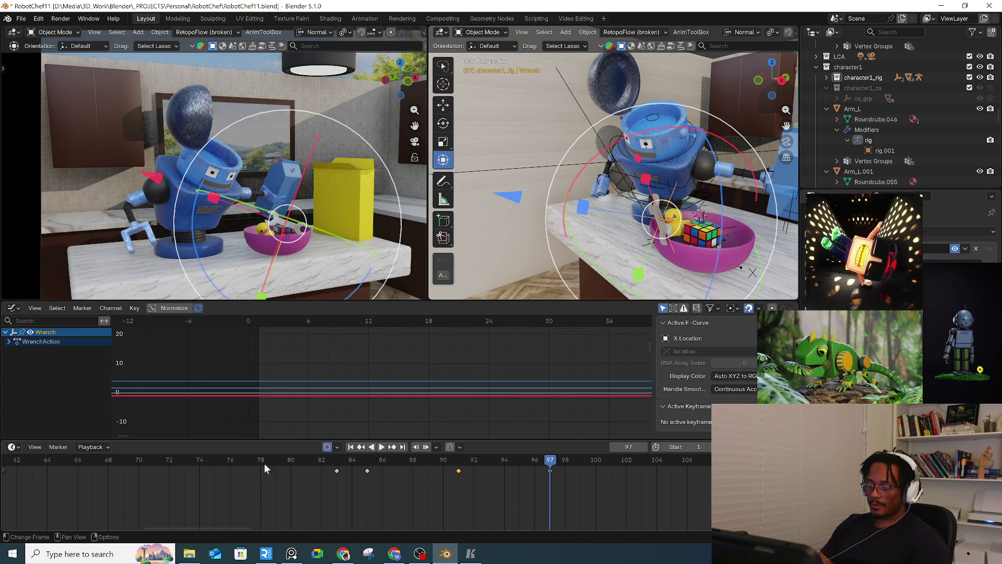
{"action": "left_click", "coordinate": [242, 464]}
{"action": "left_click", "coordinate": [43, 460]}
{"action": "scroll", "coordinate": [142, 502], "scroll_direction": "down", "scroll_amount": 4}
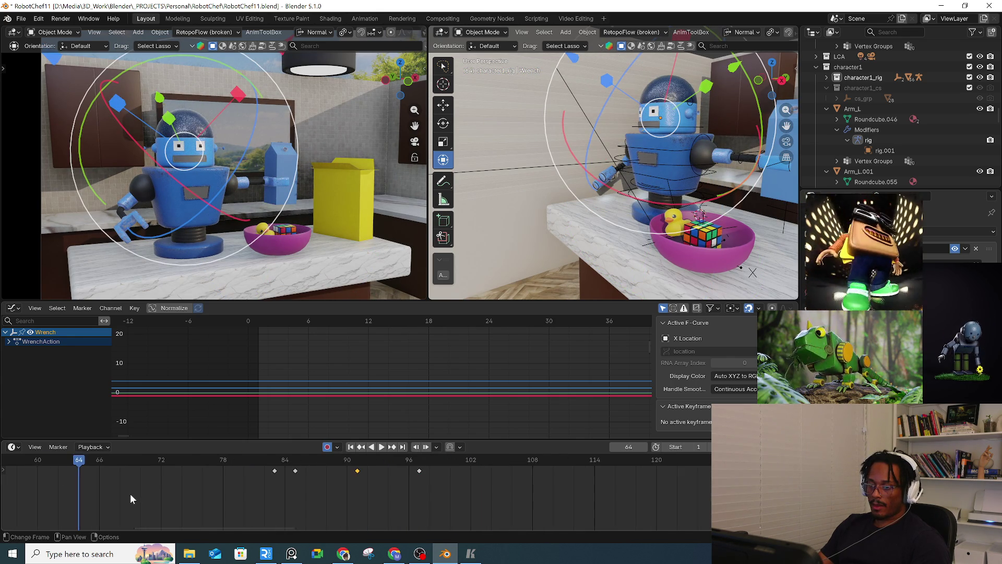
{"action": "key", "text": "space"}
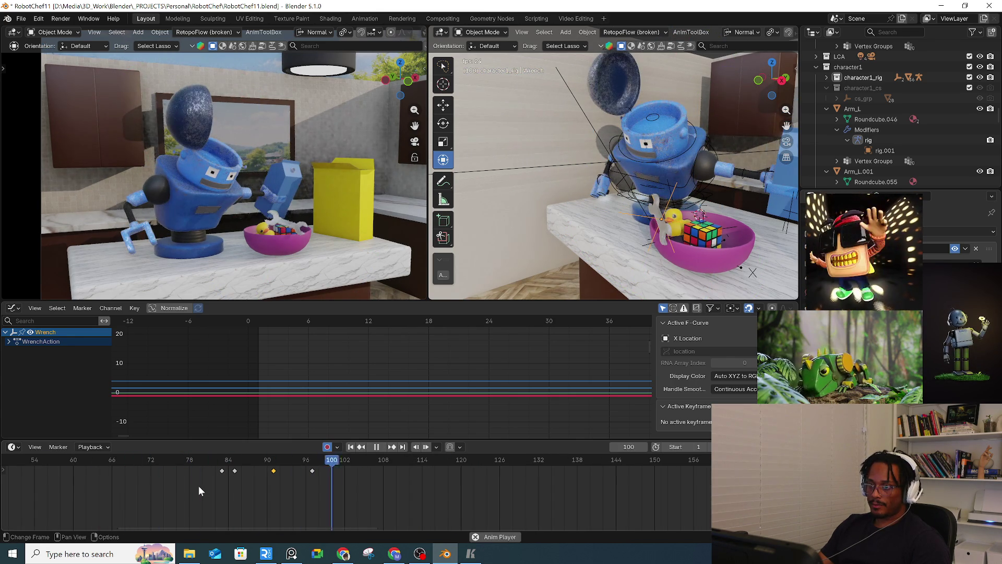
{"action": "key", "text": "space"}
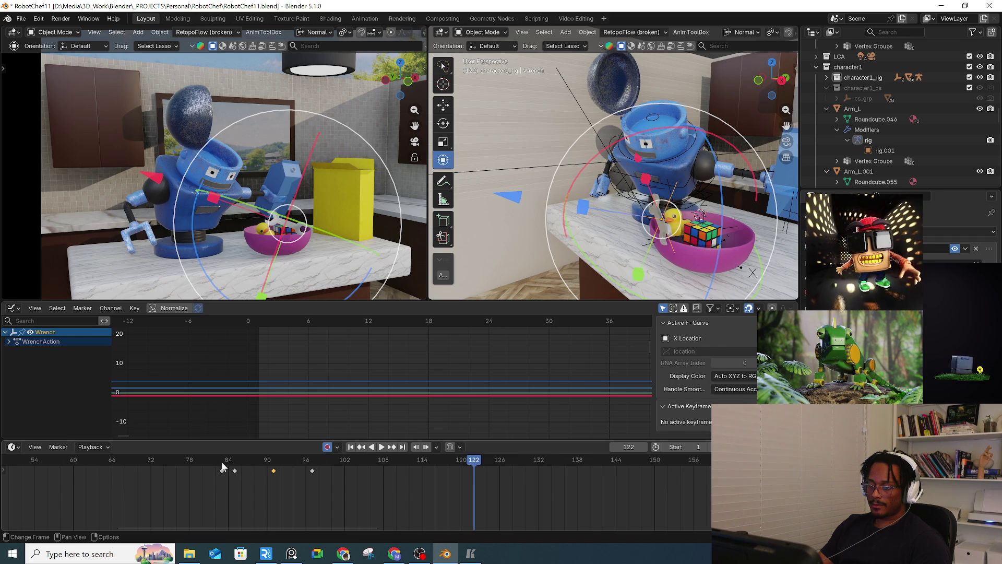
Step: Review frames 83 and 73 from around the robot and bowl, then select the toy duck
{"action": "left_click", "coordinate": [222, 463]}
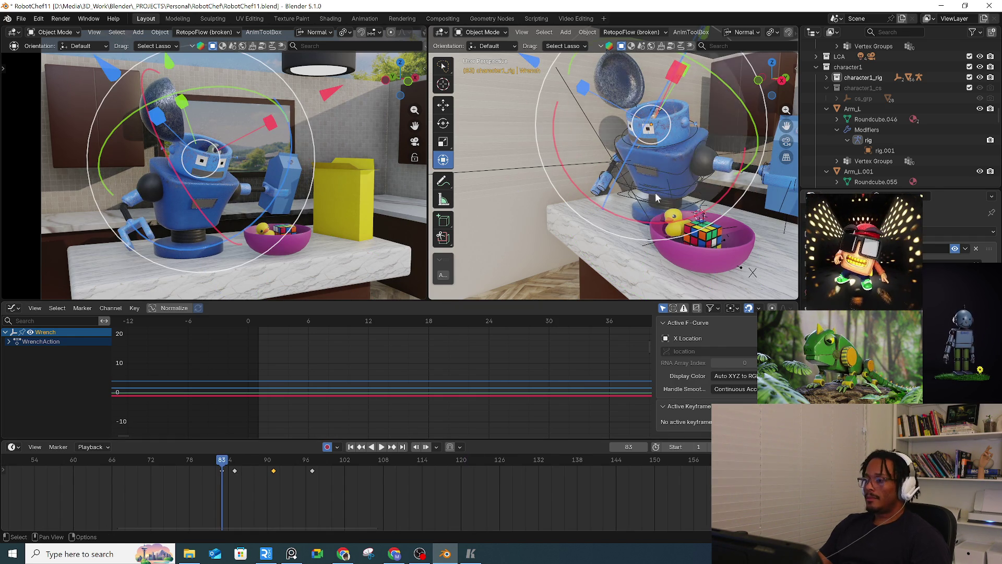
{"action": "scroll", "coordinate": [656, 197], "scroll_direction": "up", "scroll_amount": 5}
{"action": "scroll", "coordinate": [648, 198], "scroll_direction": "down", "scroll_amount": 8}
{"action": "middle_click_drag", "start_coordinate": [647, 198], "coordinate": [627, 202]}
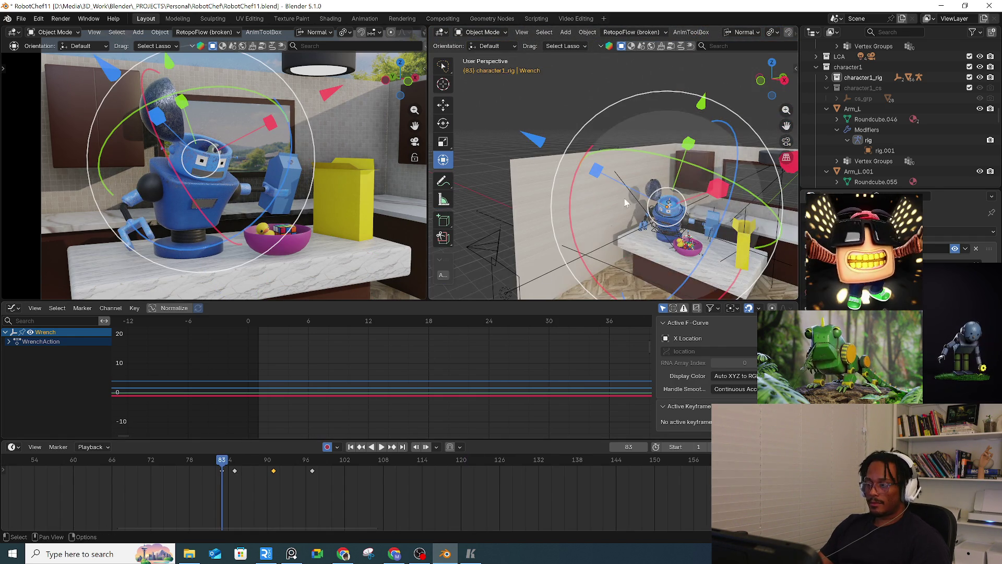
{"action": "scroll", "coordinate": [627, 203], "scroll_direction": "up", "scroll_amount": 5}
{"action": "scroll", "coordinate": [325, 470], "scroll_direction": "down", "scroll_amount": 2}
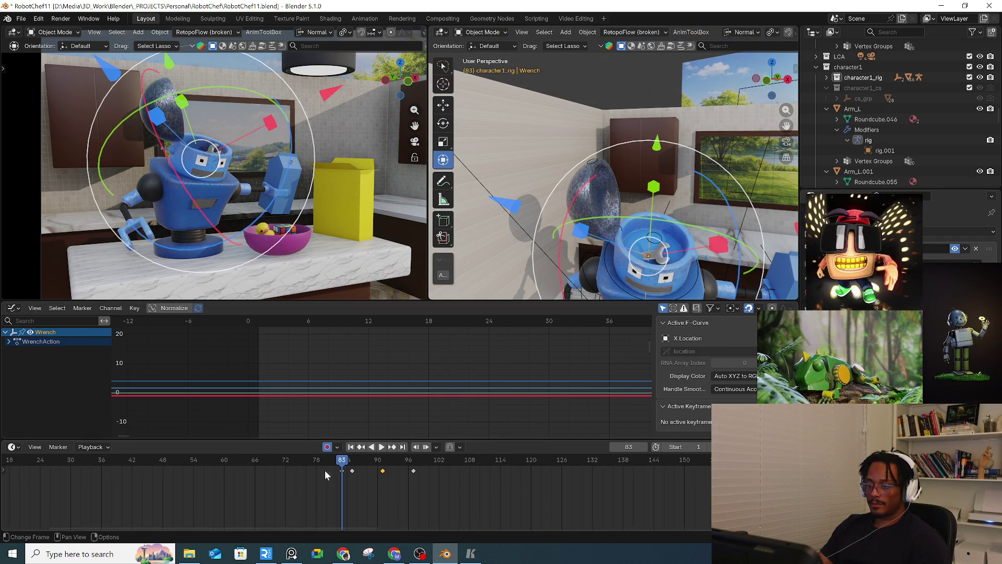
{"action": "middle_click_drag", "start_coordinate": [616, 209], "coordinate": [611, 173]}
{"action": "mouse_move", "coordinate": [315, 466]}
{"action": "left_mouse_down"}
{"action": "mouse_move", "coordinate": [246, 463]}
{"action": "mouse_move", "coordinate": [290, 463]}
{"action": "left_mouse_up"}
{"action": "middle_click_drag", "start_coordinate": [671, 173], "coordinate": [645, 166]}
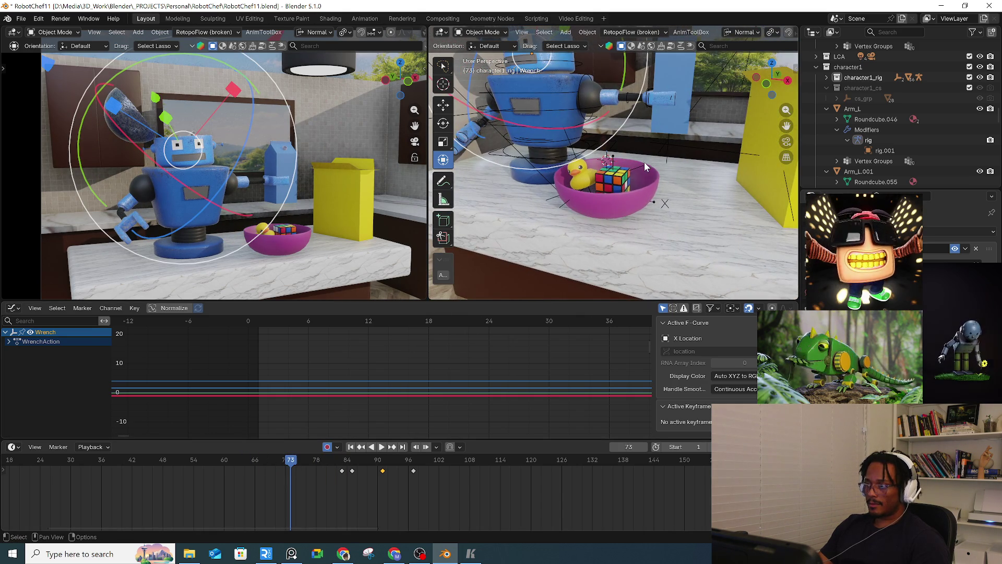
{"action": "left_click", "coordinate": [644, 162]}
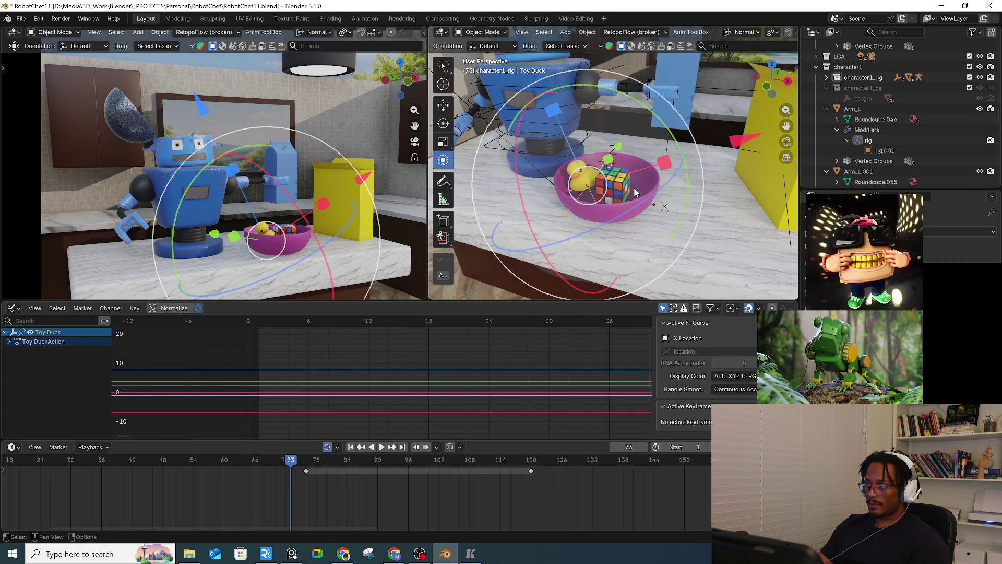
Step: Delete the Rubik's cube's old keyframes from the timeline
{"action": "scroll", "coordinate": [635, 193], "scroll_direction": "up", "scroll_amount": 5}
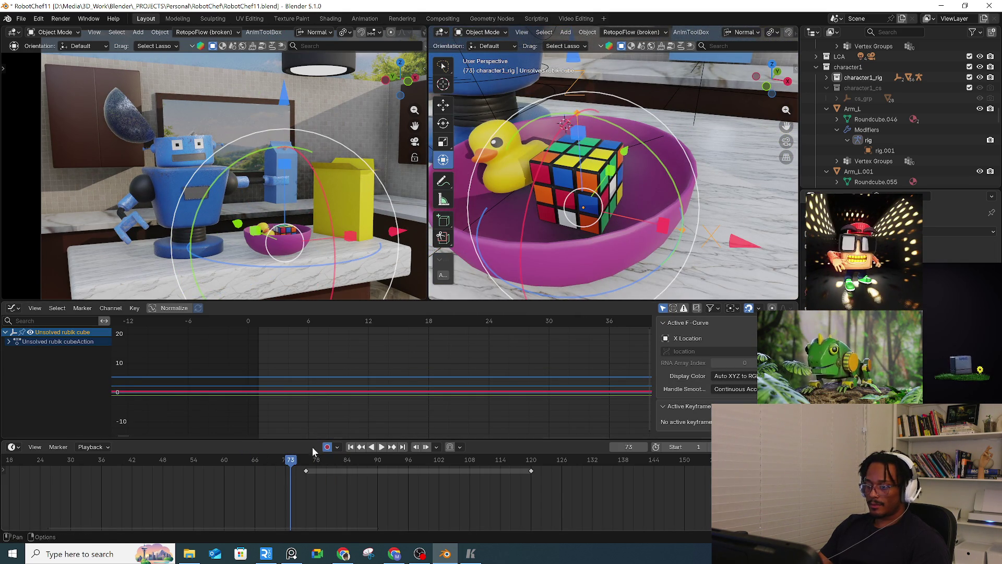
{"action": "middle_click_drag", "start_coordinate": [585, 230], "coordinate": [522, 204]}
{"action": "mouse_move", "coordinate": [255, 499]}
{"action": "left_mouse_down"}
{"action": "mouse_move", "coordinate": [600, 459]}
{"action": "mouse_move", "coordinate": [595, 466]}
{"action": "left_mouse_up"}
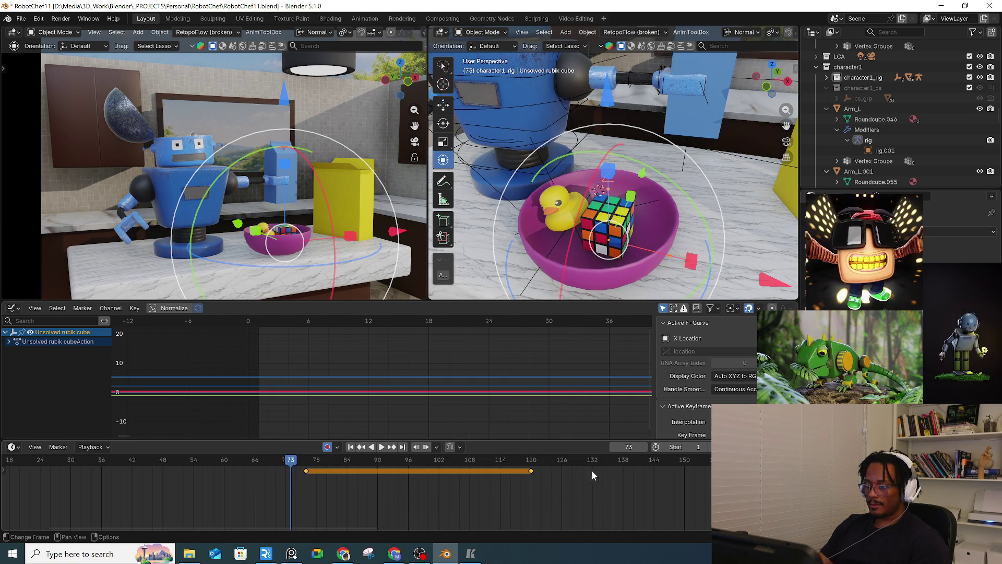
{"action": "key", "text": "Delete"}
Step: Move the cube toward the robot, turn off auto-keying and remove the stray frame-73 key
{"action": "mouse_move", "coordinate": [601, 204]}
{"action": "middle_mouse_down"}
{"action": "mouse_move", "coordinate": [612, 168]}
{"action": "mouse_move", "coordinate": [600, 209]}
{"action": "middle_mouse_up"}
{"action": "key", "text": "g"}
{"action": "left_click", "coordinate": [553, 98]}
{"action": "middle_click_drag", "start_coordinate": [554, 104], "coordinate": [600, 173]}
{"action": "left_click", "coordinate": [327, 447]}
{"action": "key", "text": "Delete"}
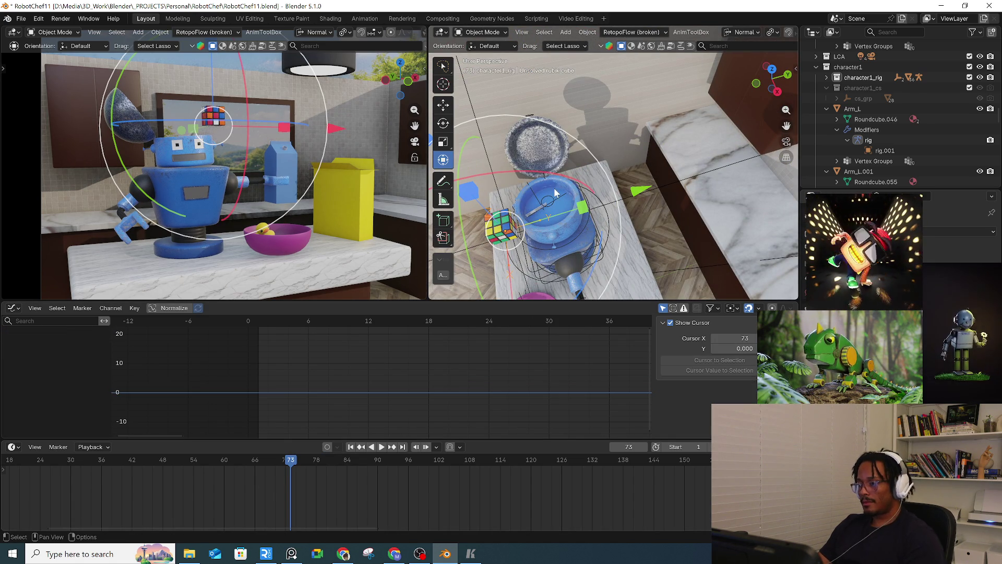
Step: Position the Rubik's cube down inside the robot chef's open head
{"action": "key", "text": "g"}
{"action": "left_click", "coordinate": [600, 166]}
{"action": "mouse_move", "coordinate": [601, 166]}
{"action": "middle_mouse_down"}
{"action": "mouse_move", "coordinate": [621, 209]}
{"action": "mouse_move", "coordinate": [594, 196]}
{"action": "middle_mouse_up"}
{"action": "key", "text": "g"}
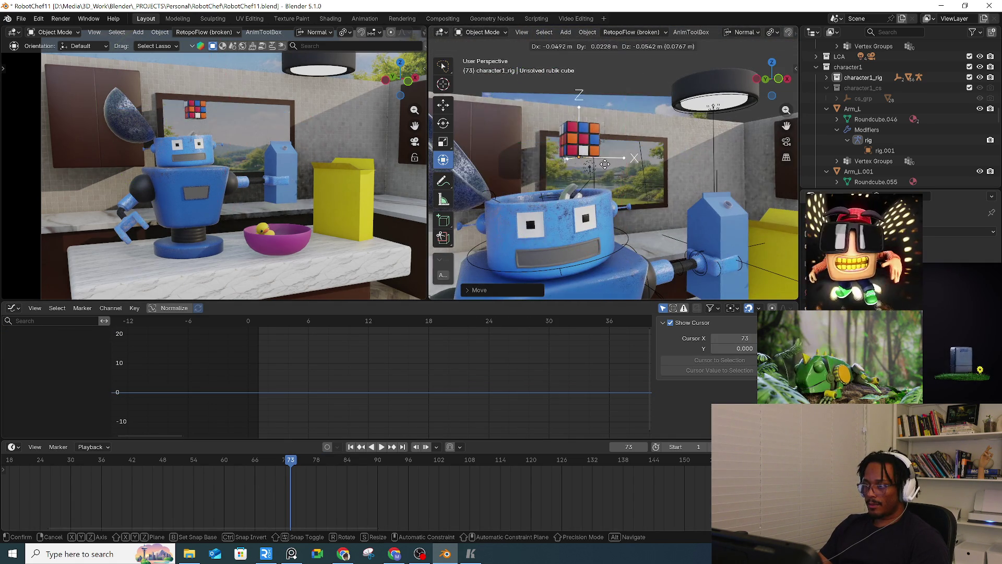
{"action": "left_click", "coordinate": [561, 241]}
{"action": "mouse_move", "coordinate": [561, 240]}
{"action": "middle_mouse_down"}
{"action": "mouse_move", "coordinate": [529, 239]}
{"action": "mouse_move", "coordinate": [576, 229]}
{"action": "mouse_move", "coordinate": [600, 188]}
{"action": "mouse_move", "coordinate": [573, 199]}
{"action": "mouse_move", "coordinate": [559, 224]}
{"action": "mouse_move", "coordinate": [801, 248]}
{"action": "middle_mouse_up"}
{"action": "key", "text": "g"}
{"action": "left_click", "coordinate": [571, 210]}
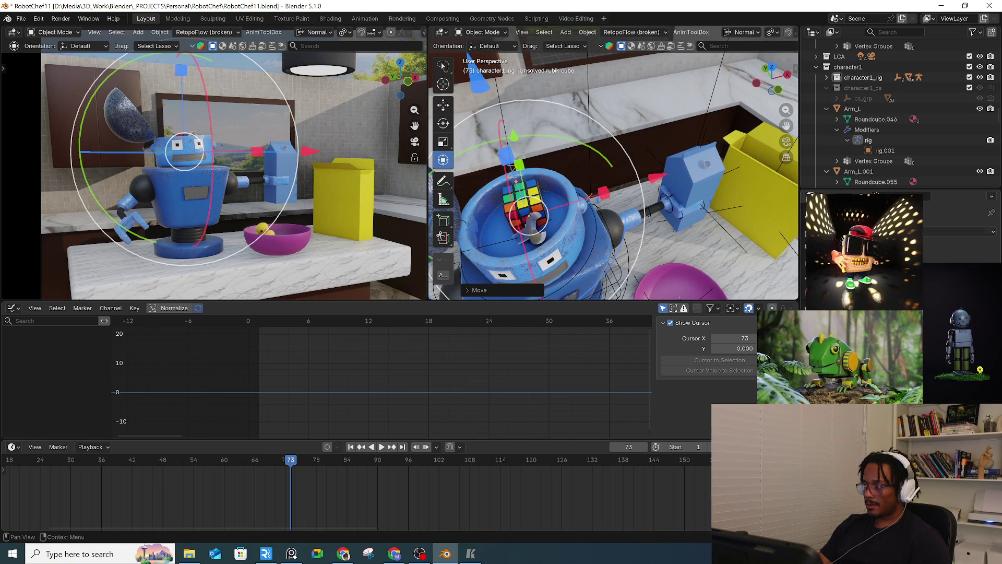
Step: Add an object constraint to the cube targeting rig.001 and scrub frames 85–90 to check it follows
{"action": "left_click", "coordinate": [961, 231]}
{"action": "left_click", "coordinate": [939, 282]}
{"action": "left_click", "coordinate": [981, 258]}
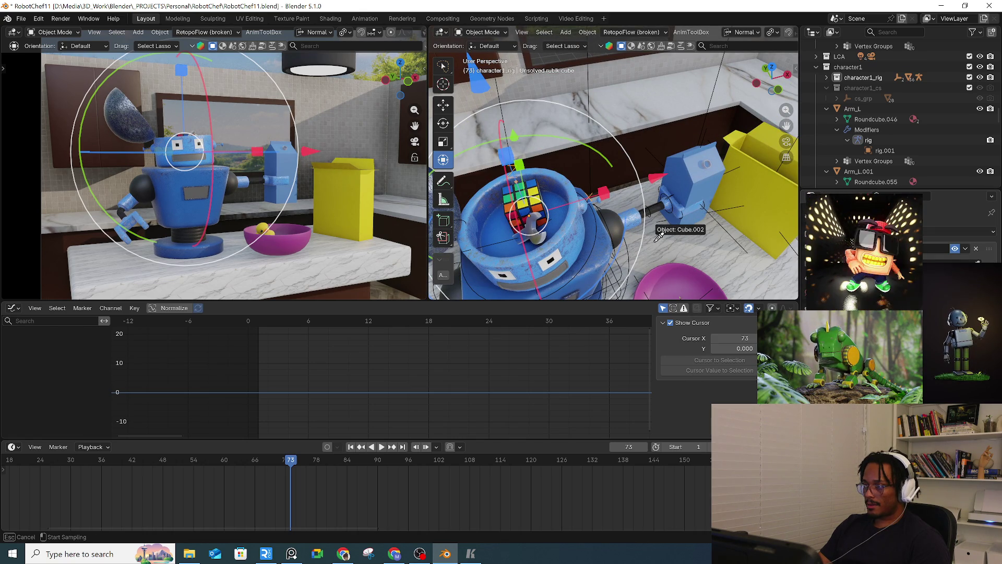
{"action": "left_click", "coordinate": [635, 254]}
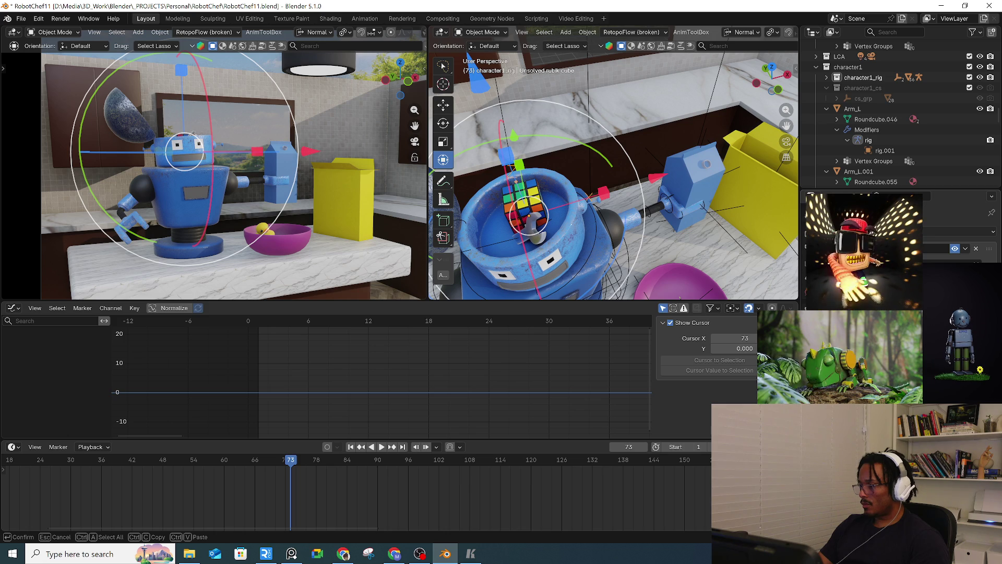
{"action": "key", "text": "Return"}
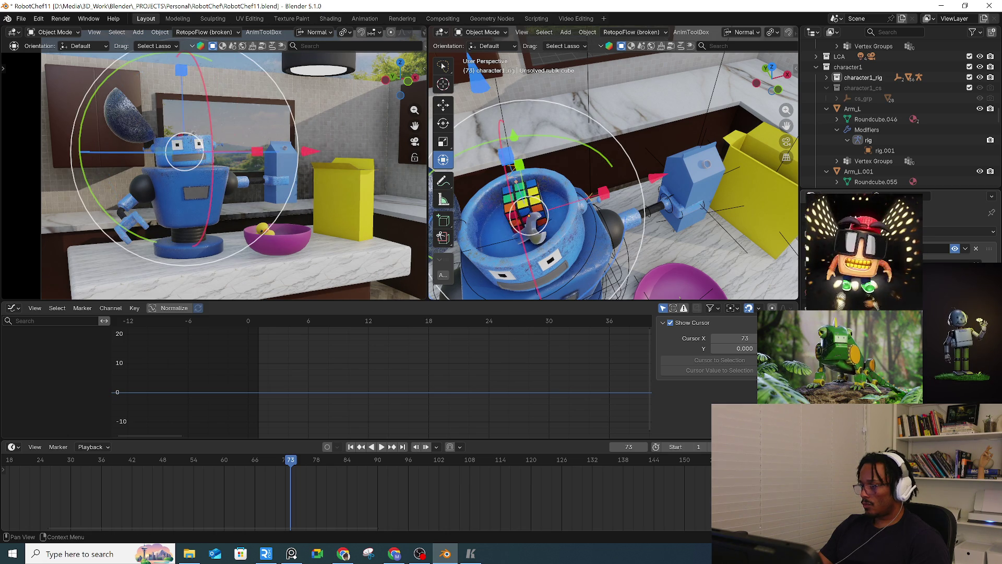
{"action": "mouse_move", "coordinate": [524, 191]}
{"action": "middle_mouse_down"}
{"action": "mouse_move", "coordinate": [548, 180]}
{"action": "mouse_move", "coordinate": [523, 172]}
{"action": "middle_mouse_up"}
{"action": "mouse_move", "coordinate": [308, 461]}
{"action": "left_mouse_down"}
{"action": "mouse_move", "coordinate": [380, 459]}
{"action": "mouse_move", "coordinate": [353, 461]}
{"action": "left_mouse_up"}
{"action": "middle_click_drag", "start_coordinate": [575, 273], "coordinate": [623, 211]}
{"action": "left_click", "coordinate": [624, 211]}
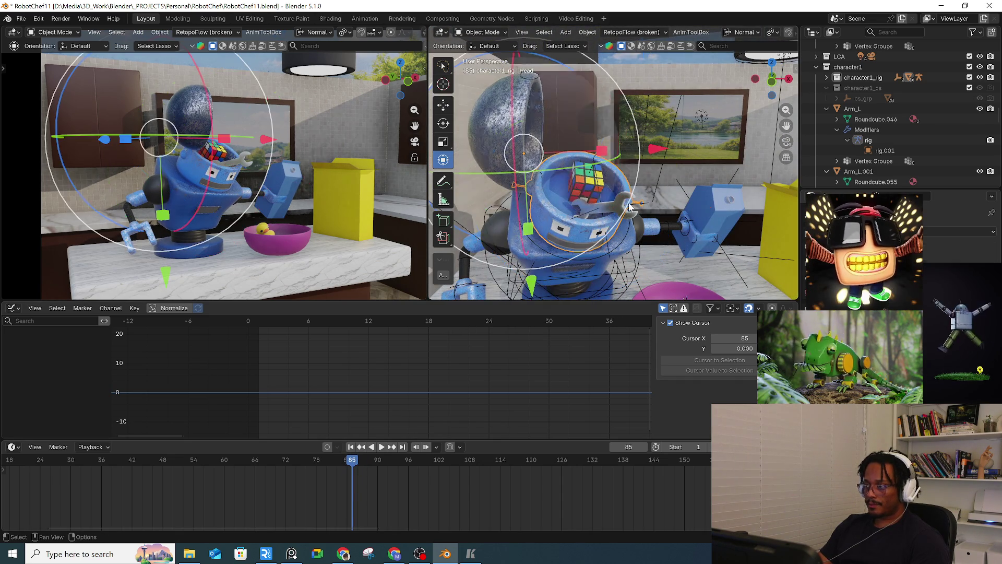
Step: With the wrench and Rubik's cube selected, key all channels at frame 91
{"action": "left_click", "coordinate": [596, 159], "text": "shift"}
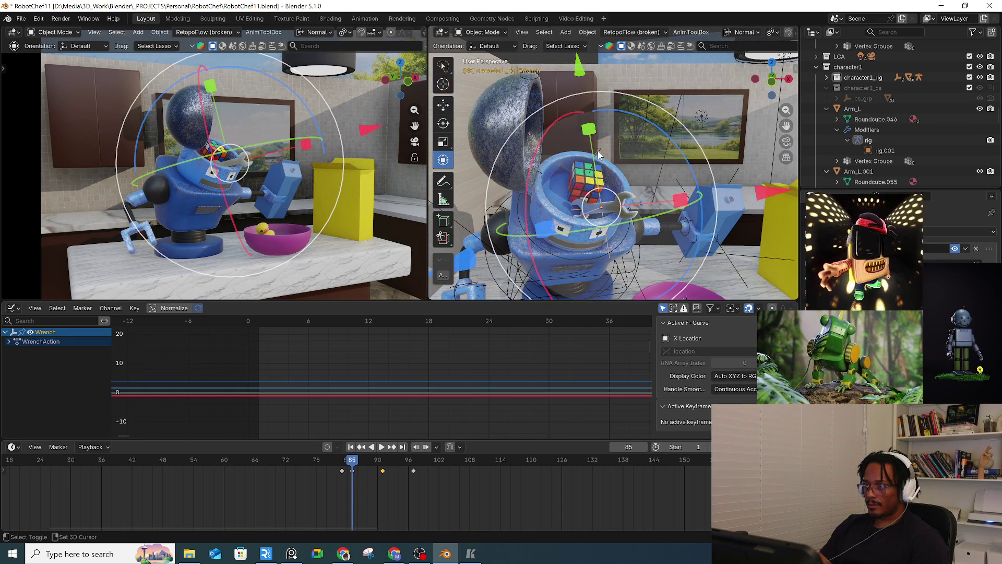
{"action": "left_click_drag", "start_coordinate": [346, 468], "coordinate": [342, 468]}
{"action": "key", "text": "Up"}
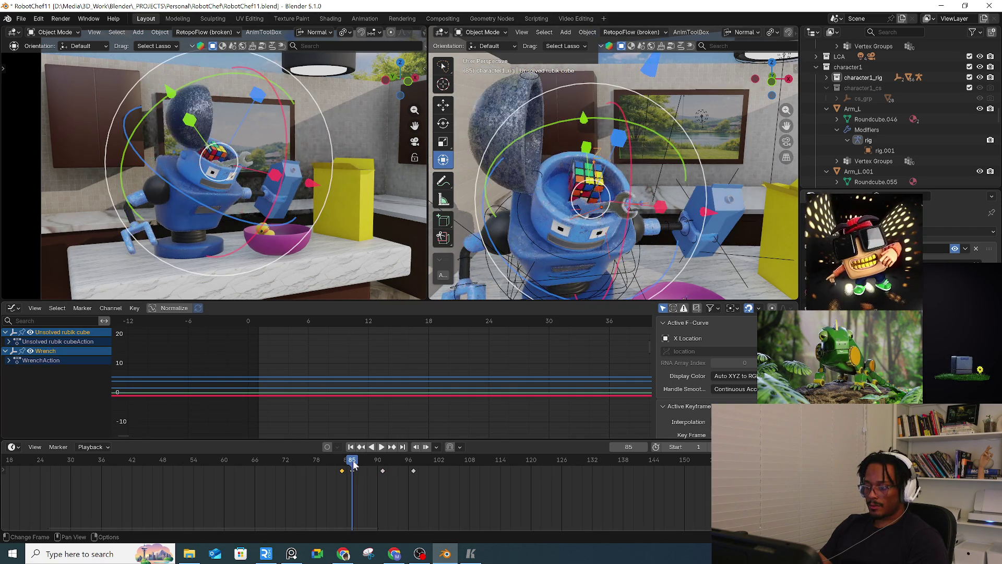
{"action": "key", "text": "Up"}
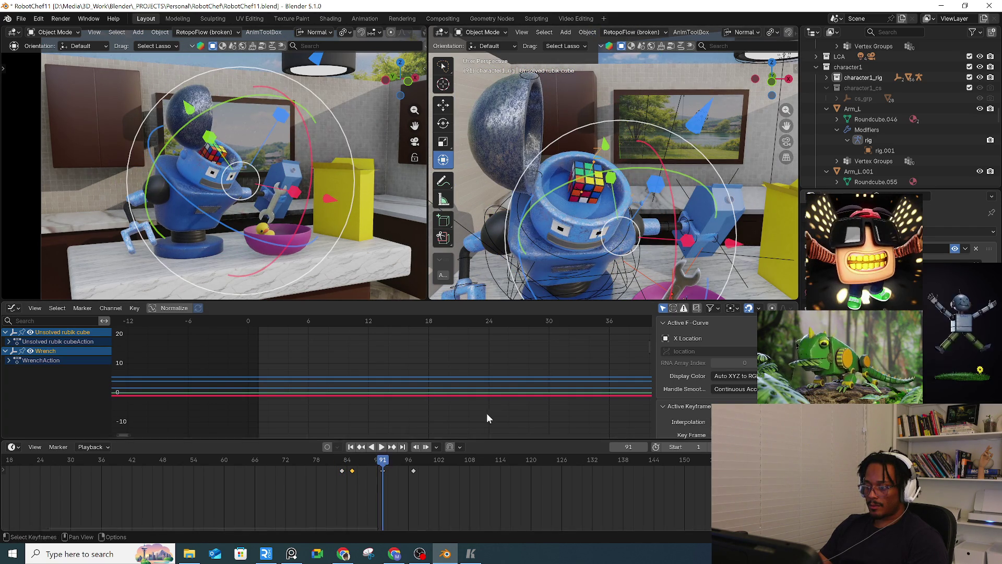
{"action": "key", "text": "Up"}
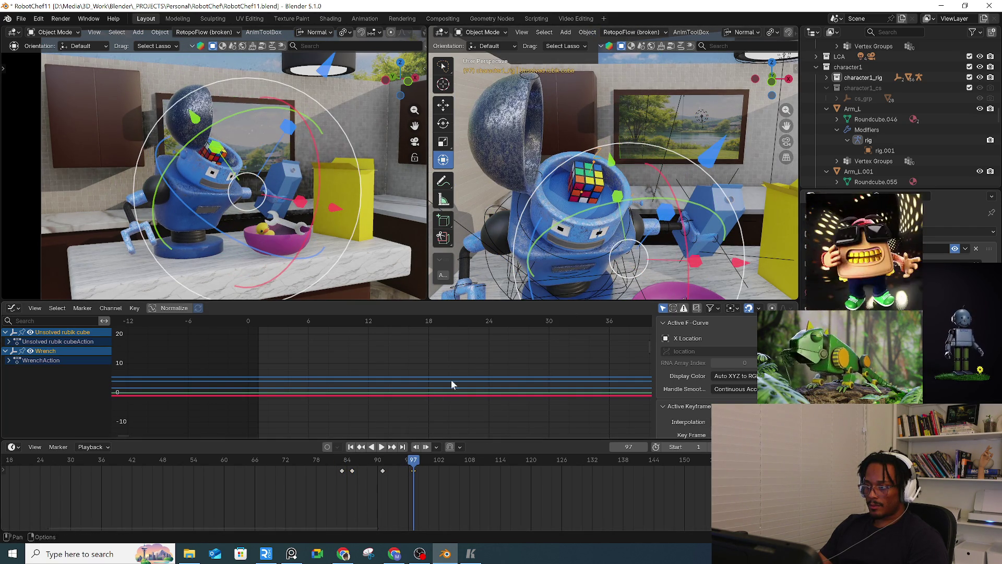
{"action": "key", "text": "Down"}
{"action": "key", "text": "i"}
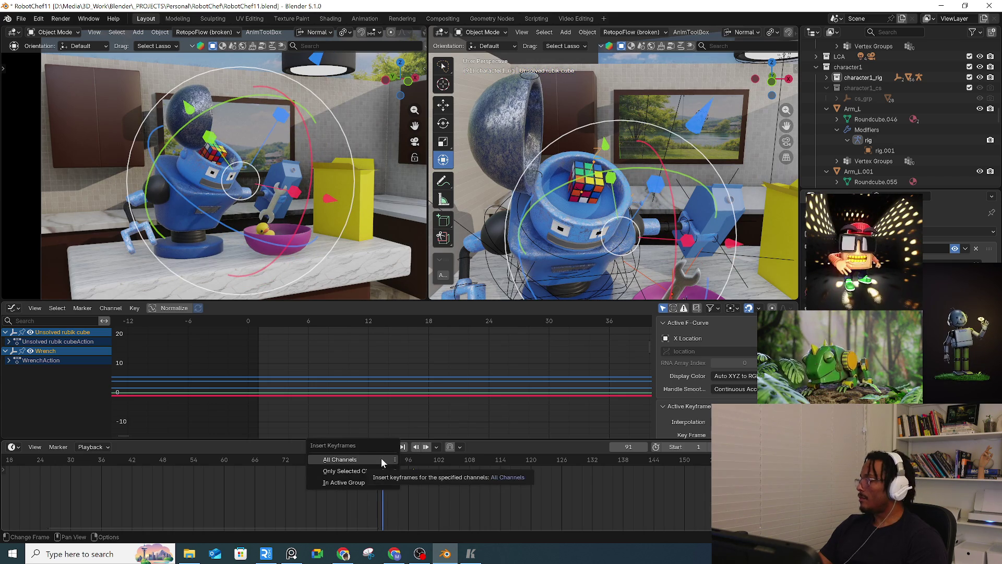
{"action": "left_click", "coordinate": [381, 458]}
Step: At frame 97, move the Rubik's cube alone back into the bowl
{"action": "middle_click_drag", "start_coordinate": [600, 178], "coordinate": [614, 164]}
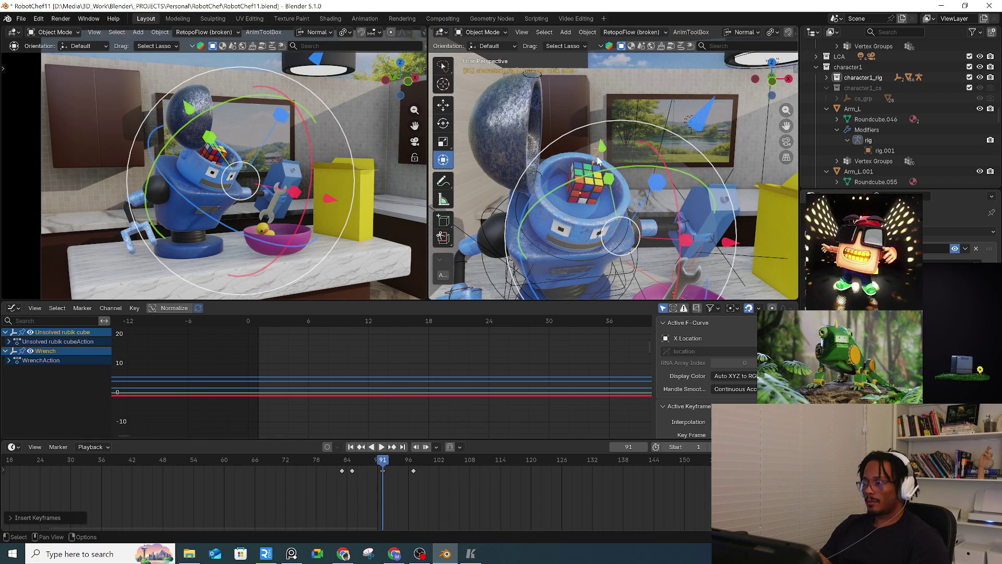
{"action": "left_click", "coordinate": [599, 162]}
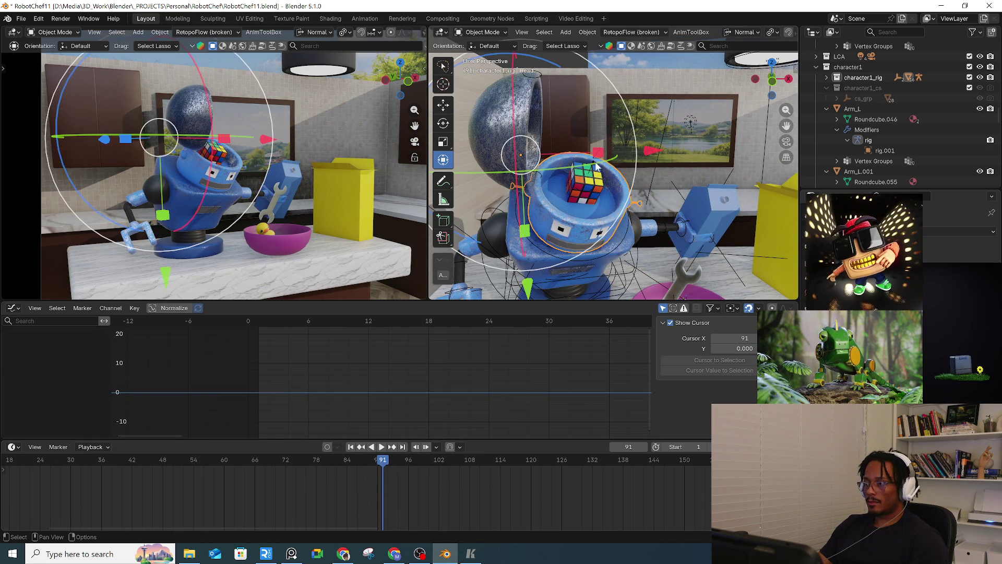
{"action": "left_click", "coordinate": [410, 461]}
{"action": "key", "text": "Right"}
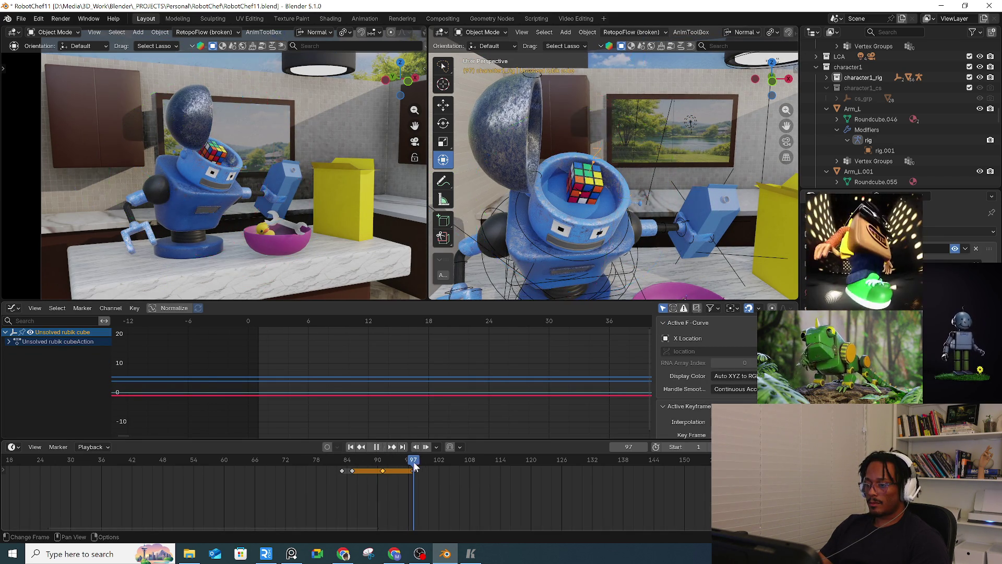
{"action": "middle_click_drag", "start_coordinate": [576, 261], "coordinate": [615, 197]}
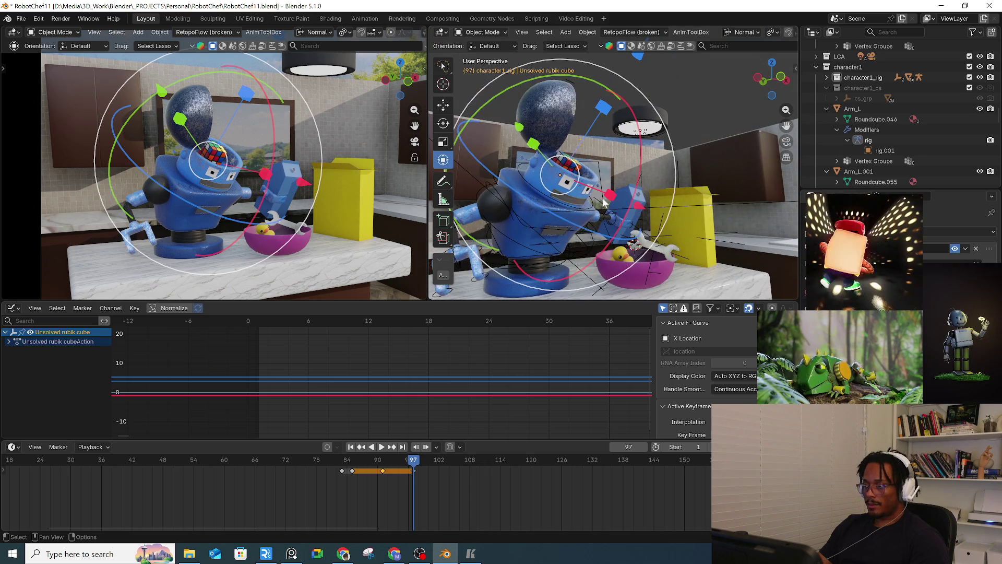
{"action": "key", "text": "g"}
{"action": "left_click", "coordinate": [654, 262]}
Step: Nudge the wrench within the bowl, then select the Rubik's cube
{"action": "mouse_move", "coordinate": [651, 264]}
{"action": "middle_mouse_down"}
{"action": "mouse_move", "coordinate": [660, 261]}
{"action": "mouse_move", "coordinate": [608, 244]}
{"action": "mouse_move", "coordinate": [612, 252]}
{"action": "middle_mouse_up"}
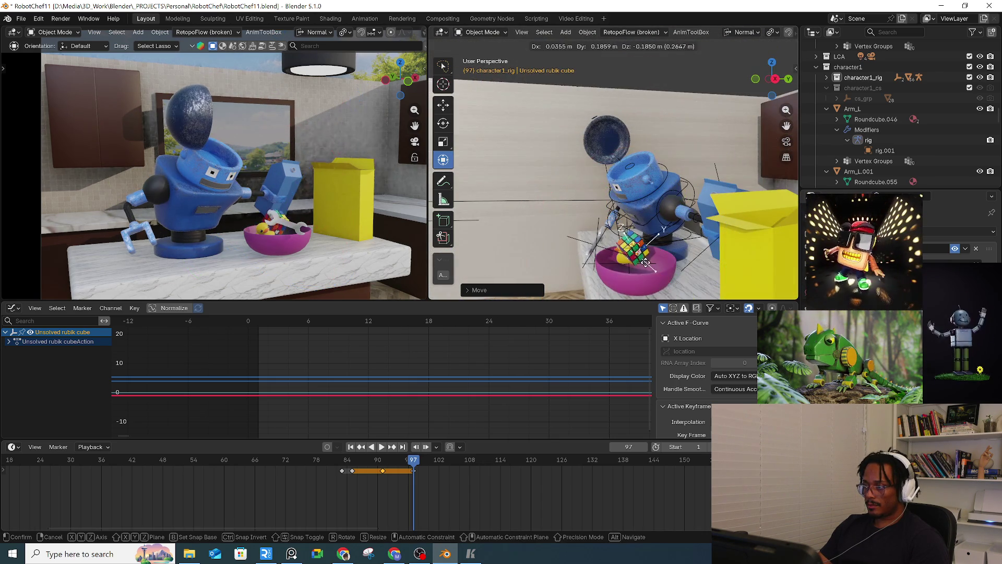
{"action": "left_click", "coordinate": [612, 253]}
{"action": "left_click_drag", "start_coordinate": [612, 253], "coordinate": [609, 256]}
{"action": "mouse_move", "coordinate": [608, 256]}
{"action": "middle_mouse_down"}
{"action": "mouse_move", "coordinate": [692, 266]}
{"action": "mouse_move", "coordinate": [650, 267]}
{"action": "middle_mouse_up"}
{"action": "left_click", "coordinate": [652, 255]}
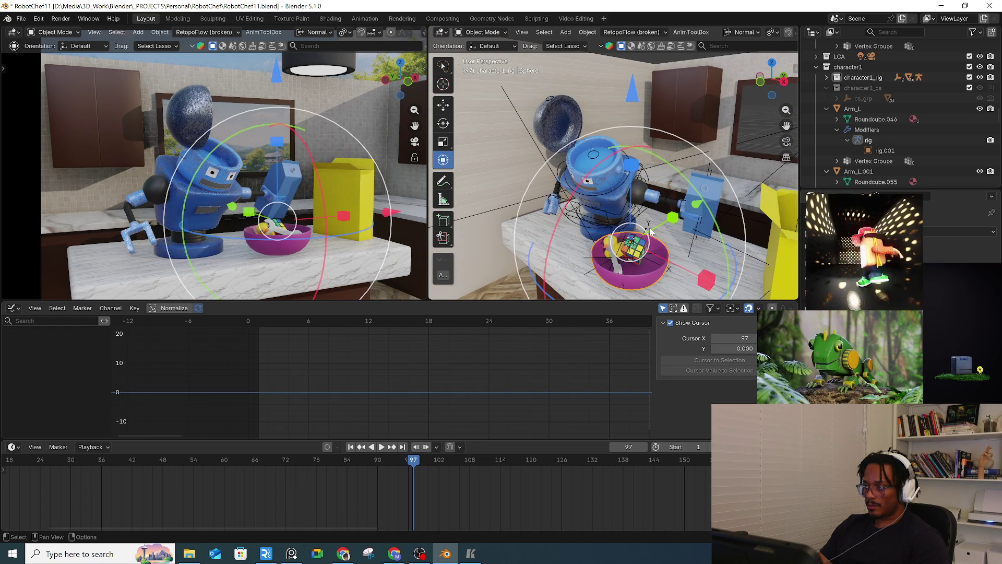
{"action": "left_click", "coordinate": [652, 232]}
{"action": "left_click", "coordinate": [650, 223]}
Step: Replay the animation from frame 91 and stop at frame 97
{"action": "left_click_drag", "start_coordinate": [404, 456], "coordinate": [384, 473]}
{"action": "left_click", "coordinate": [383, 469]}
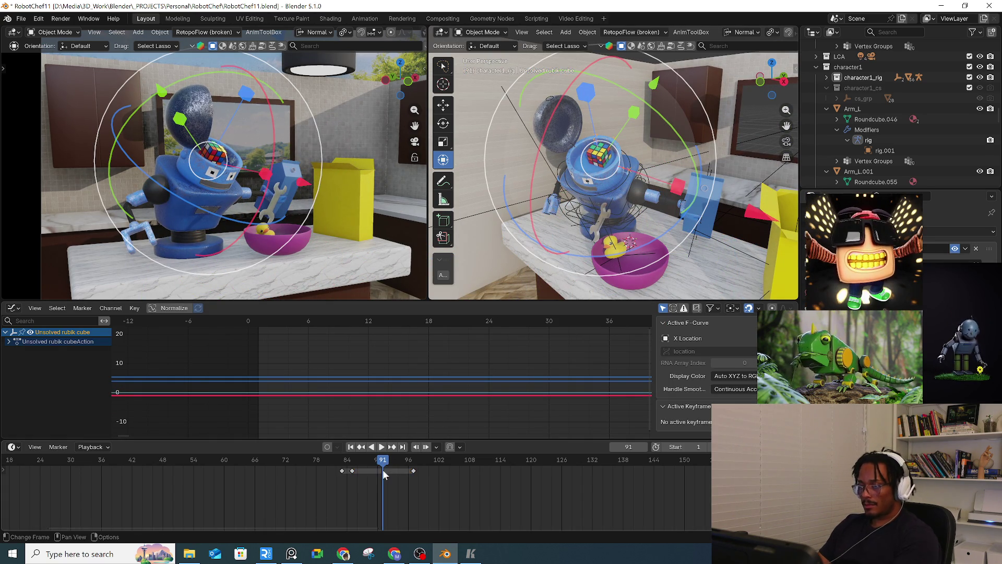
{"action": "key", "text": "space"}
{"action": "mouse_move", "coordinate": [393, 460]}
{"action": "left_mouse_down"}
{"action": "mouse_move", "coordinate": [424, 468]}
{"action": "mouse_move", "coordinate": [413, 466]}
{"action": "left_mouse_up"}
{"action": "key", "text": "space"}
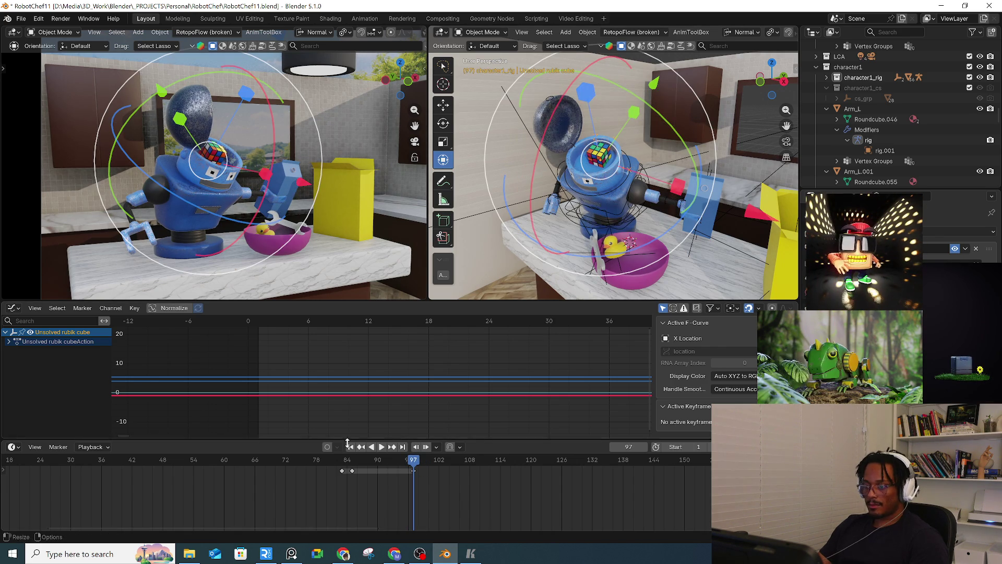
Step: At frame 97, nudge the wrench's position inside the bowl
{"action": "left_click", "coordinate": [616, 257]}
{"action": "middle_click_drag", "start_coordinate": [609, 255], "coordinate": [622, 259]}
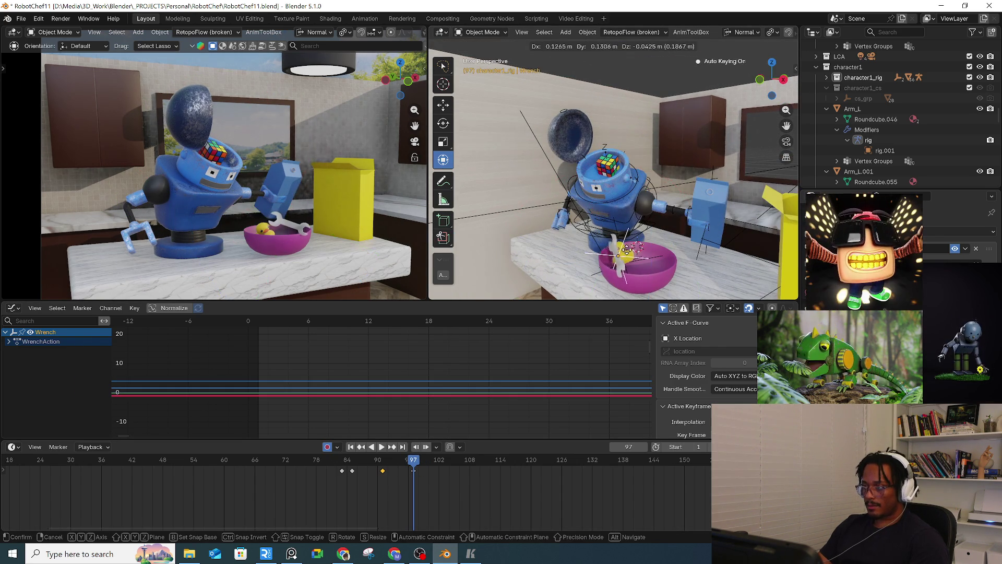
{"action": "left_click_drag", "start_coordinate": [616, 260], "coordinate": [637, 265]}
{"action": "mouse_move", "coordinate": [637, 265]}
{"action": "middle_mouse_down"}
{"action": "mouse_move", "coordinate": [668, 266]}
{"action": "mouse_move", "coordinate": [588, 261]}
{"action": "mouse_move", "coordinate": [599, 195]}
{"action": "mouse_move", "coordinate": [618, 204]}
{"action": "mouse_move", "coordinate": [648, 255]}
{"action": "middle_mouse_up"}
Step: Move the Rubik's cube down into the bowl beside the wrench
{"action": "left_click", "coordinate": [598, 163]}
{"action": "key", "text": "g"}
{"action": "left_click", "coordinate": [661, 262]}
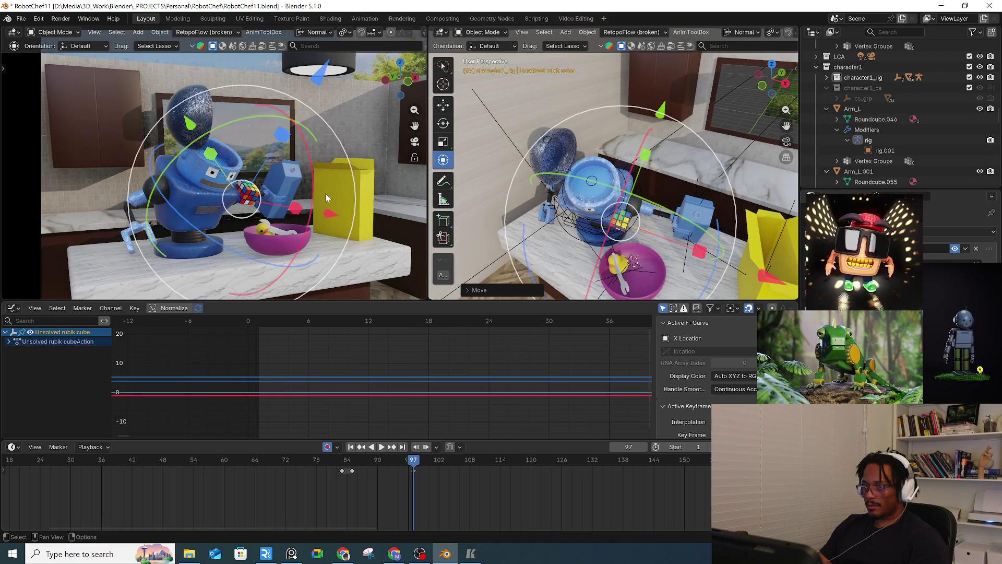
{"action": "key", "text": "g"}
{"action": "left_click", "coordinate": [366, 198]}
{"action": "key", "text": "g"}
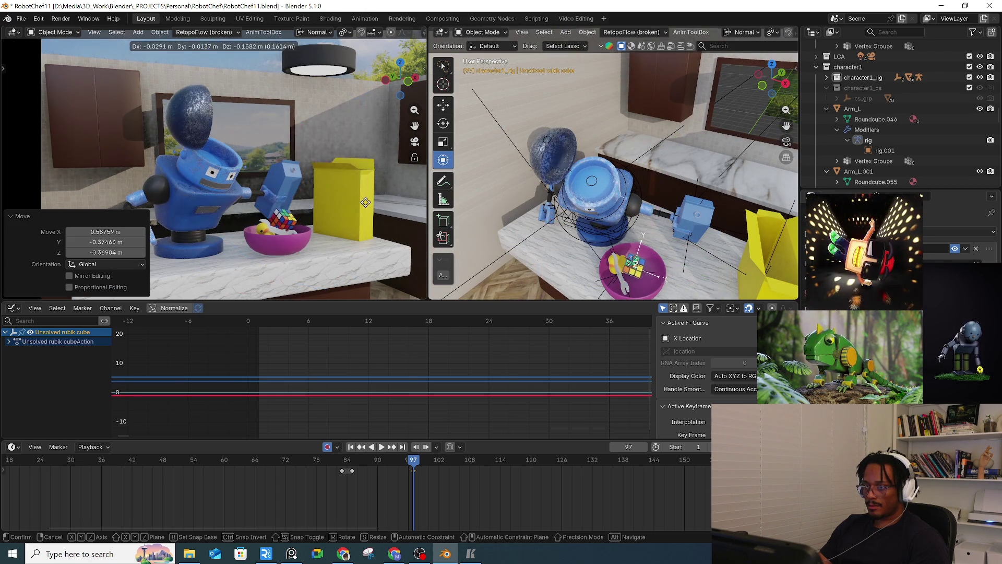
{"action": "left_click", "coordinate": [369, 209]}
{"action": "middle_click_drag", "start_coordinate": [642, 246], "coordinate": [564, 183]}
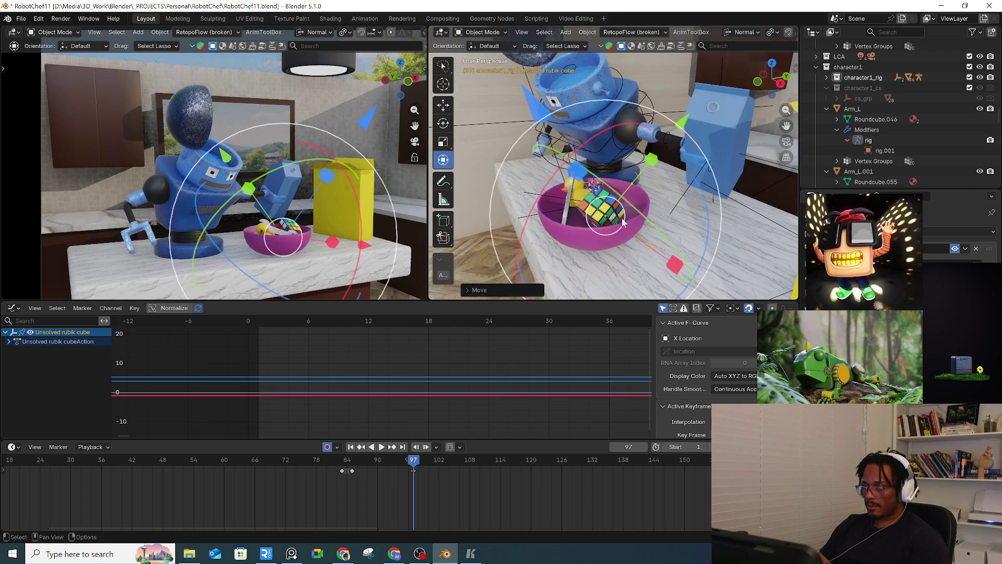
Step: At frame 85, undo an accidental cube rotation, set Transform Orientation to Local, and zoom to the cube
{"action": "mouse_move", "coordinate": [347, 465]}
{"action": "left_mouse_down"}
{"action": "mouse_move", "coordinate": [367, 464]}
{"action": "mouse_move", "coordinate": [352, 471]}
{"action": "left_mouse_up"}
{"action": "left_click_drag", "start_coordinate": [250, 178], "coordinate": [308, 159]}
{"action": "key", "text": "ctrl+z"}
{"action": "middle_click_drag", "start_coordinate": [621, 219], "coordinate": [647, 35]}
{"action": "scroll", "coordinate": [716, 34], "scroll_direction": "down", "scroll_amount": 5}
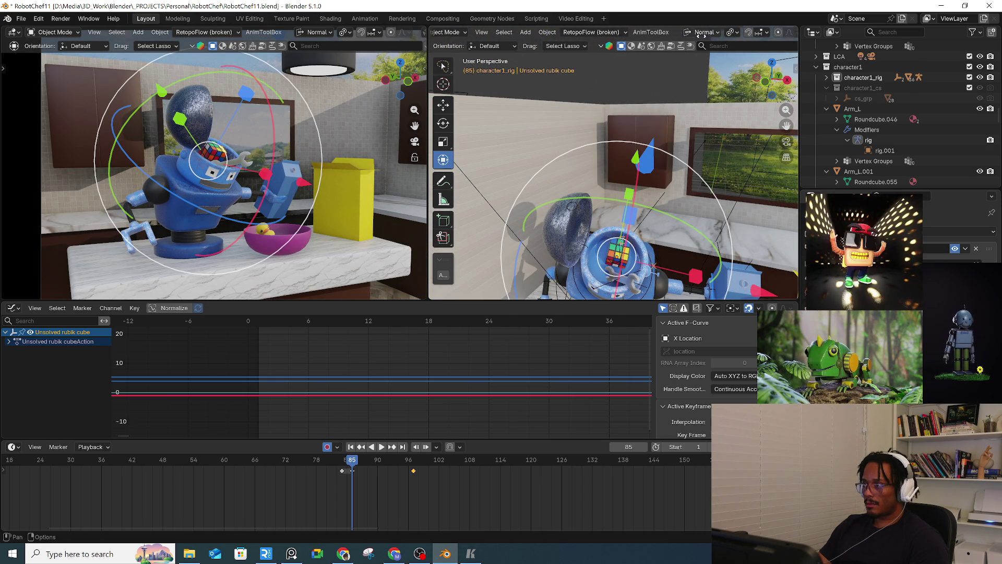
{"action": "left_click", "coordinate": [646, 32]}
{"action": "left_click", "coordinate": [621, 76]}
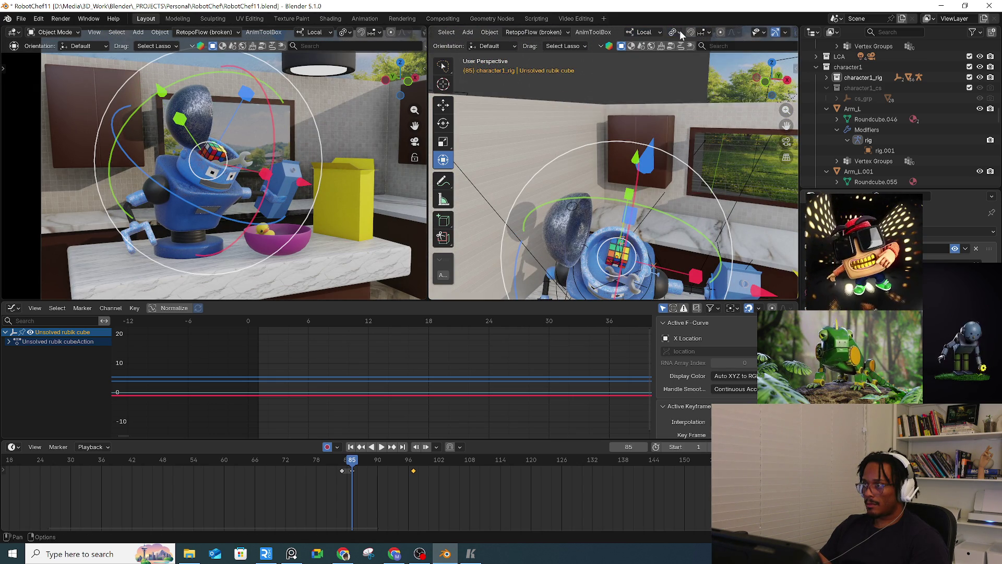
{"action": "left_click", "coordinate": [680, 31]}
{"action": "middle_click_drag", "start_coordinate": [690, 93], "coordinate": [626, 120]}
{"action": "key", "text": "KP_Decimal"}
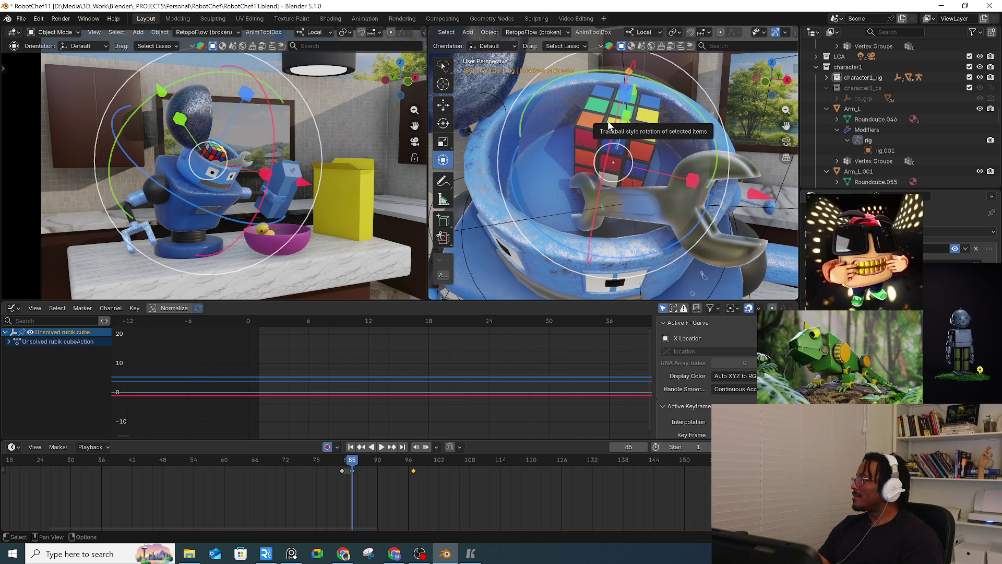
Step: At frame 85, tilt the Rubik's cube with the trackball gizmo and shift it within the head
{"action": "left_click_drag", "start_coordinate": [608, 125], "coordinate": [477, 152]}
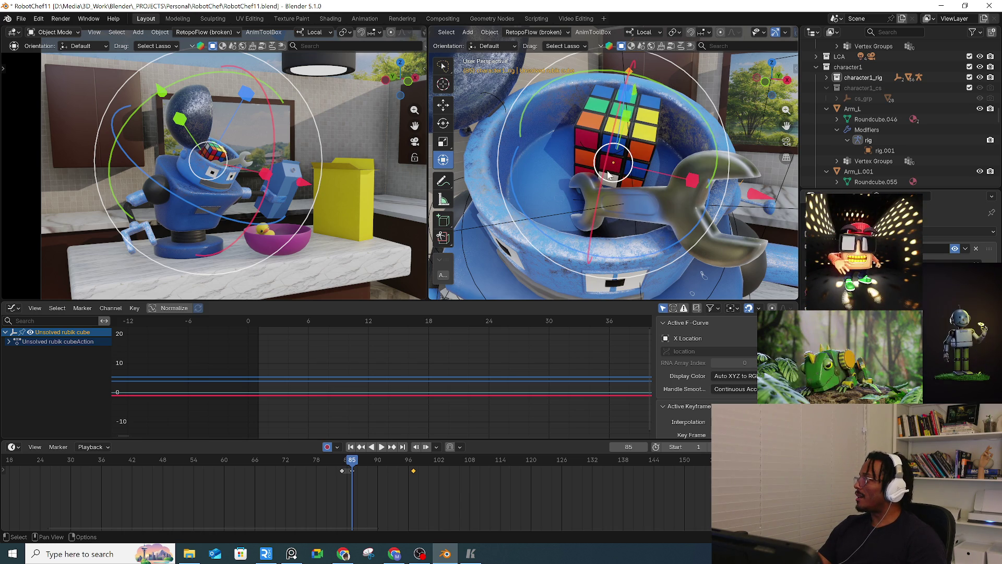
{"action": "mouse_move", "coordinate": [606, 171]}
{"action": "middle_mouse_down"}
{"action": "mouse_move", "coordinate": [560, 205]}
{"action": "mouse_move", "coordinate": [641, 187]}
{"action": "mouse_move", "coordinate": [567, 173]}
{"action": "middle_mouse_up"}
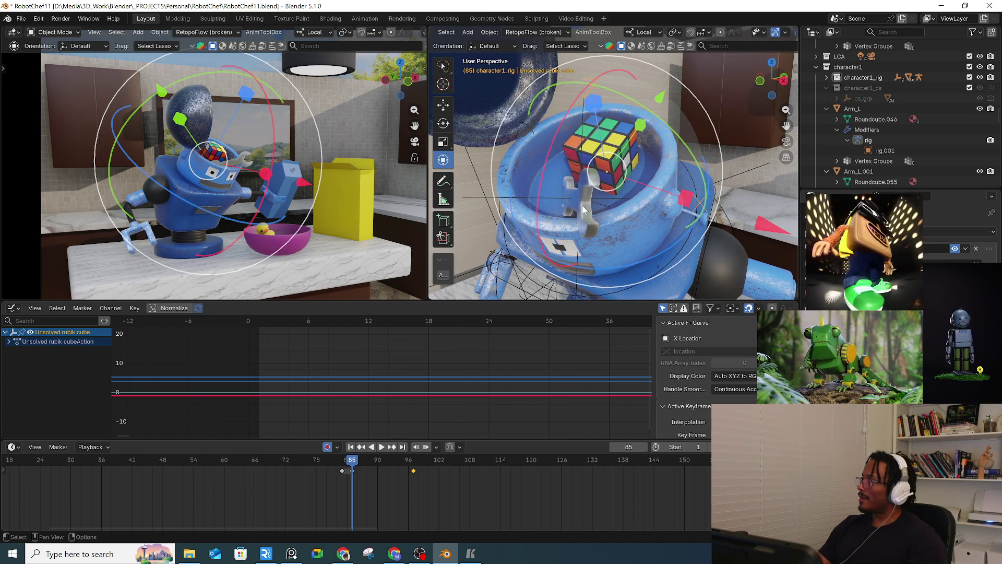
{"action": "mouse_move", "coordinate": [638, 168]}
{"action": "middle_mouse_down"}
{"action": "mouse_move", "coordinate": [666, 158]}
{"action": "mouse_move", "coordinate": [590, 218]}
{"action": "mouse_move", "coordinate": [671, 189]}
{"action": "mouse_move", "coordinate": [640, 186]}
{"action": "mouse_move", "coordinate": [635, 169]}
{"action": "mouse_move", "coordinate": [661, 189]}
{"action": "middle_mouse_up"}
{"action": "key", "text": "w"}
{"action": "left_click", "coordinate": [443, 160]}
{"action": "left_click_drag", "start_coordinate": [661, 190], "coordinate": [672, 177]}
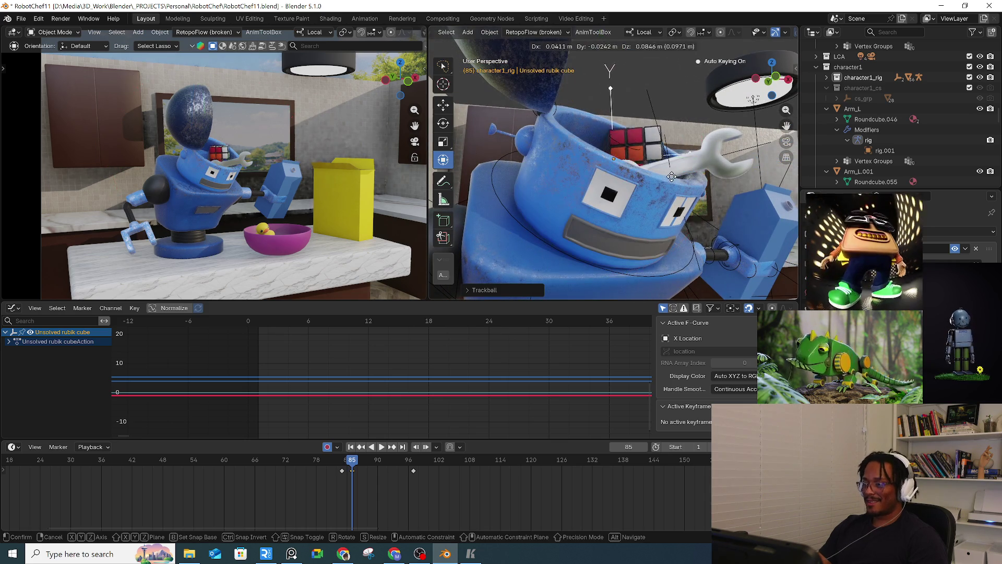
{"action": "left_click", "coordinate": [671, 177]}
Step: Go to frame 82, look down into the robot's head, and switch to the reference video
{"action": "left_click", "coordinate": [337, 466]}
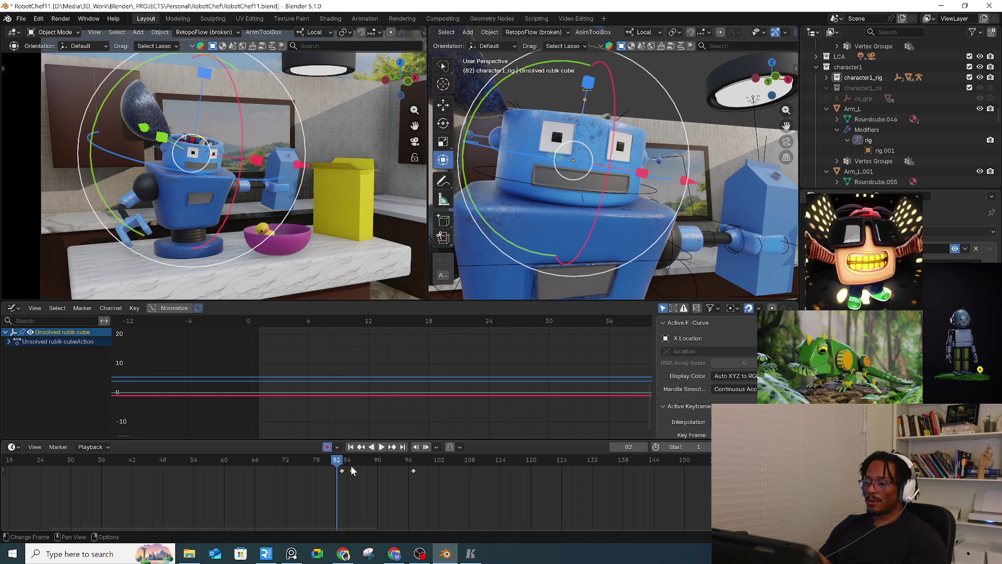
{"action": "mouse_move", "coordinate": [569, 177]}
{"action": "middle_mouse_down"}
{"action": "mouse_move", "coordinate": [597, 227]}
{"action": "mouse_move", "coordinate": [588, 181]}
{"action": "mouse_move", "coordinate": [662, 194]}
{"action": "mouse_move", "coordinate": [689, 219]}
{"action": "middle_mouse_up"}
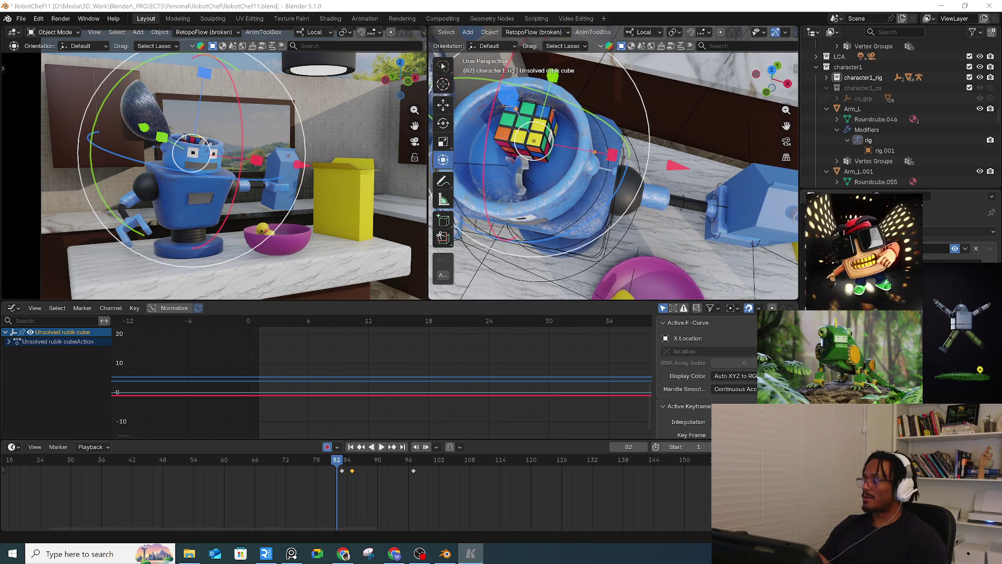
{"action": "key", "text": "alt+Tab"}
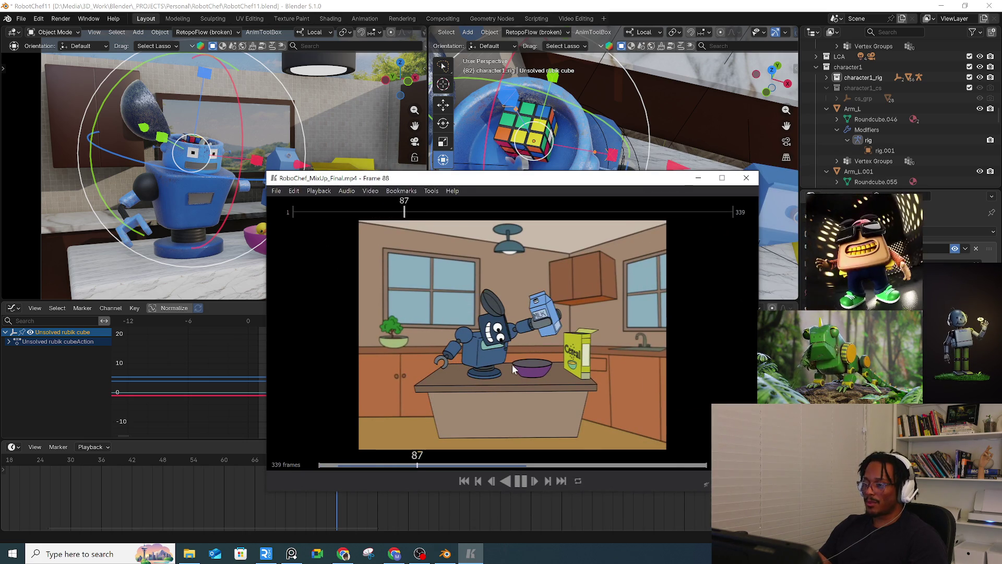
{"action": "key", "text": "space"}
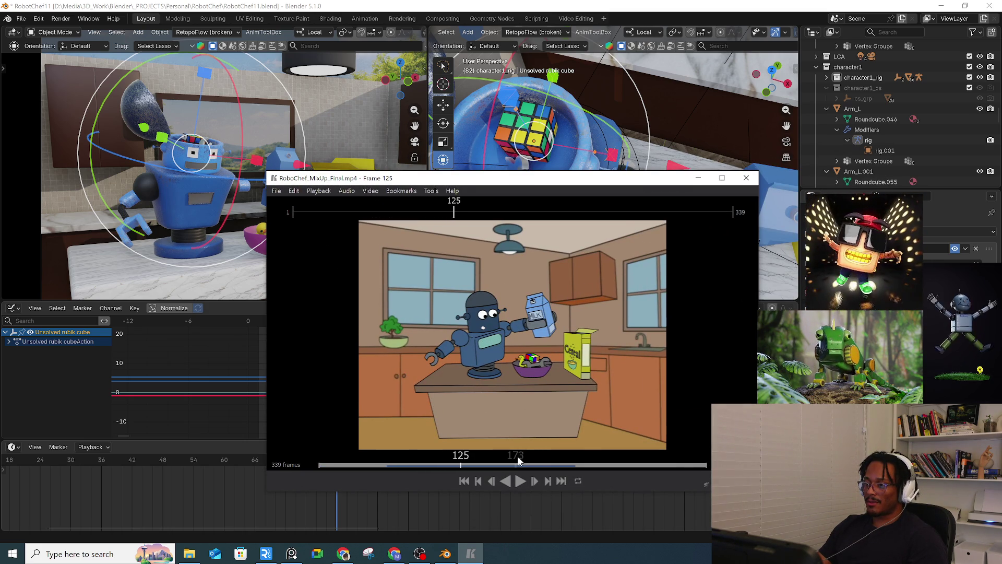
{"action": "key", "text": "space"}
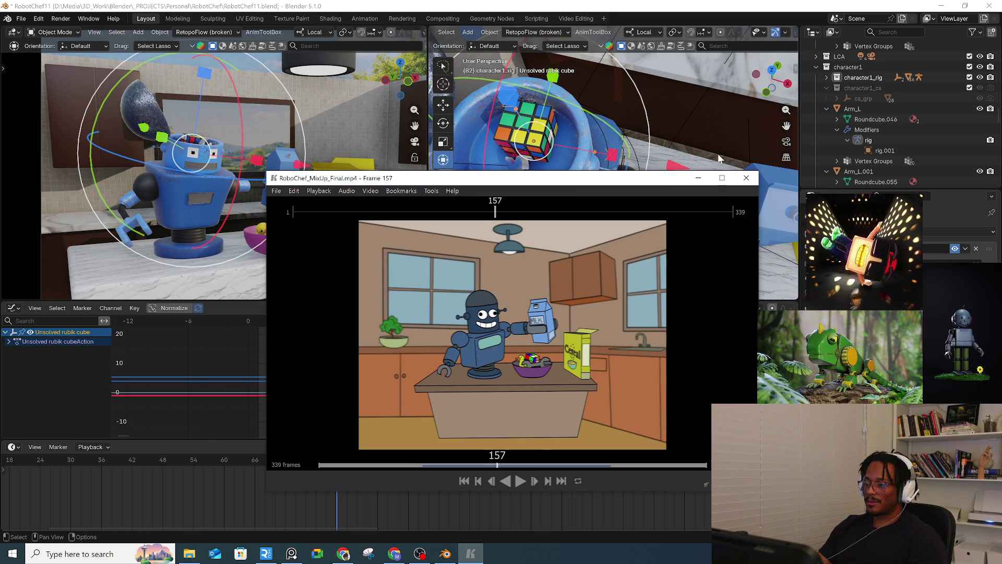
{"action": "left_click_drag", "start_coordinate": [615, 190], "coordinate": [1001, 177]}
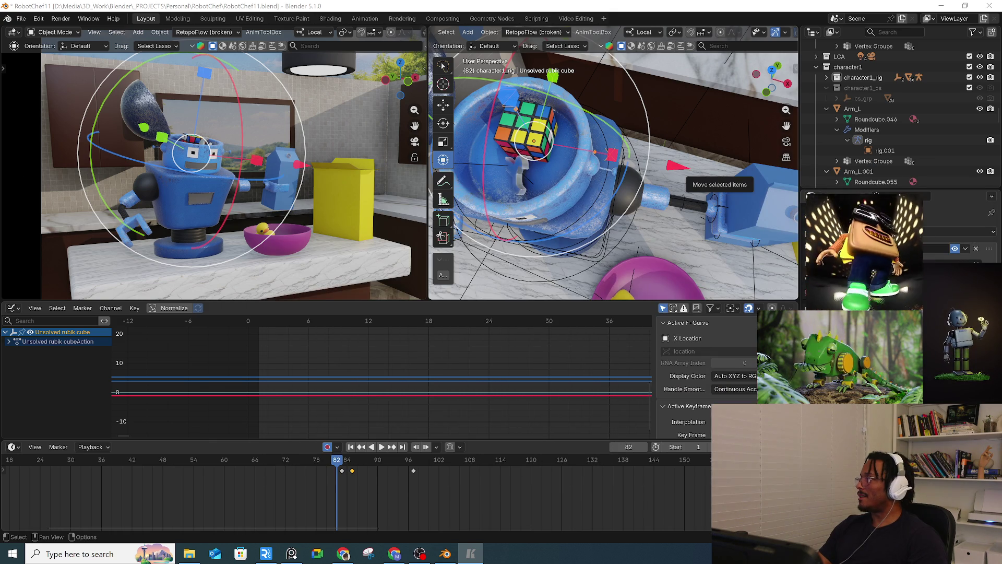
{"action": "left_click", "coordinate": [305, 464]}
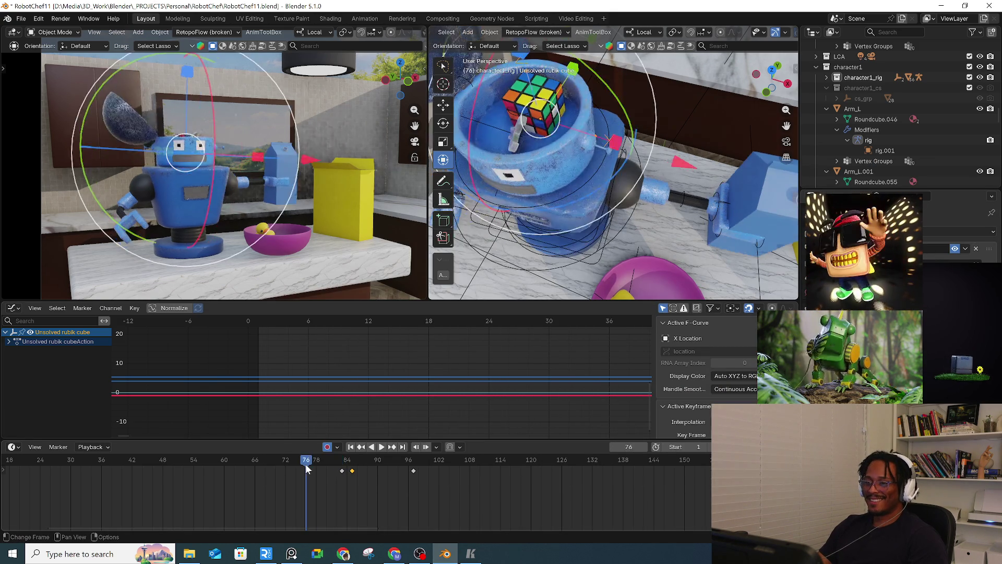
{"action": "key", "text": "space"}
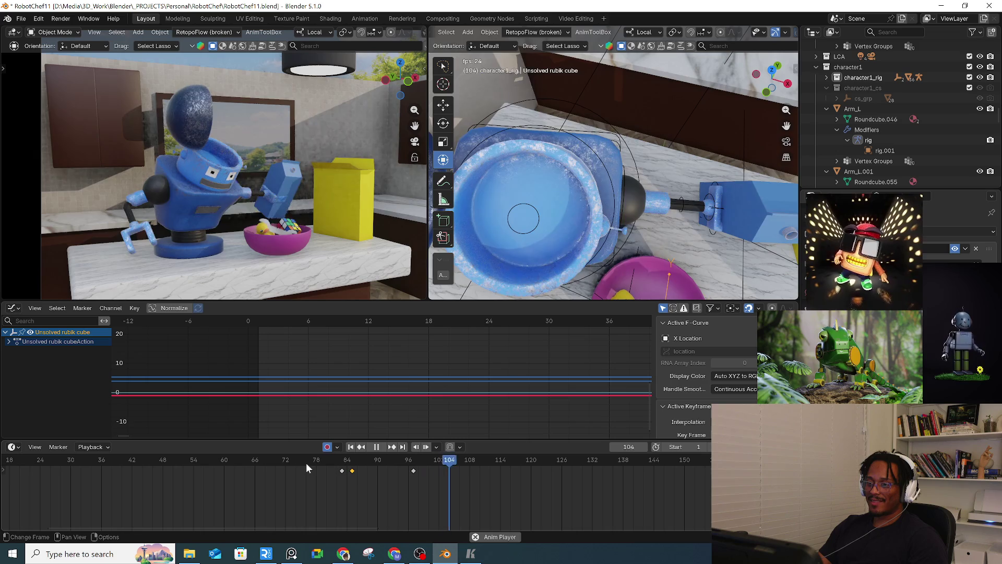
{"action": "key", "text": "space"}
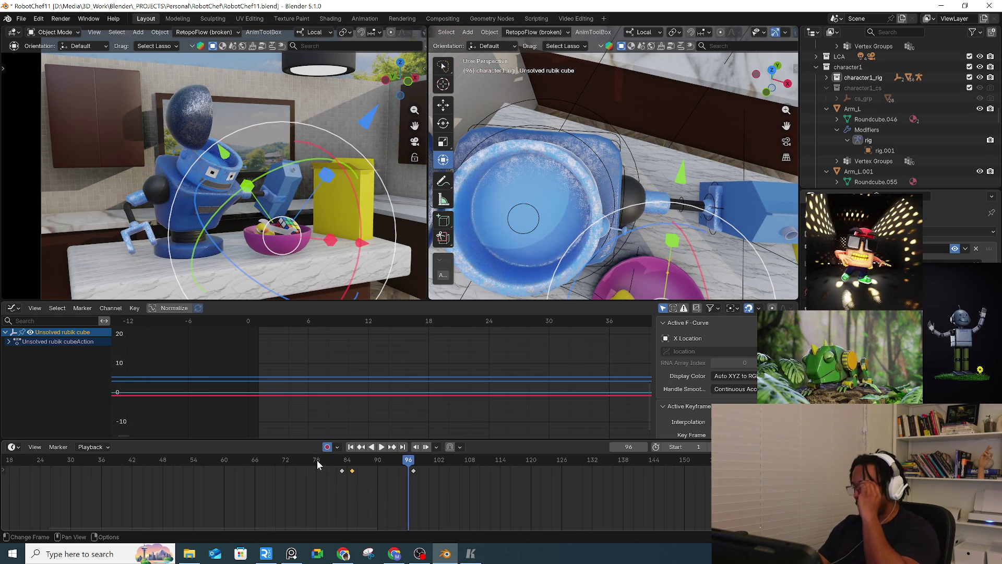
{"action": "left_click", "coordinate": [330, 462]}
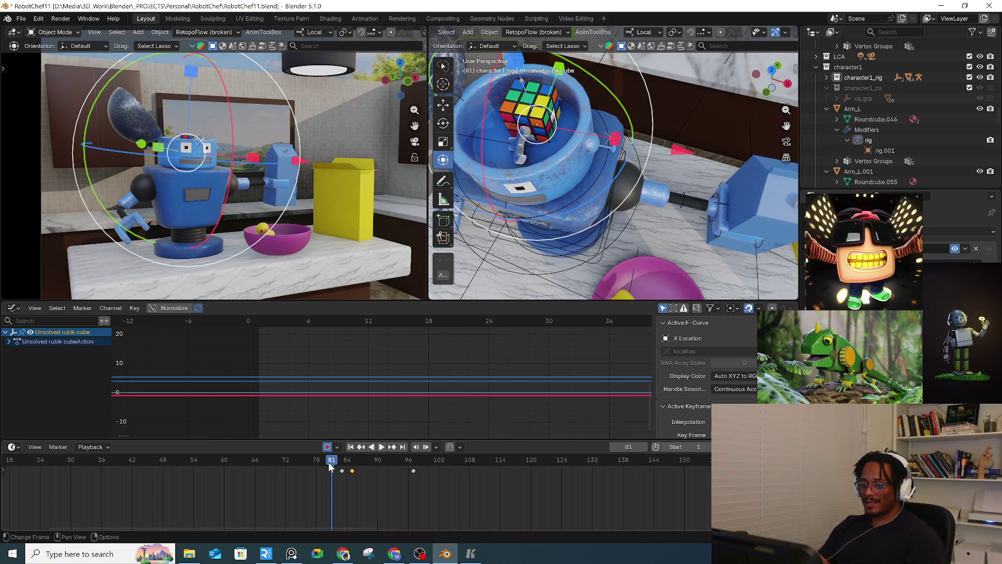
{"action": "left_click_drag", "start_coordinate": [328, 462], "coordinate": [308, 463]}
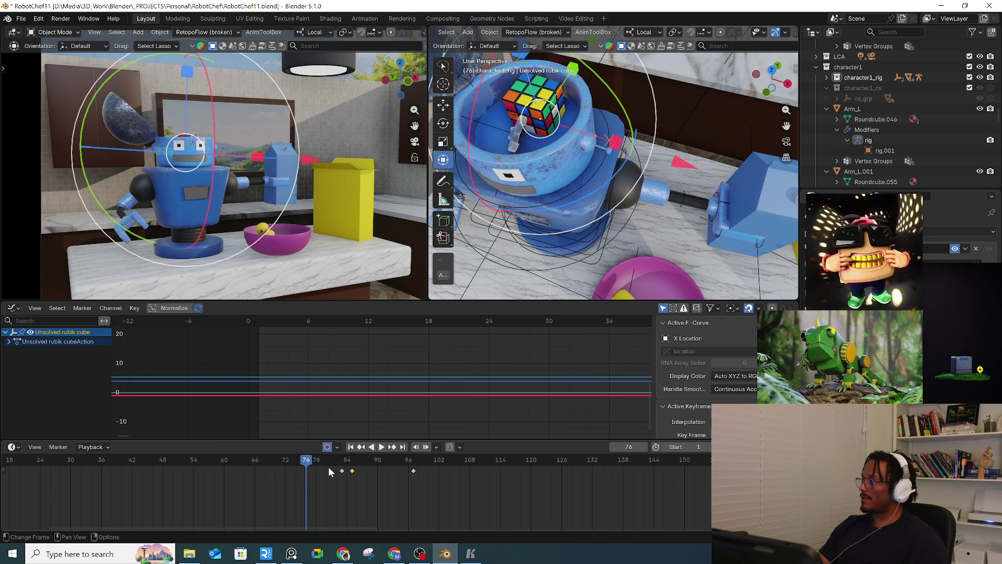
{"action": "key", "text": "space"}
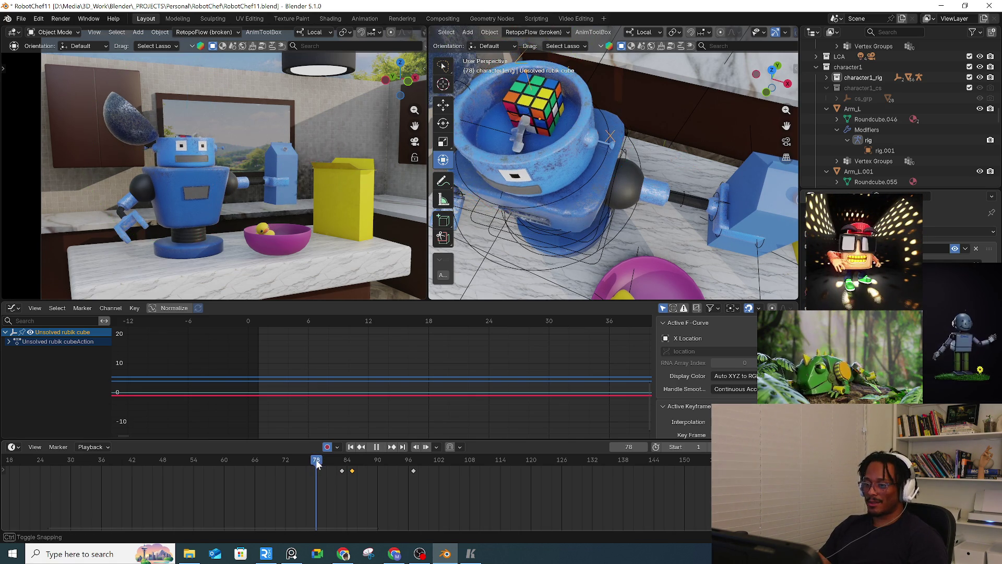
{"action": "left_click_drag", "start_coordinate": [330, 460], "coordinate": [372, 465]}
Step: At frame 89, shift the Rubik's cube to key its position leaving the head
{"action": "middle_click_drag", "start_coordinate": [600, 186], "coordinate": [654, 224]}
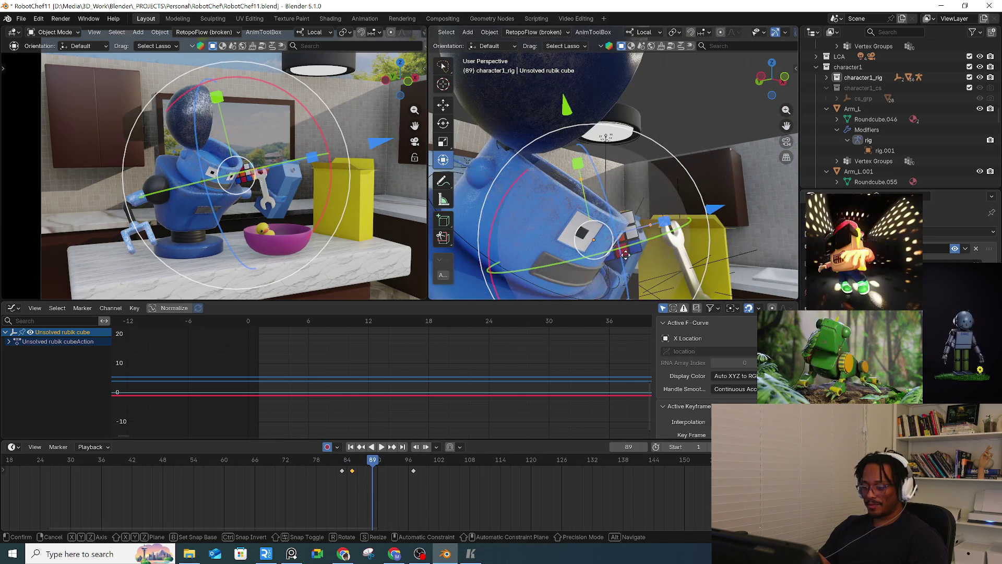
{"action": "key", "text": "g"}
{"action": "left_click", "coordinate": [664, 222]}
Step: Replay from frame 84, stop at frame 97, and select Rubik Cube.001 in the bowl
{"action": "left_click", "coordinate": [353, 463]}
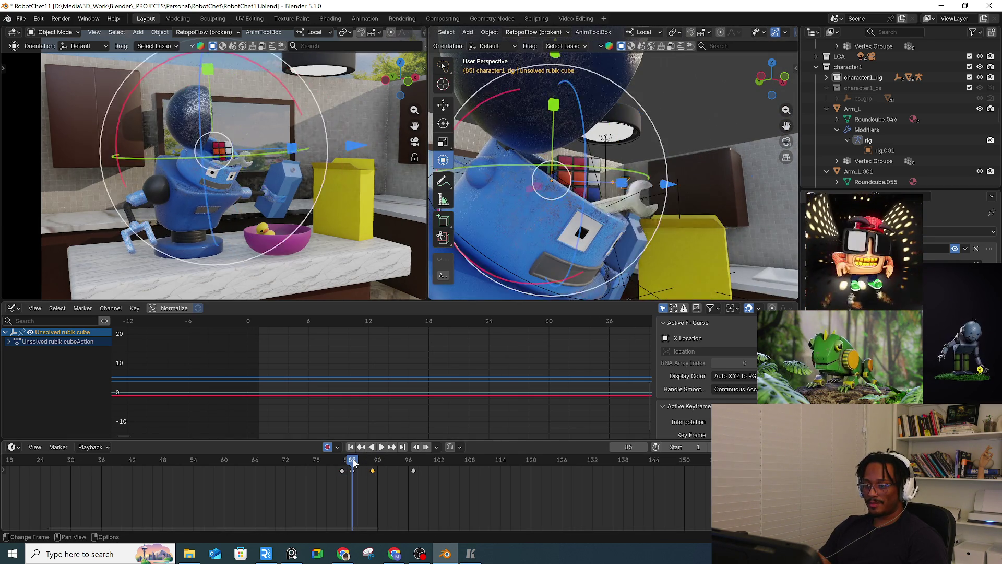
{"action": "key", "text": "space"}
{"action": "left_click_drag", "start_coordinate": [374, 462], "coordinate": [417, 464]}
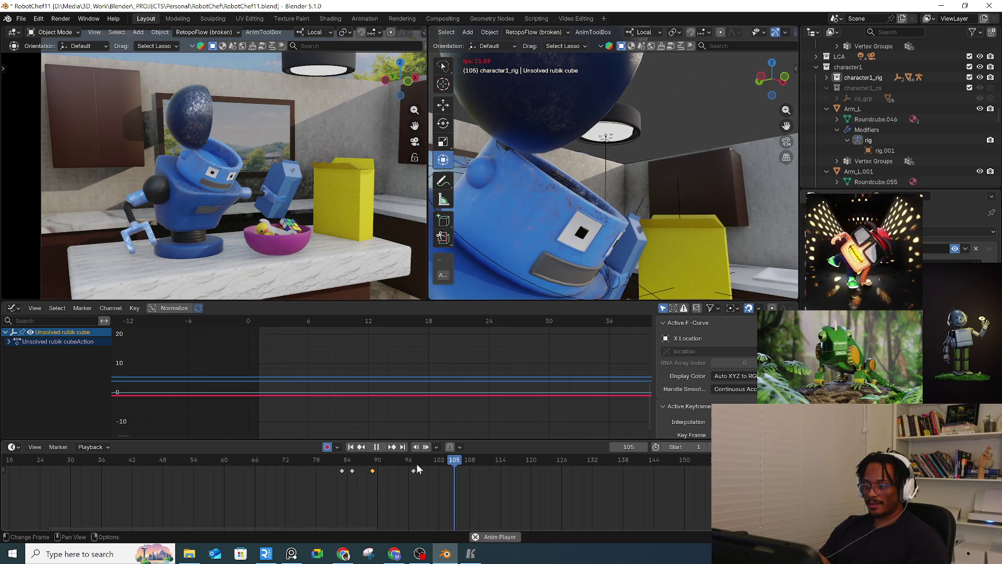
{"action": "key", "text": "space"}
{"action": "left_click", "coordinate": [413, 460]}
{"action": "mouse_move", "coordinate": [663, 183]}
{"action": "middle_mouse_down"}
{"action": "mouse_move", "coordinate": [600, 201]}
{"action": "mouse_move", "coordinate": [506, 168]}
{"action": "mouse_move", "coordinate": [632, 136]}
{"action": "mouse_move", "coordinate": [677, 148]}
{"action": "middle_mouse_up"}
{"action": "scroll", "coordinate": [505, 165], "scroll_direction": "up", "scroll_amount": 5}
{"action": "mouse_move", "coordinate": [684, 98]}
{"action": "middle_mouse_down"}
{"action": "mouse_move", "coordinate": [705, 168]}
{"action": "mouse_move", "coordinate": [545, 218]}
{"action": "mouse_move", "coordinate": [770, 197]}
{"action": "mouse_move", "coordinate": [531, 208]}
{"action": "mouse_move", "coordinate": [672, 260]}
{"action": "mouse_move", "coordinate": [629, 239]}
{"action": "mouse_move", "coordinate": [484, 220]}
{"action": "mouse_move", "coordinate": [785, 229]}
{"action": "mouse_move", "coordinate": [611, 239]}
{"action": "middle_mouse_up"}
{"action": "left_click", "coordinate": [608, 239]}
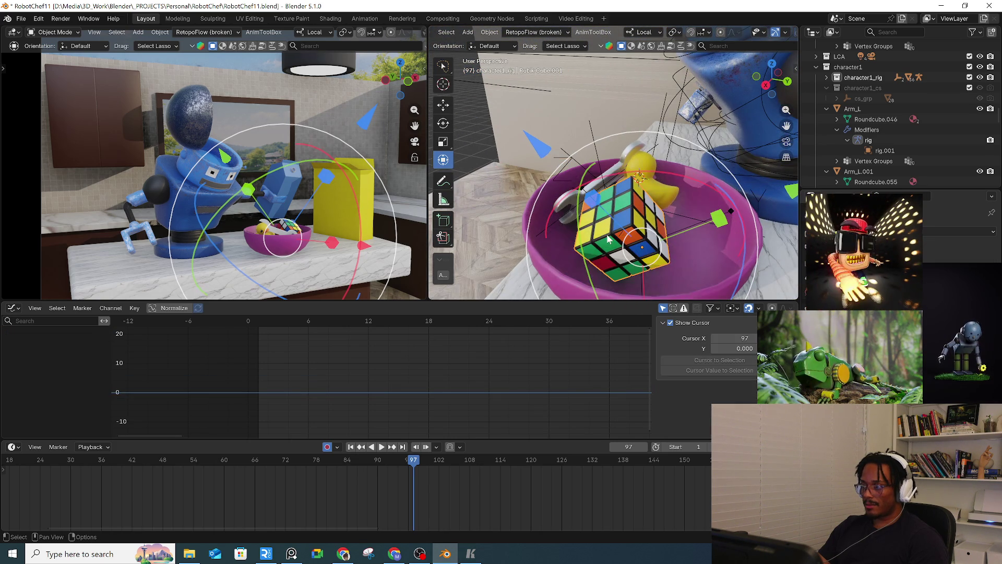
Step: Look down into the bowl and nudge Rubik Cube.001 to a new spot inside it
{"action": "scroll", "coordinate": [609, 237], "scroll_direction": "up", "scroll_amount": 4}
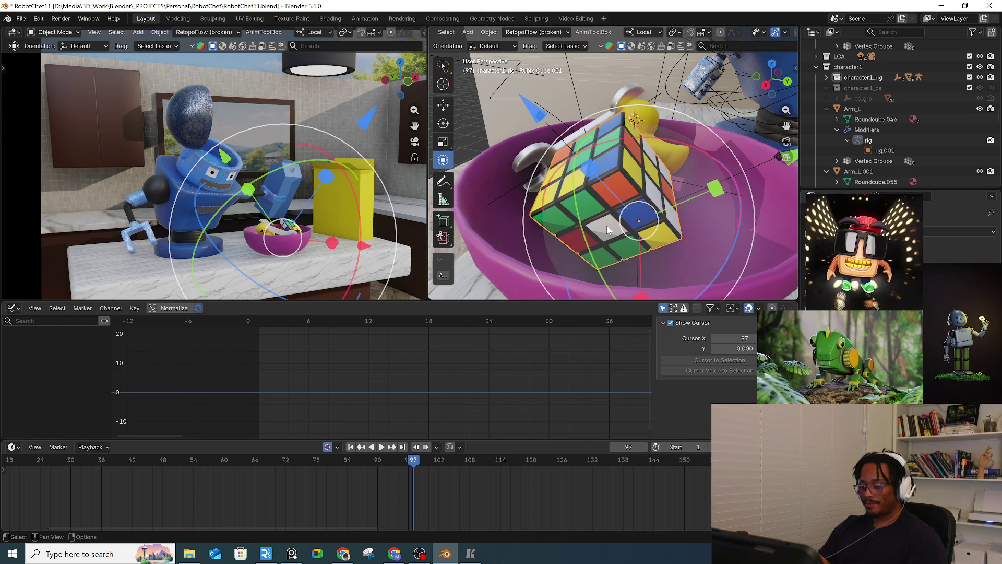
{"action": "key", "text": "g"}
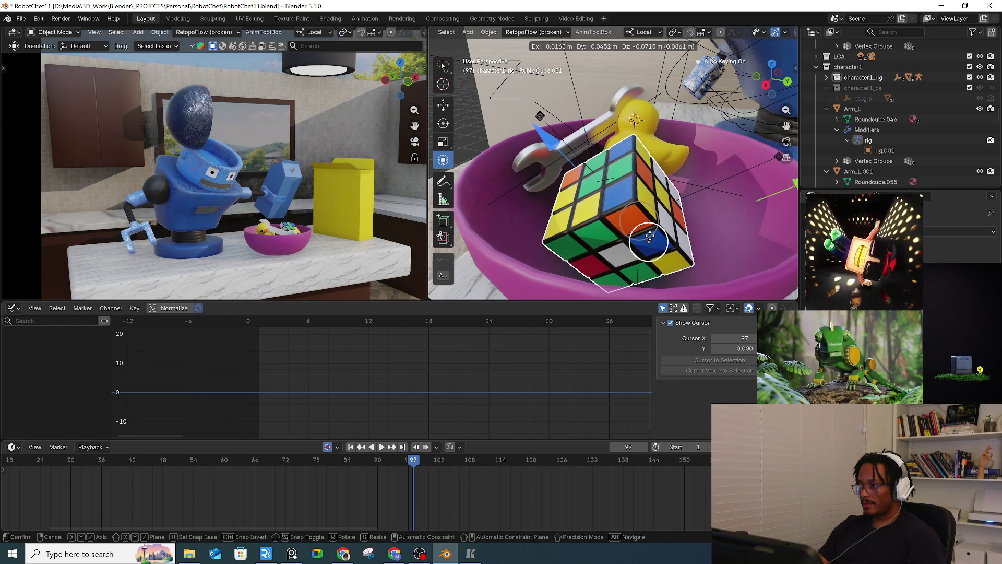
{"action": "left_click", "coordinate": [696, 191]}
{"action": "mouse_move", "coordinate": [699, 194]}
{"action": "middle_mouse_down"}
{"action": "mouse_move", "coordinate": [565, 221]}
{"action": "mouse_move", "coordinate": [581, 200]}
{"action": "middle_mouse_up"}
{"action": "left_click", "coordinate": [599, 207]}
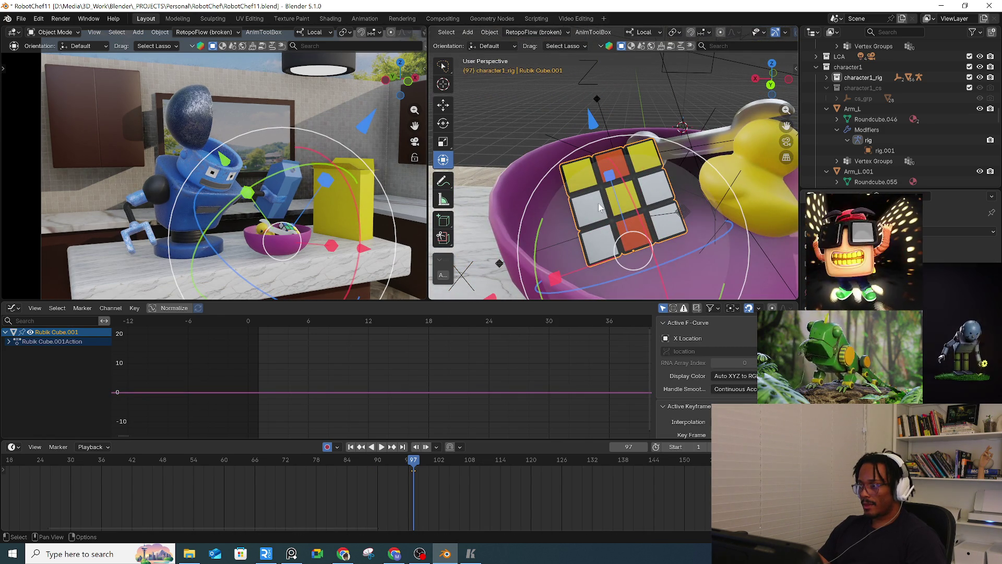
{"action": "mouse_move", "coordinate": [633, 251]}
{"action": "left_mouse_down"}
{"action": "mouse_move", "coordinate": [652, 268]}
{"action": "mouse_move", "coordinate": [647, 261]}
{"action": "left_mouse_up"}
Step: At frame 97, rotate the Unsolved rubik cube to a new tilted angle and play it back
{"action": "left_click", "coordinate": [648, 261]}
{"action": "mouse_move", "coordinate": [648, 261]}
{"action": "middle_mouse_down"}
{"action": "mouse_move", "coordinate": [713, 234]}
{"action": "mouse_move", "coordinate": [582, 286]}
{"action": "middle_mouse_up"}
{"action": "left_click", "coordinate": [615, 221]}
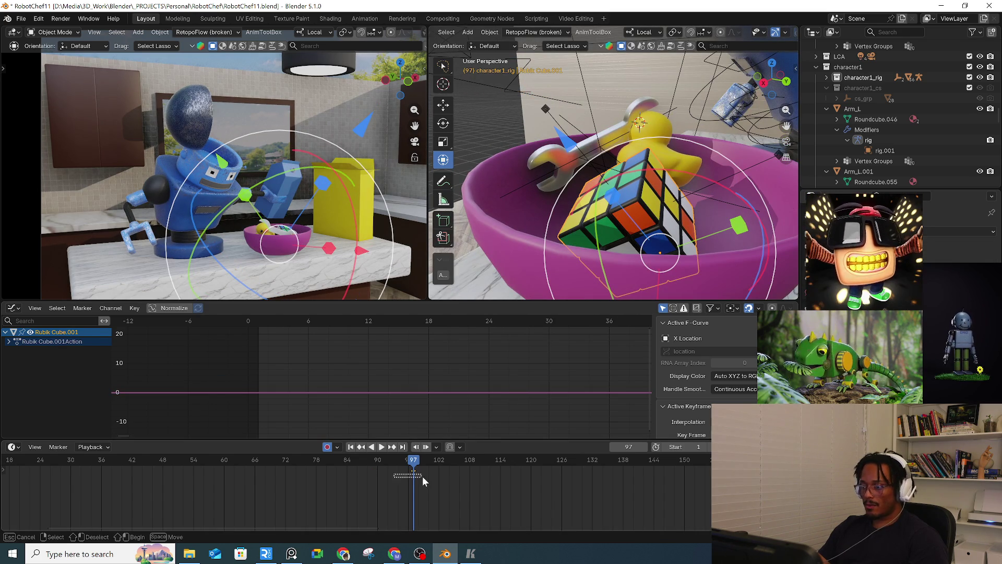
{"action": "left_click", "coordinate": [708, 191]}
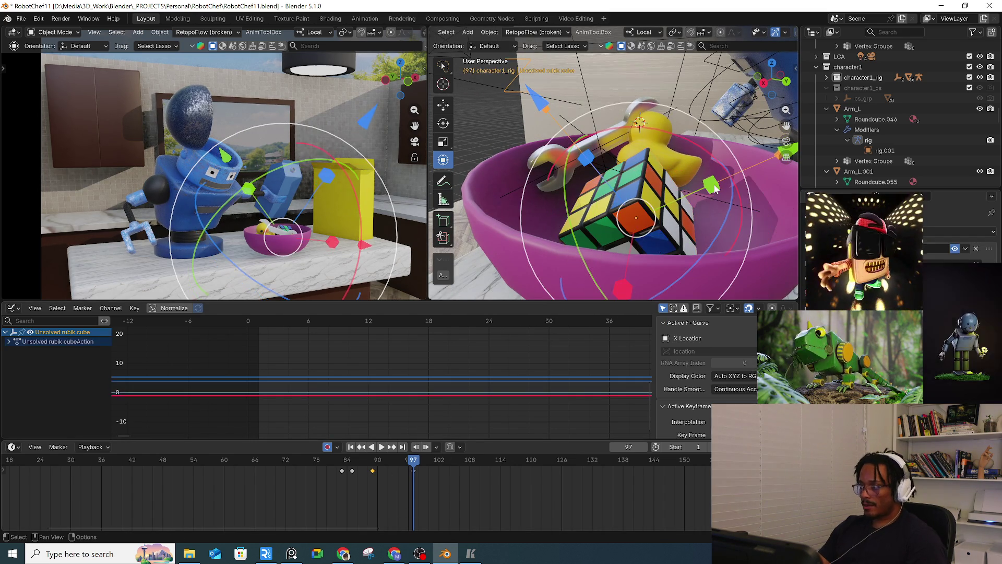
{"action": "left_click_drag", "start_coordinate": [319, 467], "coordinate": [369, 453]}
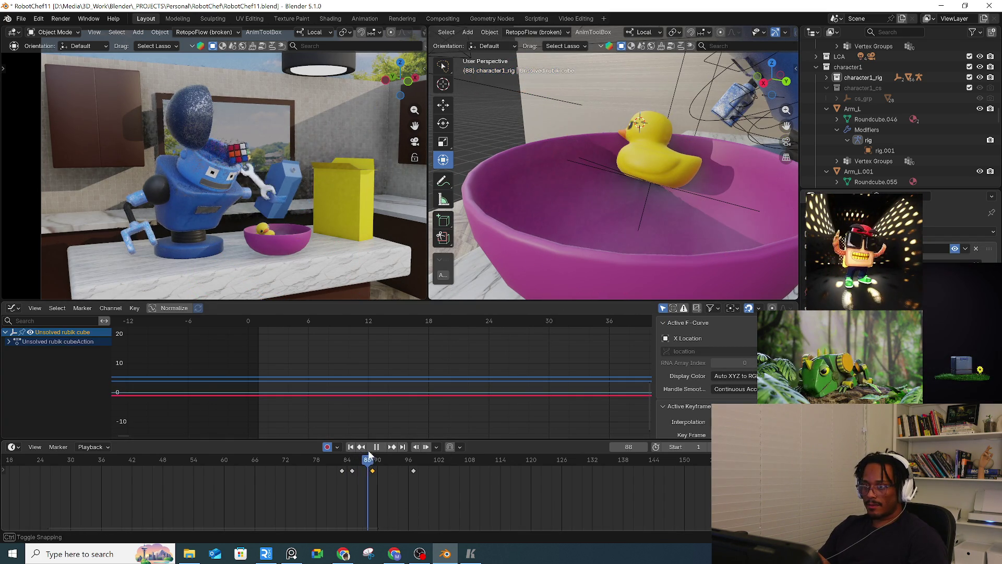
{"action": "key", "text": "space"}
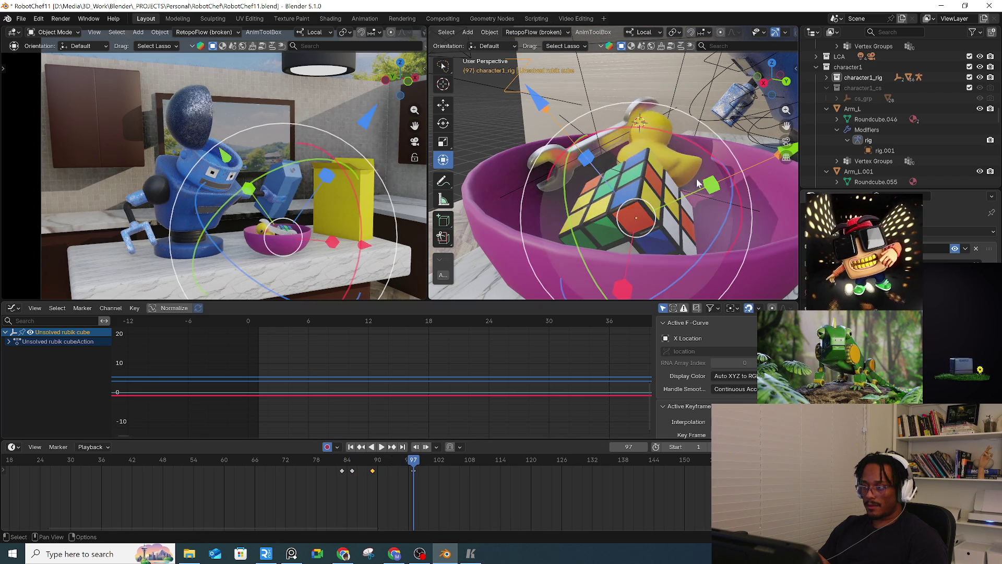
{"action": "key", "text": "r"}
{"action": "key", "text": "r"}
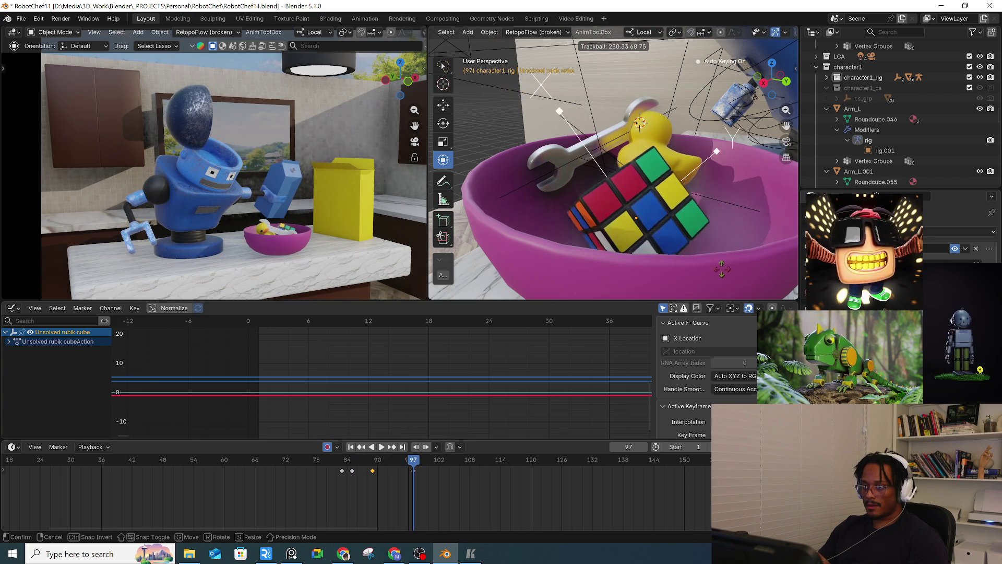
{"action": "left_click", "coordinate": [693, 274]}
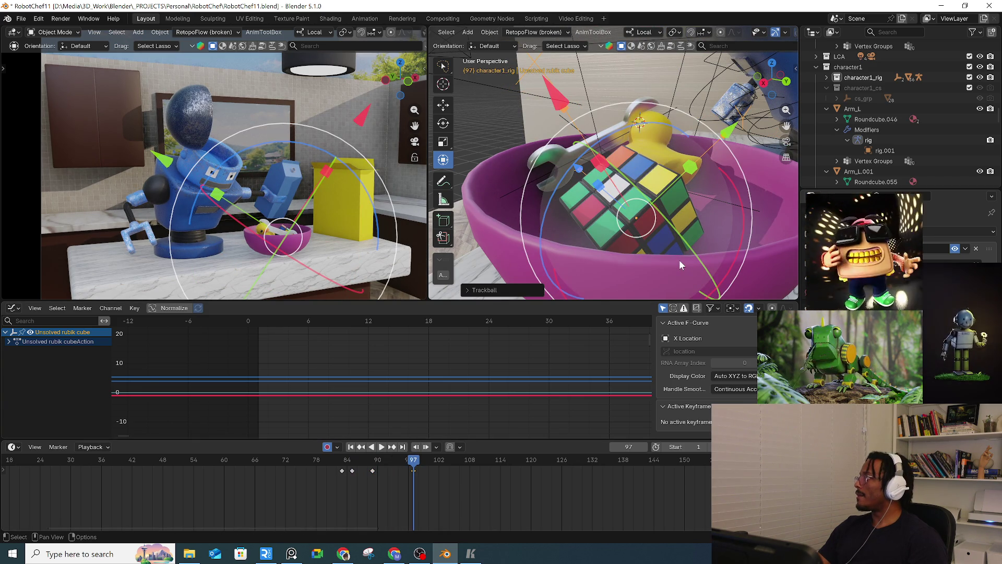
{"action": "key", "text": "space"}
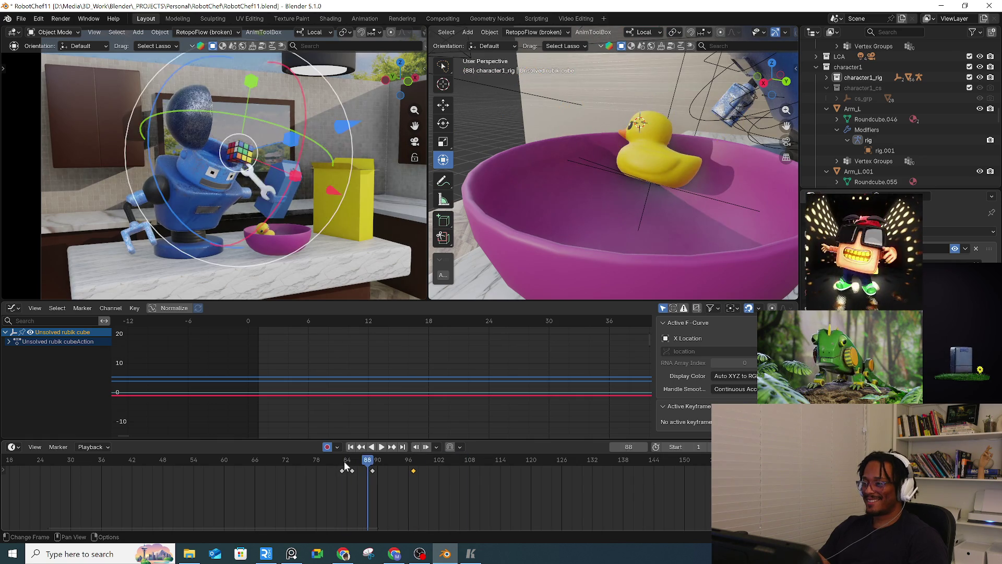
Step: Delete the Rubik's cube's frame-89 key and move the cube to a new frame-89 position
{"action": "left_click_drag", "start_coordinate": [354, 468], "coordinate": [368, 465]}
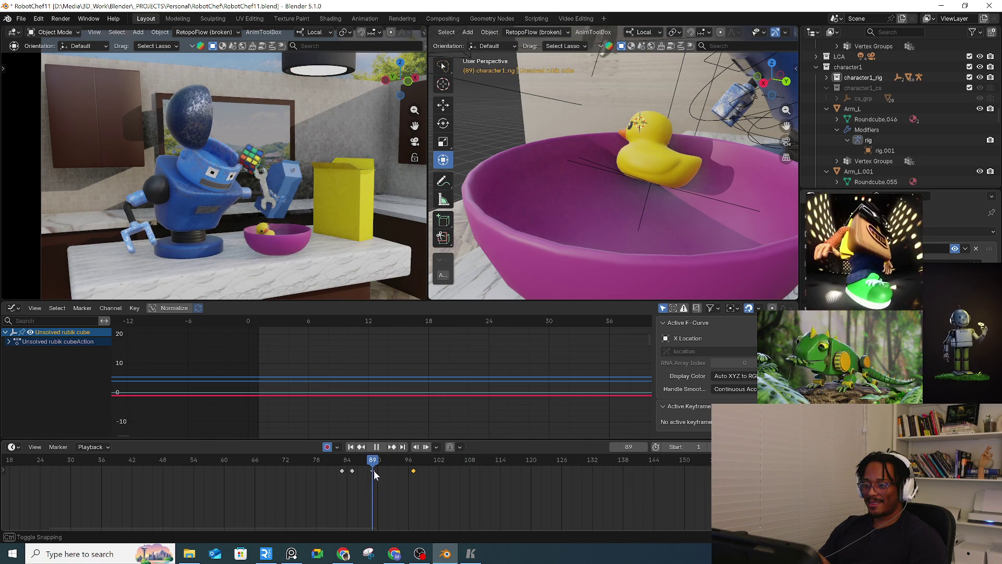
{"action": "key", "text": "x"}
{"action": "mouse_move", "coordinate": [621, 198]}
{"action": "middle_mouse_down"}
{"action": "mouse_move", "coordinate": [693, 178]}
{"action": "mouse_move", "coordinate": [702, 202]}
{"action": "mouse_move", "coordinate": [669, 209]}
{"action": "mouse_move", "coordinate": [687, 187]}
{"action": "middle_mouse_up"}
{"action": "key", "text": "KP_Decimal"}
{"action": "scroll", "coordinate": [694, 178], "scroll_direction": "up", "scroll_amount": 3}
{"action": "scroll", "coordinate": [685, 195], "scroll_direction": "down", "scroll_amount": 2}
{"action": "key", "text": "g"}
{"action": "left_click", "coordinate": [731, 179]}
Step: Tumble the cube into a new orientation at frame 97 and play its flight from frame 83
{"action": "key", "text": "g"}
{"action": "left_click", "coordinate": [687, 186]}
{"action": "left_click_drag", "start_coordinate": [354, 462], "coordinate": [414, 466]}
{"action": "left_click_drag", "start_coordinate": [351, 222], "coordinate": [357, 289]}
{"action": "left_click", "coordinate": [343, 462]}
{"action": "key", "text": "space"}
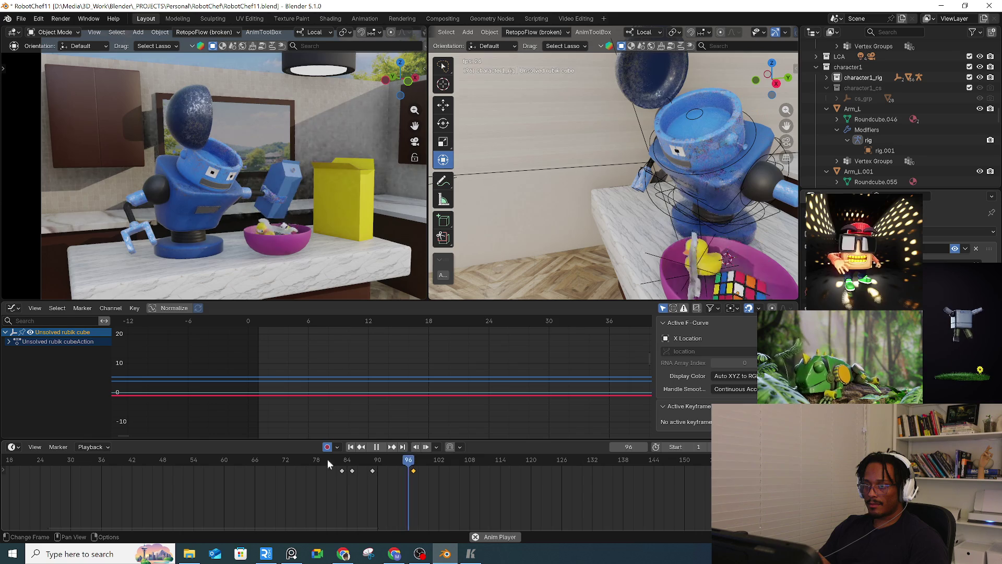
{"action": "left_click", "coordinate": [296, 463]}
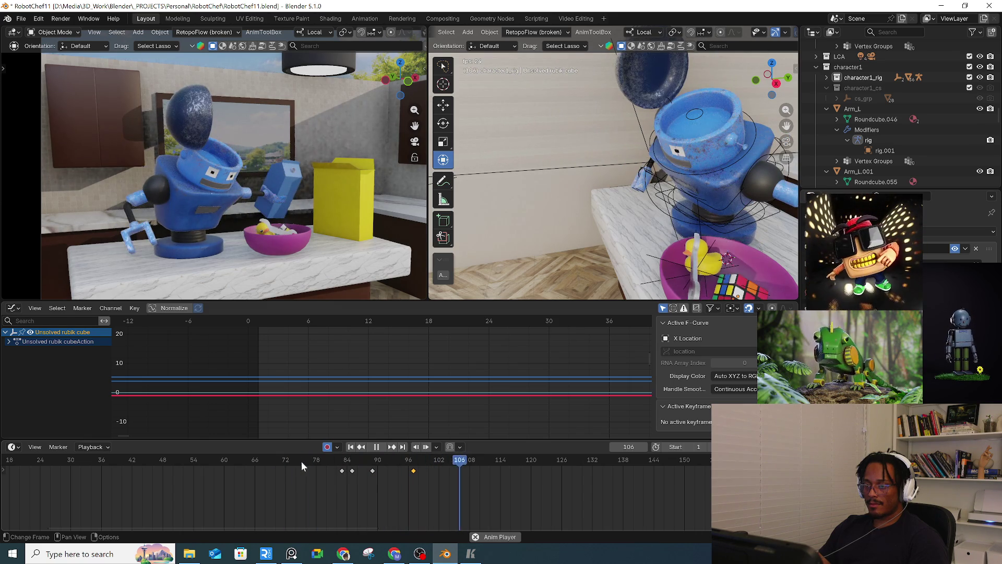
{"action": "left_click", "coordinate": [343, 468]}
{"action": "mouse_move", "coordinate": [621, 295]}
{"action": "middle_mouse_down"}
{"action": "mouse_move", "coordinate": [719, 227]}
{"action": "mouse_move", "coordinate": [719, 207]}
{"action": "middle_mouse_up"}
Step: Select the toy duck and delete all its keyframes at frame 75
{"action": "left_click", "coordinate": [619, 209]}
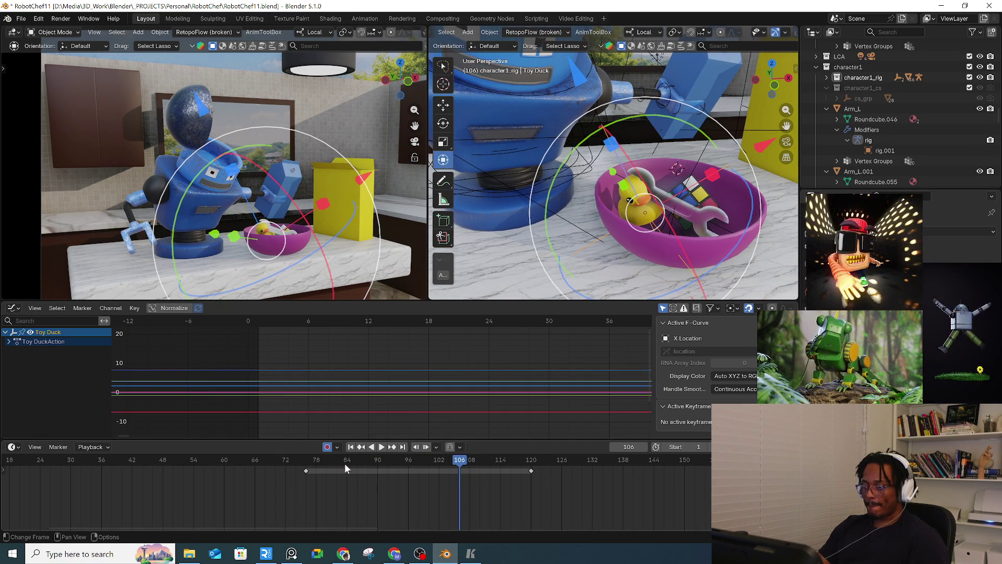
{"action": "left_click", "coordinate": [302, 460]}
{"action": "key", "text": "a"}
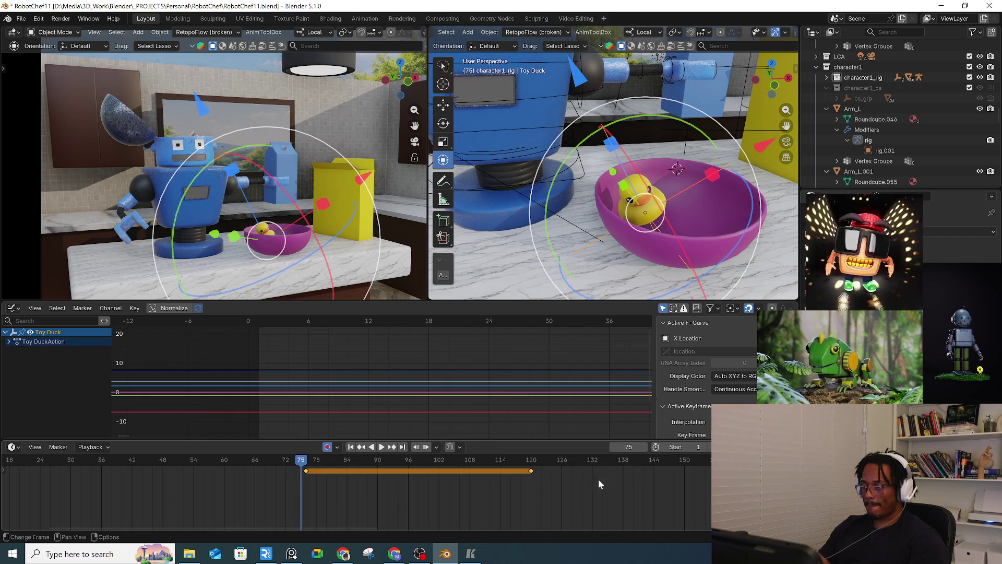
{"action": "key", "text": "Delete"}
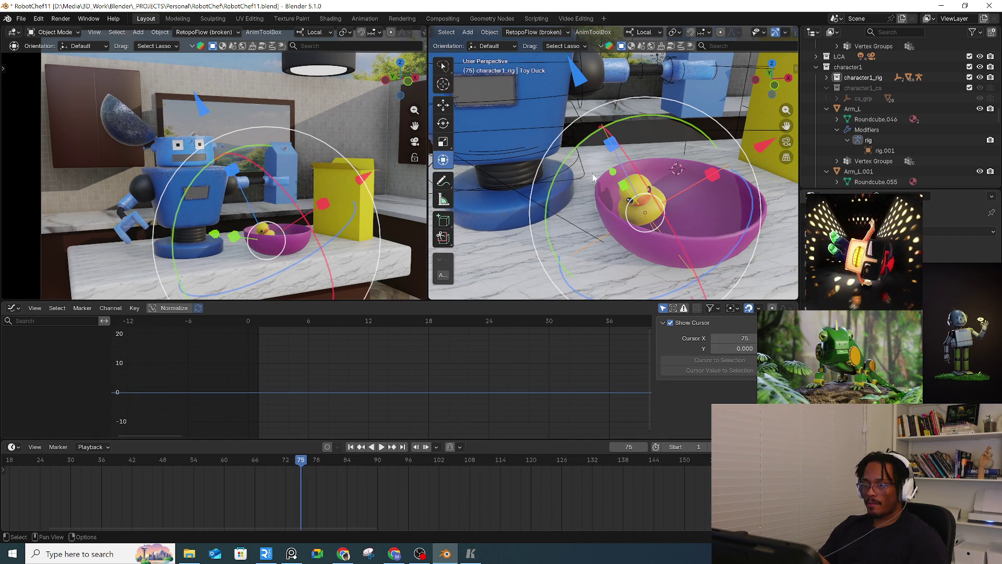
Step: Move the duck up inside the robot's head with a 28.1° tilt
{"action": "key", "text": "g"}
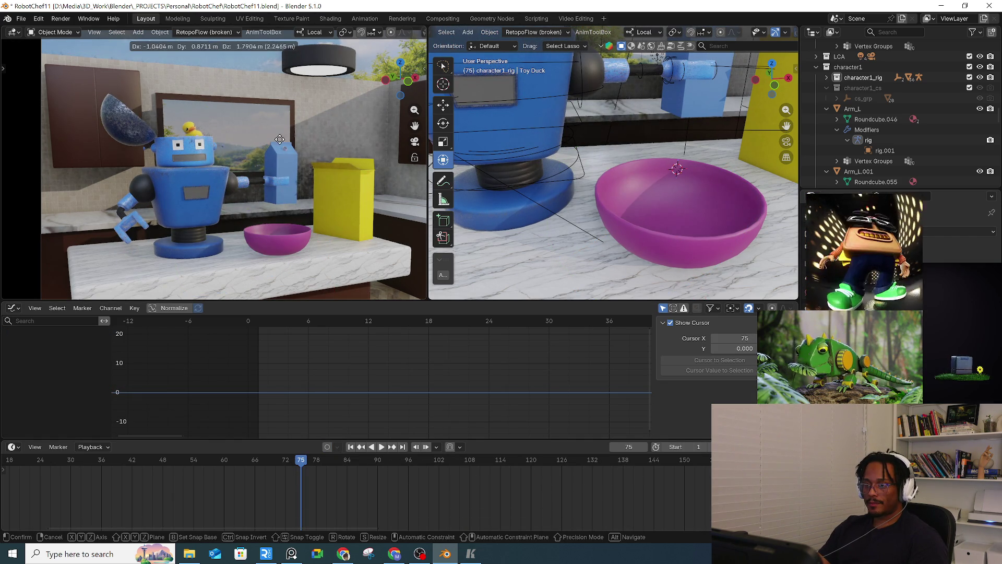
{"action": "left_click", "coordinate": [277, 139]}
{"action": "key", "text": "r"}
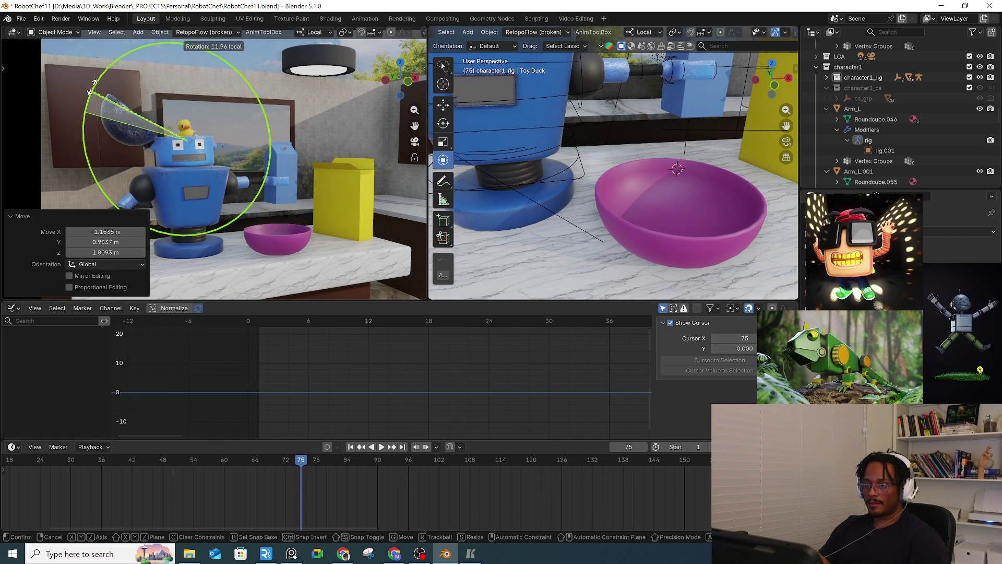
{"action": "left_click", "coordinate": [109, 64]}
{"action": "key", "text": "g"}
{"action": "left_click", "coordinate": [284, 143]}
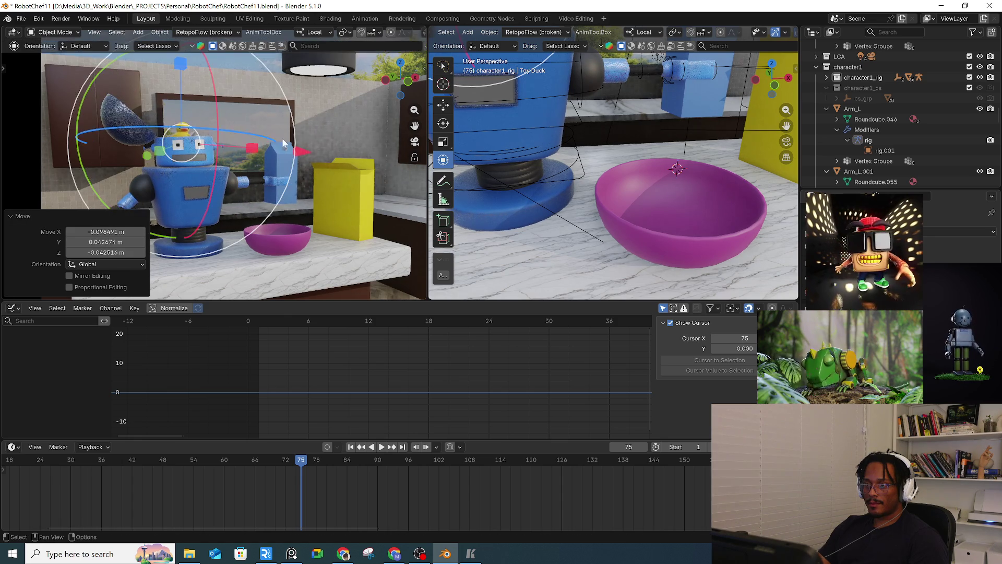
{"action": "mouse_move", "coordinate": [646, 165]}
{"action": "middle_mouse_down"}
{"action": "mouse_move", "coordinate": [518, 176]}
{"action": "mouse_move", "coordinate": [573, 173]}
{"action": "middle_mouse_up"}
{"action": "scroll", "coordinate": [573, 174], "scroll_direction": "up", "scroll_amount": 6}
{"action": "key", "text": "g"}
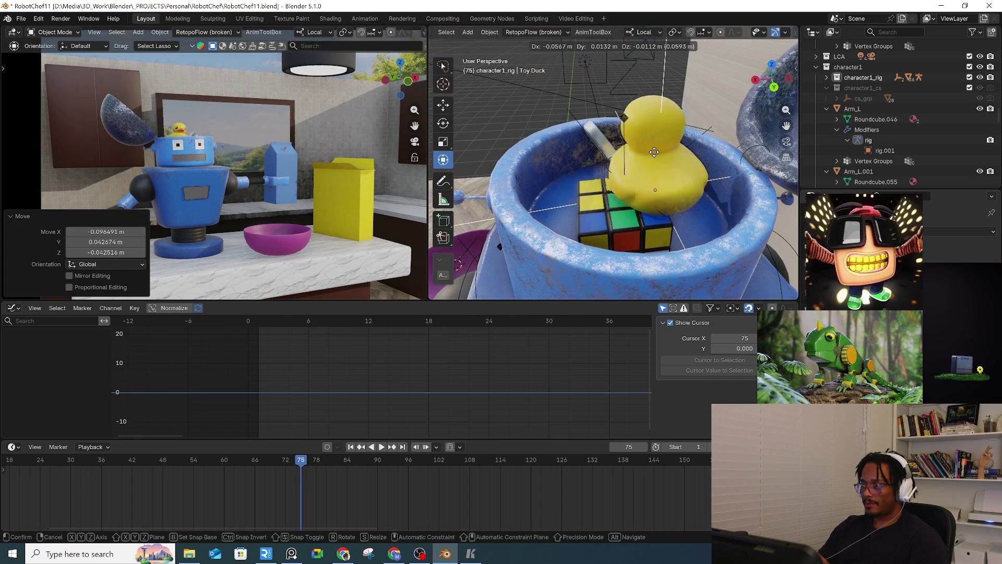
{"action": "left_click", "coordinate": [730, 203]}
Step: Spin the duck around its vertical axis, undo an accidental jump, and scrub to frame 87
{"action": "mouse_move", "coordinate": [729, 203]}
{"action": "middle_mouse_down"}
{"action": "mouse_move", "coordinate": [701, 204]}
{"action": "mouse_move", "coordinate": [733, 210]}
{"action": "mouse_move", "coordinate": [700, 211]}
{"action": "middle_mouse_up"}
{"action": "mouse_move", "coordinate": [699, 212]}
{"action": "left_mouse_down"}
{"action": "mouse_move", "coordinate": [703, 182]}
{"action": "mouse_move", "coordinate": [687, 215]}
{"action": "left_mouse_up"}
{"action": "mouse_move", "coordinate": [686, 214]}
{"action": "middle_mouse_down"}
{"action": "mouse_move", "coordinate": [691, 286]}
{"action": "mouse_move", "coordinate": [647, 279]}
{"action": "middle_mouse_up"}
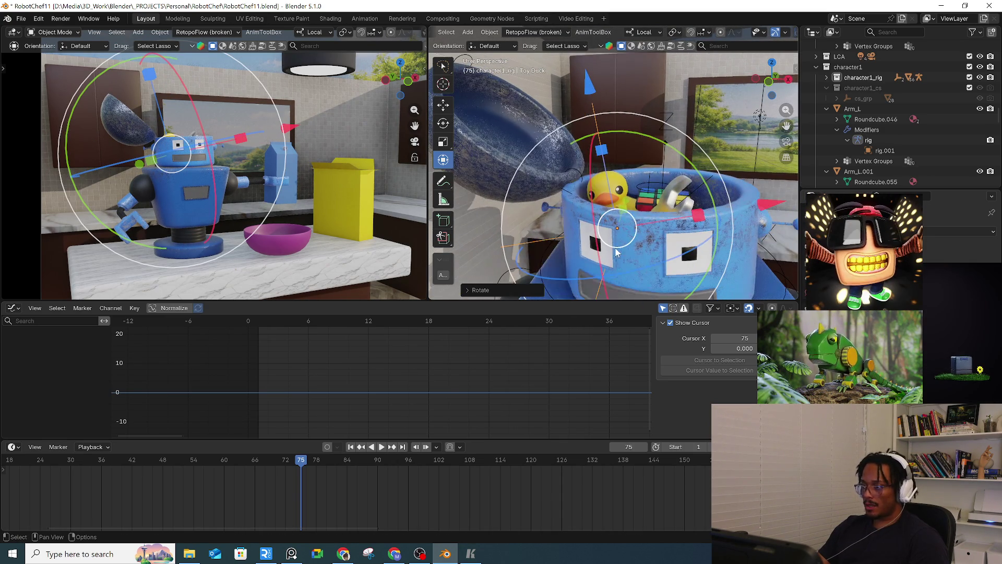
{"action": "left_click_drag", "start_coordinate": [646, 279], "coordinate": [674, 261]}
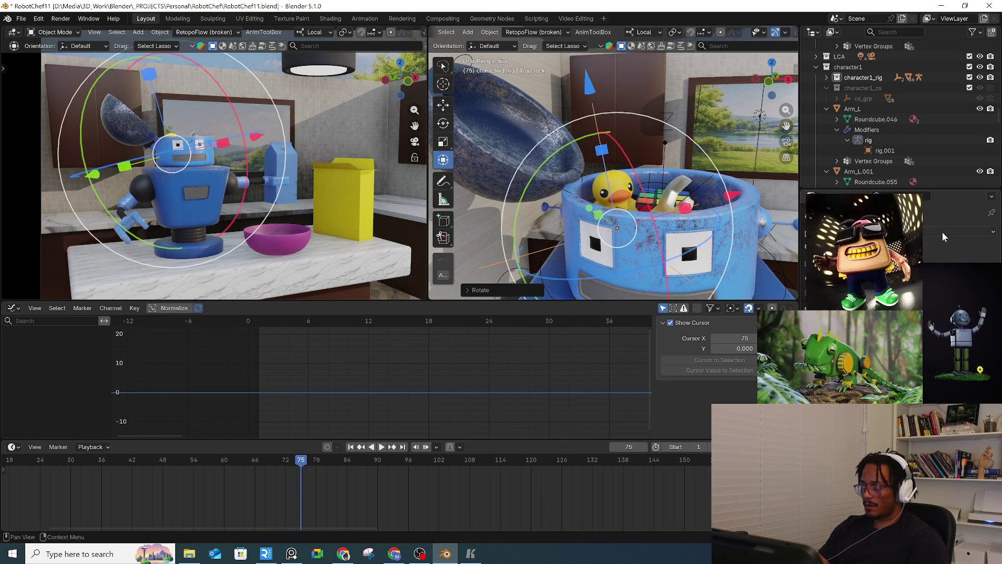
{"action": "left_click", "coordinate": [942, 232]}
{"action": "left_click", "coordinate": [731, 259]}
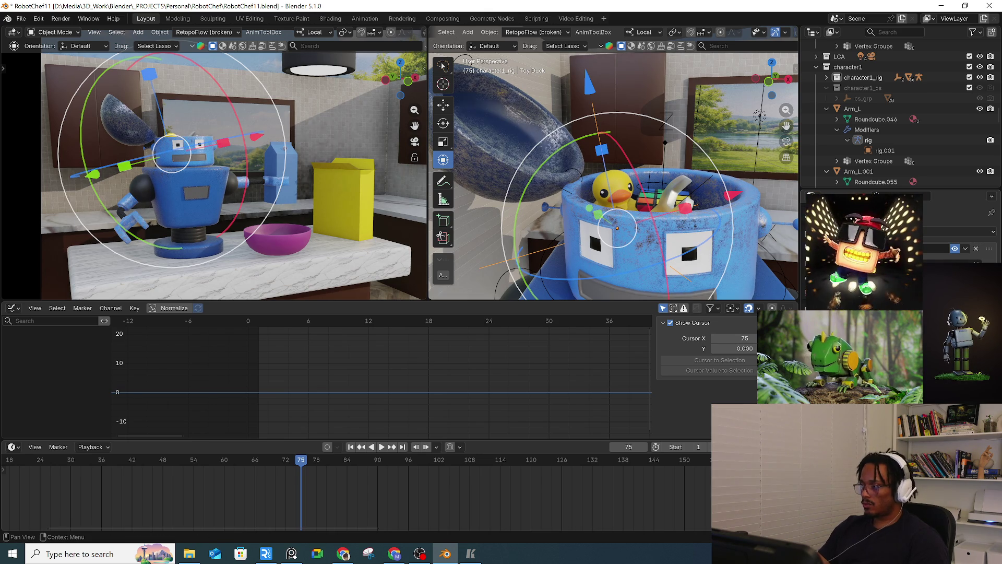
{"action": "left_click", "coordinate": [934, 248]}
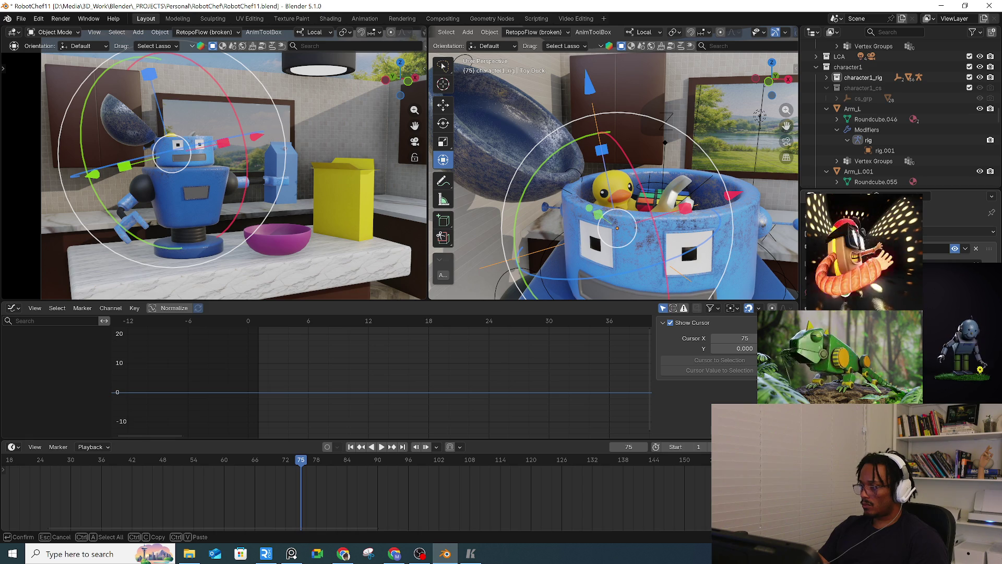
{"action": "key", "text": "Return"}
{"action": "key", "text": "ctrl+z"}
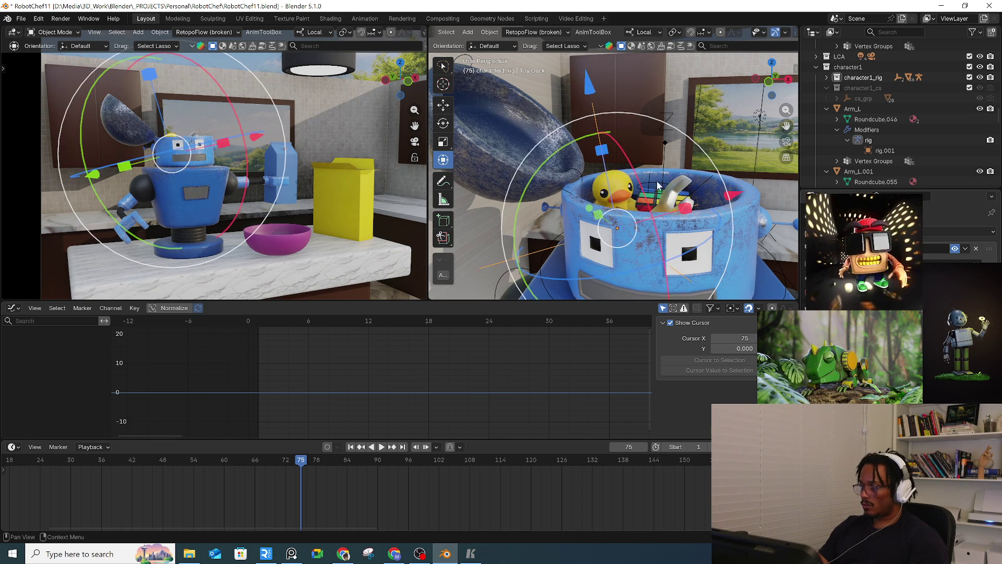
{"action": "left_click_drag", "start_coordinate": [305, 459], "coordinate": [393, 459]}
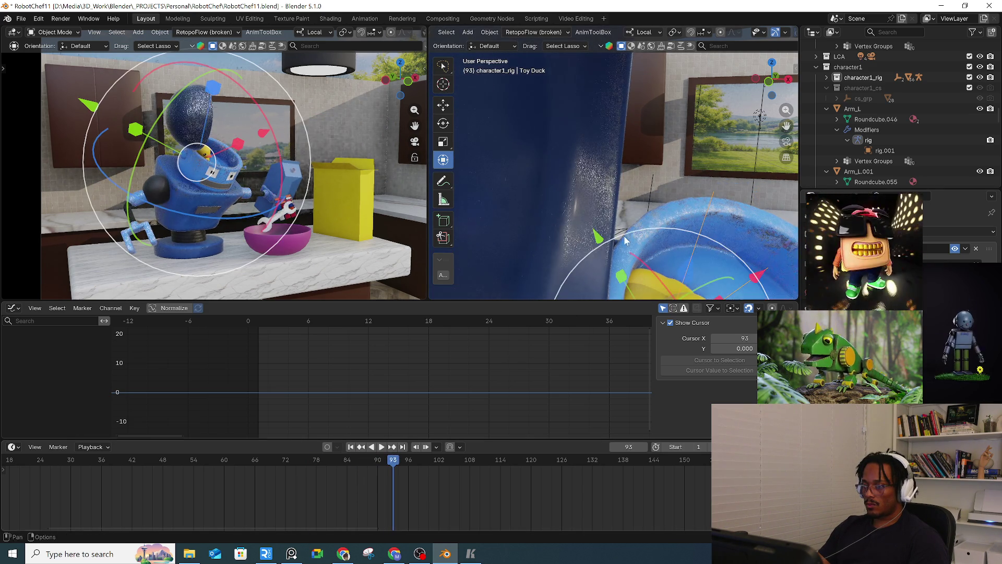
{"action": "scroll", "coordinate": [611, 165], "scroll_direction": "down", "scroll_amount": 6}
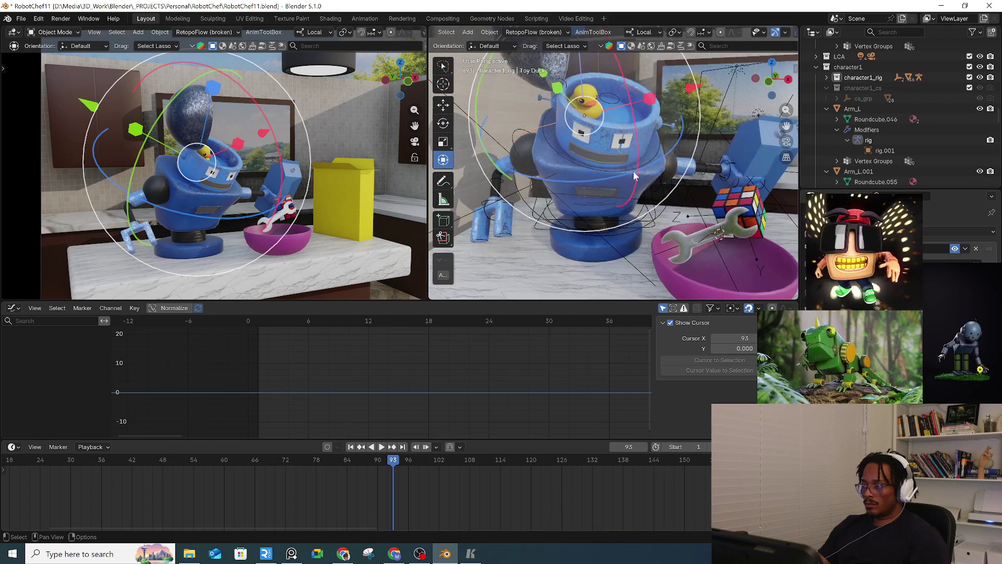
{"action": "left_click", "coordinate": [756, 207]}
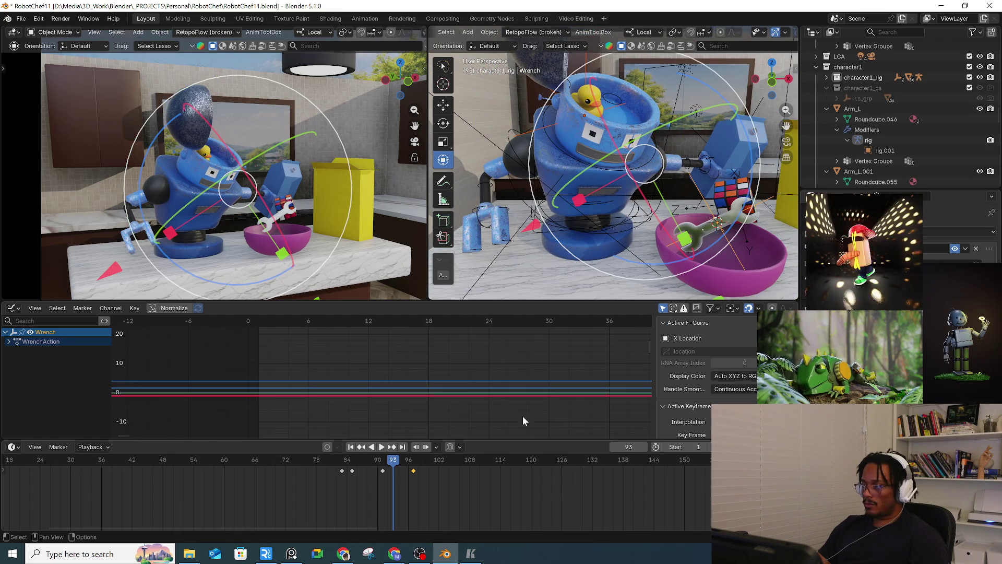
Step: With the wrench and toy duck selected, review frames 83, 85, 91 and 97
{"action": "left_click", "coordinate": [416, 471]}
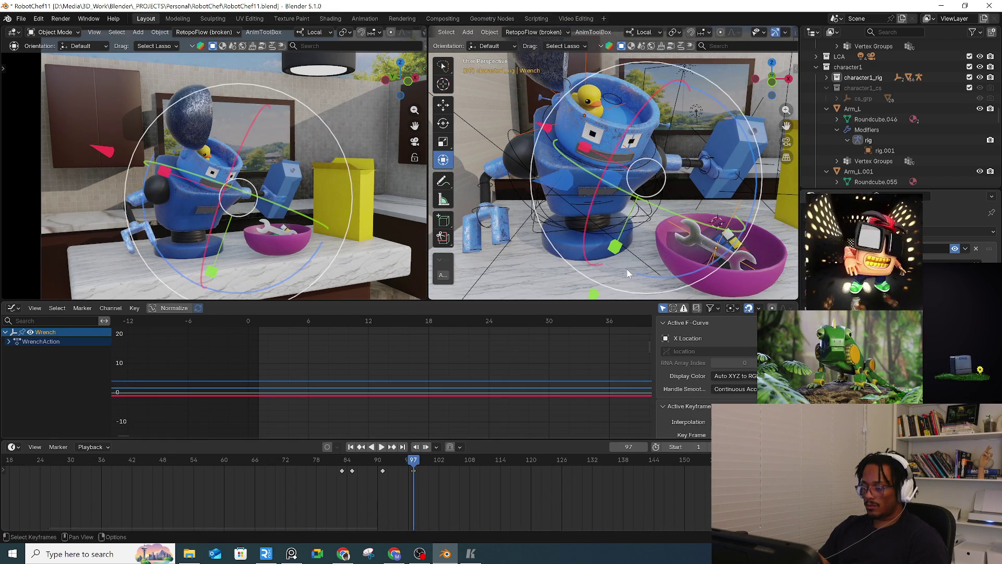
{"action": "left_click", "coordinate": [642, 263], "text": "shift"}
{"action": "left_click", "coordinate": [339, 464]}
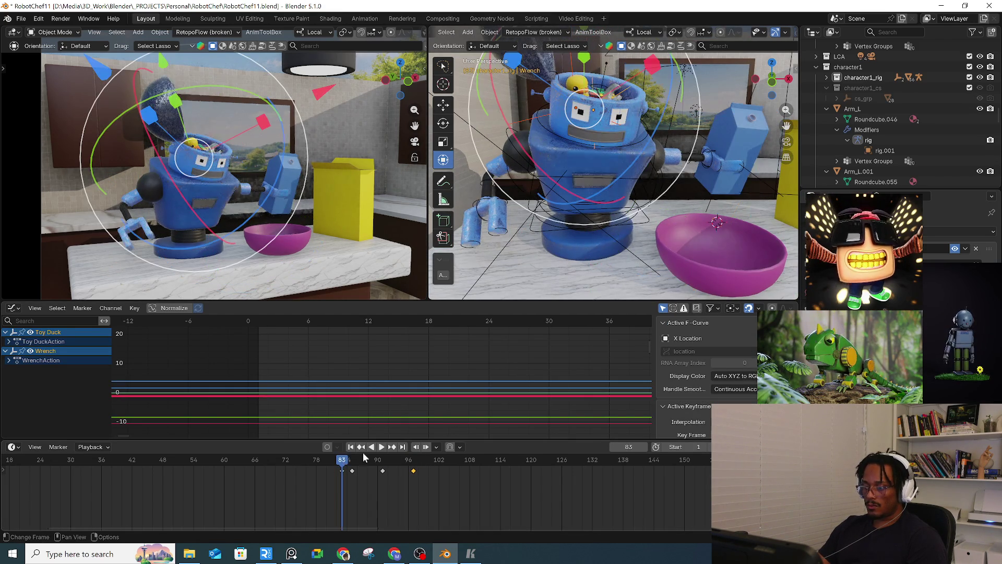
{"action": "left_click", "coordinate": [354, 458]}
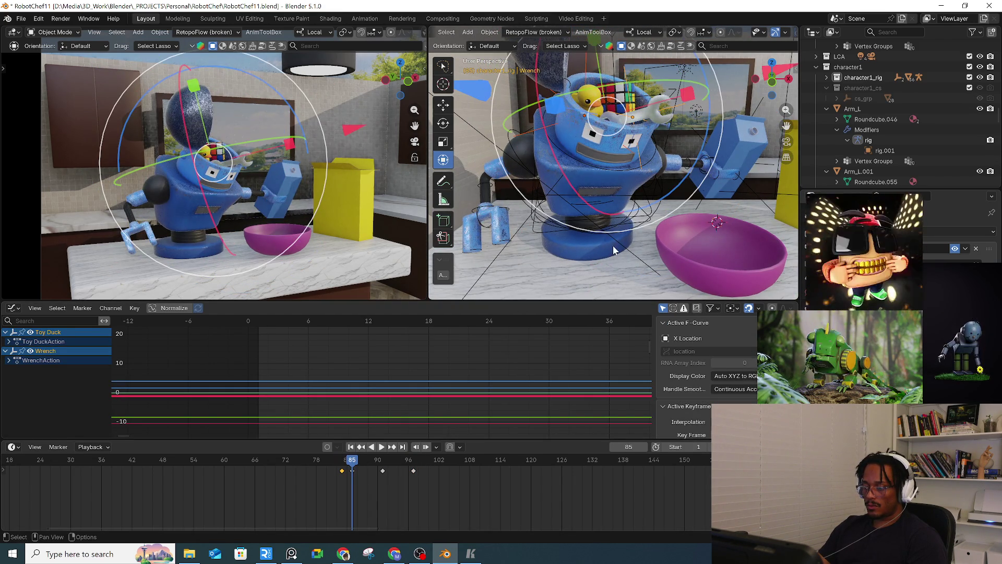
{"action": "left_click", "coordinate": [383, 459]}
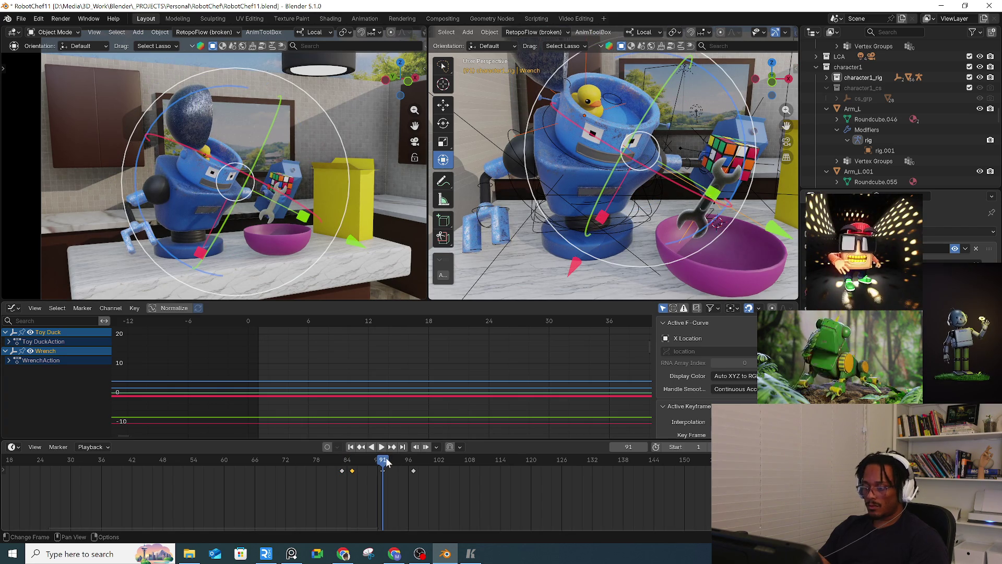
{"action": "left_click", "coordinate": [416, 464]}
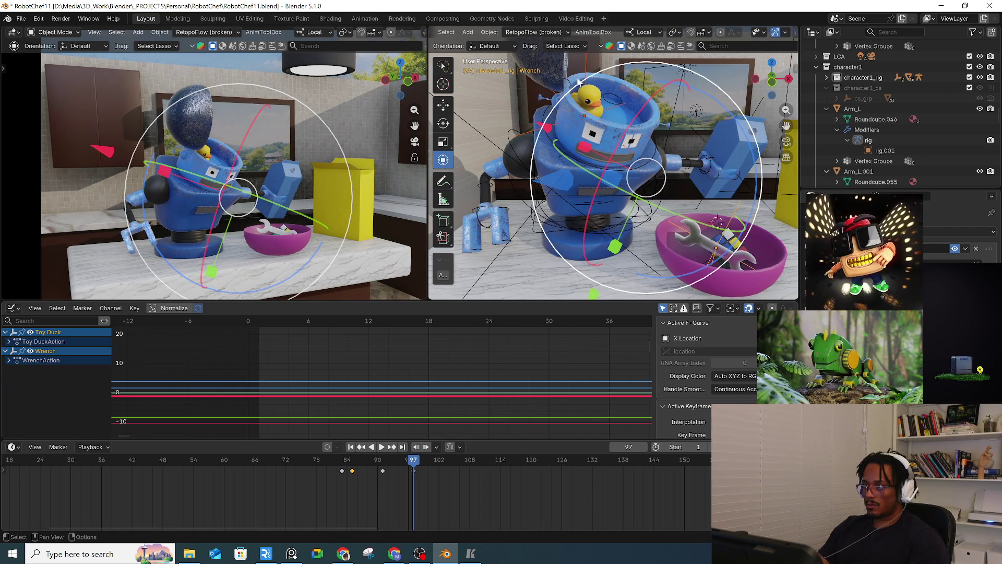
{"action": "mouse_move", "coordinate": [668, 196]}
{"action": "middle_mouse_down"}
{"action": "mouse_move", "coordinate": [593, 80]}
{"action": "mouse_move", "coordinate": [579, 130]}
{"action": "mouse_move", "coordinate": [548, 180]}
{"action": "middle_mouse_up"}
{"action": "left_click", "coordinate": [595, 86]}
Step: Move the toy duck down into the bowl and tumble it to a new angle
{"action": "key", "text": "g"}
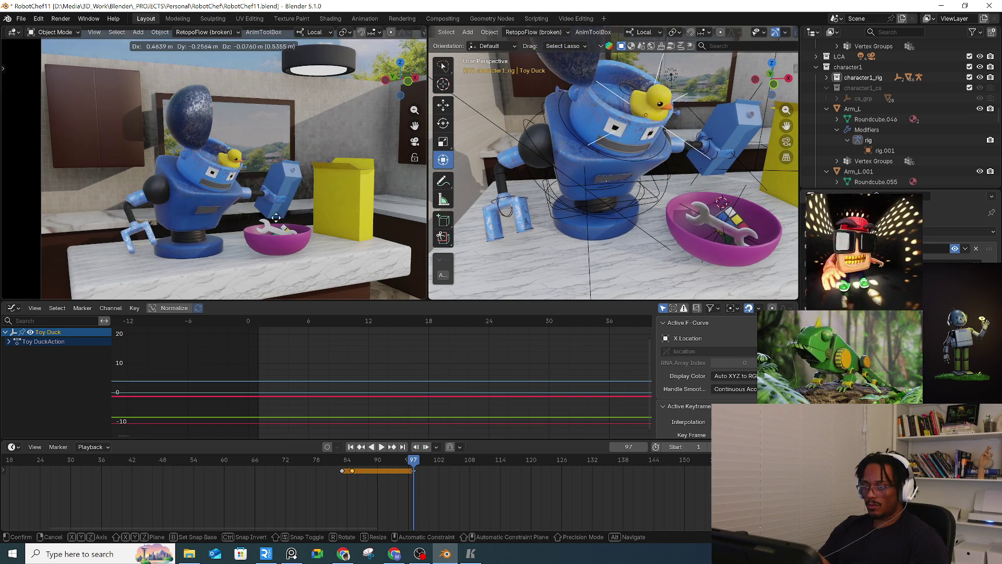
{"action": "left_click", "coordinate": [287, 272]}
{"action": "mouse_move", "coordinate": [549, 232]}
{"action": "middle_mouse_down"}
{"action": "mouse_move", "coordinate": [606, 199]}
{"action": "mouse_move", "coordinate": [531, 198]}
{"action": "mouse_move", "coordinate": [585, 217]}
{"action": "mouse_move", "coordinate": [555, 218]}
{"action": "middle_mouse_up"}
{"action": "key", "text": "g"}
{"action": "left_click", "coordinate": [543, 209]}
{"action": "scroll", "coordinate": [600, 234], "scroll_direction": "up", "scroll_amount": 5}
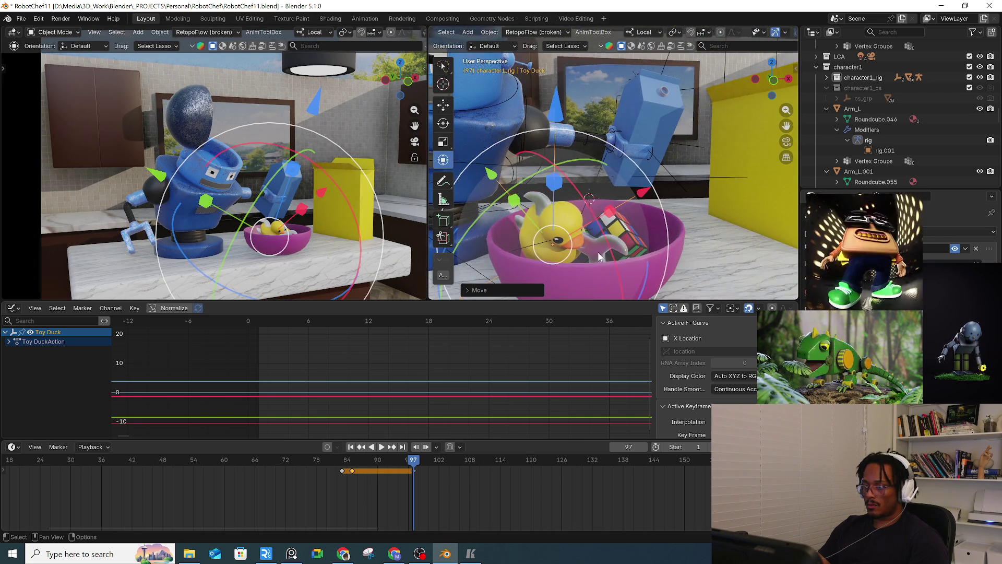
{"action": "key", "text": "r"}
{"action": "key", "text": "r"}
{"action": "left_click", "coordinate": [589, 198]}
{"action": "key", "text": "g"}
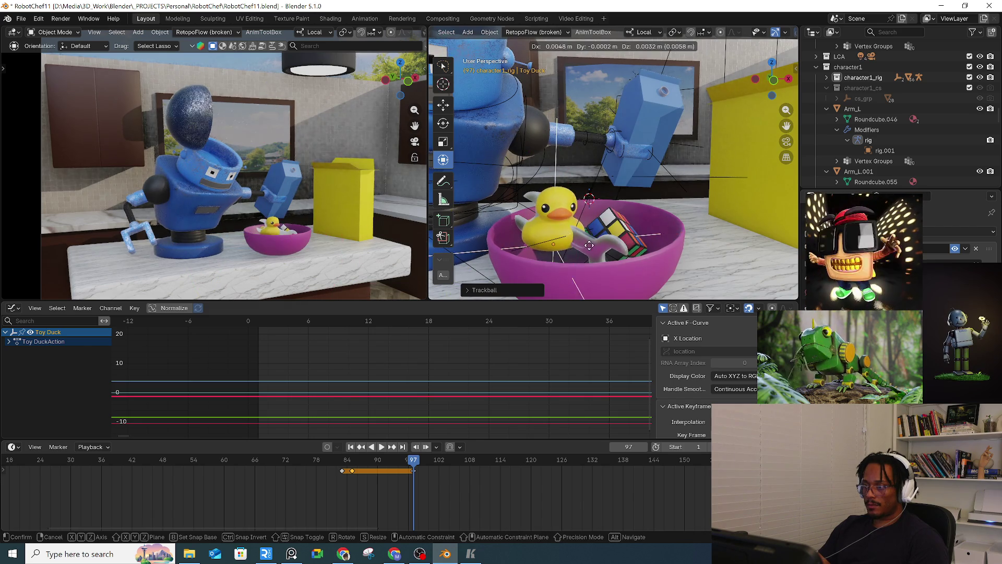
{"action": "left_click", "coordinate": [617, 267]}
Step: Rotate the duck 36°, lower it along Z into the bowl, then return to frame 85
{"action": "mouse_move", "coordinate": [617, 268]}
{"action": "middle_mouse_down"}
{"action": "mouse_move", "coordinate": [599, 220]}
{"action": "mouse_move", "coordinate": [540, 256]}
{"action": "mouse_move", "coordinate": [527, 214]}
{"action": "middle_mouse_up"}
{"action": "key", "text": "r"}
{"action": "left_click", "coordinate": [564, 244]}
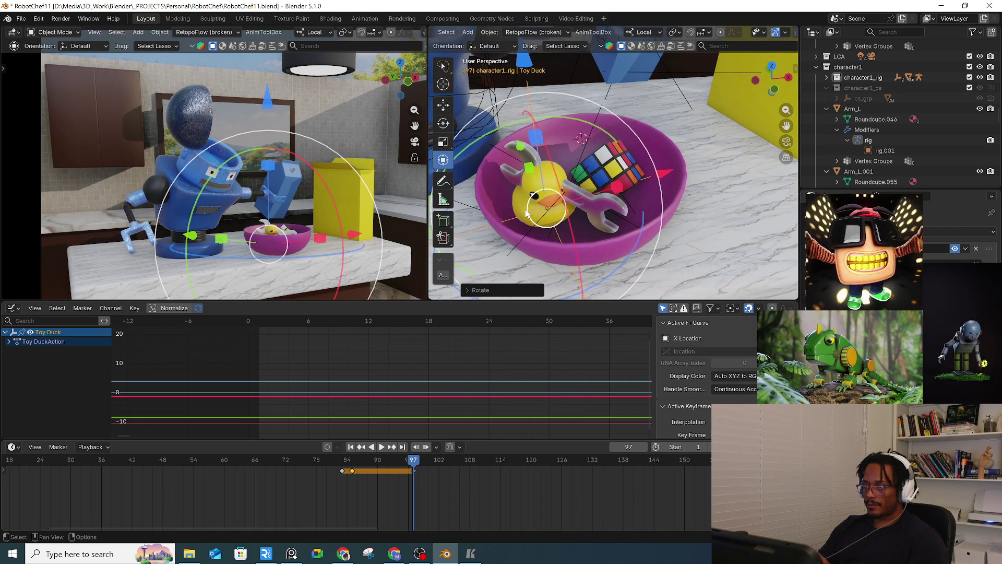
{"action": "left_click", "coordinate": [526, 212]}
{"action": "key", "text": "g"}
{"action": "key", "text": "z"}
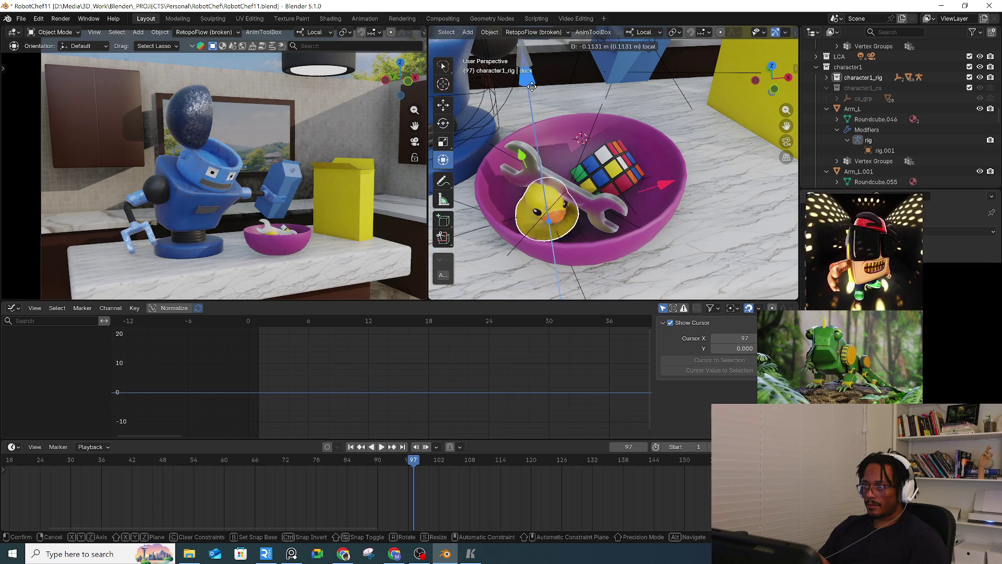
{"action": "left_click", "coordinate": [533, 85]}
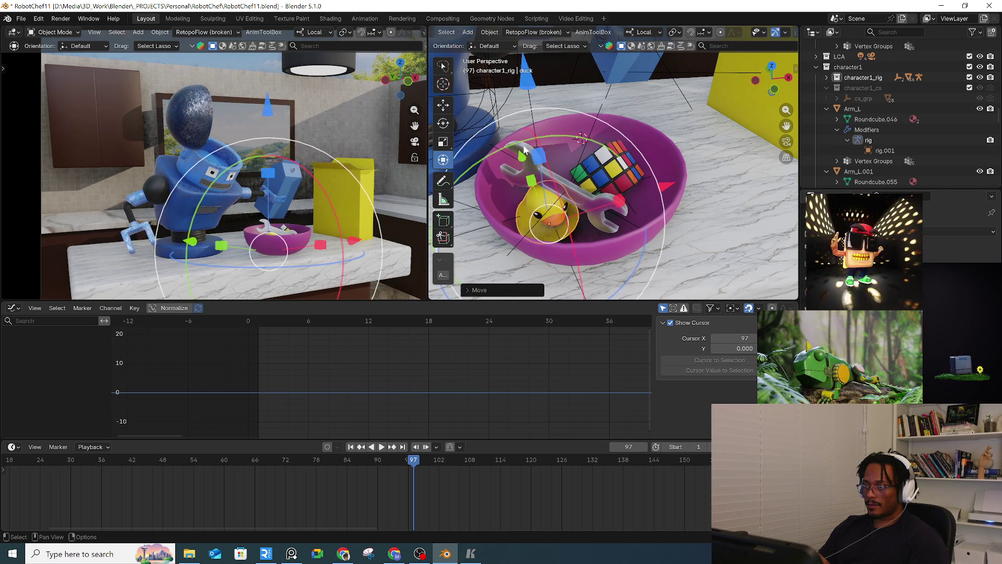
{"action": "left_click", "coordinate": [564, 220]}
{"action": "middle_click_drag", "start_coordinate": [568, 218], "coordinate": [581, 194]}
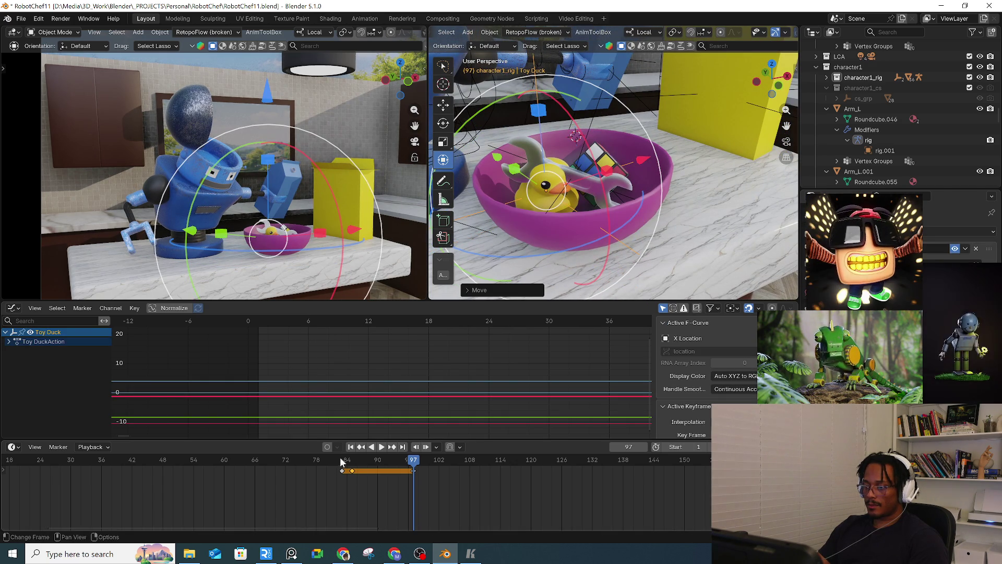
{"action": "left_click", "coordinate": [387, 426]}
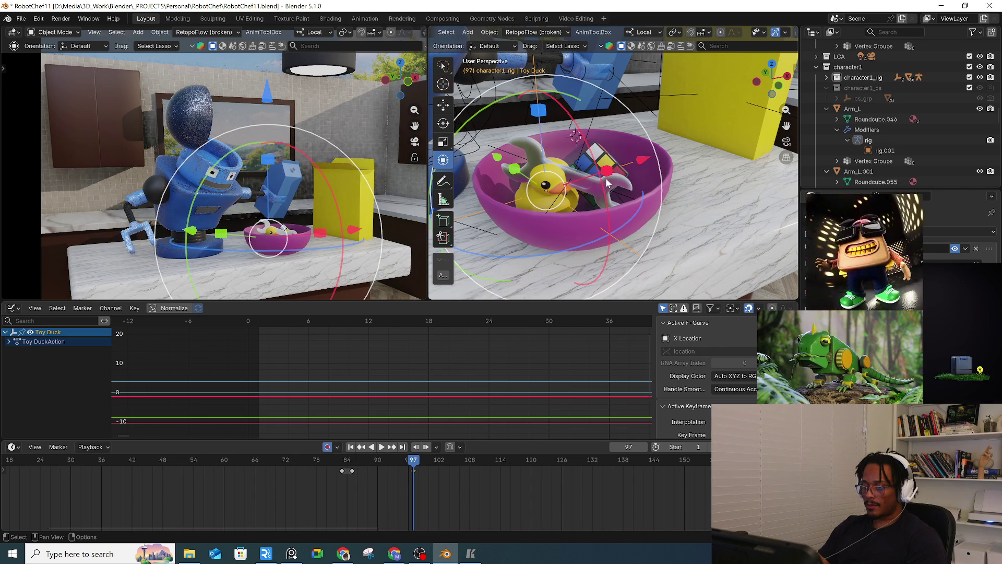
{"action": "left_click", "coordinate": [352, 463]}
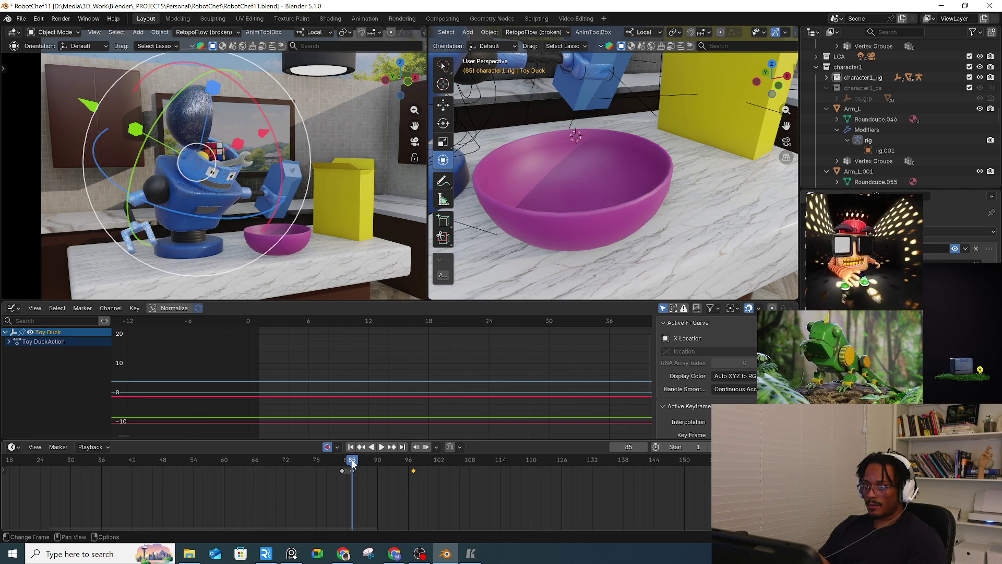
Step: Key the duck at frame 97 and move it to a new frame-89 spot near the robot's head
{"action": "mouse_move", "coordinate": [374, 459]}
{"action": "left_mouse_down"}
{"action": "mouse_move", "coordinate": [414, 463]}
{"action": "mouse_move", "coordinate": [358, 462]}
{"action": "mouse_move", "coordinate": [374, 461]}
{"action": "left_mouse_up"}
{"action": "key", "text": "i"}
{"action": "key", "text": "g"}
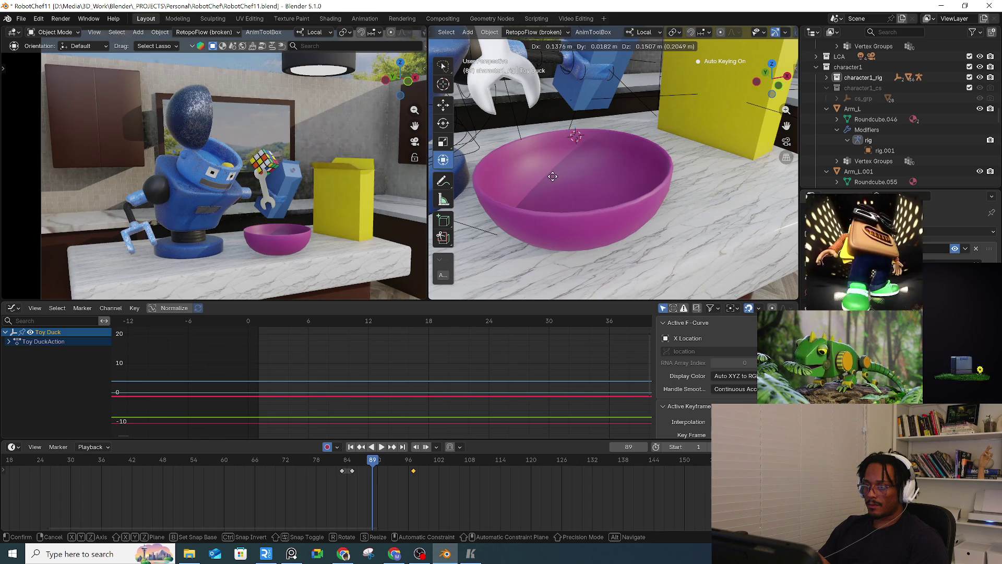
{"action": "left_click", "coordinate": [634, 94]}
{"action": "key", "text": "KP_Decimal"}
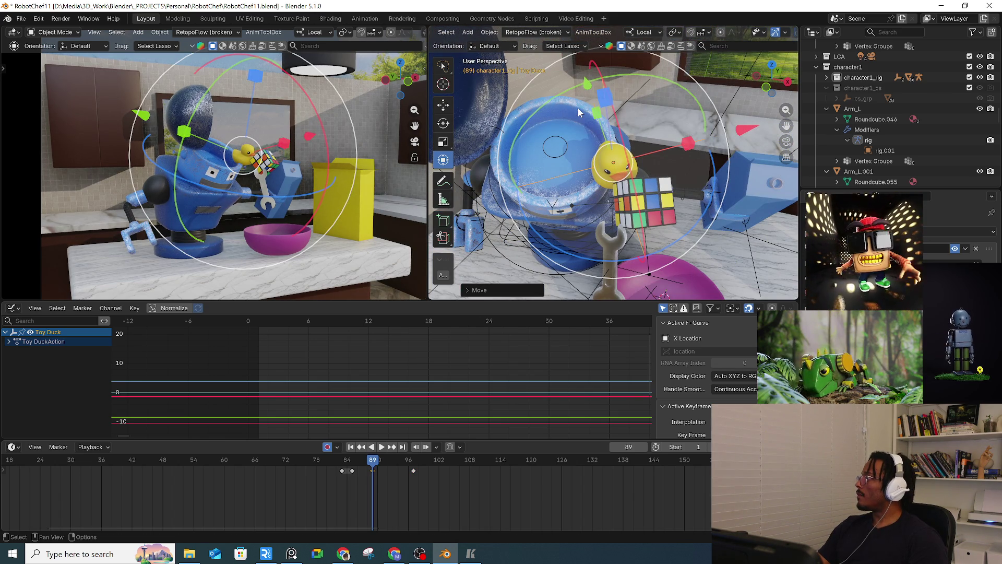
{"action": "middle_click_drag", "start_coordinate": [562, 102], "coordinate": [624, 137]}
{"action": "key", "text": "g"}
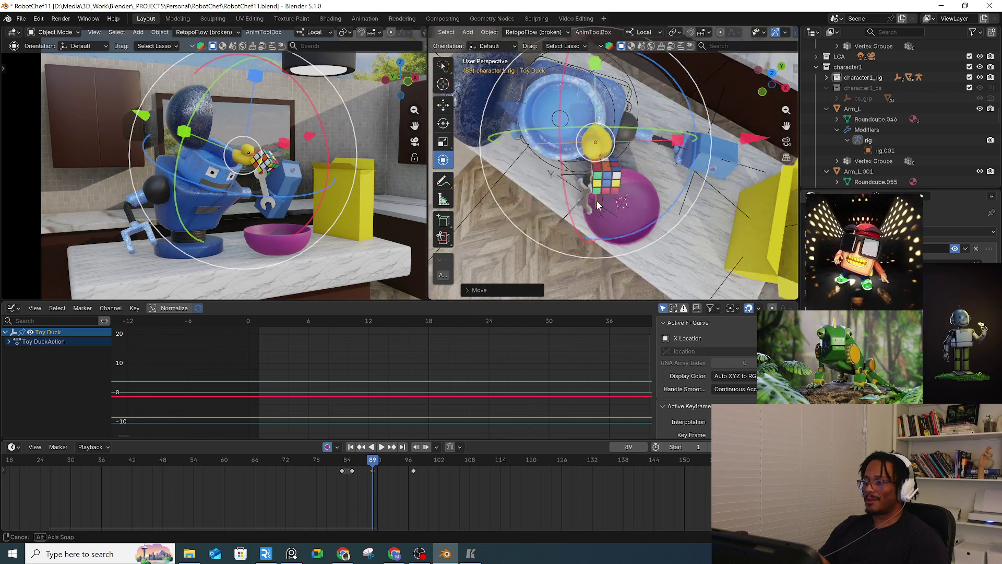
{"action": "middle_click_drag", "start_coordinate": [586, 184], "coordinate": [698, 128]}
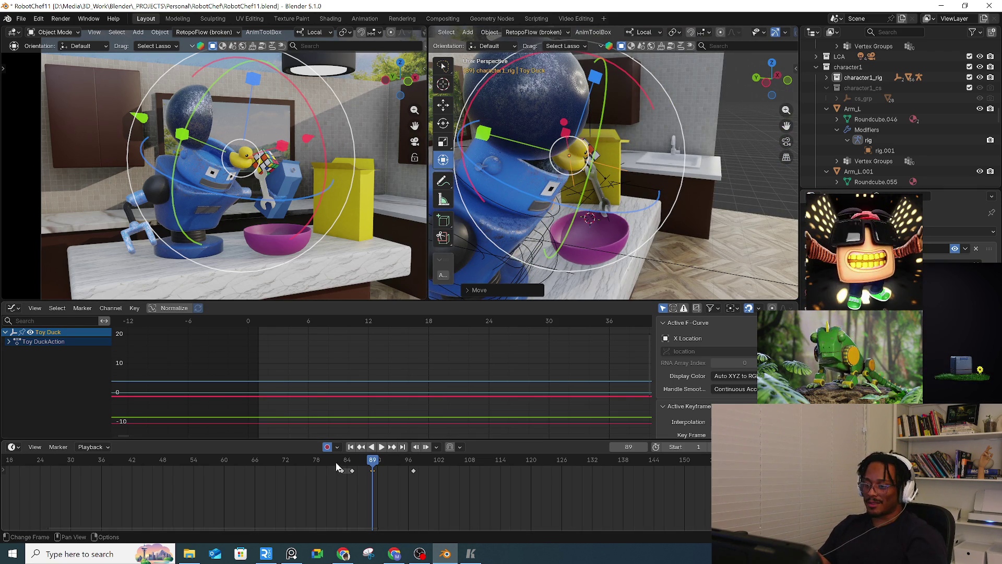
Step: Play back and scrub frames 85 to 97 to check the duck's flight into the bowl
{"action": "key", "text": "space"}
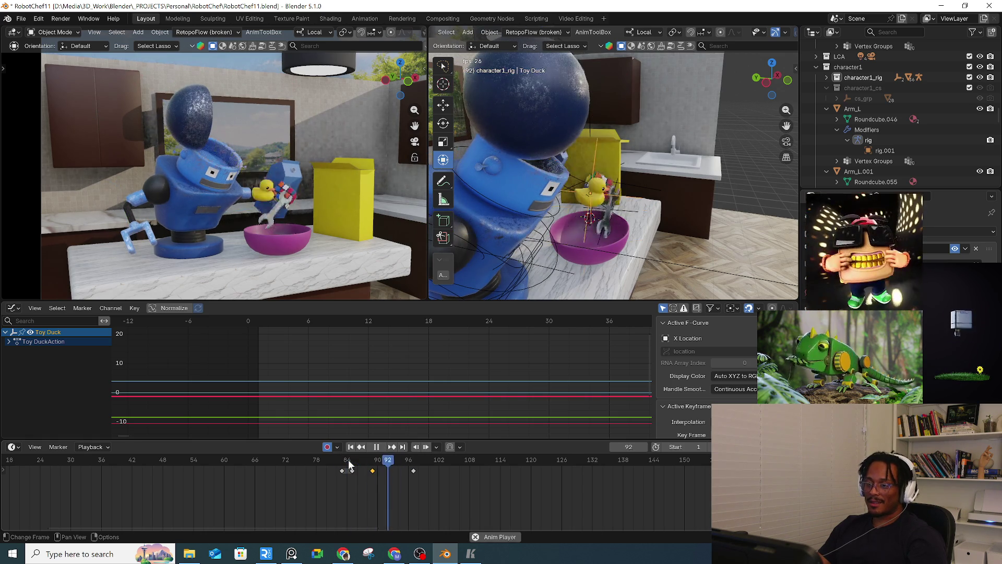
{"action": "key", "text": "space"}
{"action": "left_click_drag", "start_coordinate": [359, 464], "coordinate": [419, 459]}
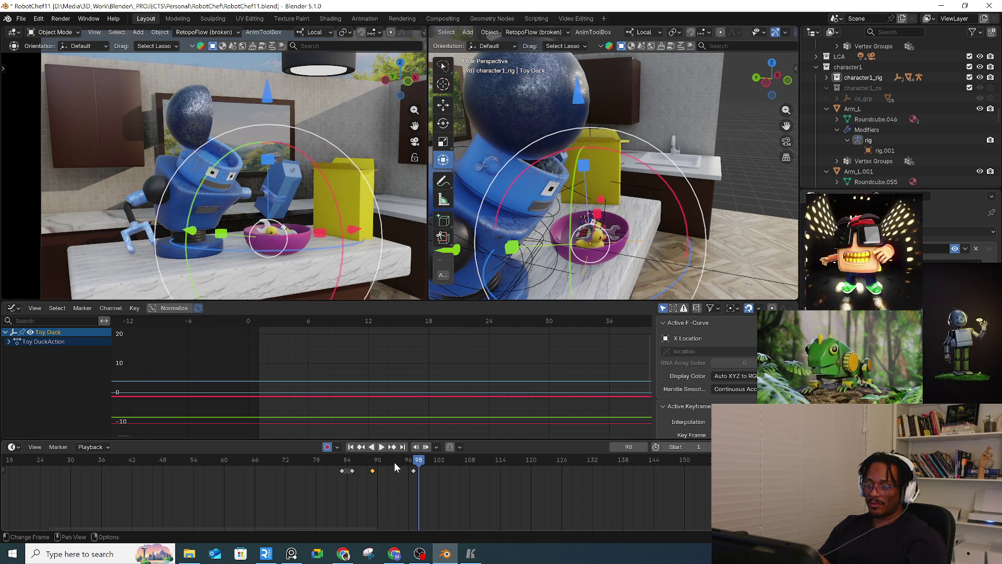
{"action": "left_click", "coordinate": [411, 461]}
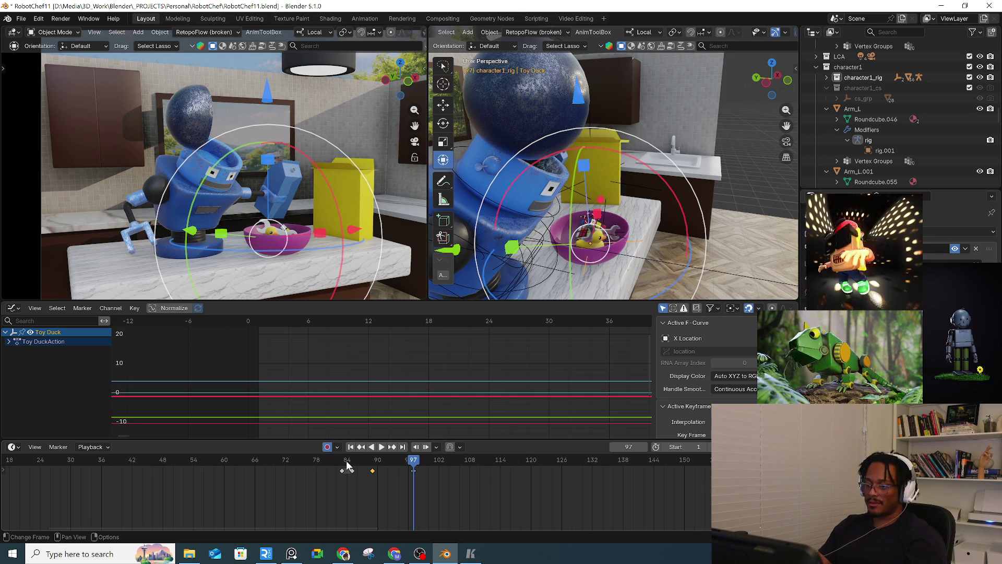
{"action": "left_click", "coordinate": [358, 462]}
{"action": "key", "text": "space"}
{"action": "key", "text": "Escape"}
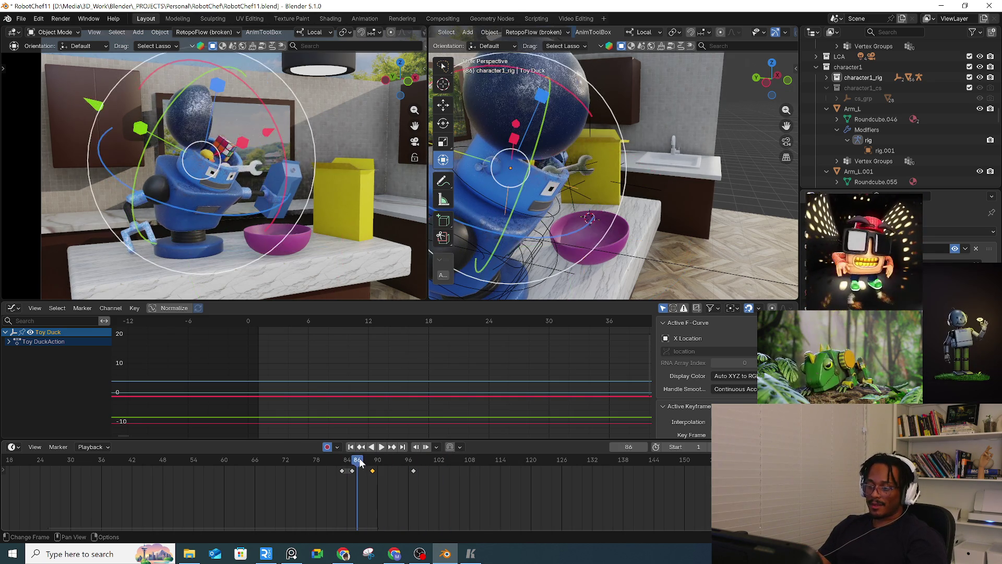
{"action": "key", "text": "space"}
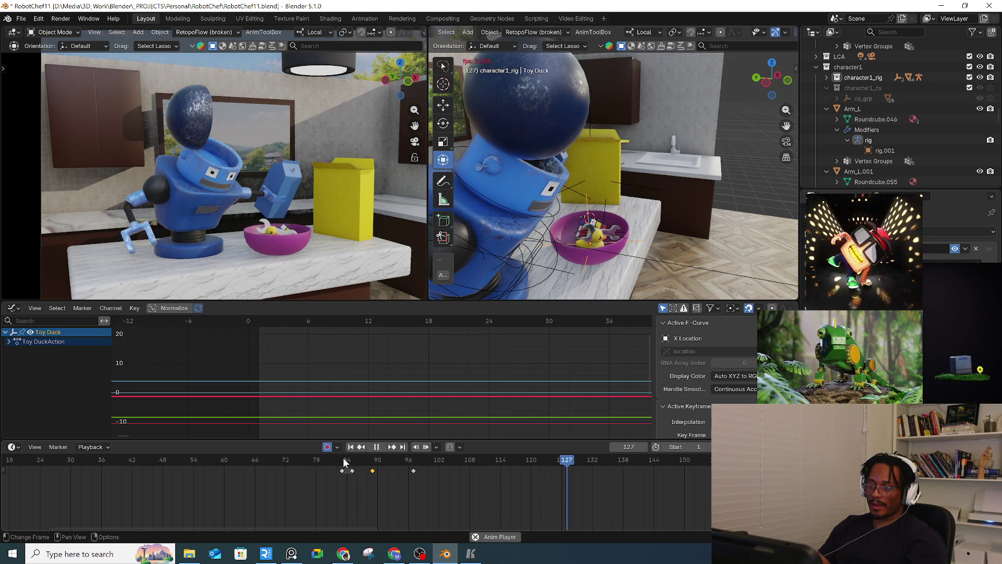
{"action": "key", "text": "Escape"}
{"action": "middle_click_drag", "start_coordinate": [574, 156], "coordinate": [558, 140]}
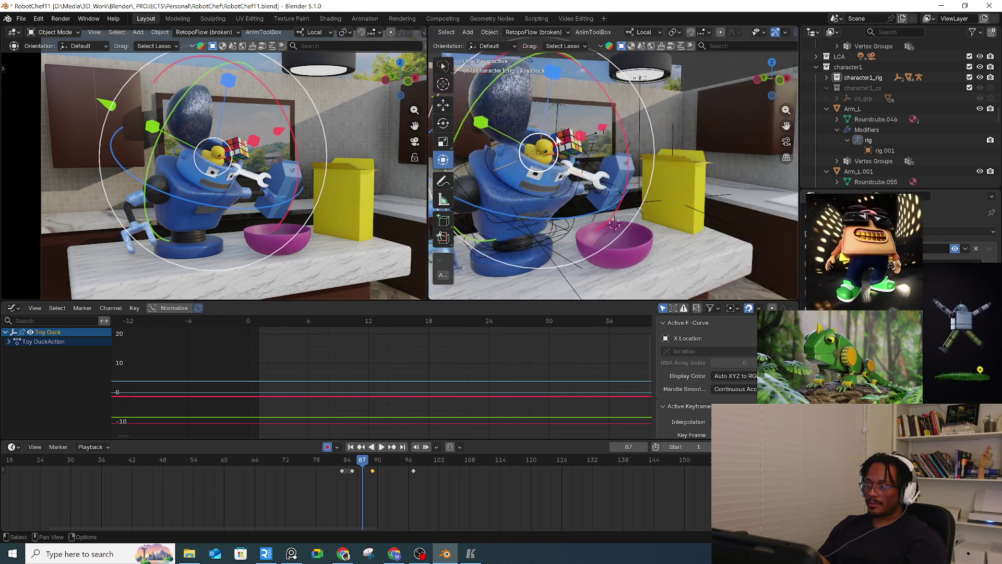
{"action": "scroll", "coordinate": [558, 140], "scroll_direction": "up", "scroll_amount": 3}
{"action": "left_click", "coordinate": [606, 206]}
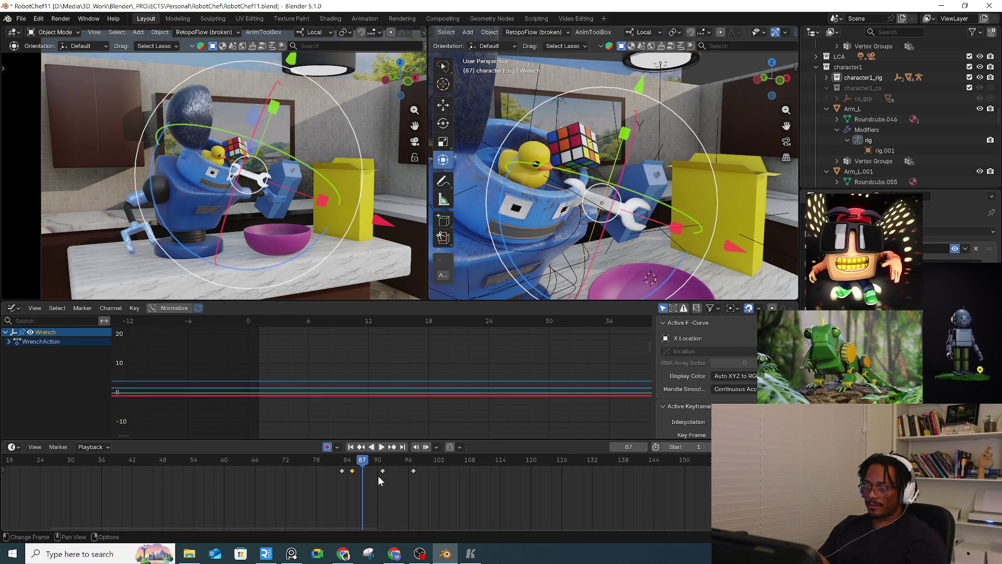
Step: Slide the wrench's frame-90 and frame-96 keys one frame earlier in the Timeline
{"action": "scroll", "coordinate": [349, 487], "scroll_direction": "up", "scroll_amount": 1}
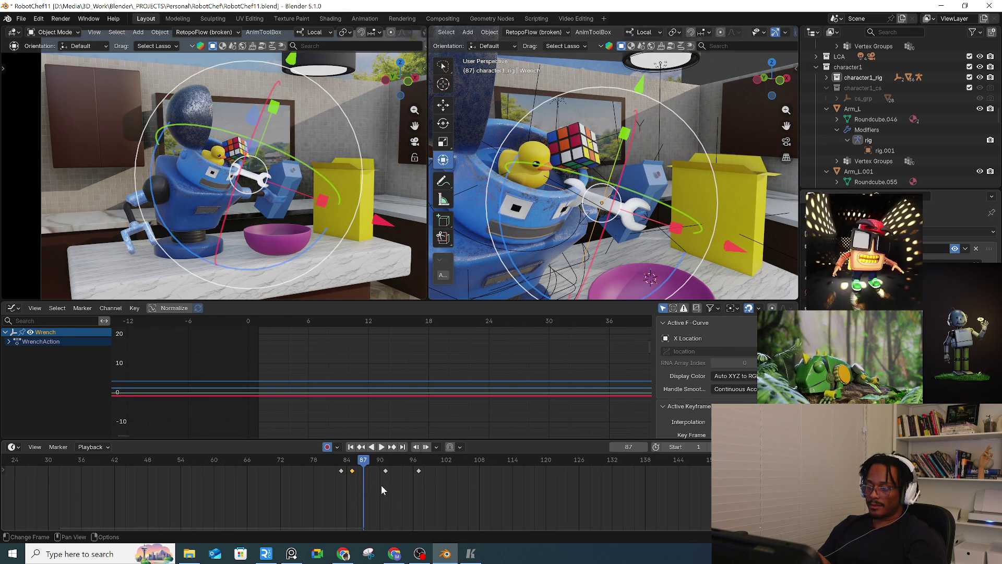
{"action": "mouse_move", "coordinate": [421, 463]}
{"action": "left_mouse_down"}
{"action": "mouse_move", "coordinate": [414, 472]}
{"action": "mouse_move", "coordinate": [383, 464]}
{"action": "left_mouse_up"}
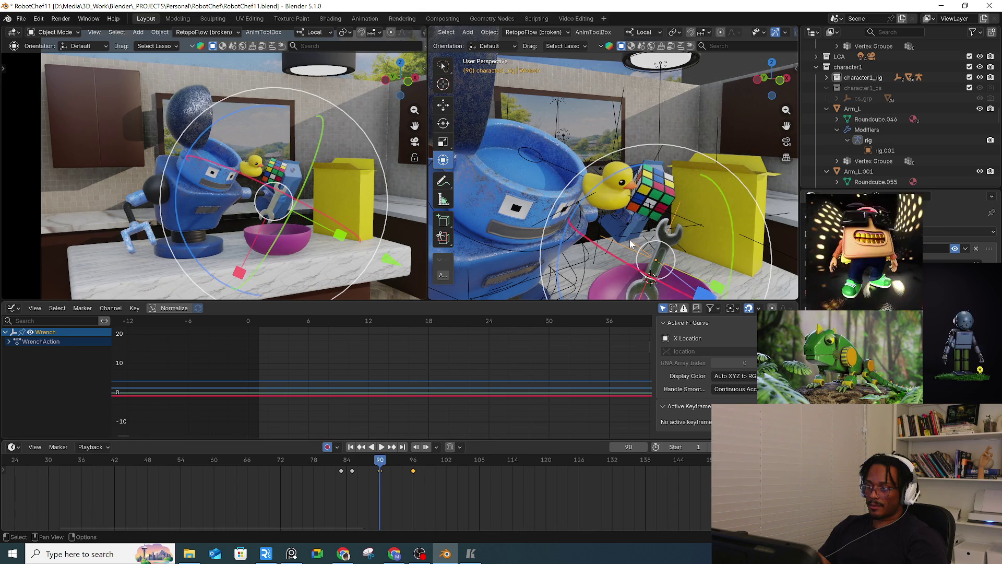
{"action": "left_click", "coordinate": [658, 159]}
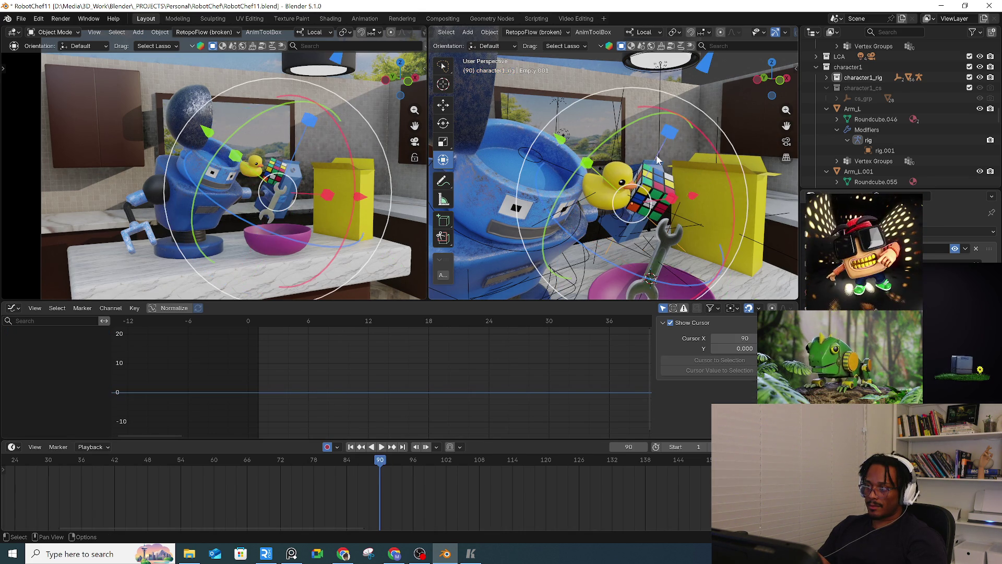
{"action": "left_click", "coordinate": [621, 173]}
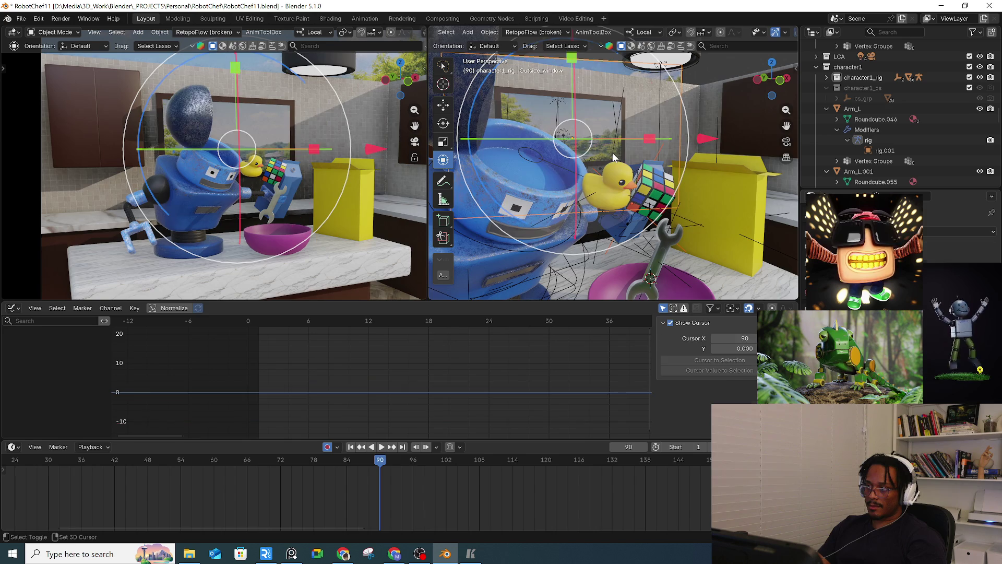
Step: Orbit around the duck and pick out the Unsolved rubik cube among nearby objects
{"action": "middle_click_drag", "start_coordinate": [658, 156], "coordinate": [651, 207]}
{"action": "scroll", "coordinate": [651, 203], "scroll_direction": "up", "scroll_amount": 10}
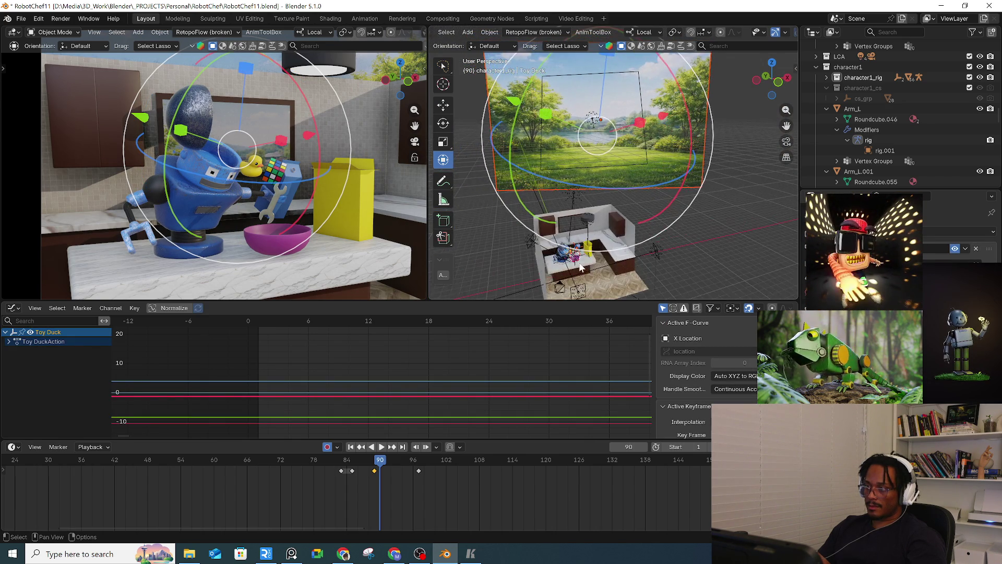
{"action": "scroll", "coordinate": [522, 246], "scroll_direction": "up", "scroll_amount": 5}
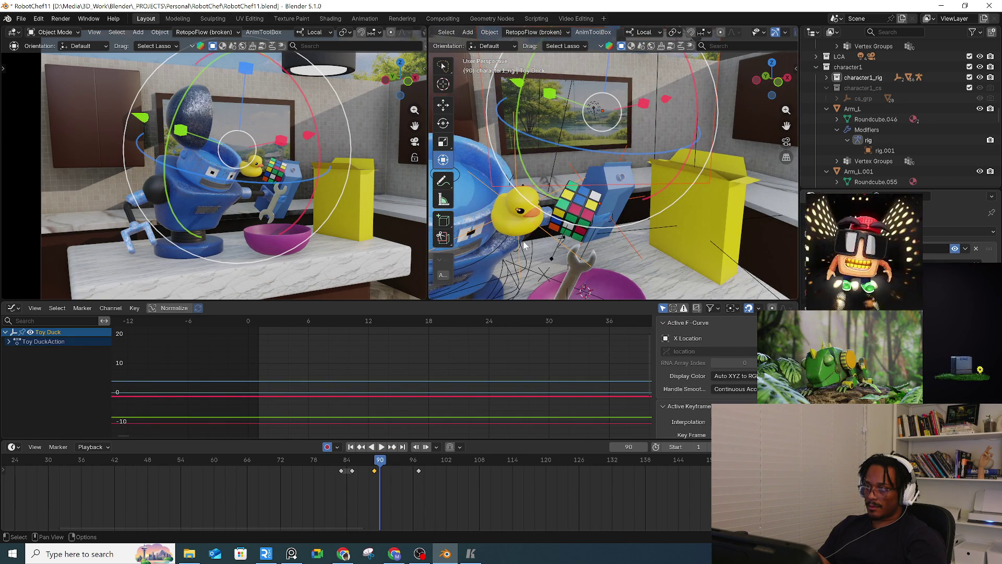
{"action": "mouse_move", "coordinate": [614, 203]}
{"action": "middle_mouse_down"}
{"action": "mouse_move", "coordinate": [543, 258]}
{"action": "mouse_move", "coordinate": [612, 227]}
{"action": "middle_mouse_up"}
{"action": "left_click", "coordinate": [550, 244]}
{"action": "left_click", "coordinate": [560, 243]}
{"action": "left_click", "coordinate": [612, 227]}
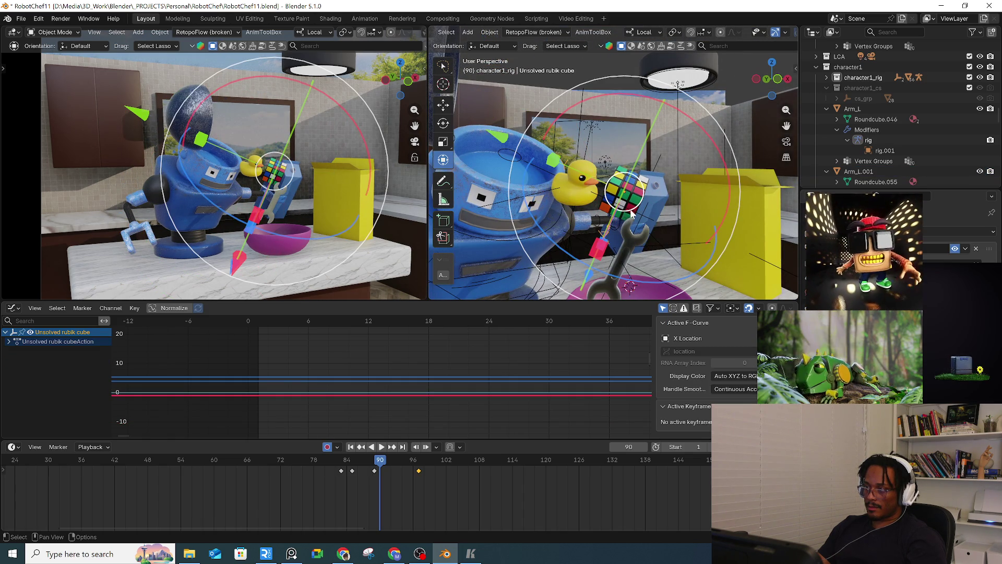
Step: Select the toy duck and Rubik's cube and slide their keyframes about one frame later
{"action": "left_click", "coordinate": [632, 213]}
{"action": "key", "text": "KP_Decimal"}
{"action": "scroll", "coordinate": [621, 218], "scroll_direction": "down", "scroll_amount": 5}
{"action": "mouse_move", "coordinate": [620, 212]}
{"action": "middle_mouse_down"}
{"action": "mouse_move", "coordinate": [675, 199]}
{"action": "mouse_move", "coordinate": [650, 235]}
{"action": "mouse_move", "coordinate": [640, 229]}
{"action": "middle_mouse_up"}
{"action": "left_click", "coordinate": [636, 219], "text": "shift"}
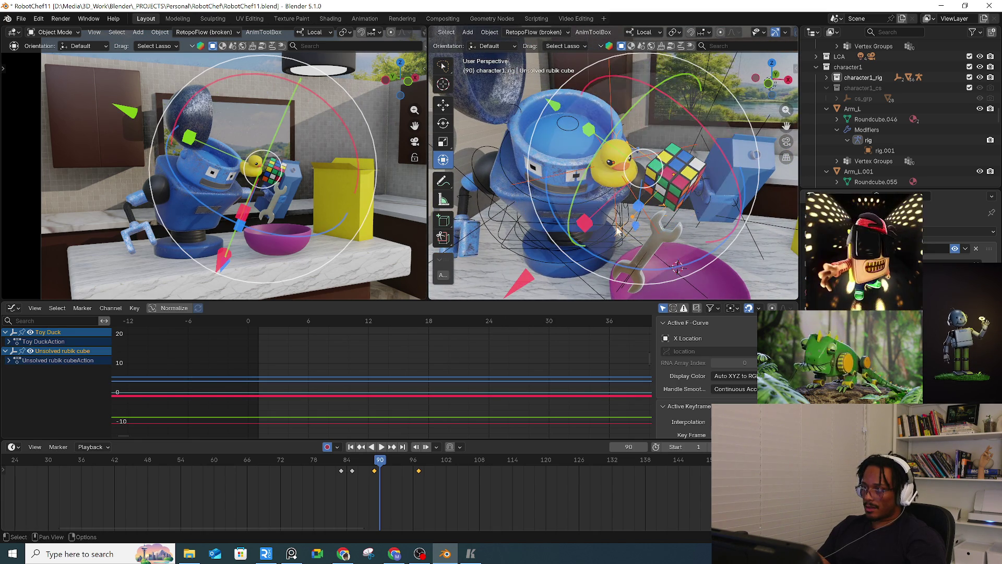
{"action": "key", "text": "KP_Decimal"}
{"action": "left_click_drag", "start_coordinate": [375, 472], "coordinate": [381, 471]}
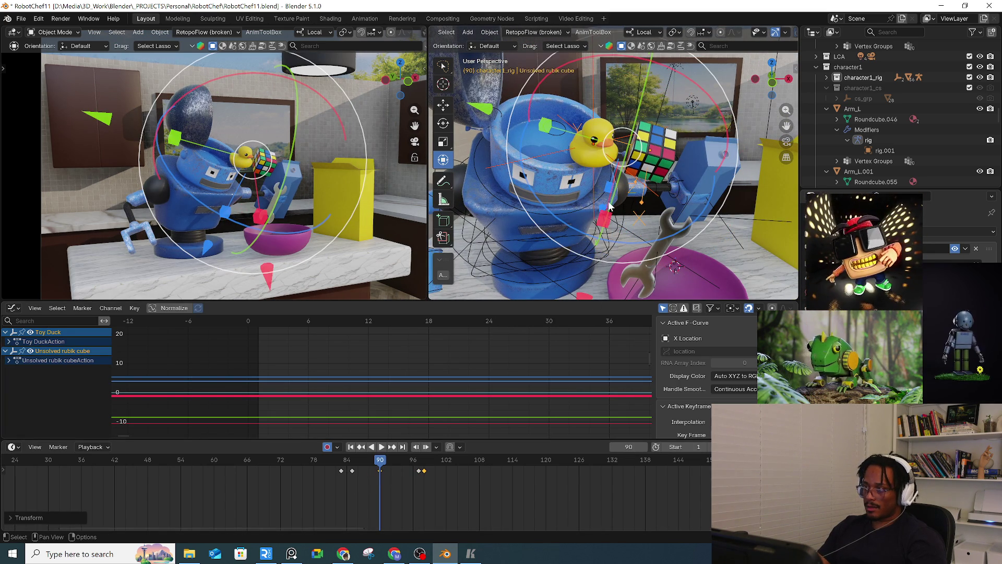
Step: Nudge the duck's keyframe near frame 97 later and play back the timing
{"action": "left_click", "coordinate": [555, 155]}
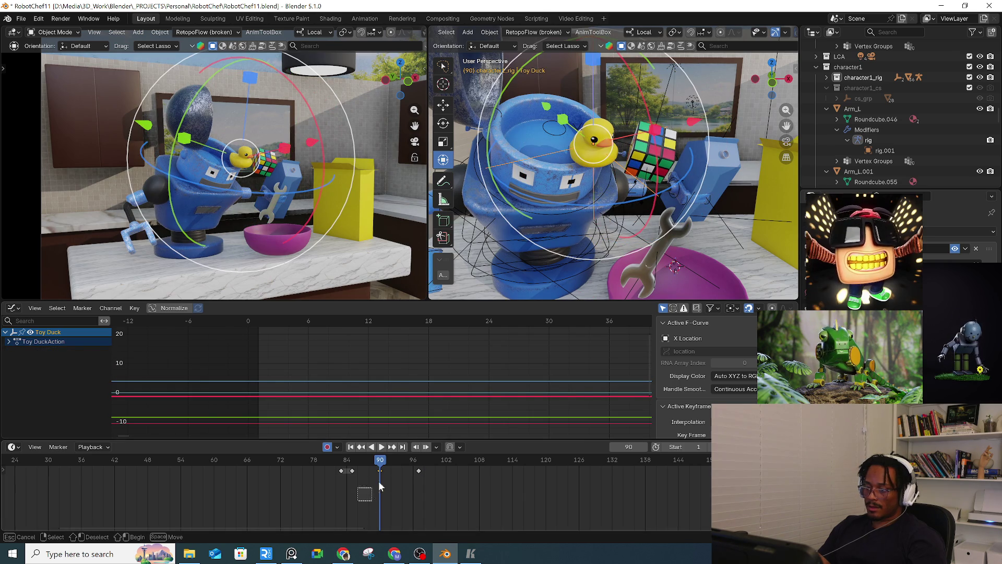
{"action": "left_click_drag", "start_coordinate": [418, 472], "coordinate": [424, 471]}
{"action": "key", "text": "space"}
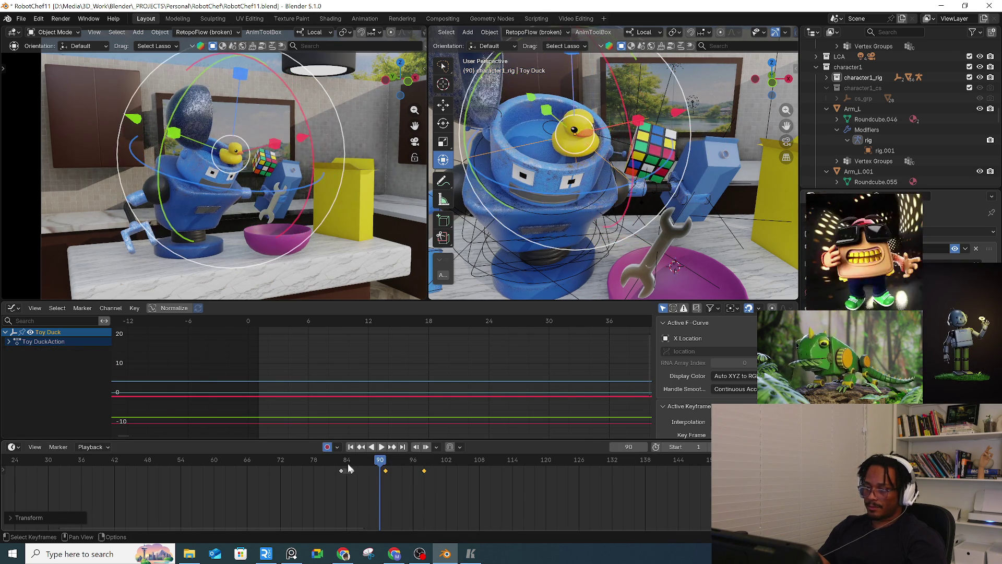
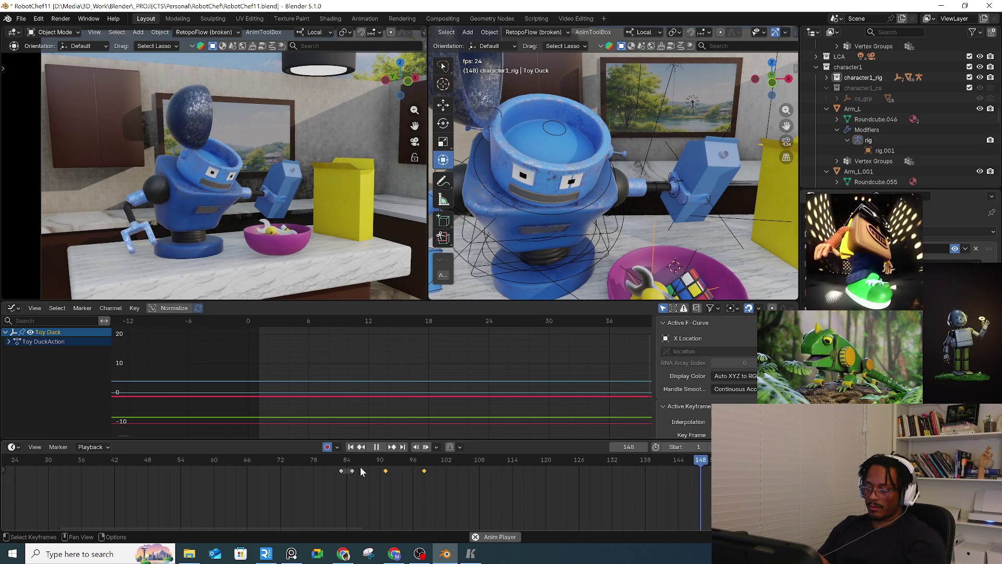
Step: Stop playback at frame 106, select the pink bowl and isolate it in local view
{"action": "key", "text": "space"}
{"action": "mouse_move", "coordinate": [665, 254]}
{"action": "middle_mouse_down"}
{"action": "mouse_move", "coordinate": [686, 271]}
{"action": "mouse_move", "coordinate": [638, 201]}
{"action": "mouse_move", "coordinate": [637, 267]}
{"action": "middle_mouse_up"}
{"action": "left_click", "coordinate": [673, 285]}
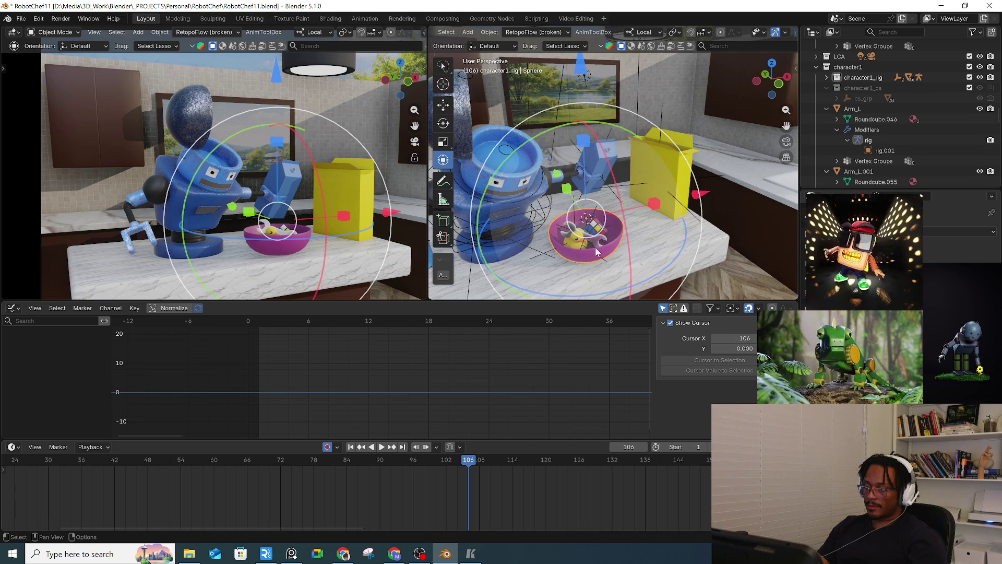
{"action": "scroll", "coordinate": [590, 250], "scroll_direction": "up", "scroll_amount": 3}
{"action": "middle_click_drag", "start_coordinate": [583, 249], "coordinate": [556, 237]}
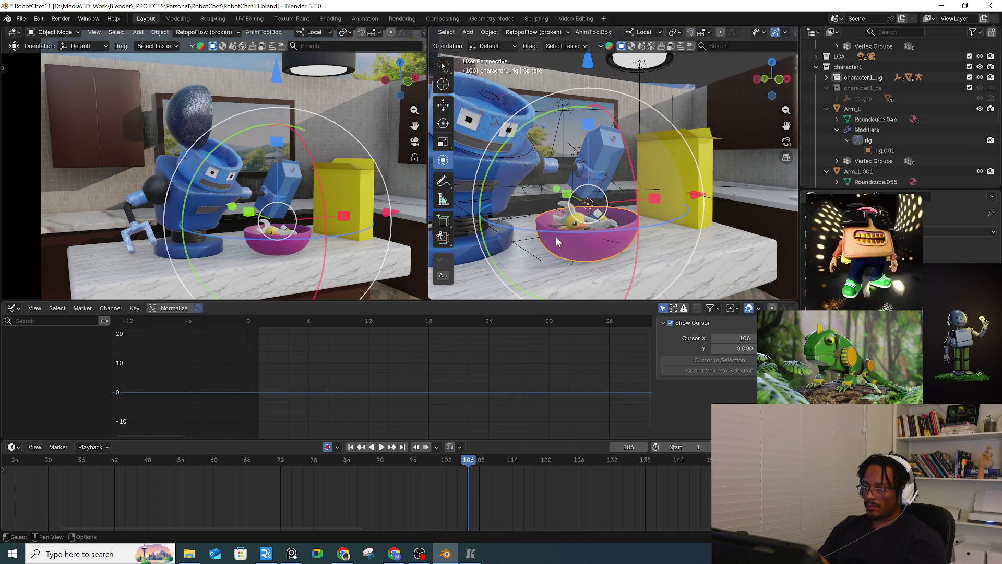
{"action": "key", "text": "shift+s"}
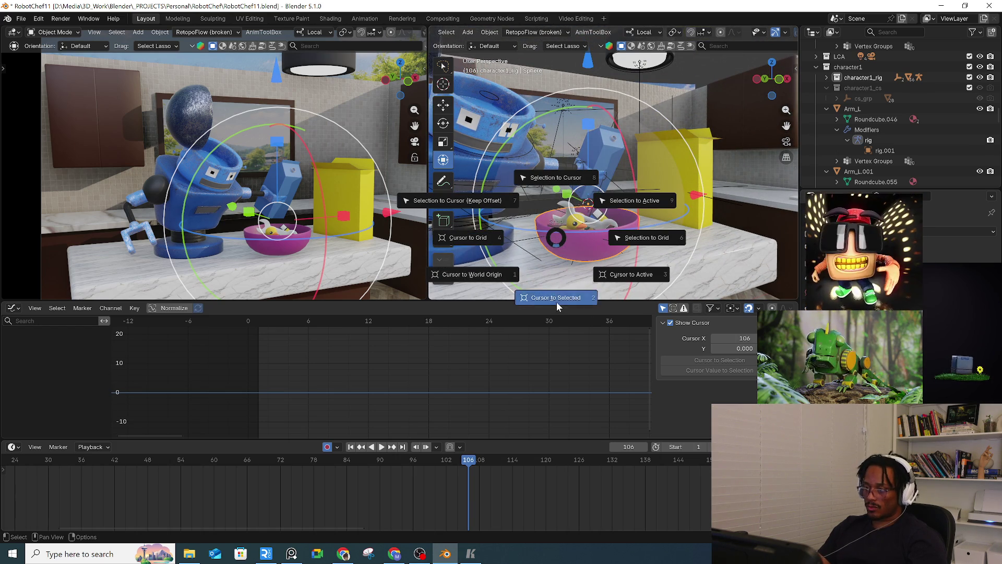
{"action": "left_click", "coordinate": [555, 295]}
{"action": "mouse_move", "coordinate": [618, 217]}
{"action": "middle_mouse_down"}
{"action": "mouse_move", "coordinate": [590, 236]}
{"action": "mouse_move", "coordinate": [582, 229]}
{"action": "mouse_move", "coordinate": [594, 223]}
{"action": "mouse_move", "coordinate": [584, 242]}
{"action": "mouse_move", "coordinate": [586, 231]}
{"action": "mouse_move", "coordinate": [606, 260]}
{"action": "mouse_move", "coordinate": [645, 208]}
{"action": "mouse_move", "coordinate": [640, 229]}
{"action": "mouse_move", "coordinate": [633, 220]}
{"action": "mouse_move", "coordinate": [629, 230]}
{"action": "mouse_move", "coordinate": [697, 200]}
{"action": "middle_mouse_up"}
{"action": "key", "text": "KP_Divide"}
Step: In Edit Mode, snap the 3D cursor to the bowl's bottom centre vertex
{"action": "key", "text": "Tab"}
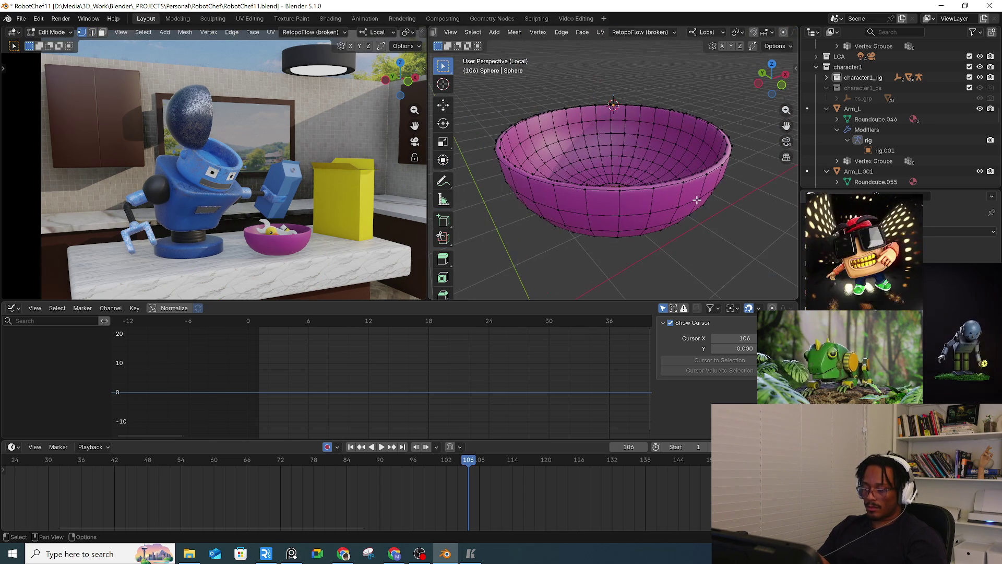
{"action": "right_click", "coordinate": [697, 200]}
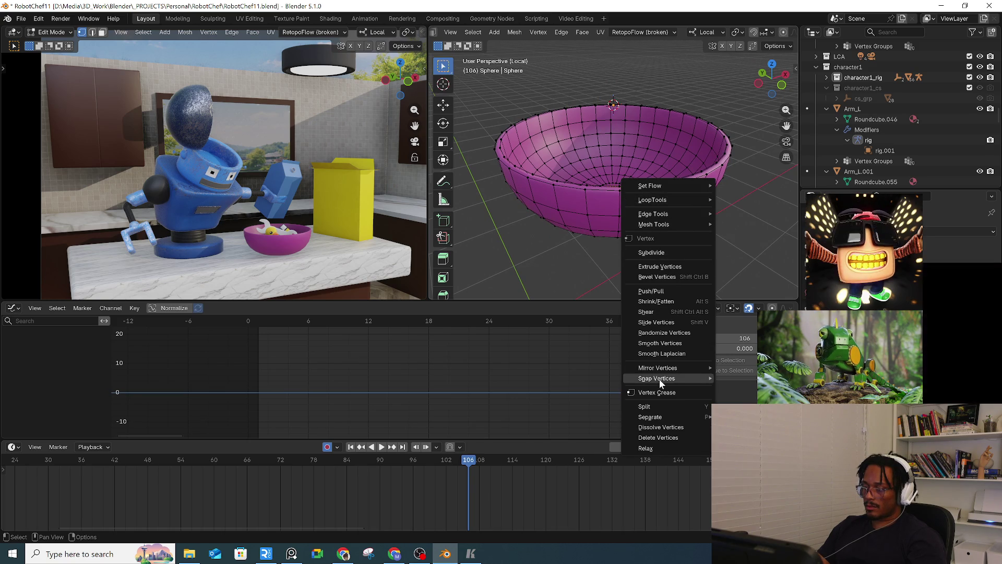
{"action": "mouse_move", "coordinate": [568, 227]}
{"action": "middle_mouse_down"}
{"action": "mouse_move", "coordinate": [575, 193]}
{"action": "mouse_move", "coordinate": [569, 265]}
{"action": "middle_mouse_up"}
{"action": "key", "text": "shift+s"}
{"action": "left_click", "coordinate": [567, 327]}
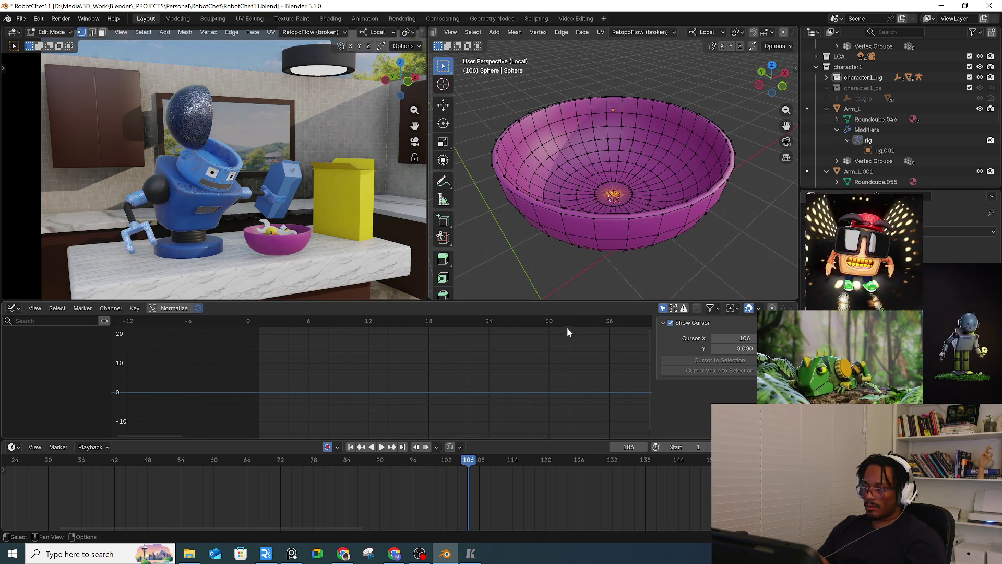
Step: Back in Object Mode, set the bowl's origin to the 3D cursor and check it
{"action": "key", "text": "Tab"}
{"action": "right_click", "coordinate": [605, 233]}
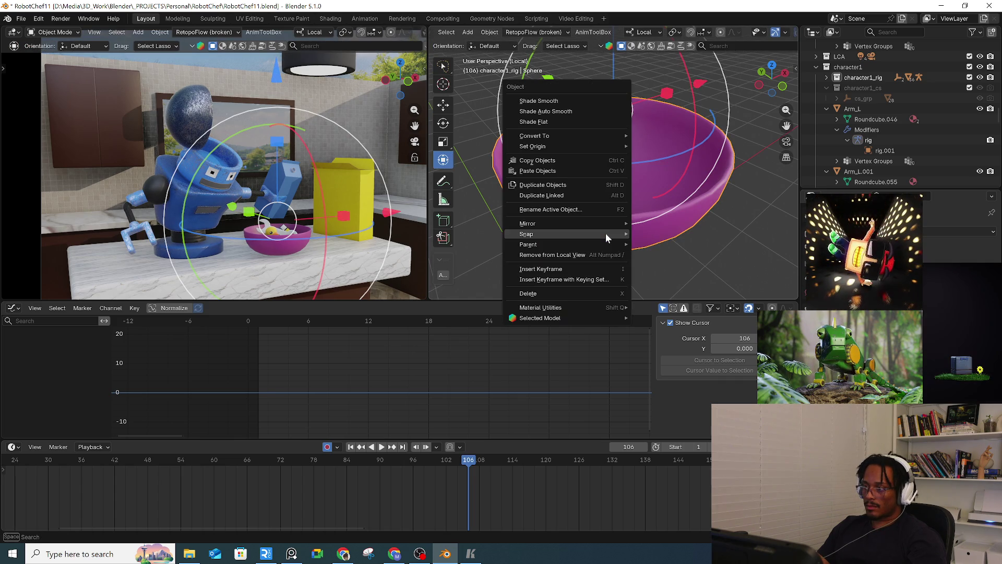
{"action": "mouse_move", "coordinate": [609, 148]}
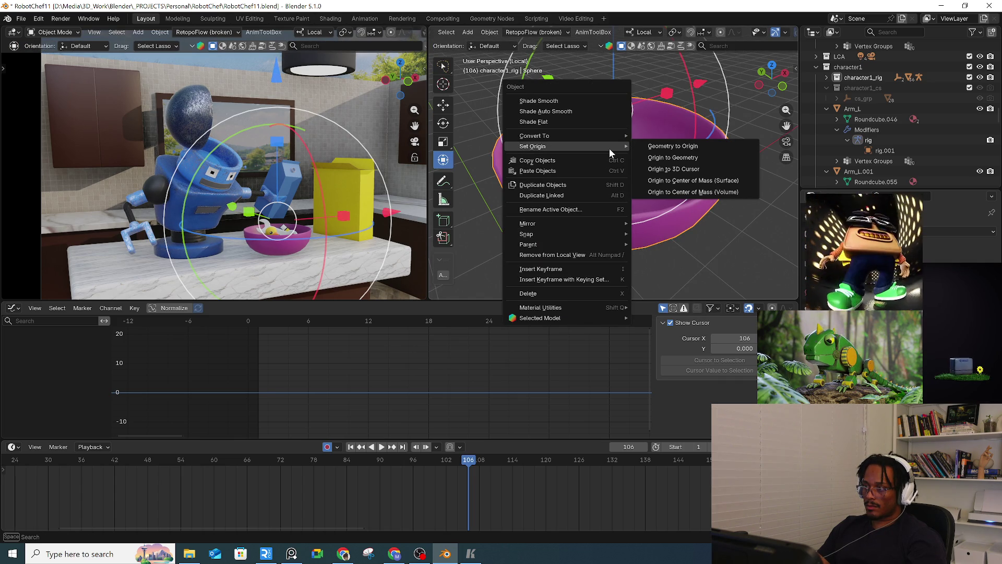
{"action": "left_click", "coordinate": [731, 169]}
{"action": "mouse_move", "coordinate": [730, 170]}
{"action": "middle_mouse_down"}
{"action": "mouse_move", "coordinate": [717, 151]}
{"action": "mouse_move", "coordinate": [700, 216]}
{"action": "middle_mouse_up"}
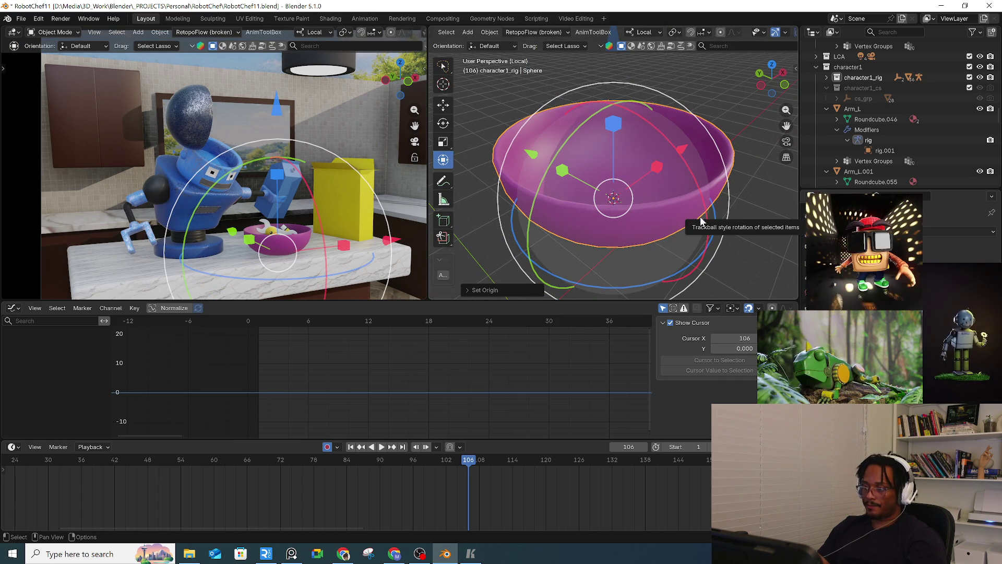
{"action": "right_click", "coordinate": [690, 226]}
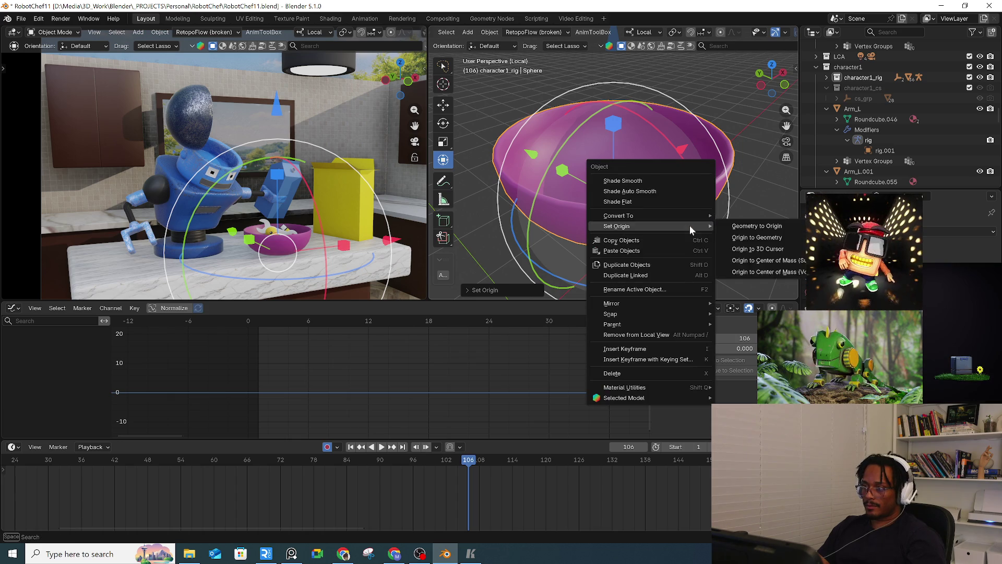
Step: Add a cube-shaped empty at the bowl and scale it down
{"action": "key", "text": "shift+a"}
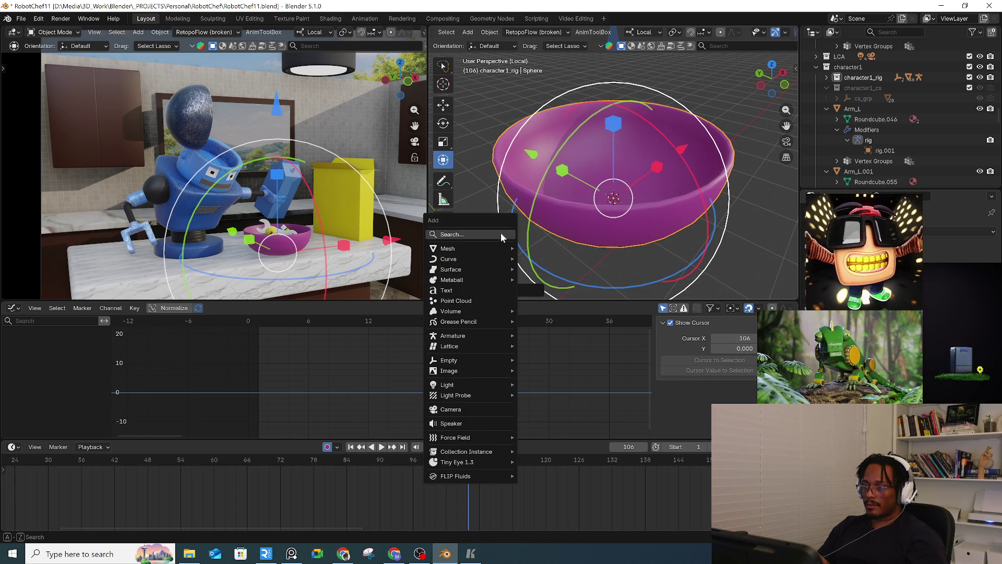
{"action": "mouse_move", "coordinate": [478, 361]}
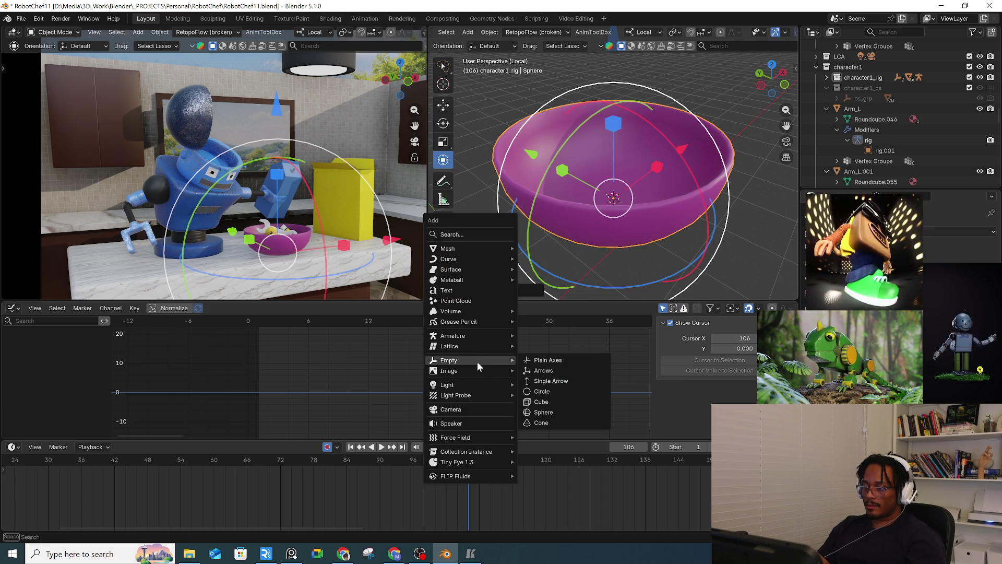
{"action": "left_click", "coordinate": [556, 401]}
{"action": "scroll", "coordinate": [638, 178], "scroll_direction": "down", "scroll_amount": 4}
{"action": "middle_click_drag", "start_coordinate": [701, 234], "coordinate": [713, 211]}
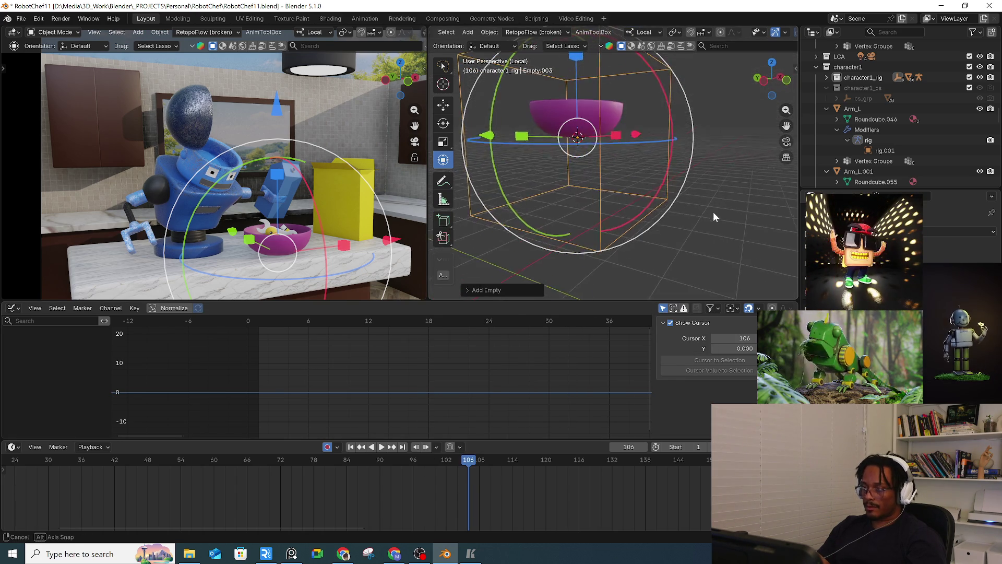
{"action": "key", "text": "s"}
{"action": "left_click", "coordinate": [640, 171]}
Step: Flatten the cube empty along Z and reposition it at the bowl's base
{"action": "key", "text": "g"}
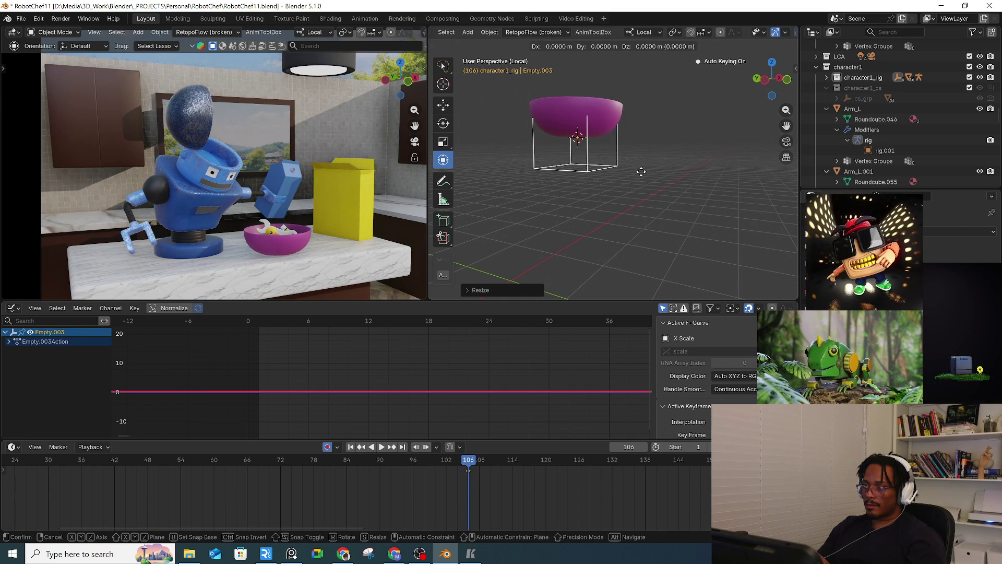
{"action": "key", "text": "z"}
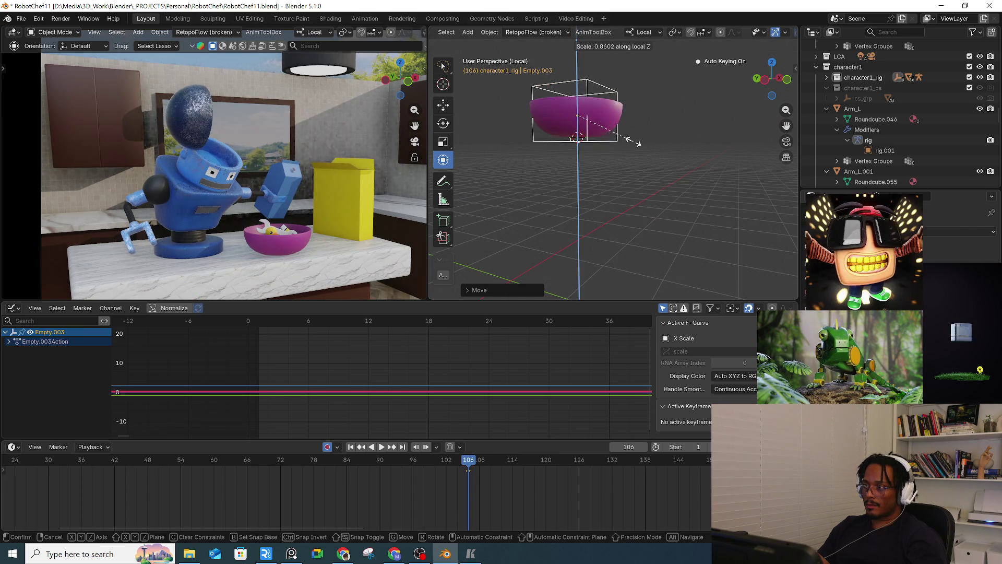
{"action": "left_click", "coordinate": [625, 140]}
{"action": "key", "text": "s"}
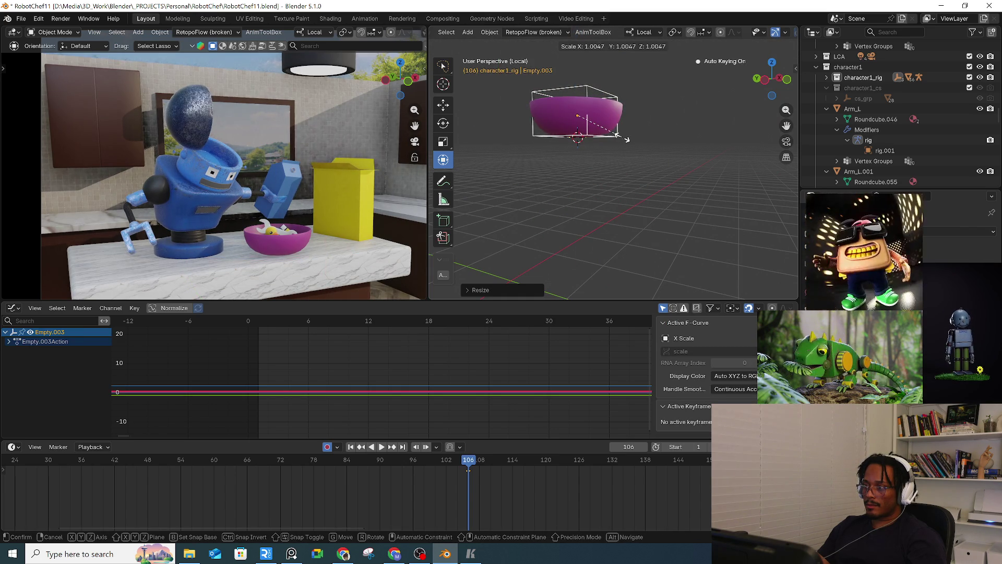
{"action": "right_click", "coordinate": [627, 136]}
{"action": "key", "text": "g"}
{"action": "left_click", "coordinate": [626, 136]}
{"action": "mouse_move", "coordinate": [624, 132]}
{"action": "middle_mouse_down"}
{"action": "mouse_move", "coordinate": [692, 196]}
{"action": "mouse_move", "coordinate": [654, 187]}
{"action": "middle_mouse_up"}
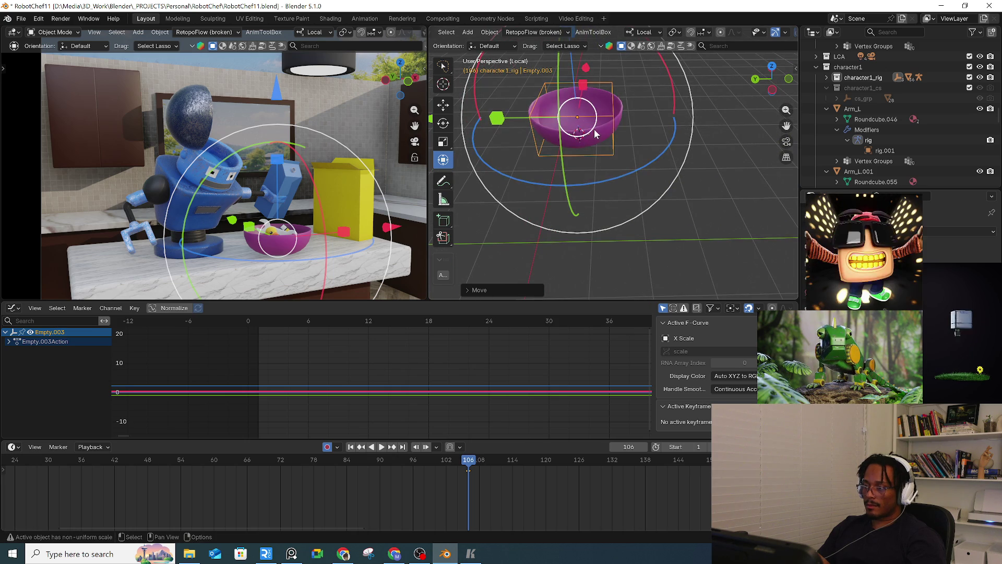
Step: With the bowl and empty selected, apply the empty's transforms to deltas
{"action": "left_click", "coordinate": [605, 146]}
{"action": "left_click", "coordinate": [615, 147]}
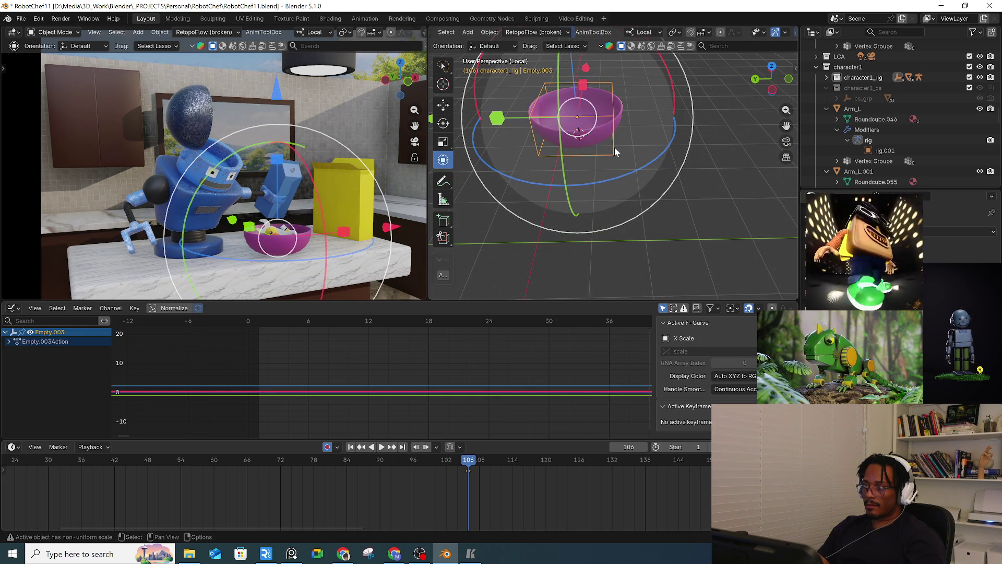
{"action": "key", "text": "n"}
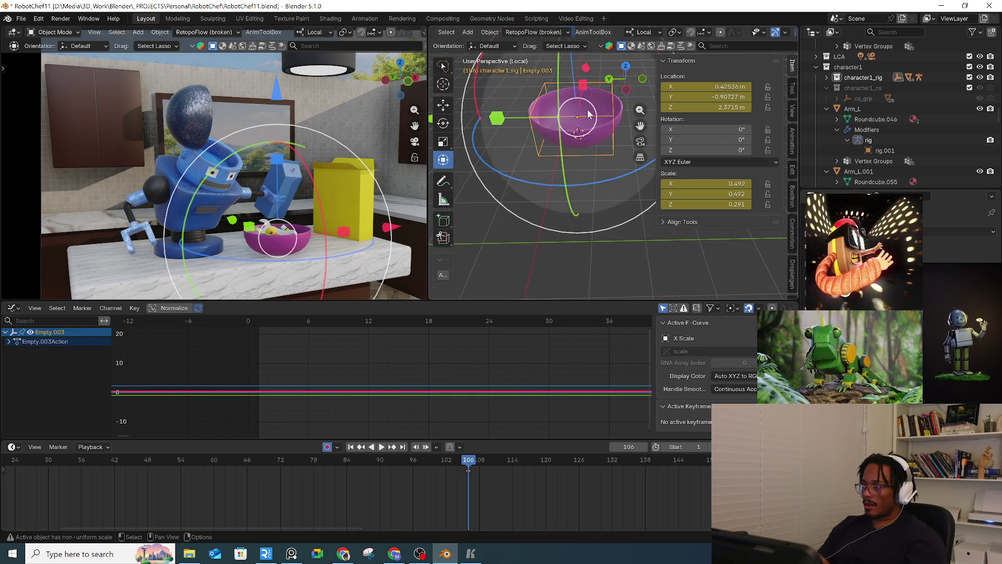
{"action": "middle_click_drag", "start_coordinate": [598, 35], "coordinate": [510, 38]}
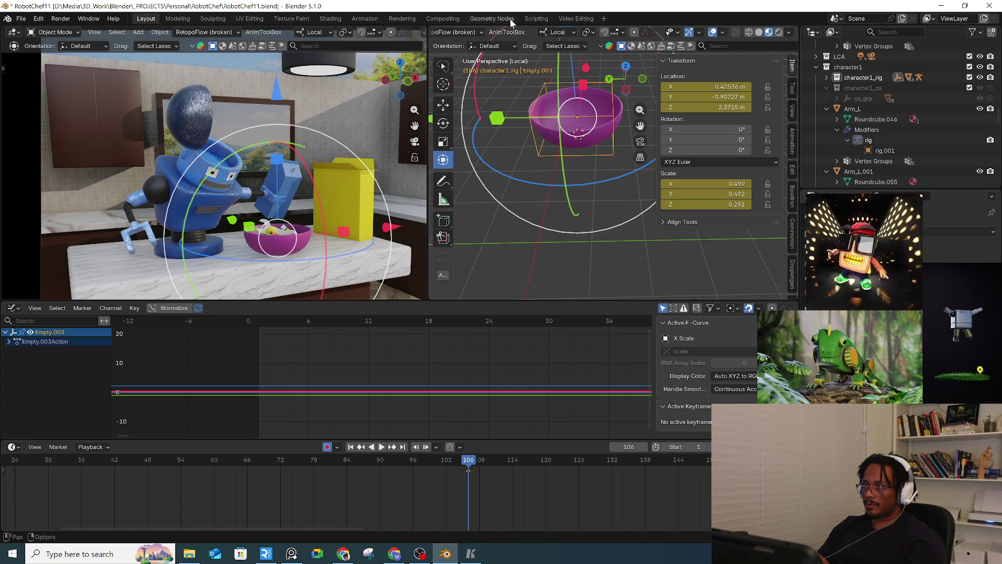
{"action": "middle_click_drag", "start_coordinate": [468, 33], "coordinate": [595, 34]}
{"action": "left_click", "coordinate": [597, 33]}
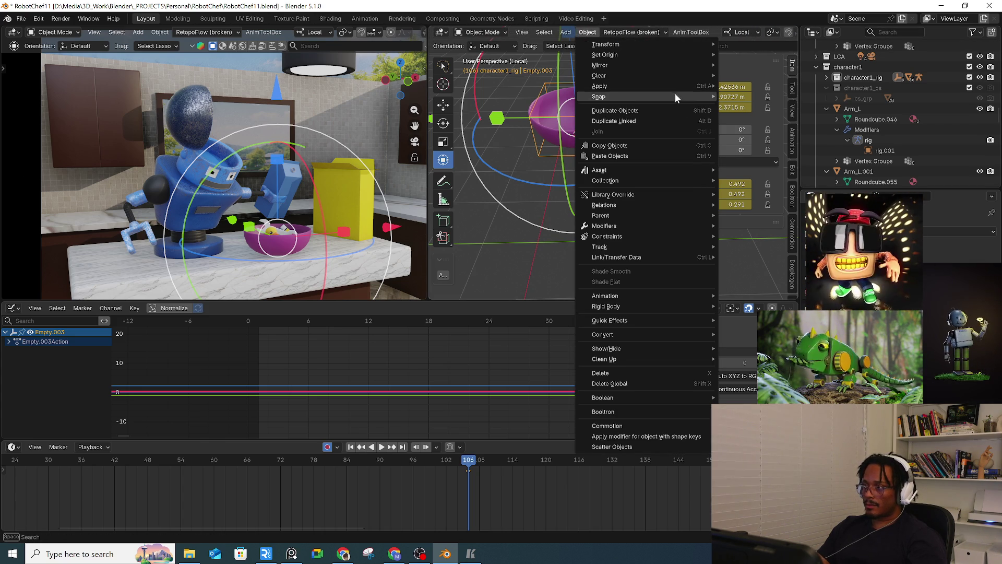
{"action": "mouse_move", "coordinate": [678, 85]}
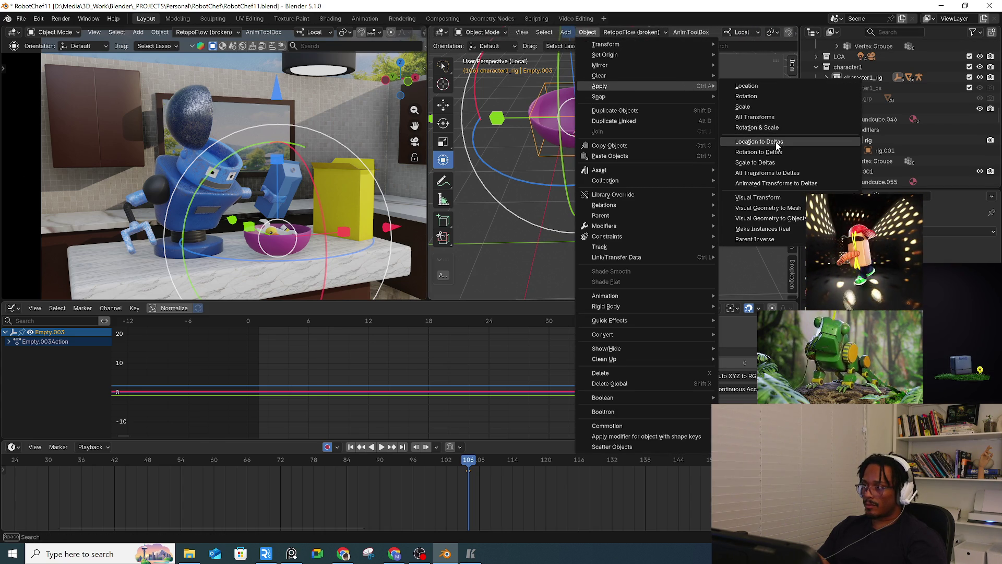
{"action": "left_click", "coordinate": [777, 143]}
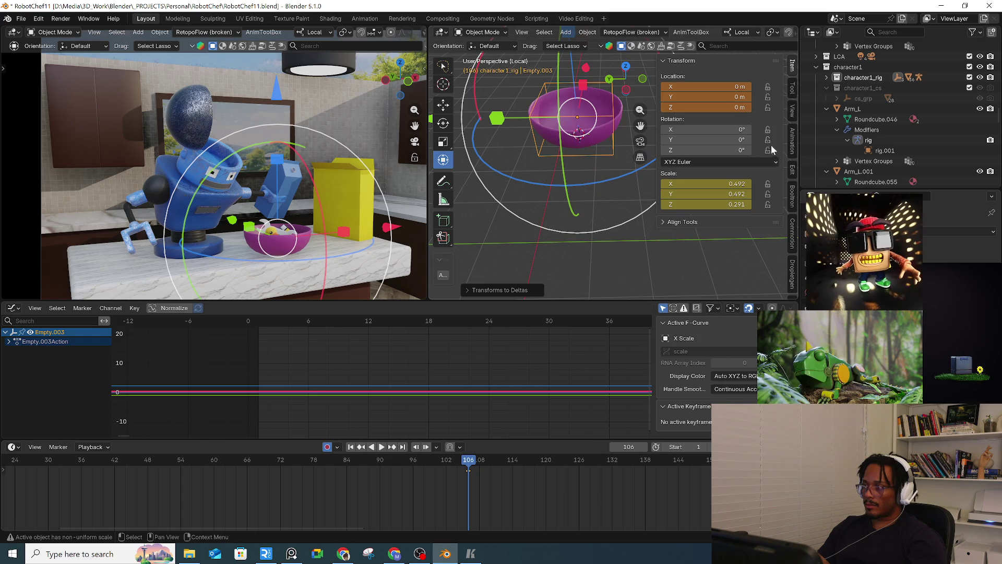
{"action": "left_click", "coordinate": [631, 249]}
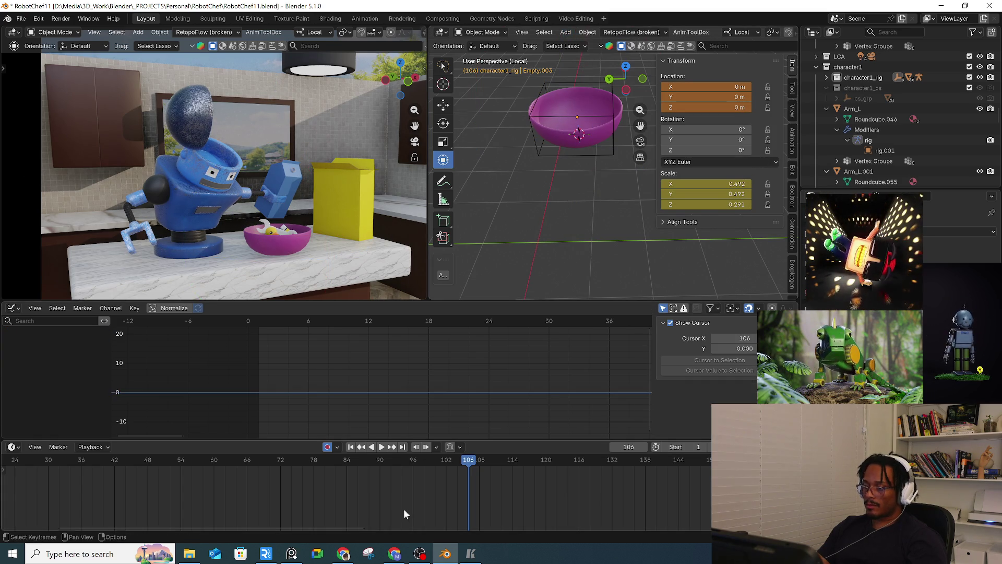
Step: Delete the empty's frame-106 keyframe and apply its transforms to deltas again
{"action": "left_click", "coordinate": [602, 135]}
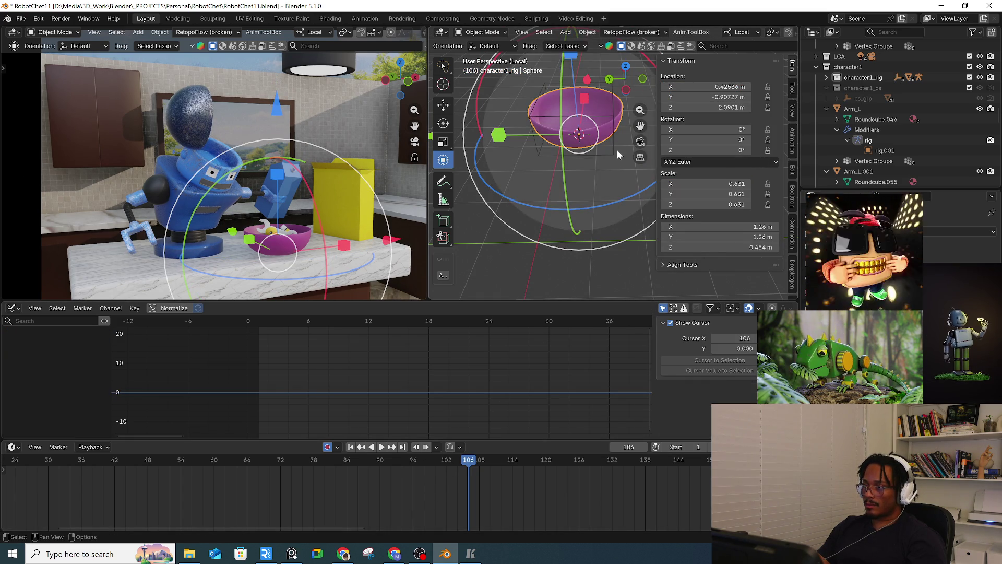
{"action": "left_click", "coordinate": [614, 148]}
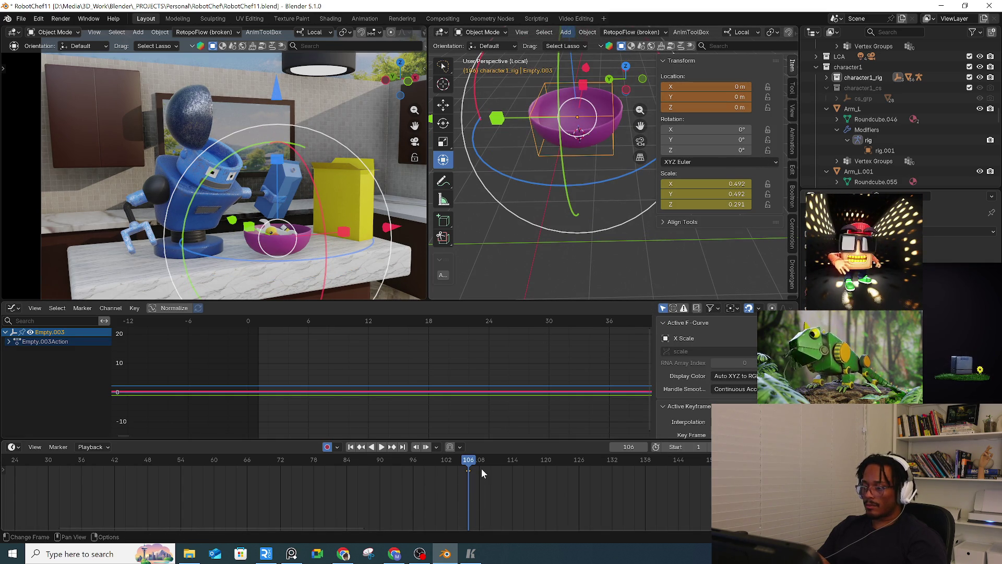
{"action": "key", "text": "Delete"}
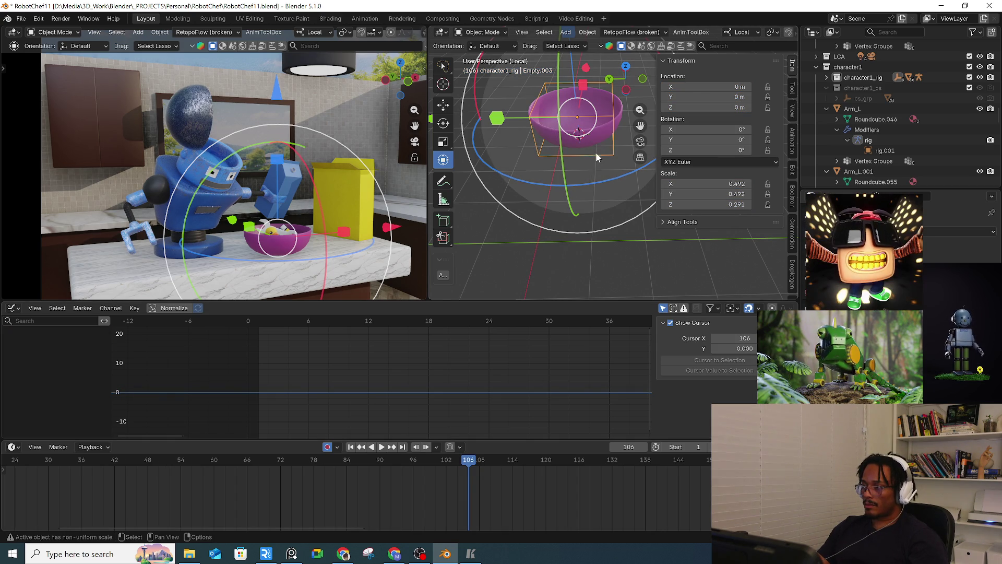
{"action": "left_click", "coordinate": [584, 32]}
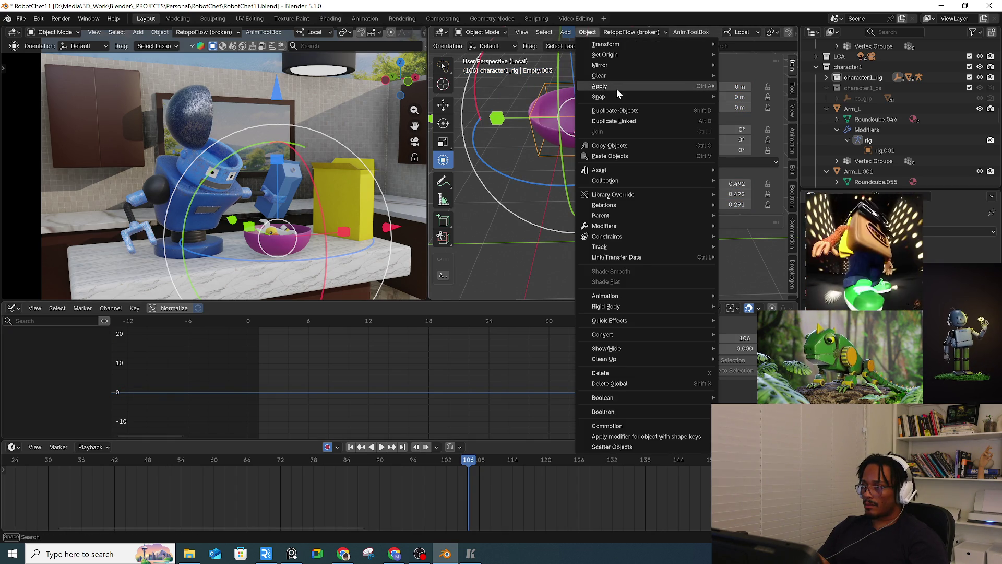
{"action": "mouse_move", "coordinate": [647, 86]}
{"action": "left_click", "coordinate": [779, 161]}
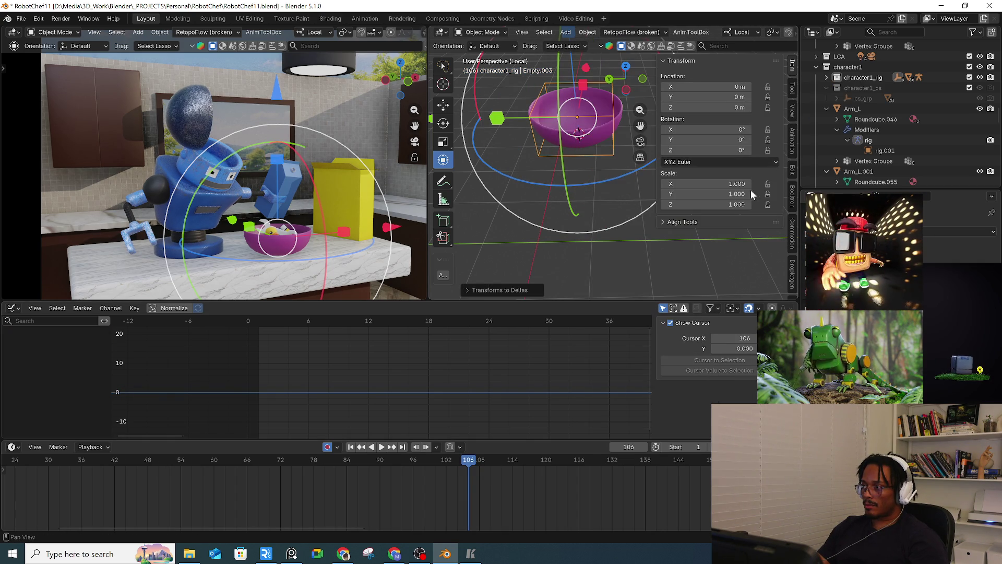
Step: Parent the bowl to the cube empty with Ctrl+P > Object, then test-move and cancel
{"action": "left_click", "coordinate": [603, 133]}
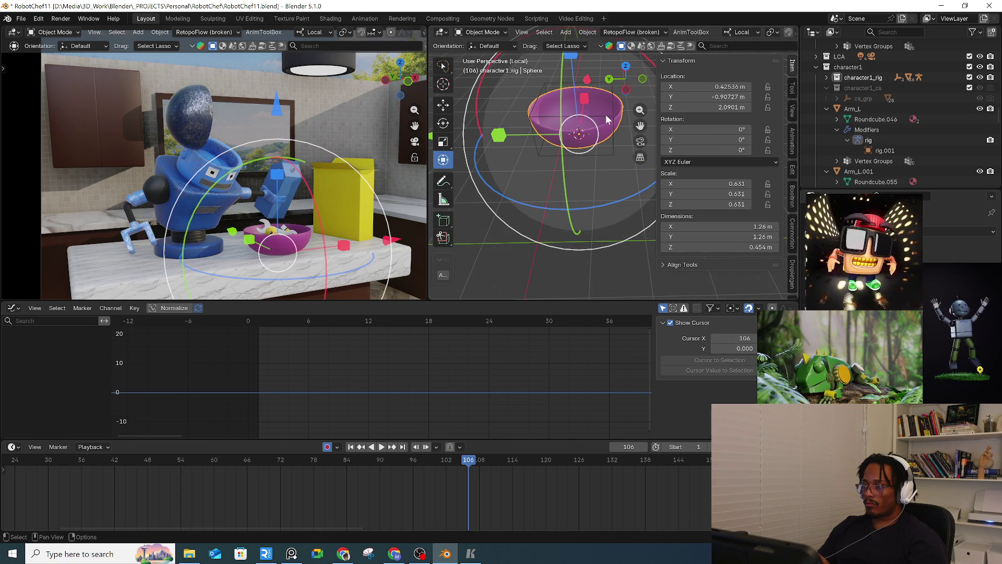
{"action": "left_click", "coordinate": [613, 148], "text": "shift"}
{"action": "key", "text": "ctrl+p"}
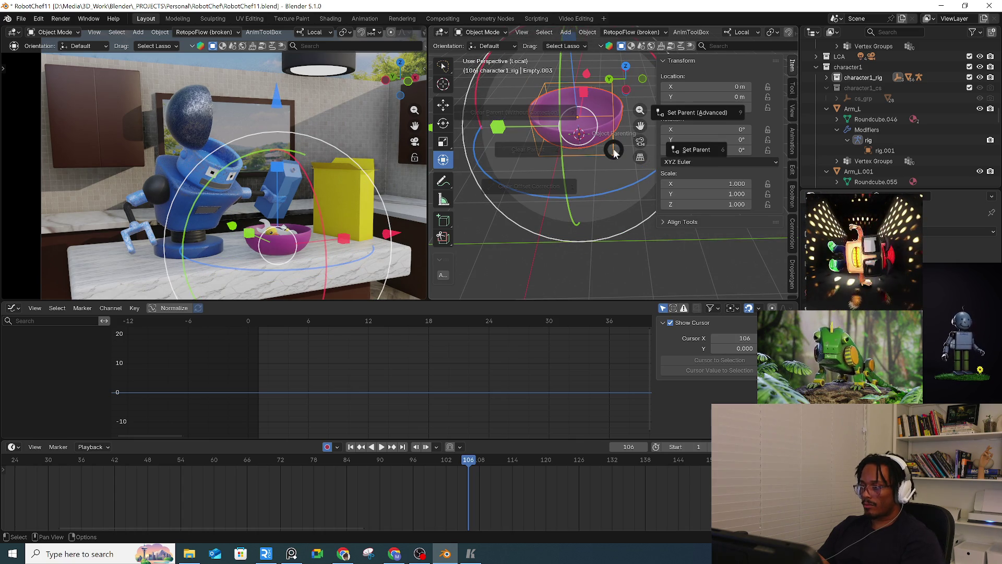
{"action": "left_click", "coordinate": [689, 156]}
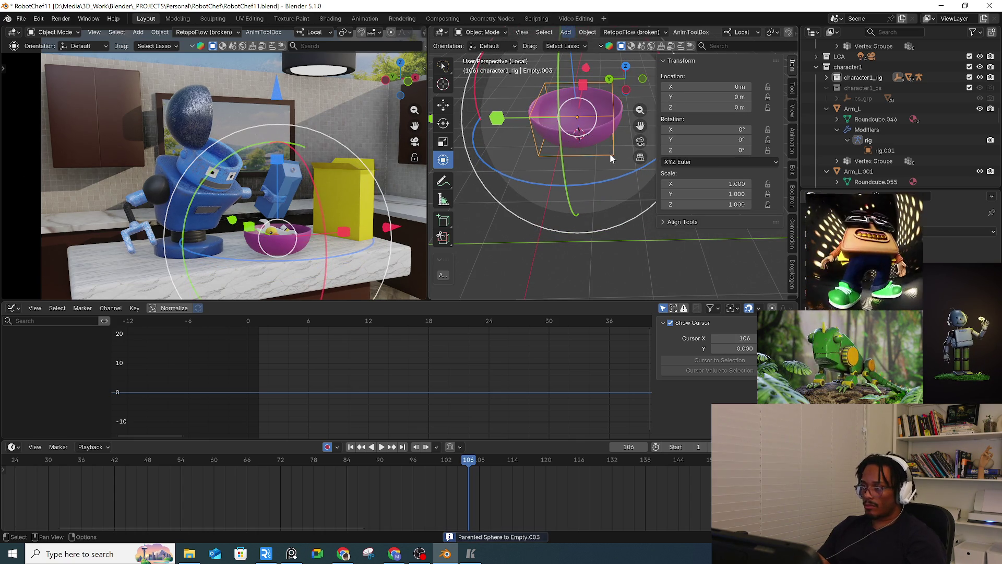
{"action": "key", "text": "g"}
{"action": "right_click", "coordinate": [598, 139]}
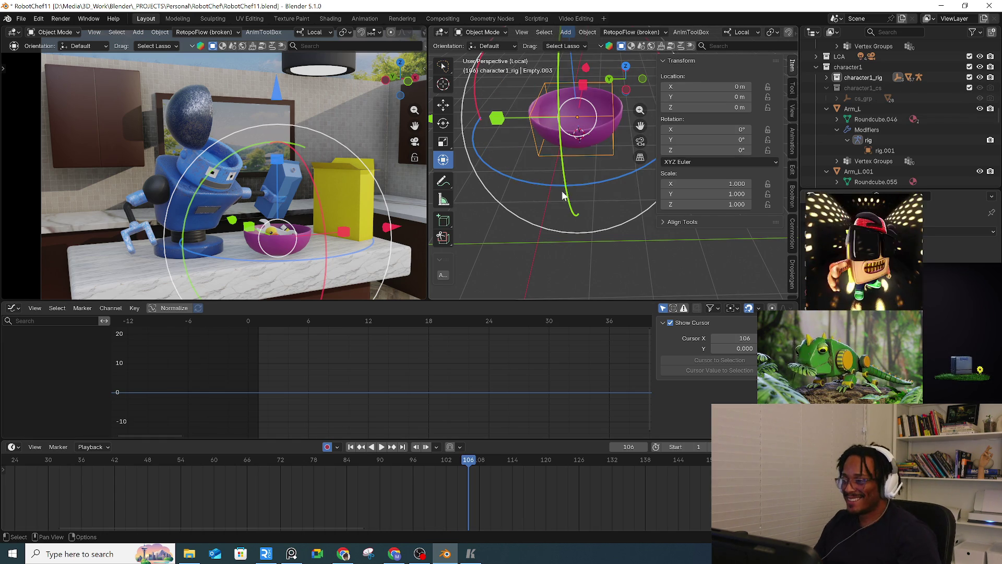
Step: Hide the sidebar and toolbar, leave local view and tilt Empty.003 slightly on Y
{"action": "key", "text": "n"}
{"action": "key", "text": "t"}
{"action": "mouse_move", "coordinate": [587, 156]}
{"action": "middle_mouse_down"}
{"action": "mouse_move", "coordinate": [627, 208]}
{"action": "mouse_move", "coordinate": [637, 145]}
{"action": "middle_mouse_up"}
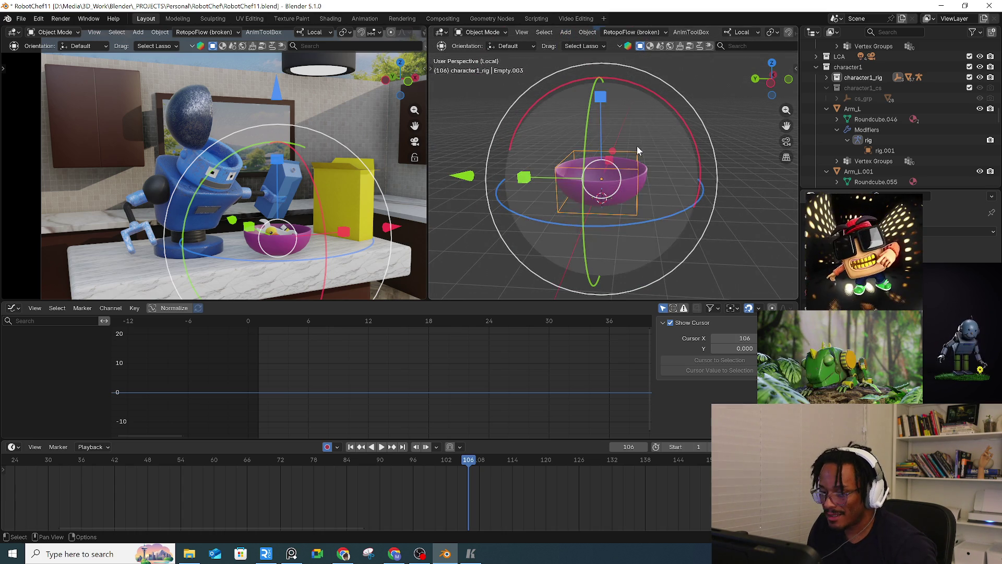
{"action": "left_click_drag", "start_coordinate": [671, 105], "coordinate": [678, 107]}
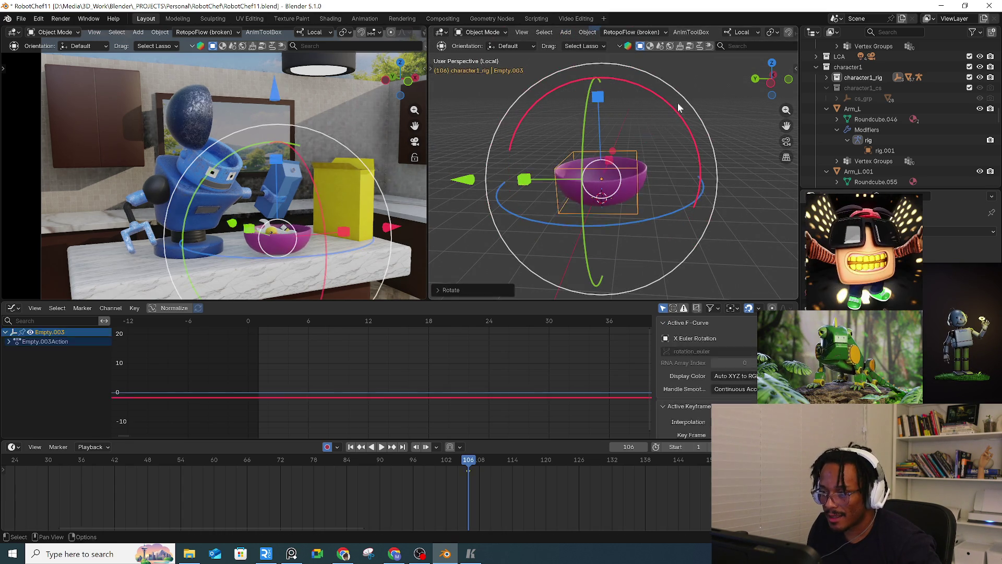
{"action": "key", "text": "ctrl+z"}
{"action": "key", "text": "KP_Divide"}
{"action": "mouse_move", "coordinate": [683, 136]}
{"action": "middle_mouse_down"}
{"action": "mouse_move", "coordinate": [668, 177]}
{"action": "mouse_move", "coordinate": [676, 152]}
{"action": "middle_mouse_up"}
{"action": "left_click_drag", "start_coordinate": [686, 122], "coordinate": [697, 115]}
Step: Play from frame 78 to about 95, then select the wrench and scrub frames 85–97
{"action": "left_click_drag", "start_coordinate": [466, 465], "coordinate": [318, 462]}
{"action": "key", "text": "space"}
{"action": "key", "text": "space"}
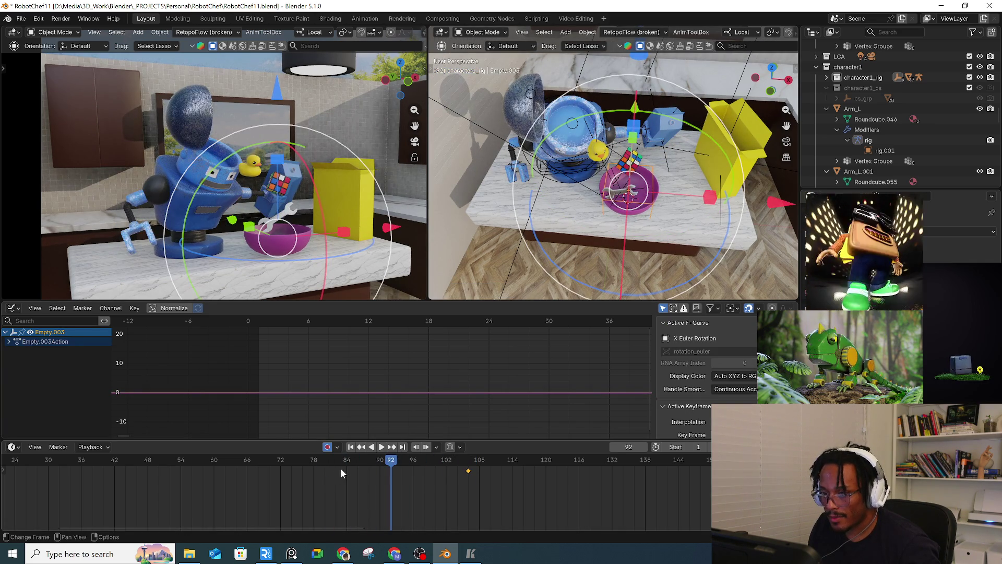
{"action": "left_click_drag", "start_coordinate": [390, 463], "coordinate": [407, 464]}
{"action": "key", "text": "space"}
{"action": "scroll", "coordinate": [570, 199], "scroll_direction": "up", "scroll_amount": 5}
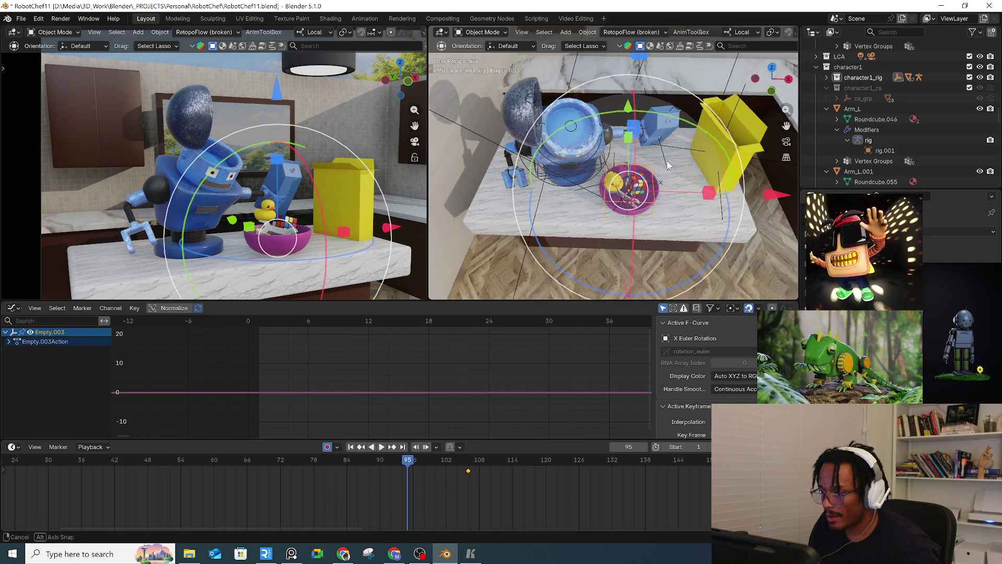
{"action": "left_click", "coordinate": [564, 211]}
{"action": "mouse_move", "coordinate": [564, 211]}
{"action": "middle_mouse_down"}
{"action": "mouse_move", "coordinate": [582, 212]}
{"action": "mouse_move", "coordinate": [556, 230]}
{"action": "middle_mouse_up"}
{"action": "left_click_drag", "start_coordinate": [354, 469], "coordinate": [429, 473]}
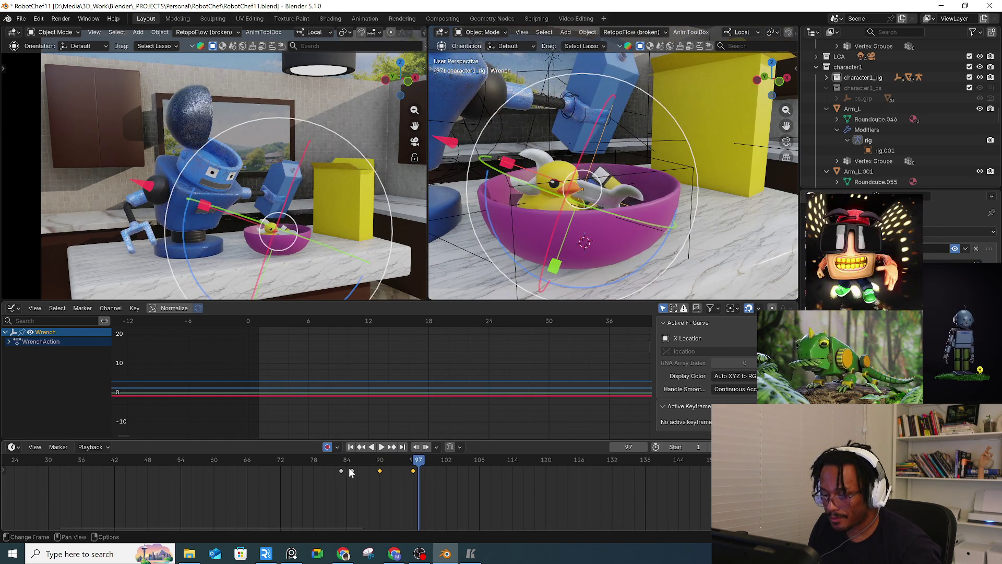
Step: Replay frames 84–96 and frame the wrench and robot in the view
{"action": "left_click", "coordinate": [347, 470]}
{"action": "key", "text": "space"}
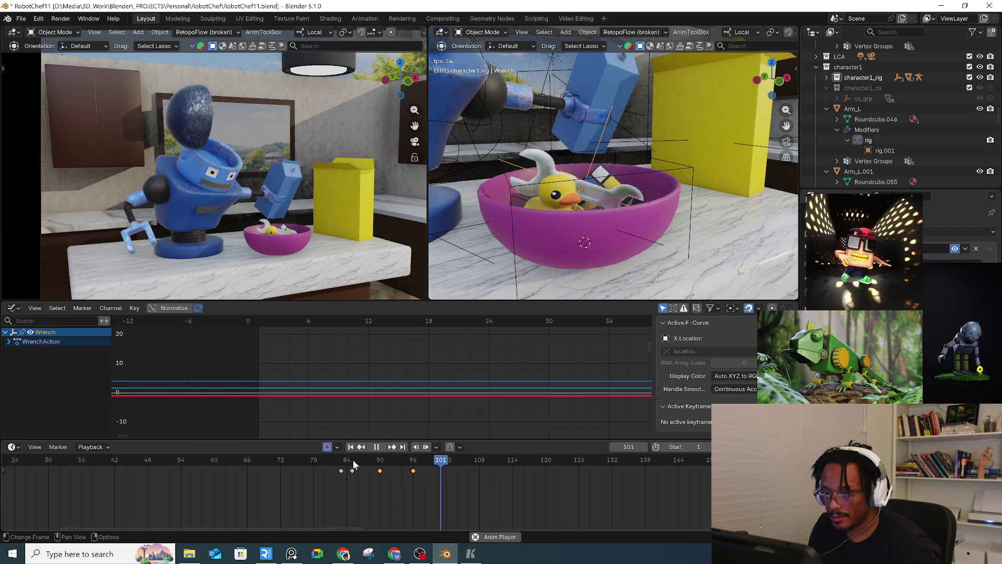
{"action": "mouse_move", "coordinate": [402, 465]}
{"action": "left_mouse_down"}
{"action": "mouse_move", "coordinate": [415, 467]}
{"action": "mouse_move", "coordinate": [344, 466]}
{"action": "mouse_move", "coordinate": [358, 468]}
{"action": "left_mouse_up"}
{"action": "key", "text": "space"}
{"action": "key", "text": "space"}
{"action": "key", "text": "KP_Decimal"}
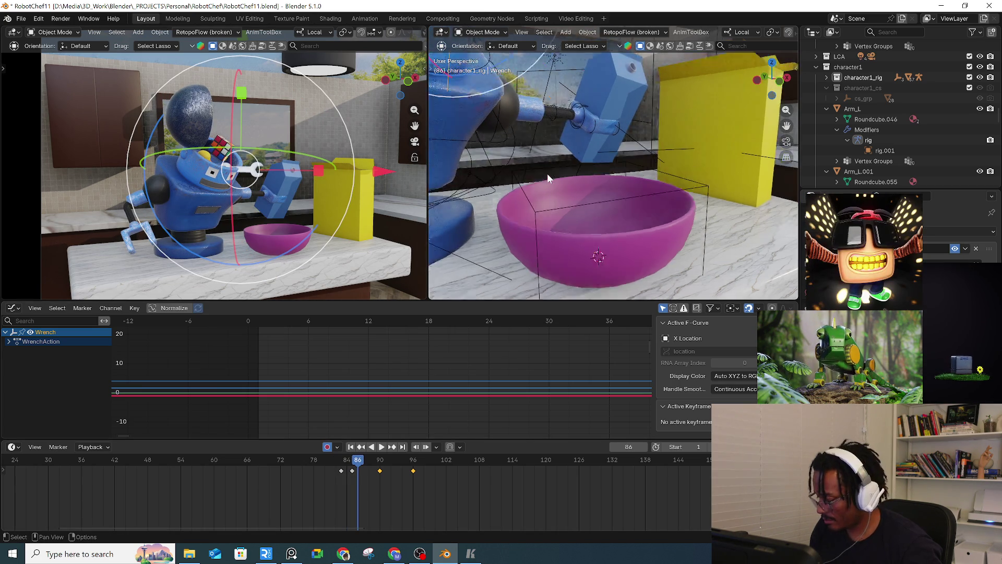
Step: At frame 86, move the wrench and rotate it on Y, then scrub frames 85–87
{"action": "mouse_move", "coordinate": [644, 201]}
{"action": "middle_mouse_down"}
{"action": "mouse_move", "coordinate": [538, 156]}
{"action": "mouse_move", "coordinate": [697, 176]}
{"action": "mouse_move", "coordinate": [617, 99]}
{"action": "middle_mouse_up"}
{"action": "key", "text": "g"}
{"action": "left_click", "coordinate": [506, 140]}
{"action": "key", "text": "s"}
{"action": "key", "text": "r"}
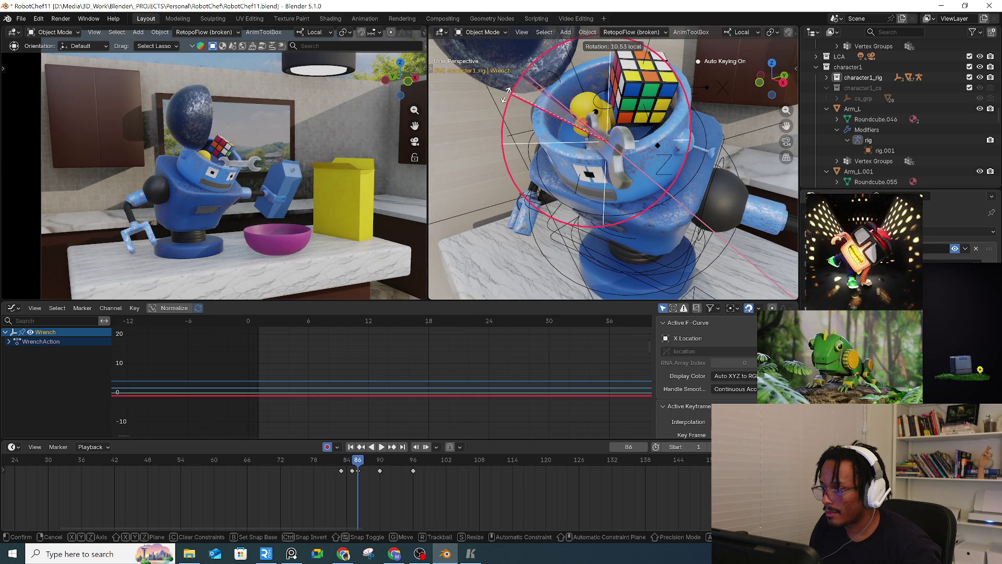
{"action": "middle_click_drag", "start_coordinate": [600, 136], "coordinate": [680, 193]}
{"action": "key", "text": "y"}
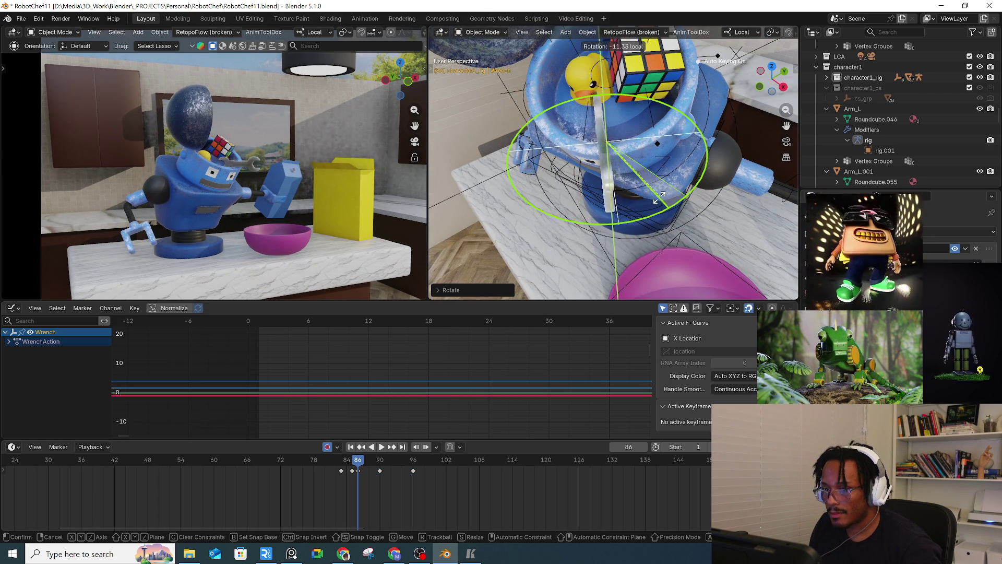
{"action": "left_click", "coordinate": [679, 194]}
{"action": "left_click_drag", "start_coordinate": [354, 467], "coordinate": [379, 468]}
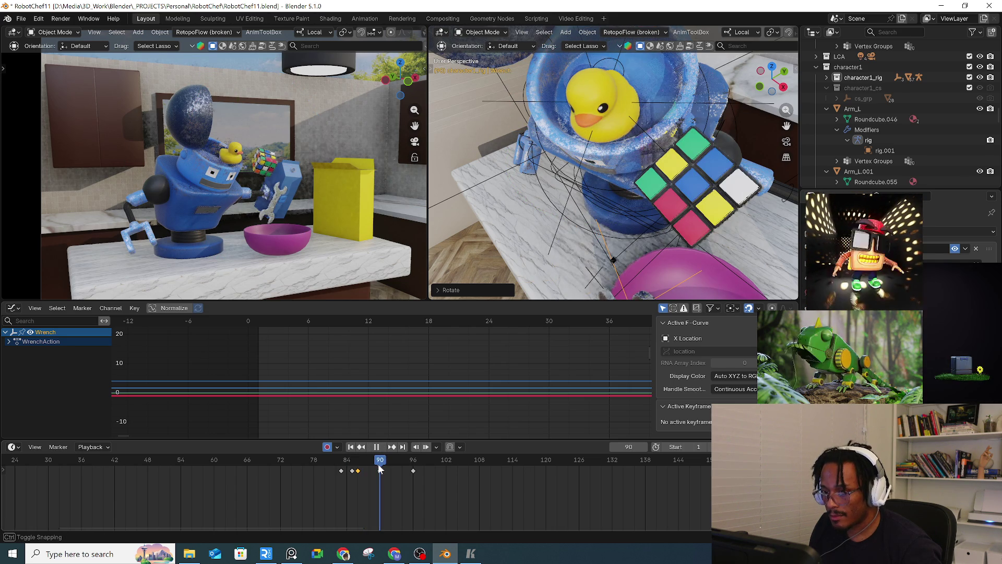
Step: Rotate the wrench further around its local Y and X axes
{"action": "mouse_move", "coordinate": [682, 178]}
{"action": "middle_mouse_down"}
{"action": "mouse_move", "coordinate": [674, 215]}
{"action": "mouse_move", "coordinate": [647, 193]}
{"action": "mouse_move", "coordinate": [690, 149]}
{"action": "middle_mouse_up"}
{"action": "key", "text": "r"}
{"action": "key", "text": "y"}
{"action": "left_click", "coordinate": [641, 191]}
{"action": "key", "text": "r"}
{"action": "key", "text": "x"}
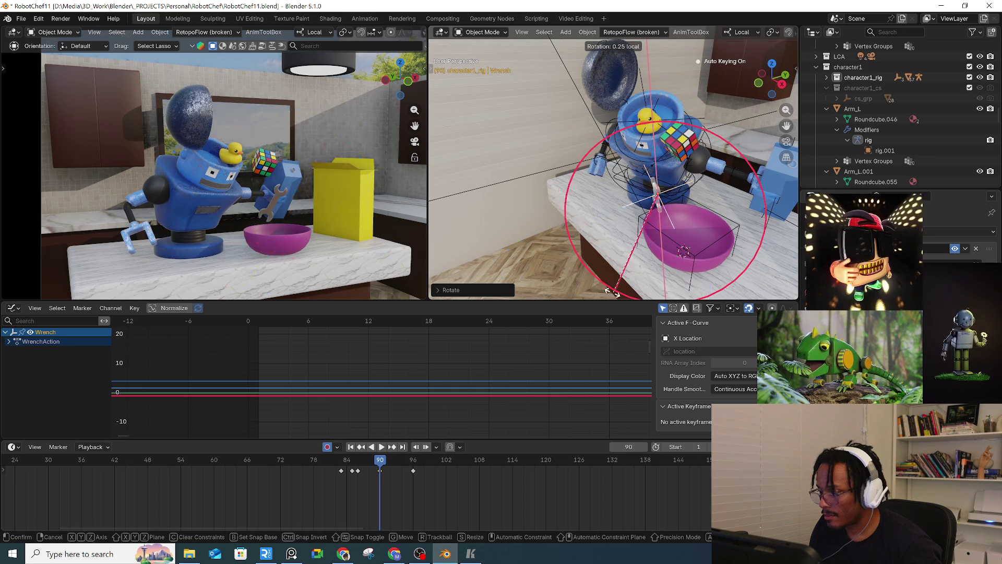
{"action": "left_click", "coordinate": [574, 281]}
Step: Play back from frame 85, then select all wrench keyframes and fit them in the Graph Editor
{"action": "key", "text": "i"}
{"action": "left_click", "coordinate": [356, 463]}
{"action": "key", "text": "space"}
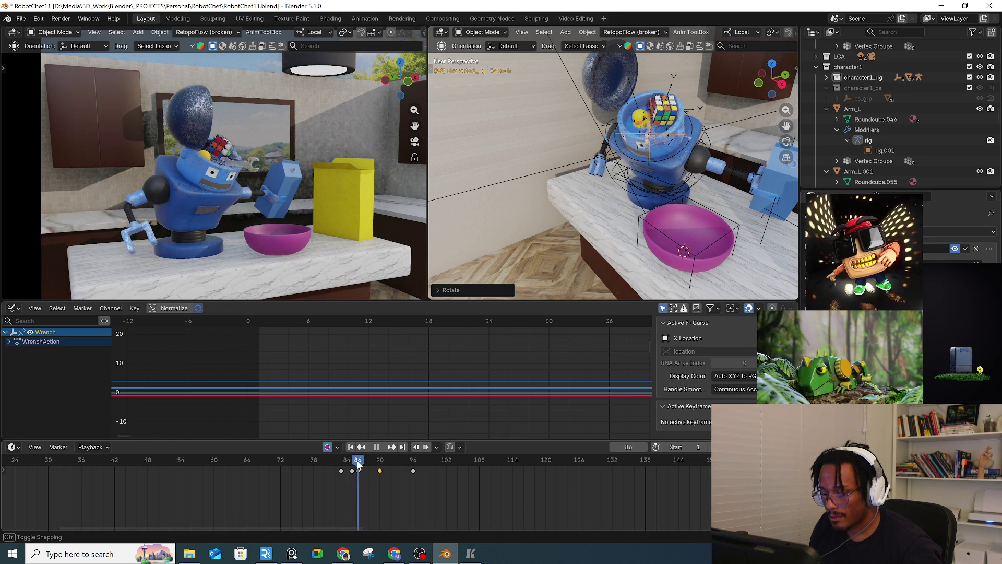
{"action": "key", "text": "space"}
{"action": "key", "text": "a"}
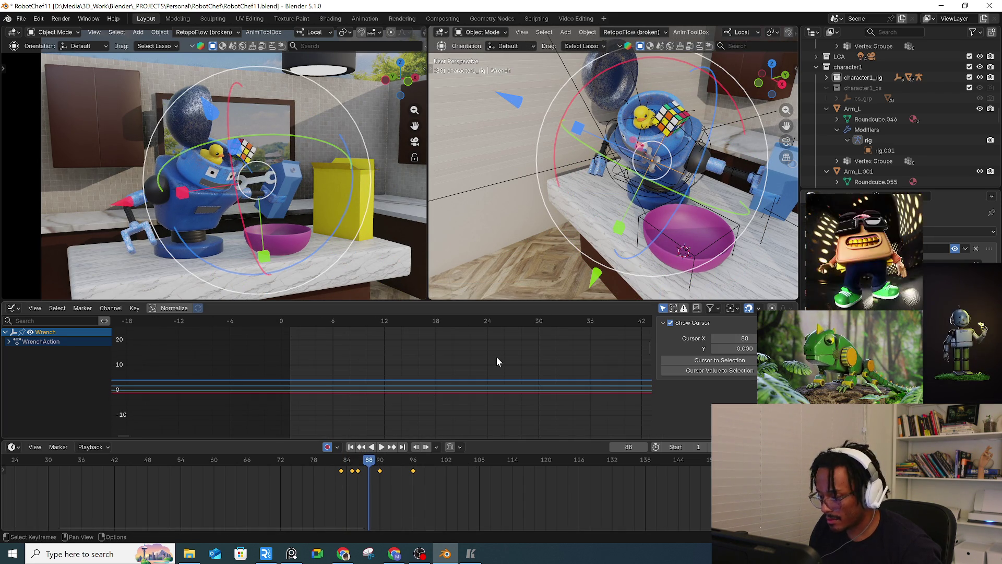
{"action": "key", "text": "Home"}
{"action": "scroll", "coordinate": [497, 360], "scroll_direction": "down", "scroll_amount": 4}
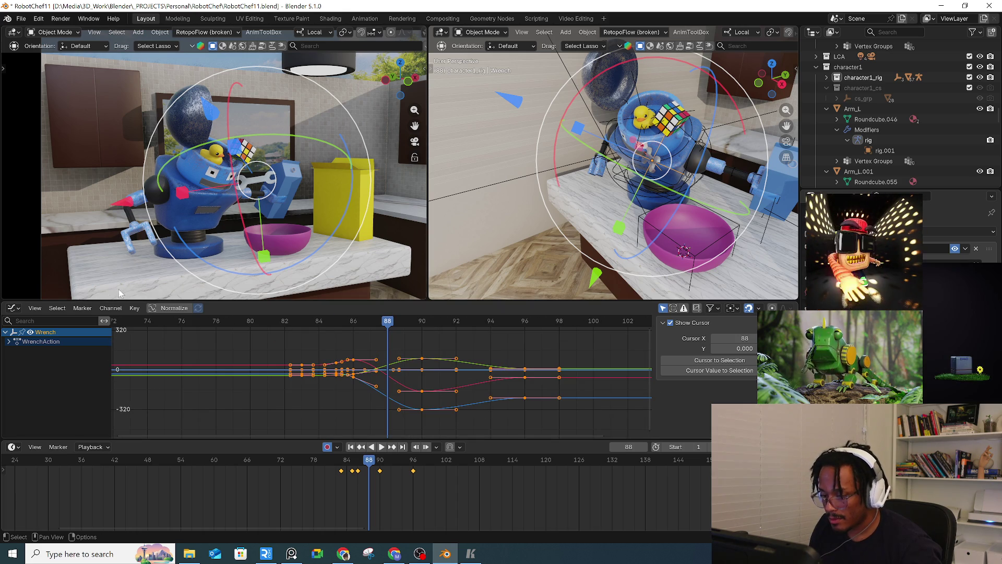
{"action": "left_click", "coordinate": [81, 308]}
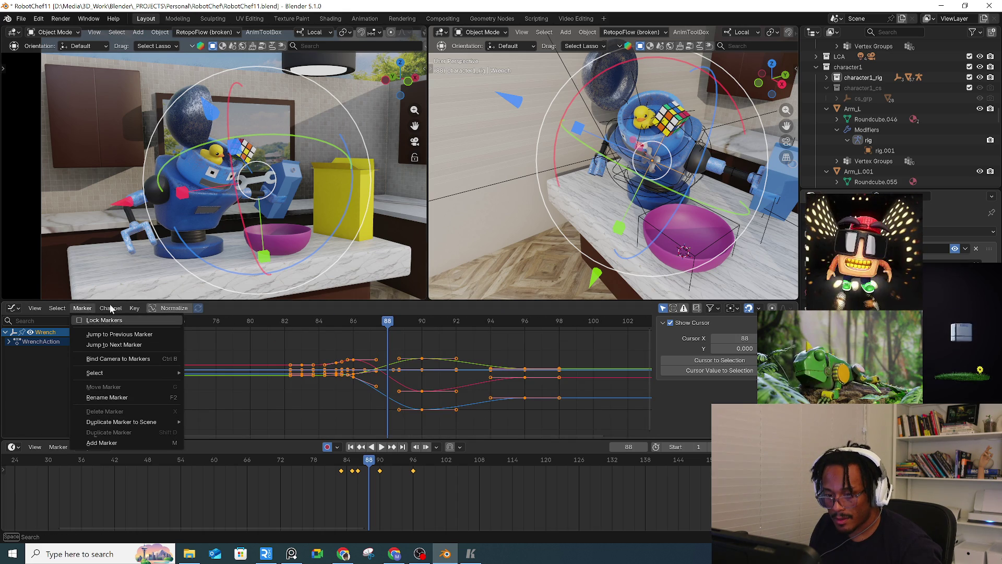
Step: Apply Discontinuity (Euler) Filter to the wrench's rotation curves and play to frame 98 to check
{"action": "mouse_move", "coordinate": [109, 309]}
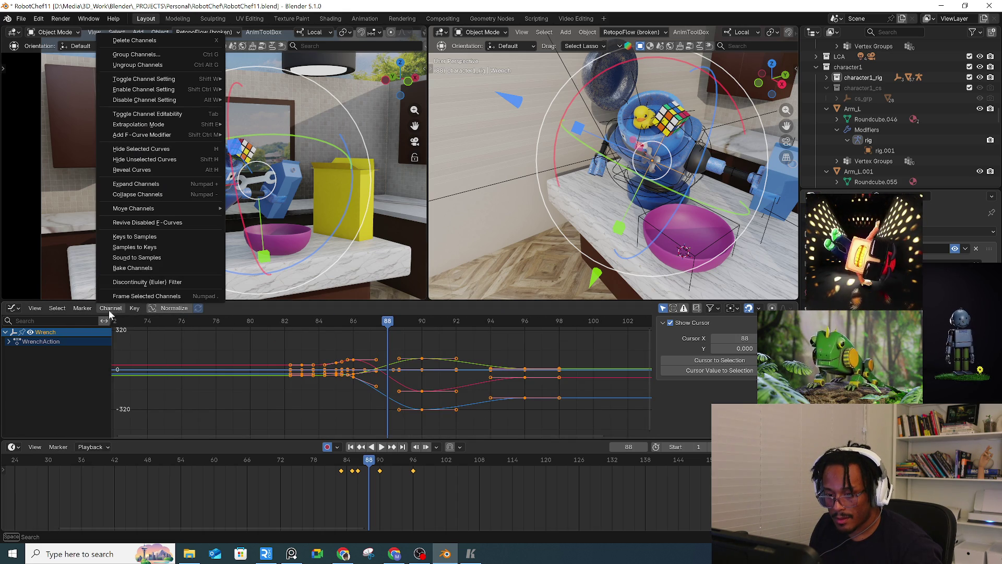
{"action": "left_click", "coordinate": [133, 282]}
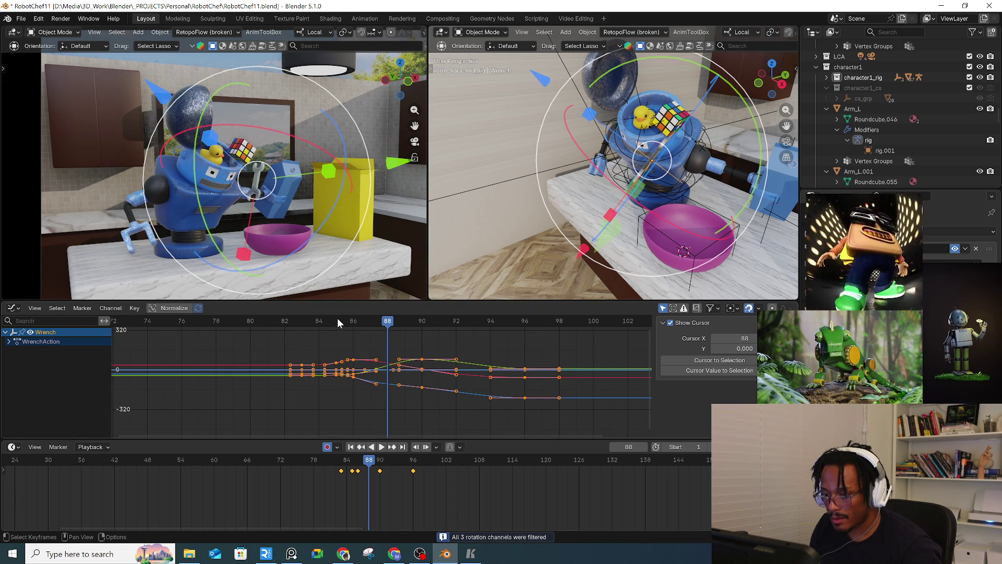
{"action": "key", "text": "space"}
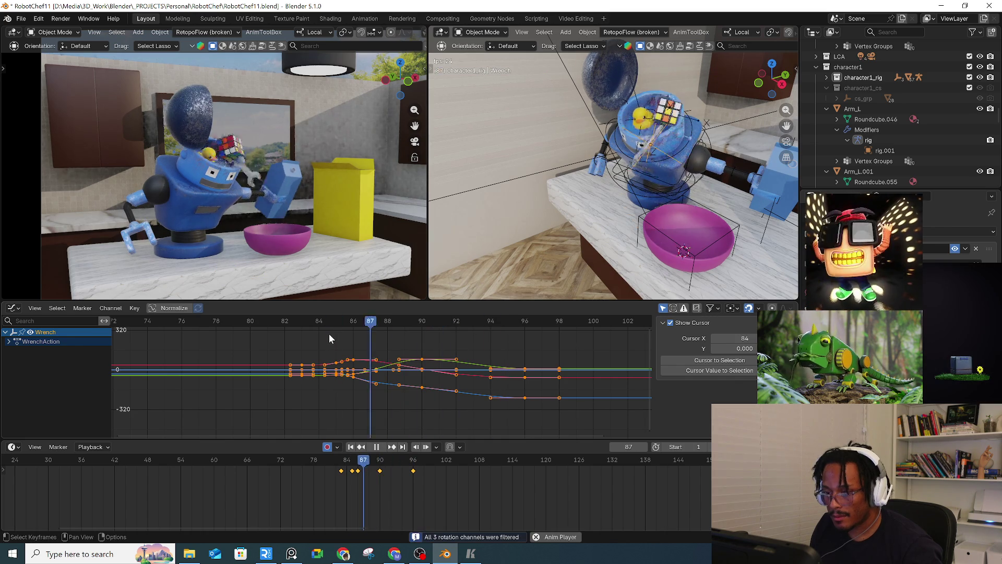
{"action": "key", "text": "space"}
{"action": "left_click_drag", "start_coordinate": [368, 321], "coordinate": [522, 341]}
{"action": "left_click", "coordinate": [480, 367]}
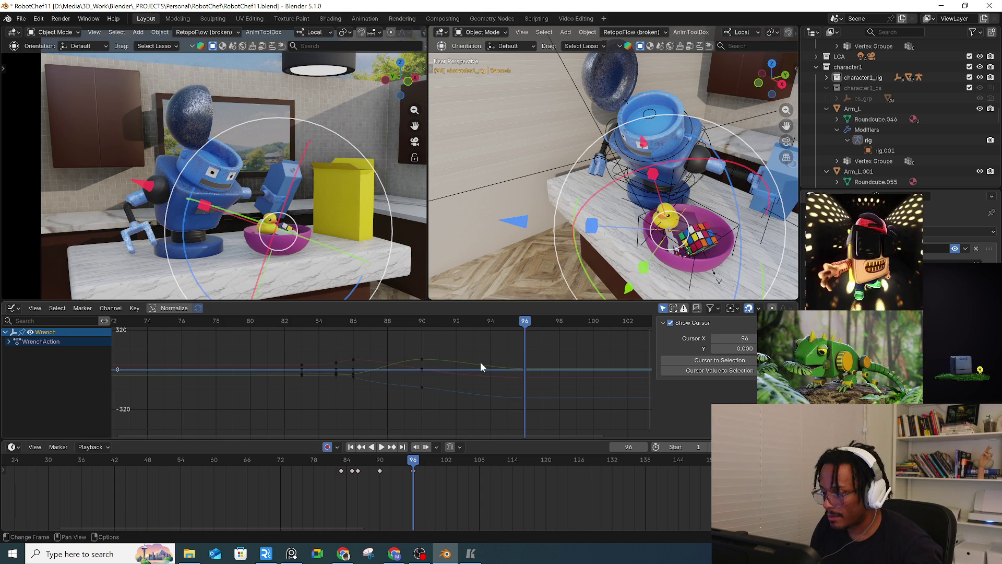
Step: At frame 96, rotate and resize the wrench, then rotate it around its local Z
{"action": "key", "text": "space"}
{"action": "left_click_drag", "start_coordinate": [412, 465], "coordinate": [414, 466]}
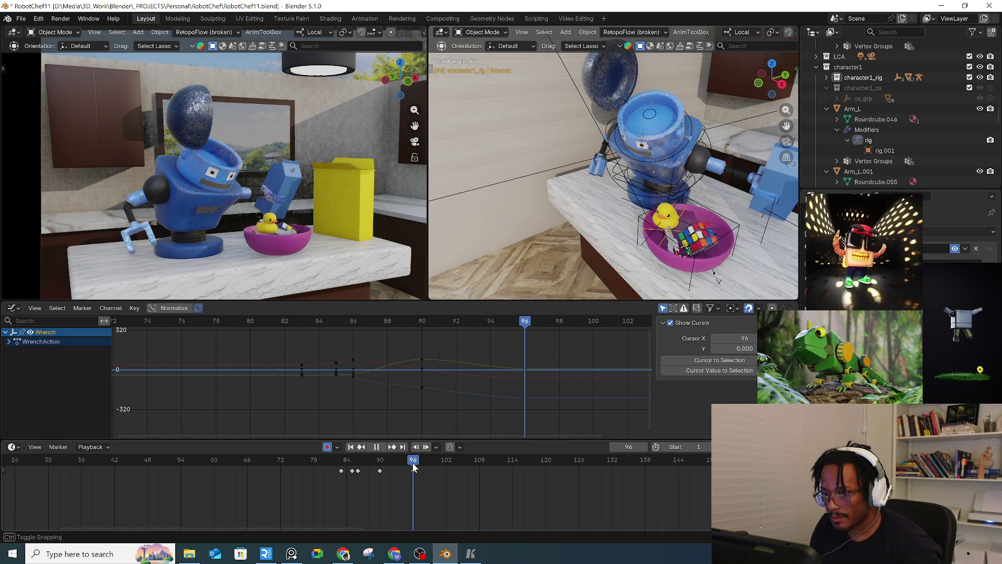
{"action": "key", "text": "space"}
{"action": "key", "text": "r"}
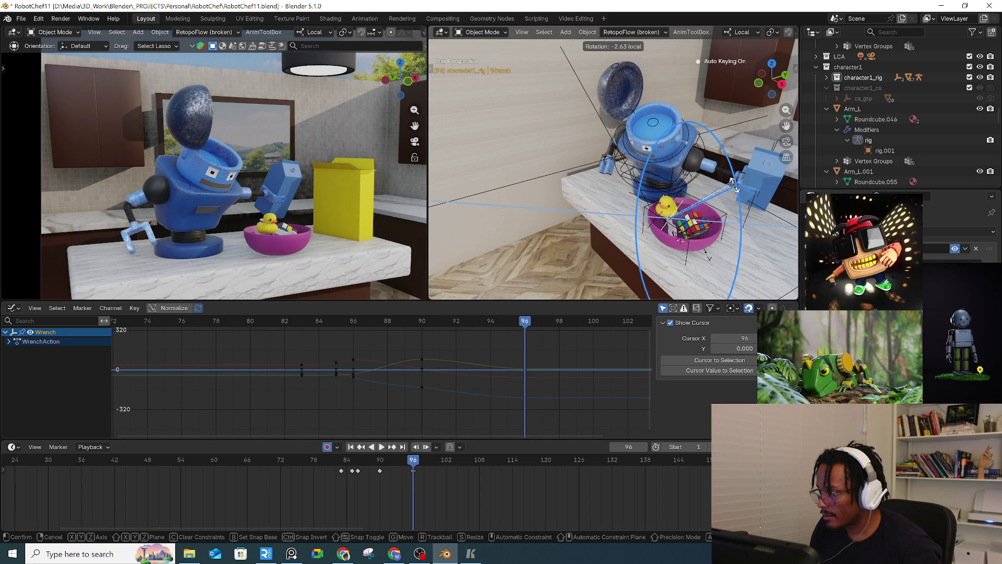
{"action": "left_click", "coordinate": [728, 51]}
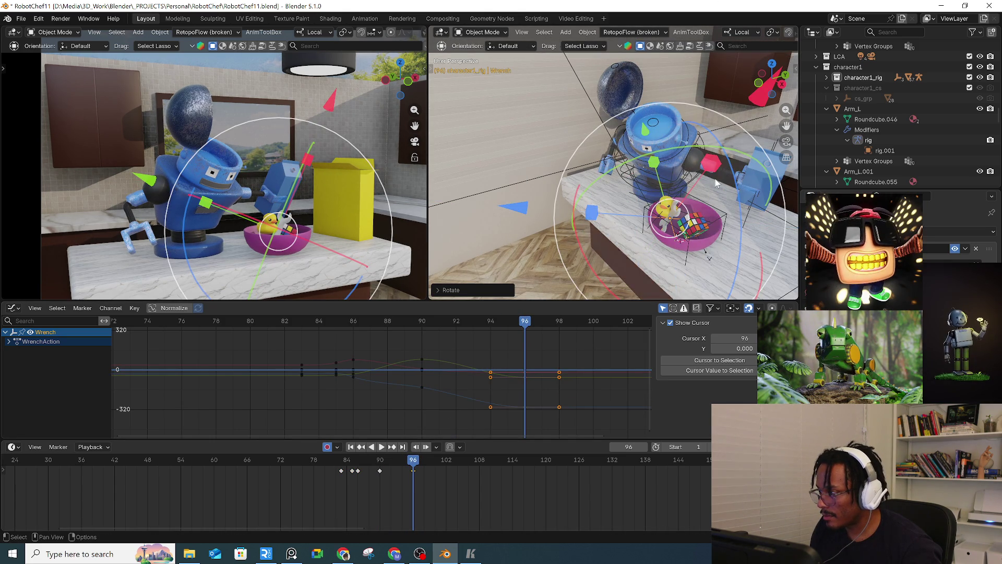
{"action": "key", "text": "s"}
{"action": "left_click", "coordinate": [745, 256]}
{"action": "middle_click_drag", "start_coordinate": [745, 256], "coordinate": [773, 234]}
{"action": "key", "text": "r"}
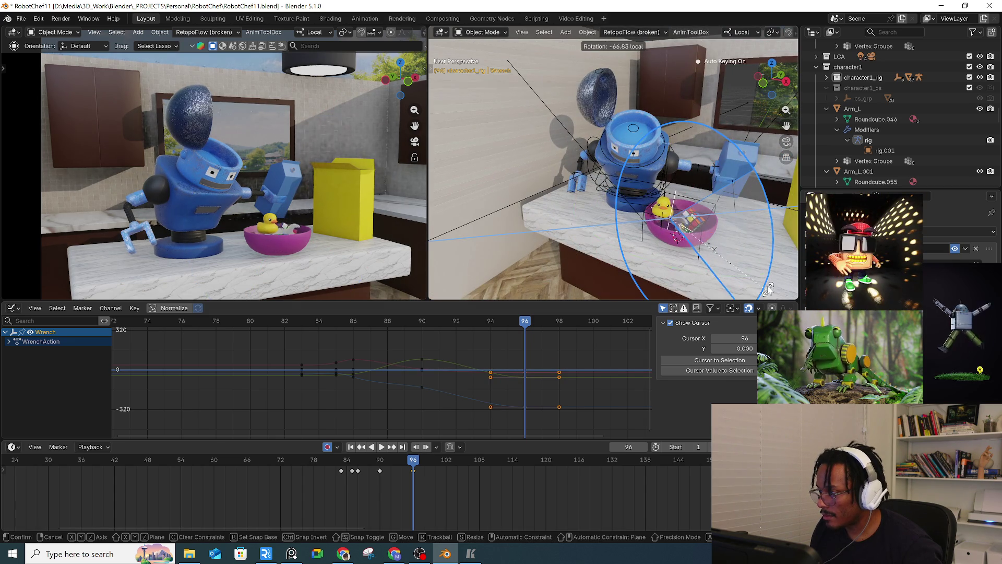
{"action": "left_click", "coordinate": [769, 289]}
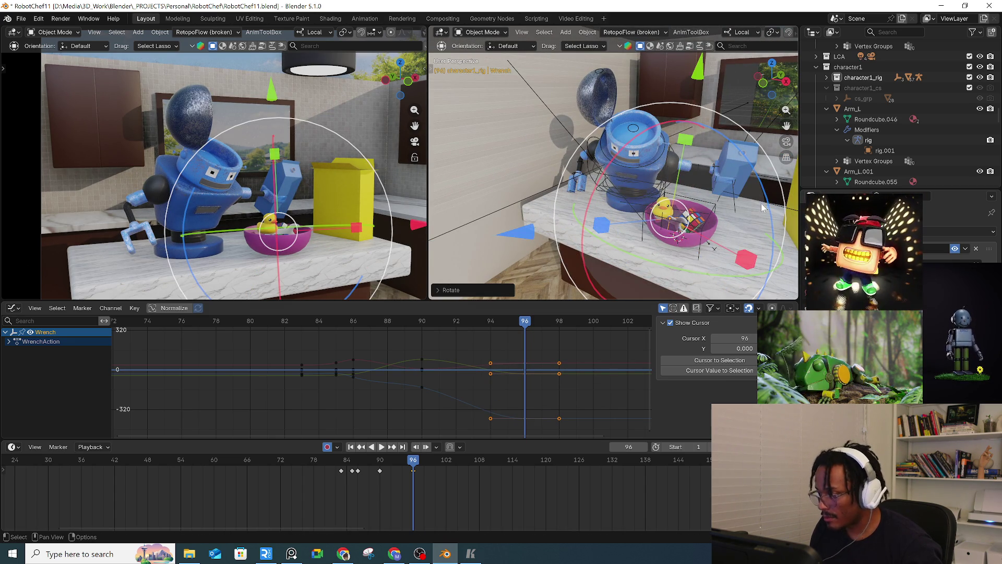
Step: Move and slightly rotate the wrench to settle it inside the bowl, then scrub back to frame 90
{"action": "key", "text": "g"}
{"action": "left_click", "coordinate": [721, 222]}
{"action": "key", "text": "g"}
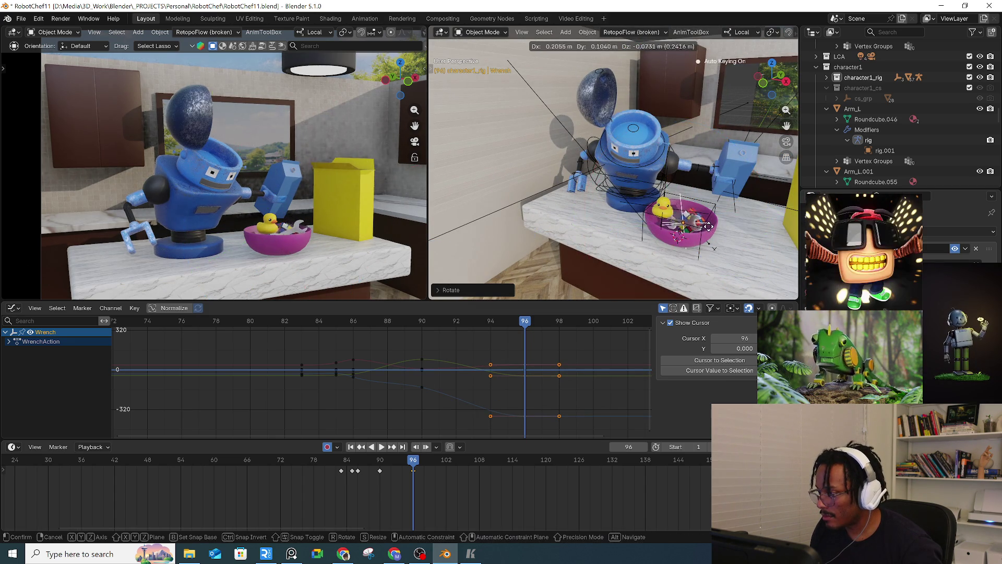
{"action": "left_click", "coordinate": [709, 223]}
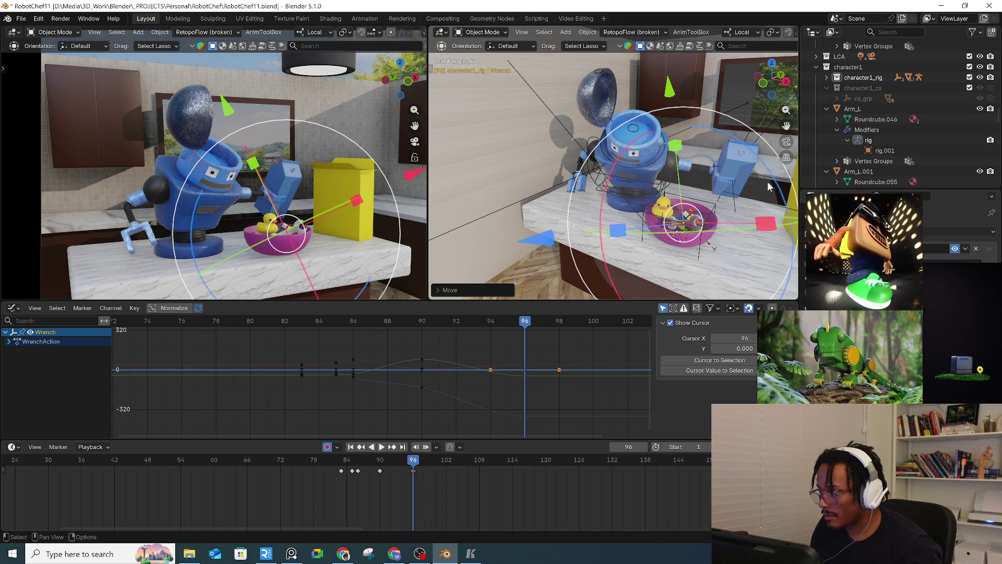
{"action": "key", "text": "r"}
{"action": "left_click", "coordinate": [772, 162]}
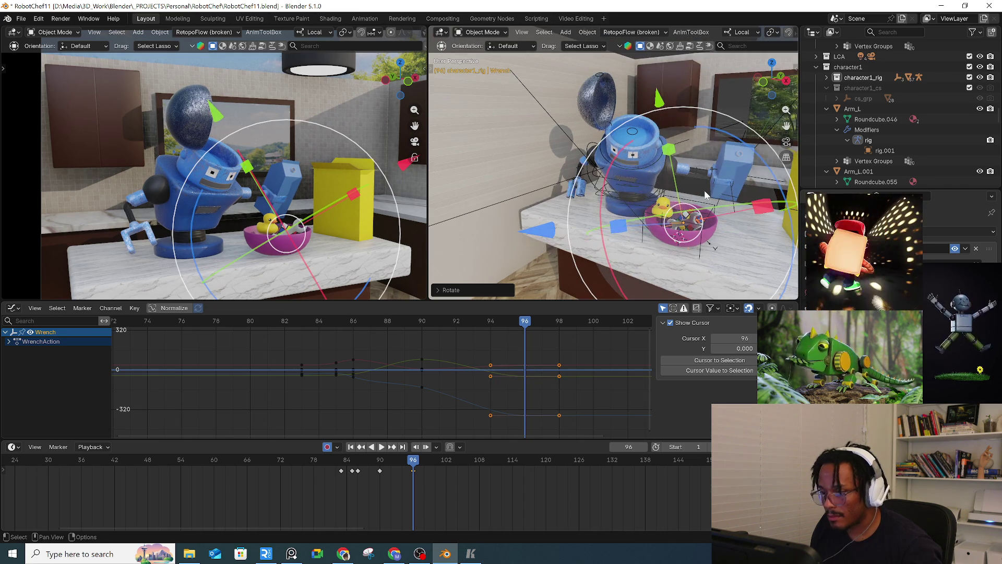
{"action": "scroll", "coordinate": [723, 216], "scroll_direction": "up", "scroll_amount": 5}
{"action": "key", "text": "g"}
{"action": "left_click", "coordinate": [723, 216]}
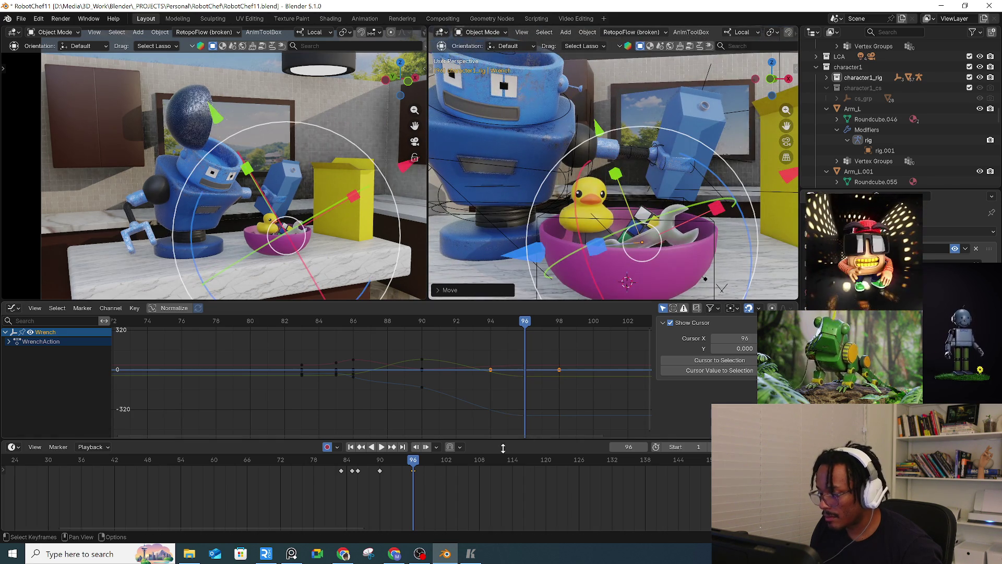
{"action": "mouse_move", "coordinate": [363, 465]}
{"action": "left_mouse_down"}
{"action": "mouse_move", "coordinate": [398, 472]}
{"action": "mouse_move", "coordinate": [379, 472]}
{"action": "left_mouse_up"}
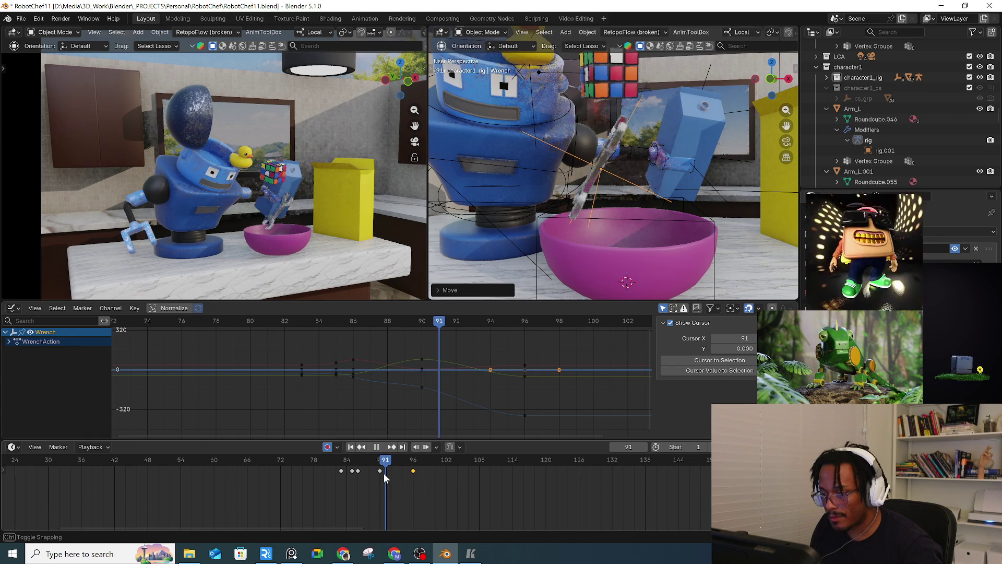
Step: Scrub frames 90–96 to review the landing, then fit the graph and select all wrench keys
{"action": "left_click_drag", "start_coordinate": [381, 480], "coordinate": [382, 471]}
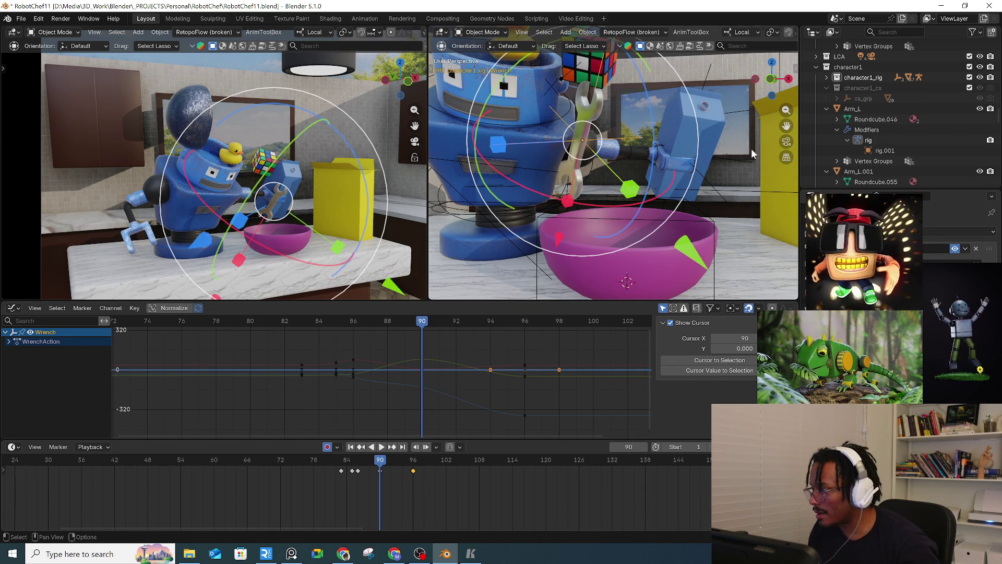
{"action": "key", "text": "n"}
{"action": "key", "text": "n"}
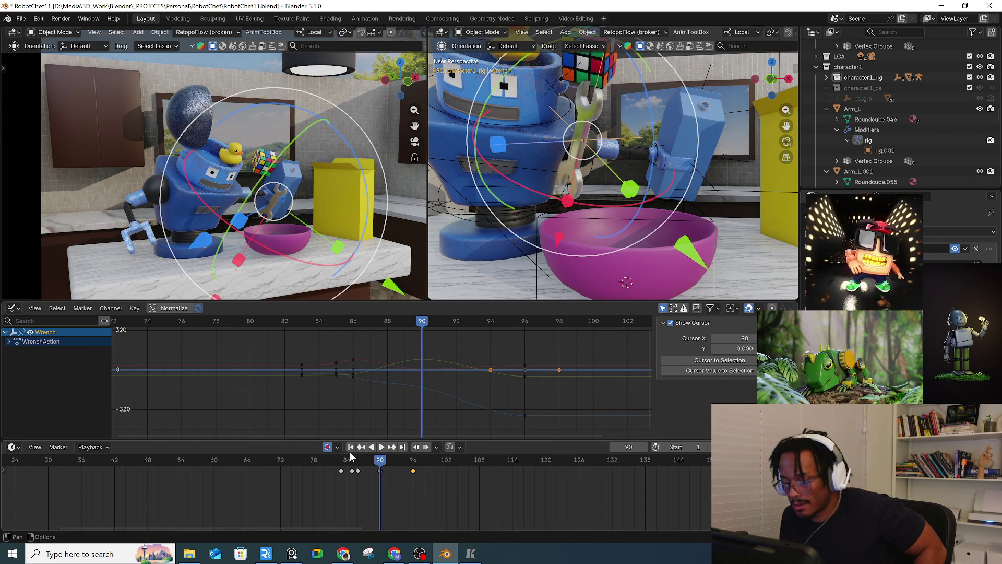
{"action": "mouse_move", "coordinate": [345, 466]}
{"action": "left_mouse_down"}
{"action": "mouse_move", "coordinate": [391, 466]}
{"action": "mouse_move", "coordinate": [380, 466]}
{"action": "left_mouse_up"}
{"action": "left_click", "coordinate": [416, 463]}
{"action": "key", "text": "Home"}
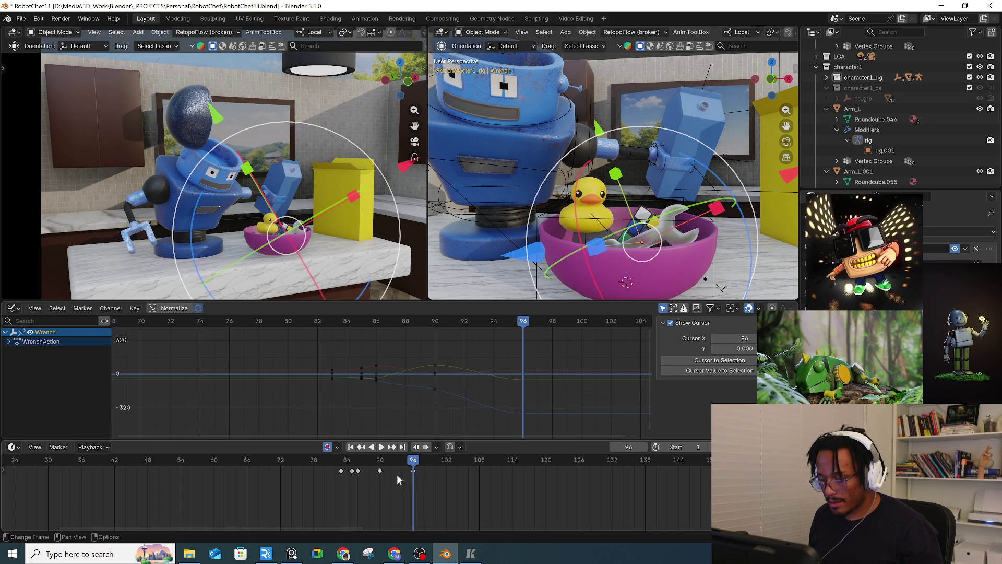
{"action": "key", "text": "a"}
{"action": "left_click", "coordinate": [65, 310]}
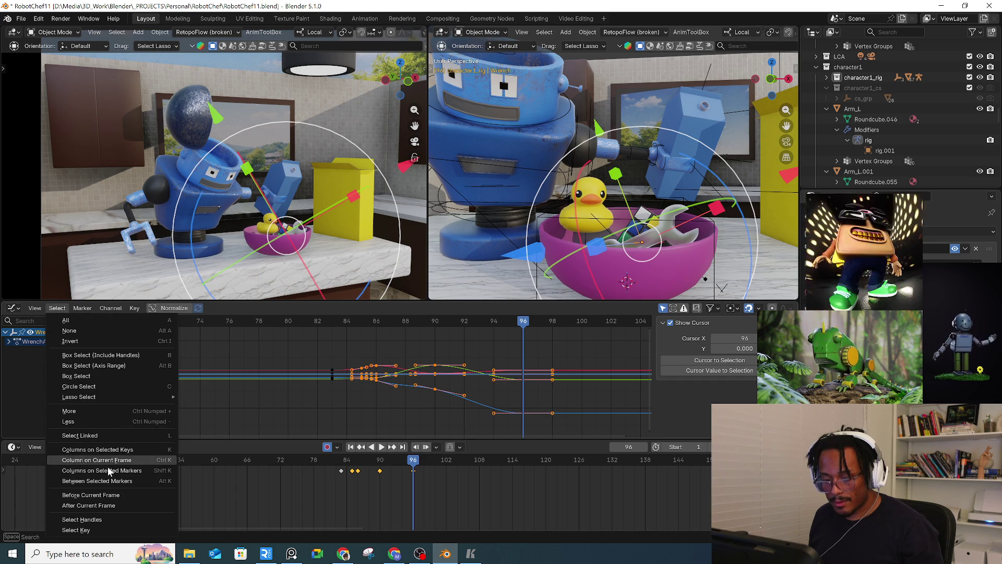
Step: Run Channel > Discontinuity (Euler) Filter on the wrench keys and scrub frames 88–97 to check
{"action": "left_click", "coordinate": [116, 310]}
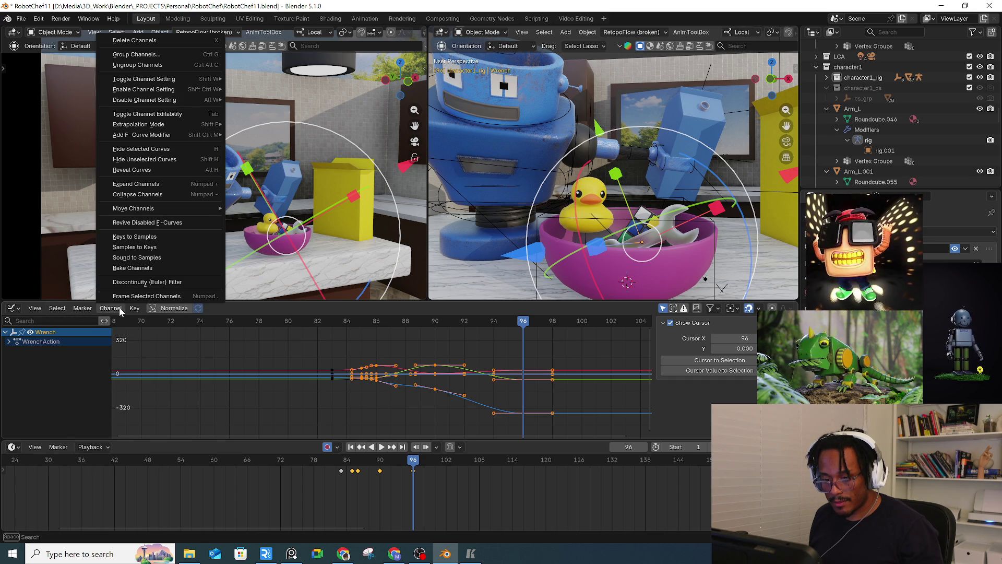
{"action": "left_click", "coordinate": [141, 282]}
{"action": "mouse_move", "coordinate": [364, 460]}
{"action": "left_mouse_down"}
{"action": "mouse_move", "coordinate": [423, 463]}
{"action": "mouse_move", "coordinate": [413, 464]}
{"action": "left_mouse_up"}
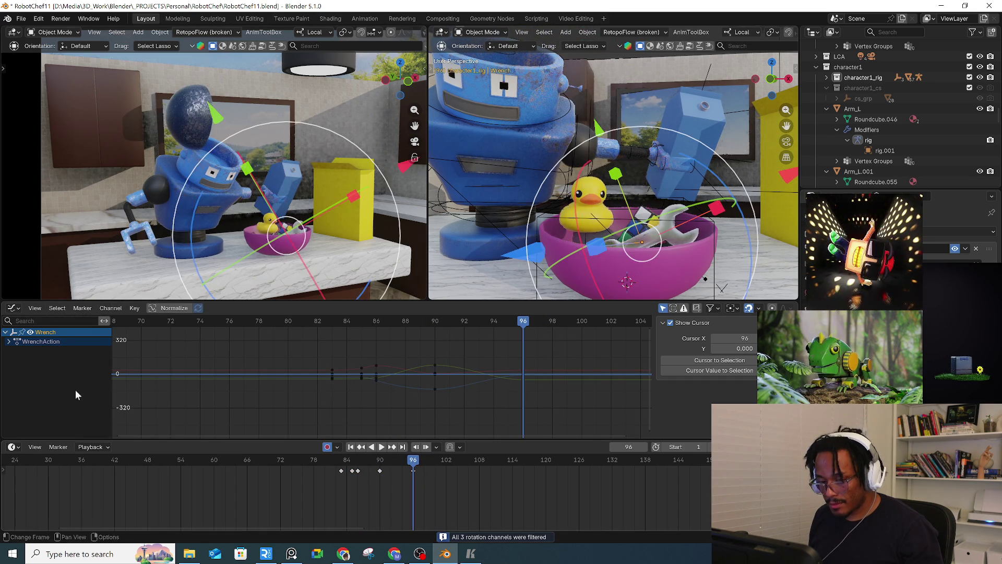
{"action": "left_click", "coordinate": [13, 352]}
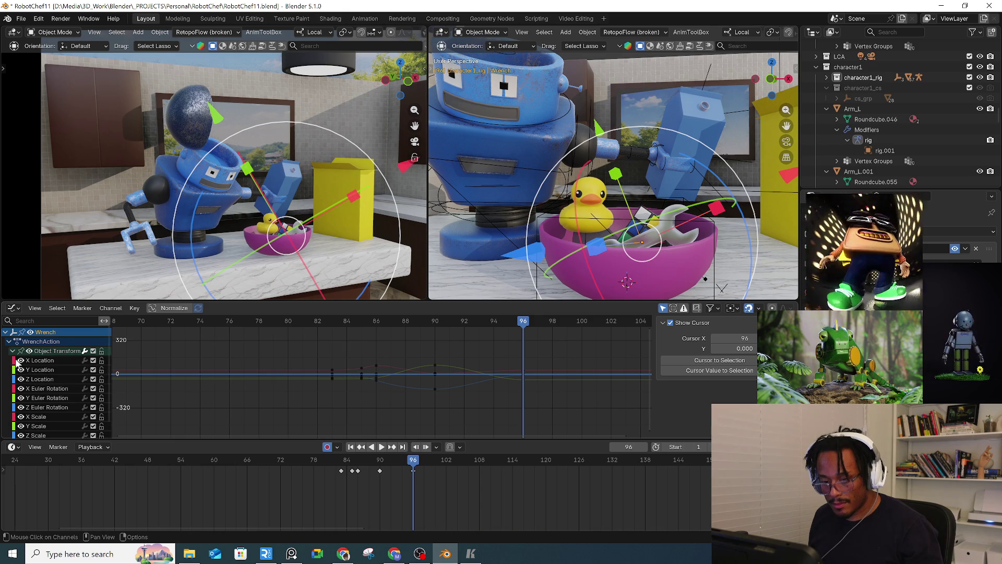
Step: Show the wrench's Z Euler Rotation curve and turn the wrench about Z in the bowl at frame 96
{"action": "left_click", "coordinate": [20, 408]}
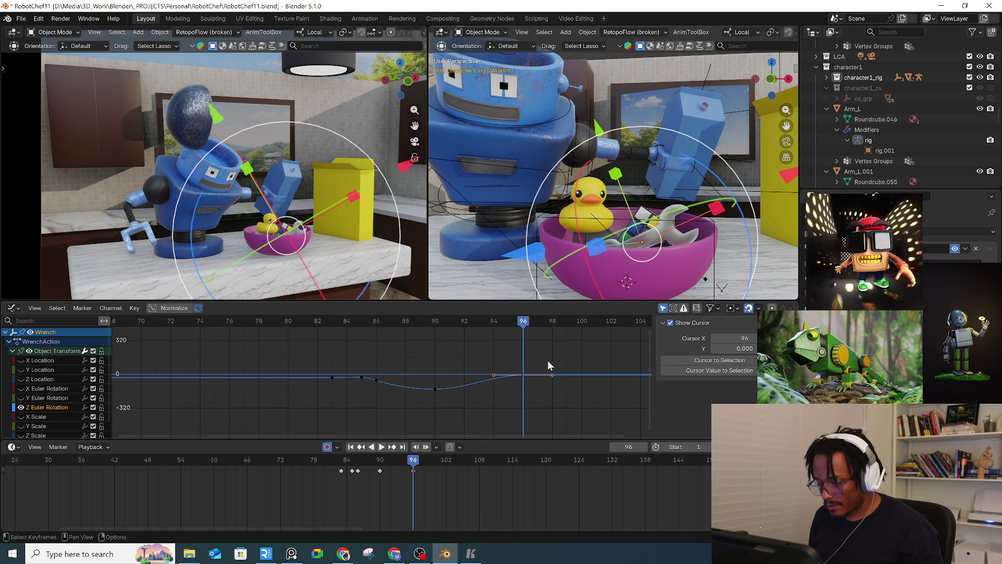
{"action": "key", "text": "g"}
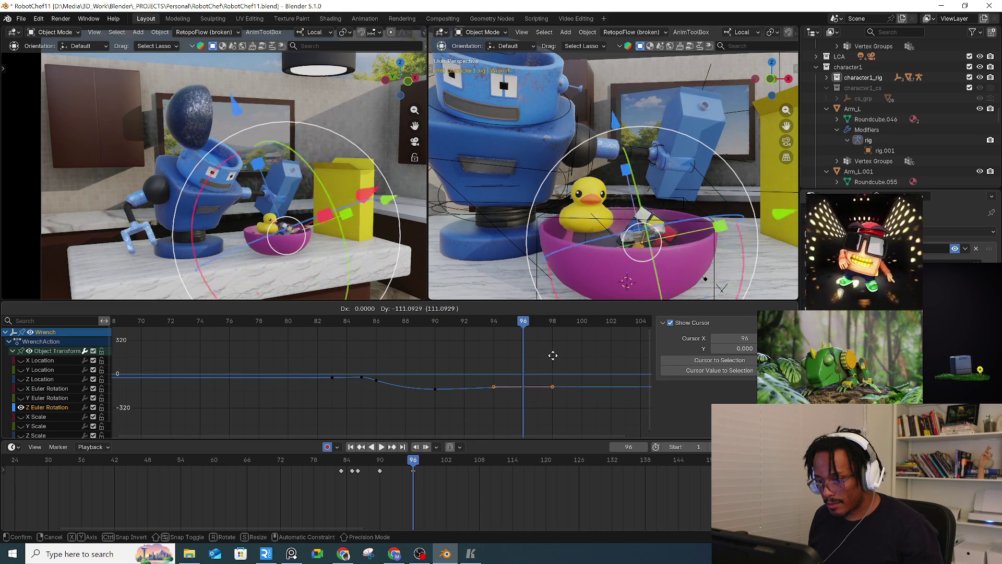
{"action": "key", "text": "Escape"}
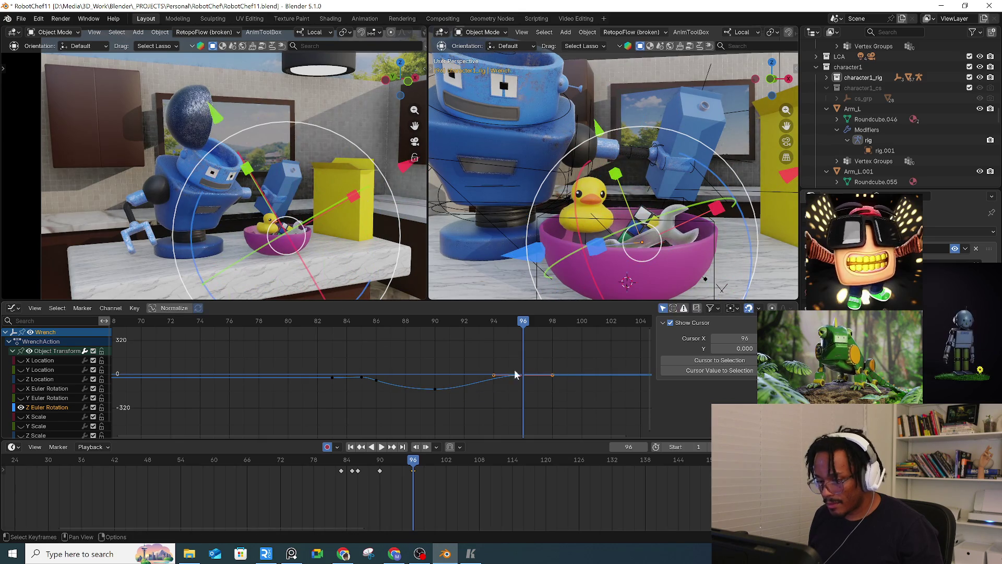
{"action": "mouse_move", "coordinate": [569, 292]}
{"action": "middle_mouse_down"}
{"action": "mouse_move", "coordinate": [598, 240]}
{"action": "mouse_move", "coordinate": [591, 227]}
{"action": "mouse_move", "coordinate": [694, 160]}
{"action": "middle_mouse_up"}
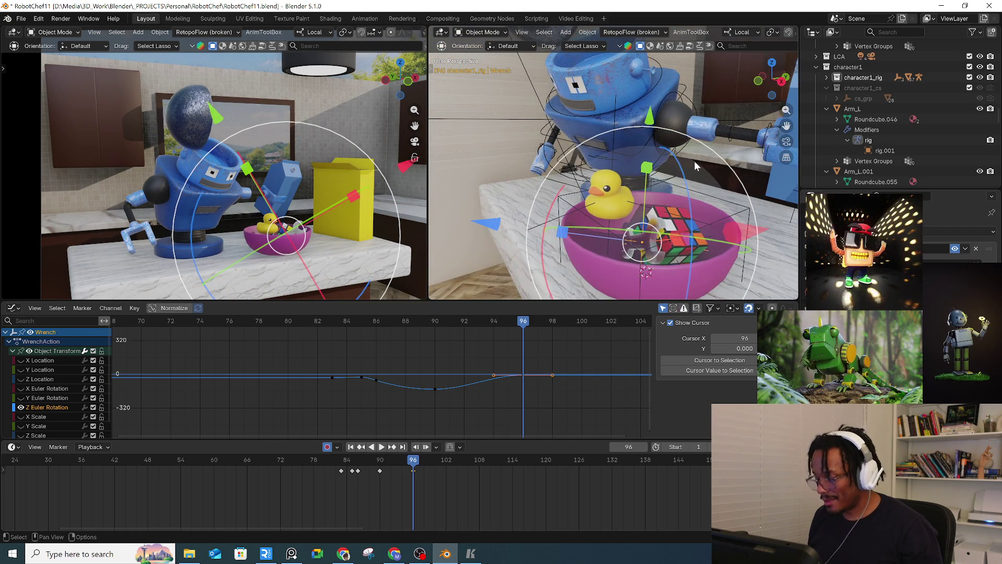
{"action": "key", "text": "n"}
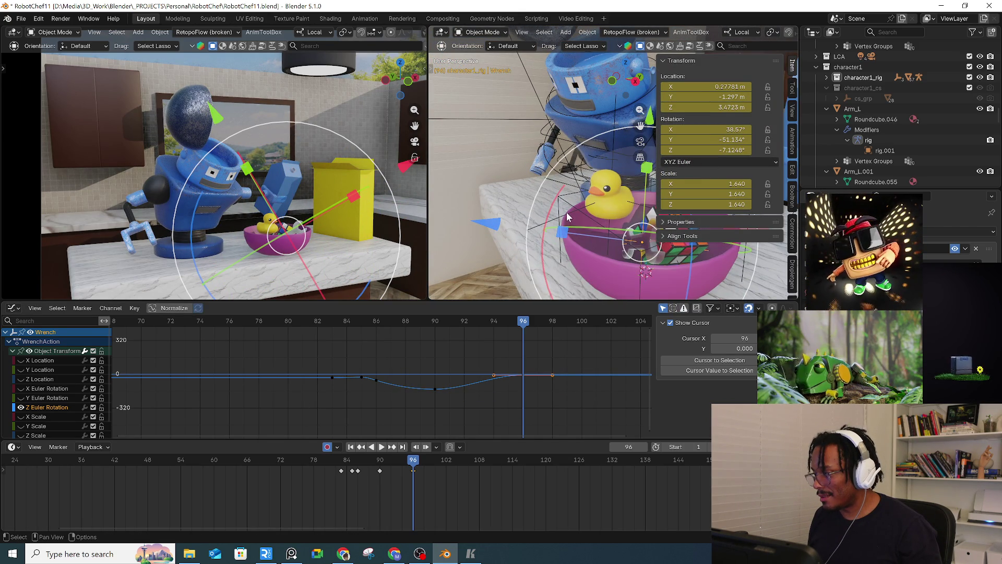
{"action": "key", "text": "n"}
{"action": "middle_click_drag", "start_coordinate": [615, 255], "coordinate": [678, 230]}
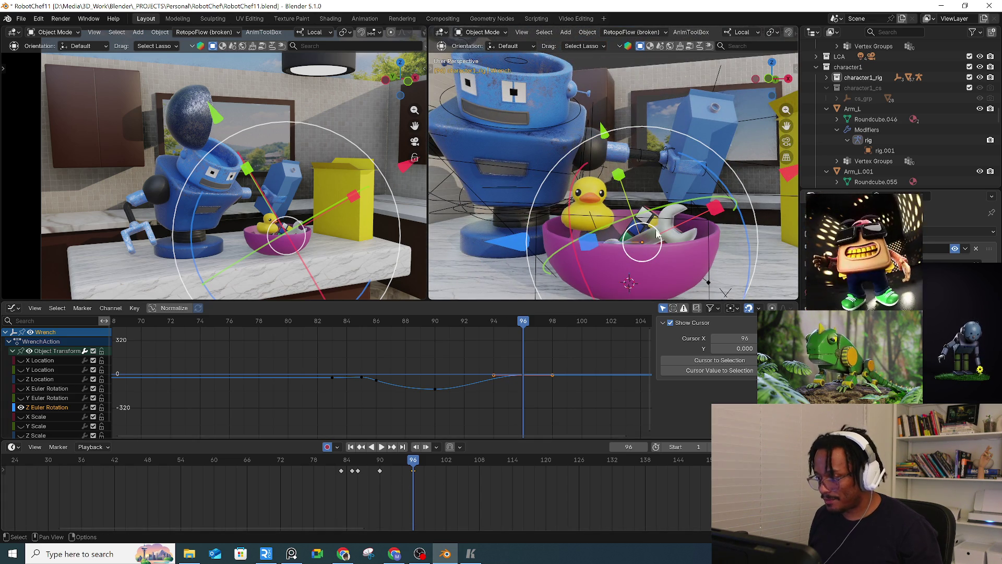
{"action": "left_click_drag", "start_coordinate": [719, 183], "coordinate": [743, 236]}
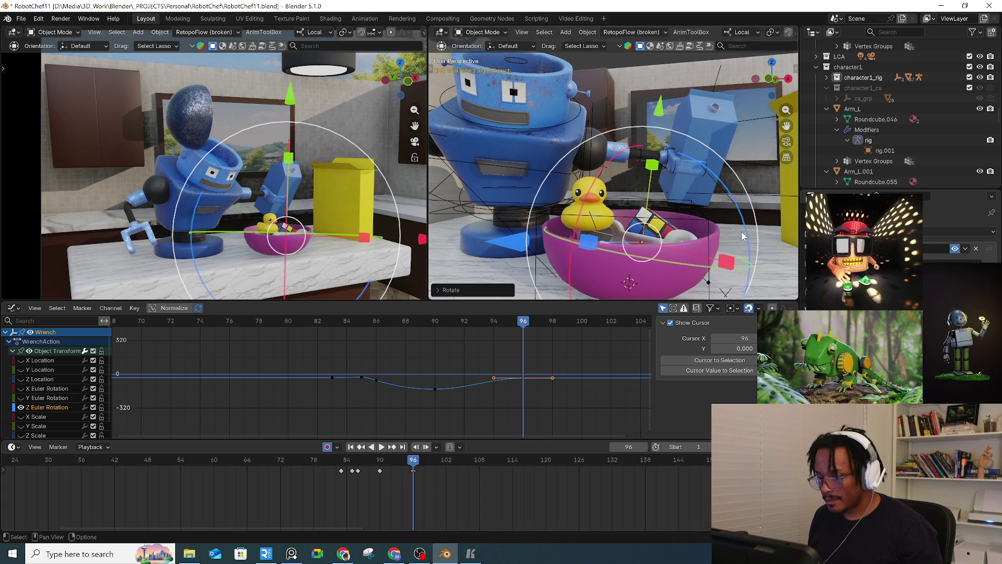
{"action": "mouse_move", "coordinate": [721, 183]}
{"action": "left_mouse_down"}
{"action": "mouse_move", "coordinate": [728, 157]}
{"action": "mouse_move", "coordinate": [716, 88]}
{"action": "left_mouse_up"}
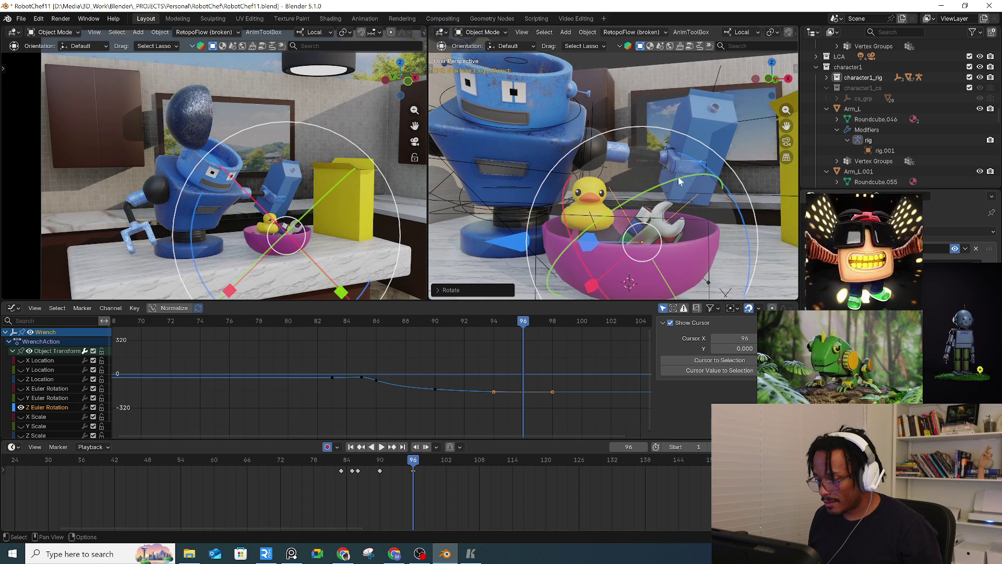
{"action": "left_click", "coordinate": [371, 460]}
Step: Preview the landing, turn the wrench further into the bowl, and drag its frame-90 Z rotation key down
{"action": "key", "text": "space"}
{"action": "mouse_move", "coordinate": [418, 462]}
{"action": "left_mouse_down"}
{"action": "mouse_move", "coordinate": [357, 470]}
{"action": "mouse_move", "coordinate": [413, 465]}
{"action": "left_mouse_up"}
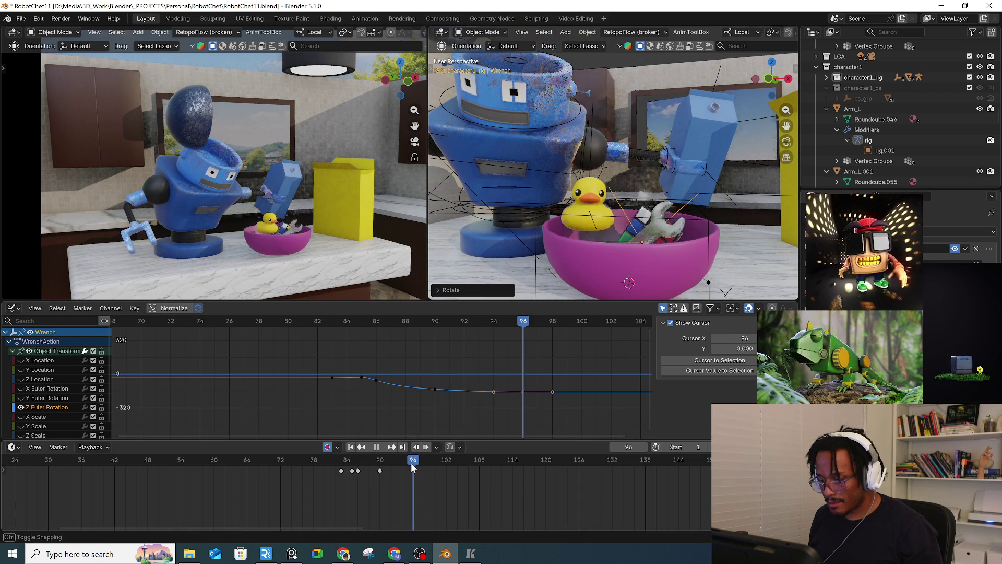
{"action": "key", "text": "space"}
{"action": "left_click_drag", "start_coordinate": [742, 216], "coordinate": [748, 75]}
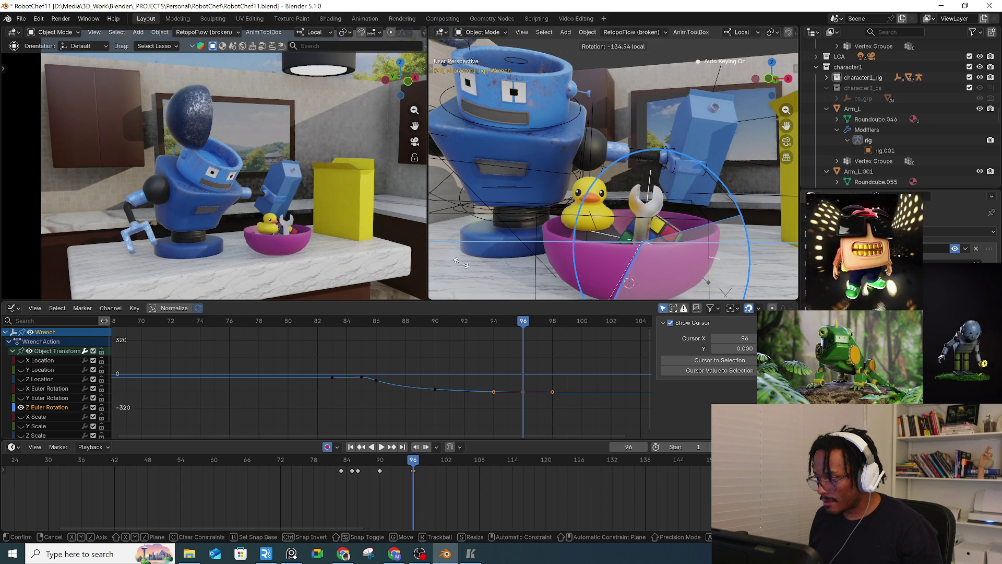
{"action": "mouse_move", "coordinate": [500, 98]}
{"action": "left_mouse_down"}
{"action": "mouse_move", "coordinate": [726, 172]}
{"action": "mouse_move", "coordinate": [758, 265]}
{"action": "mouse_move", "coordinate": [760, 241]}
{"action": "left_mouse_up"}
{"action": "mouse_move", "coordinate": [368, 466]}
{"action": "left_mouse_down"}
{"action": "mouse_move", "coordinate": [412, 466]}
{"action": "mouse_move", "coordinate": [381, 471]}
{"action": "left_mouse_up"}
{"action": "left_click_drag", "start_coordinate": [435, 388], "coordinate": [425, 405]}
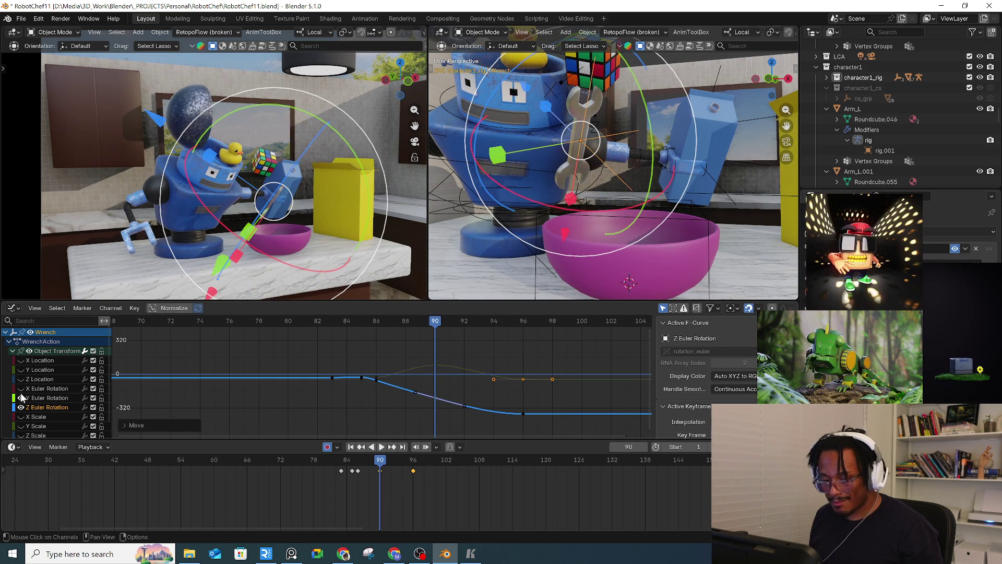
Step: Lower the Y rotation key and raise the X rotation key at frame 90, then review the motion
{"action": "left_click_drag", "start_coordinate": [433, 362], "coordinate": [437, 379]}
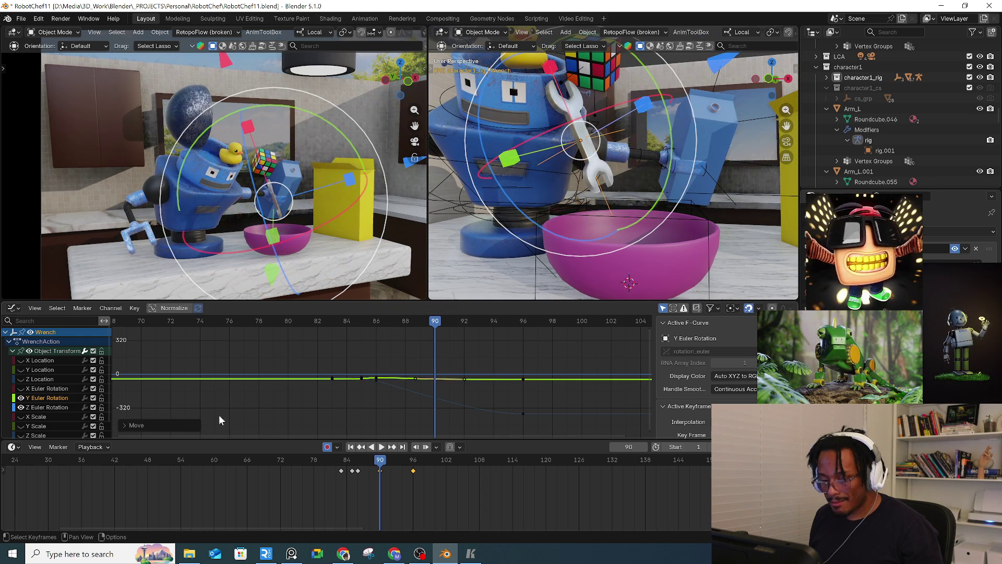
{"action": "left_click", "coordinate": [27, 389]}
{"action": "left_click_drag", "start_coordinate": [436, 373], "coordinate": [441, 362]}
{"action": "left_click_drag", "start_coordinate": [391, 321], "coordinate": [401, 319]}
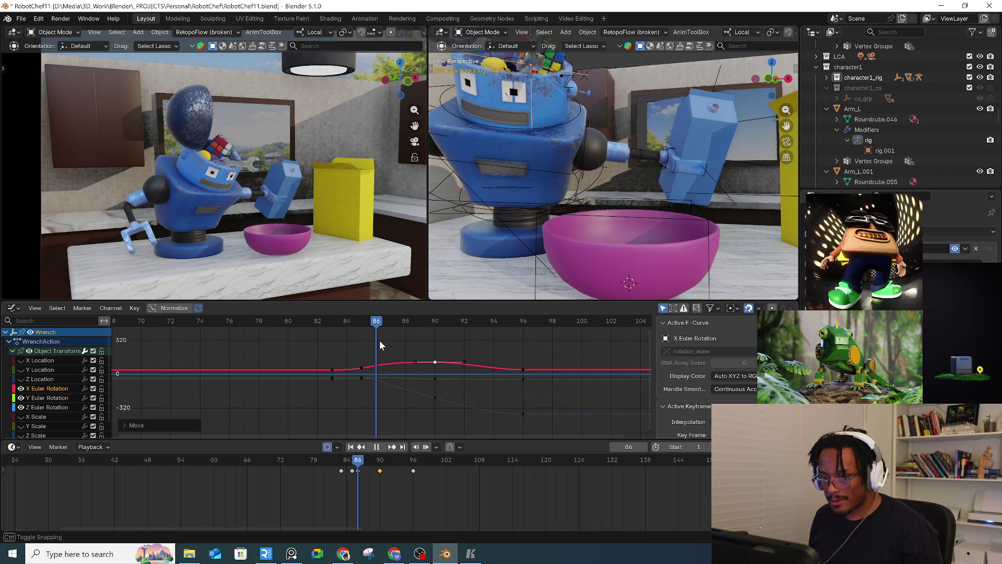
{"action": "key", "text": "space"}
Step: Delete the wrench's rotation keys at frames 88, 92 and 96
{"action": "left_click_drag", "start_coordinate": [412, 344], "coordinate": [471, 420]}
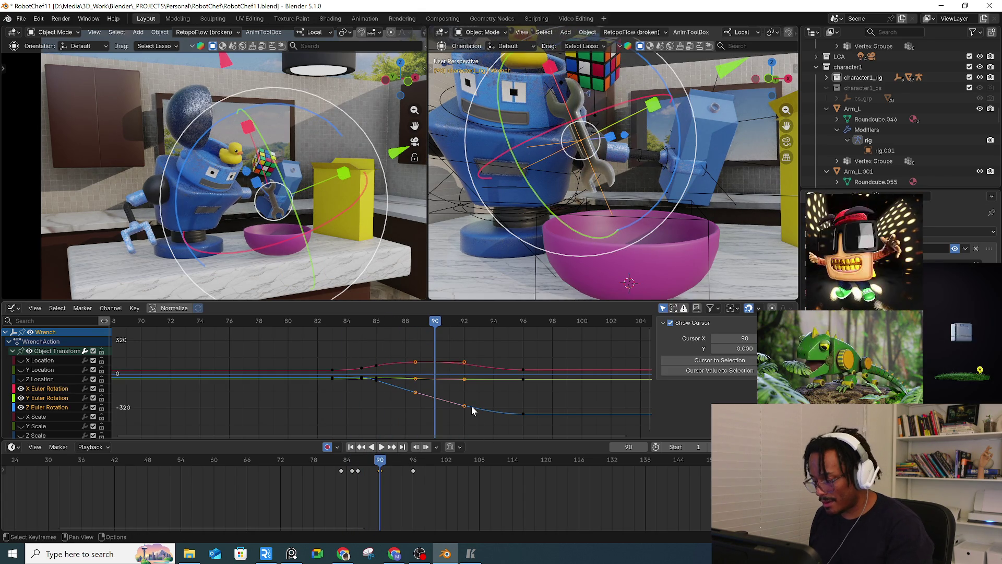
{"action": "key", "text": "Delete"}
{"action": "mouse_move", "coordinate": [378, 329]}
{"action": "left_mouse_down"}
{"action": "mouse_move", "coordinate": [409, 320]}
{"action": "mouse_move", "coordinate": [503, 326]}
{"action": "mouse_move", "coordinate": [525, 334]}
{"action": "mouse_move", "coordinate": [378, 361]}
{"action": "mouse_move", "coordinate": [438, 356]}
{"action": "mouse_move", "coordinate": [545, 377]}
{"action": "mouse_move", "coordinate": [378, 382]}
{"action": "left_mouse_up"}
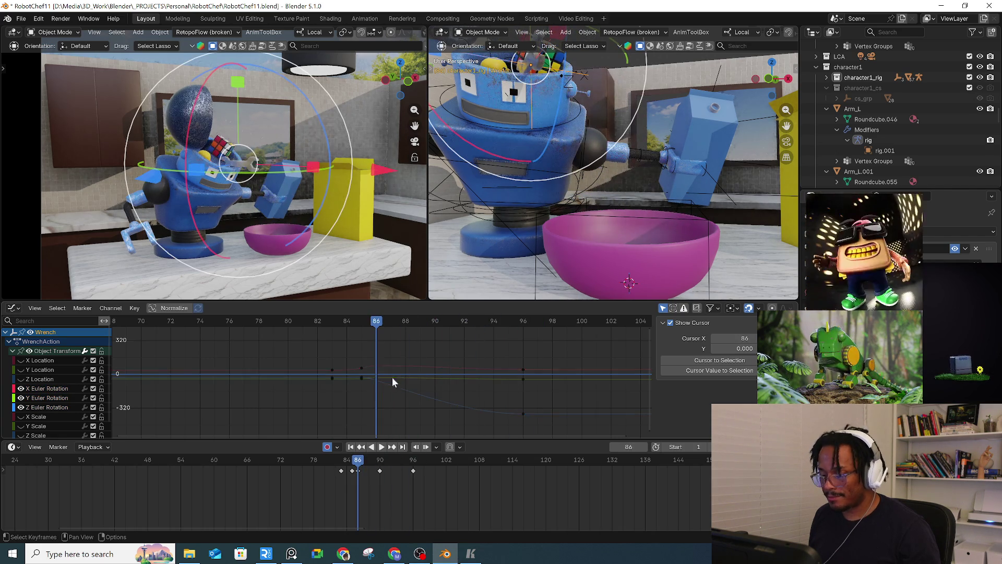
{"action": "left_click", "coordinate": [526, 334]}
{"action": "left_click_drag", "start_coordinate": [510, 426], "coordinate": [510, 421]}
{"action": "key", "text": "Delete"}
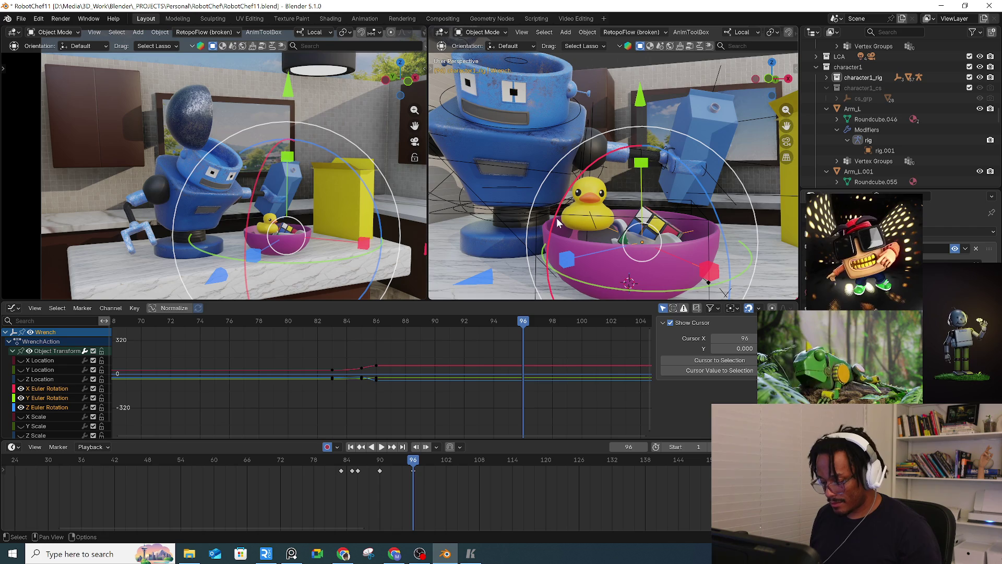
Step: Clear the frame-96 rotation keys again and turn the wrench about its Z axis in the bowl
{"action": "key", "text": "i"}
{"action": "mouse_move", "coordinate": [376, 320]}
{"action": "left_mouse_down"}
{"action": "mouse_move", "coordinate": [533, 324]}
{"action": "mouse_move", "coordinate": [523, 330]}
{"action": "mouse_move", "coordinate": [546, 321]}
{"action": "mouse_move", "coordinate": [525, 324]}
{"action": "left_mouse_up"}
{"action": "key", "text": "Delete"}
{"action": "mouse_move", "coordinate": [554, 277]}
{"action": "middle_mouse_down"}
{"action": "mouse_move", "coordinate": [719, 212]}
{"action": "mouse_move", "coordinate": [732, 225]}
{"action": "middle_mouse_up"}
{"action": "left_click_drag", "start_coordinate": [729, 226], "coordinate": [726, 221]}
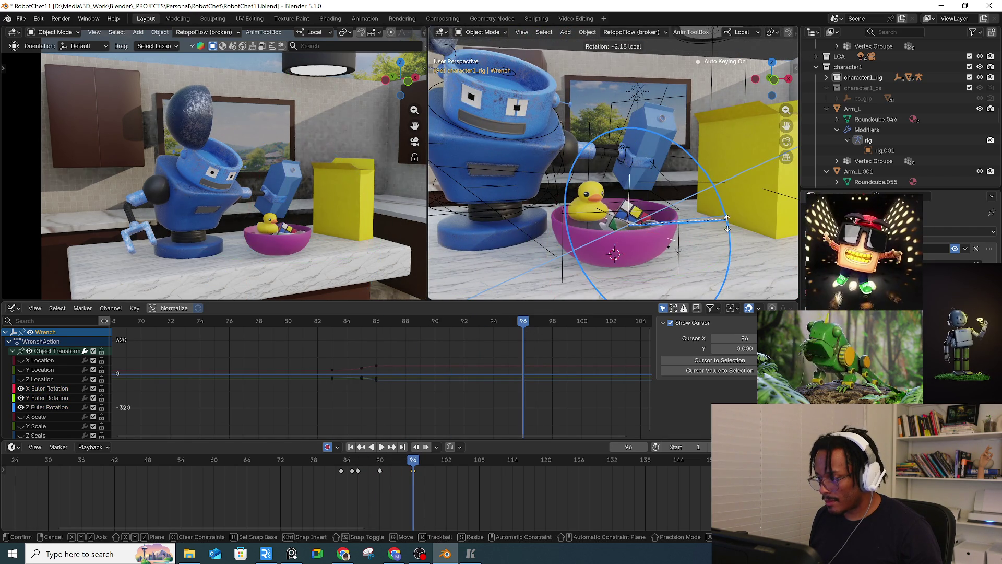
{"action": "left_click_drag", "start_coordinate": [731, 186], "coordinate": [730, 187]}
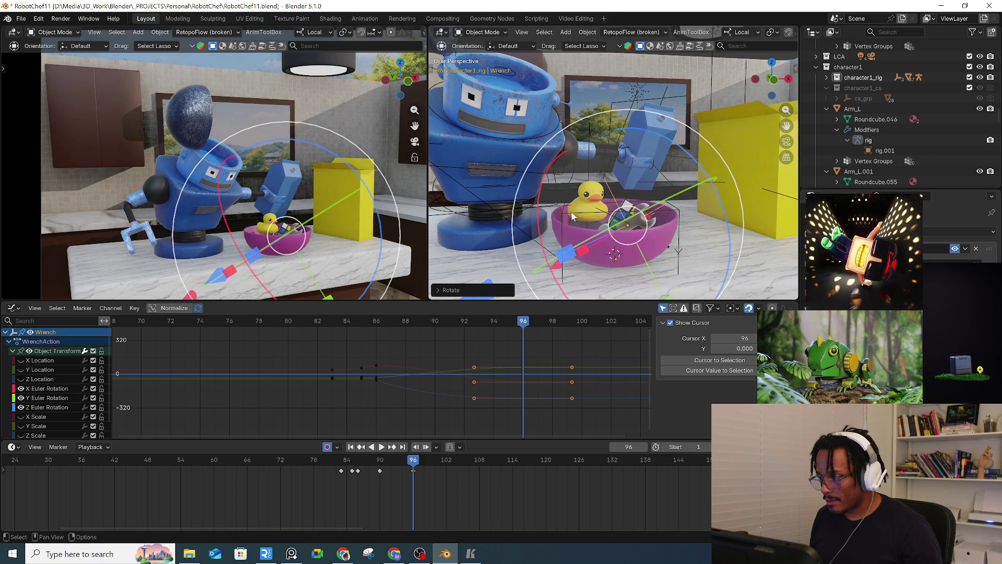
Step: Tilt the wrench freely, nudge it into place, and review frames 89 to 96
{"action": "middle_click_drag", "start_coordinate": [720, 198], "coordinate": [687, 221]}
{"action": "left_click_drag", "start_coordinate": [687, 221], "coordinate": [676, 226]}
{"action": "left_click_drag", "start_coordinate": [337, 246], "coordinate": [356, 255]}
{"action": "key", "text": "g"}
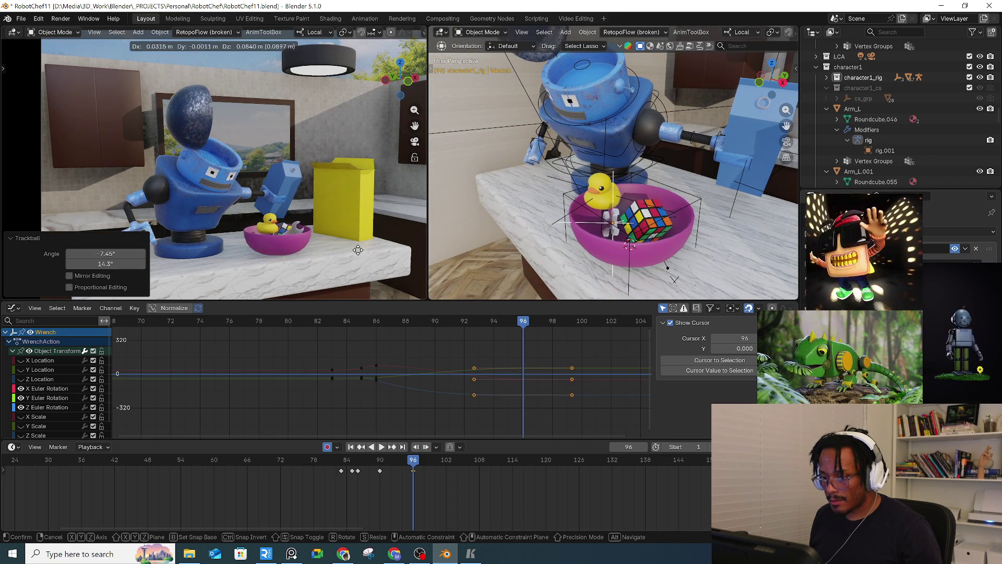
{"action": "left_click", "coordinate": [366, 263]}
{"action": "mouse_move", "coordinate": [359, 471]}
{"action": "left_mouse_down"}
{"action": "mouse_move", "coordinate": [408, 472]}
{"action": "mouse_move", "coordinate": [371, 462]}
{"action": "mouse_move", "coordinate": [421, 465]}
{"action": "mouse_move", "coordinate": [358, 464]}
{"action": "mouse_move", "coordinate": [381, 463]}
{"action": "left_mouse_up"}
Step: Rotate the wrench at frame 88, including a 31.4° turn around the view axis
{"action": "key", "text": "r"}
{"action": "key", "text": "r"}
{"action": "left_click", "coordinate": [301, 263]}
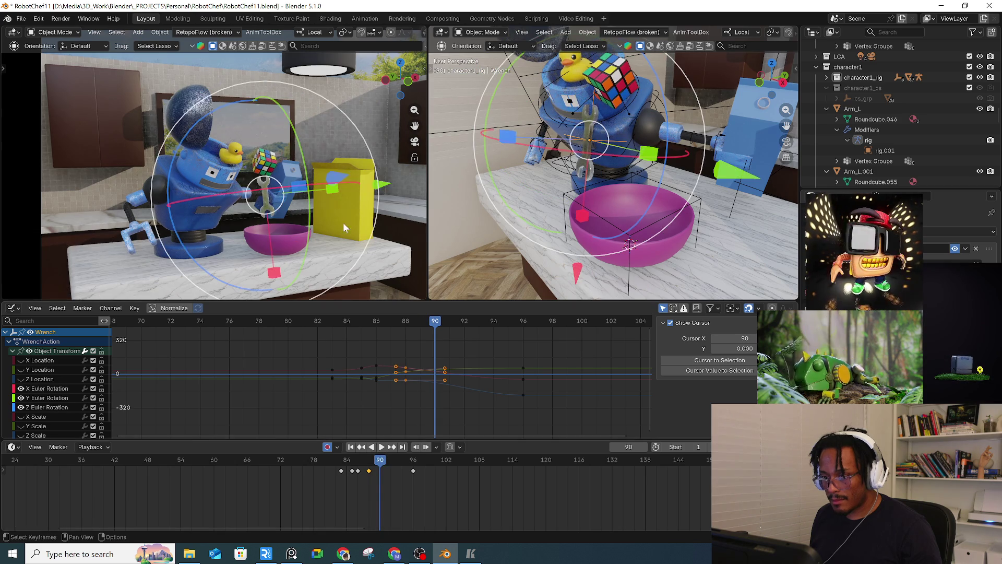
{"action": "key", "text": "r"}
{"action": "left_click", "coordinate": [328, 257]}
{"action": "key", "text": "r"}
{"action": "key", "text": "r"}
{"action": "left_click", "coordinate": [288, 258]}
Step: At frame 92, rotate the wrench 81.8° and move it to a new position
{"action": "left_click_drag", "start_coordinate": [382, 463], "coordinate": [392, 463]}
{"action": "key", "text": "r"}
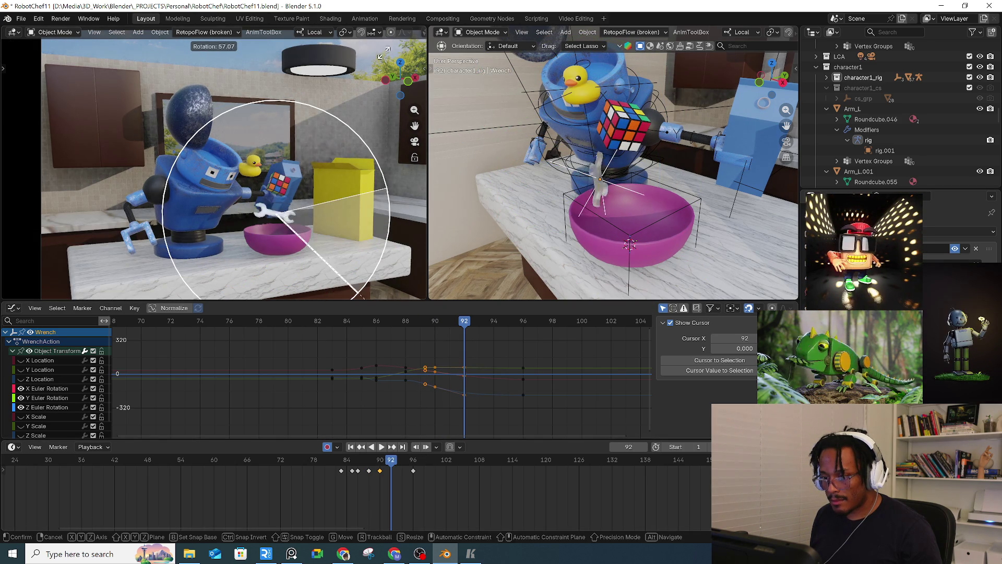
{"action": "left_click", "coordinate": [343, 164]}
{"action": "key", "text": "g"}
{"action": "left_click", "coordinate": [359, 217]}
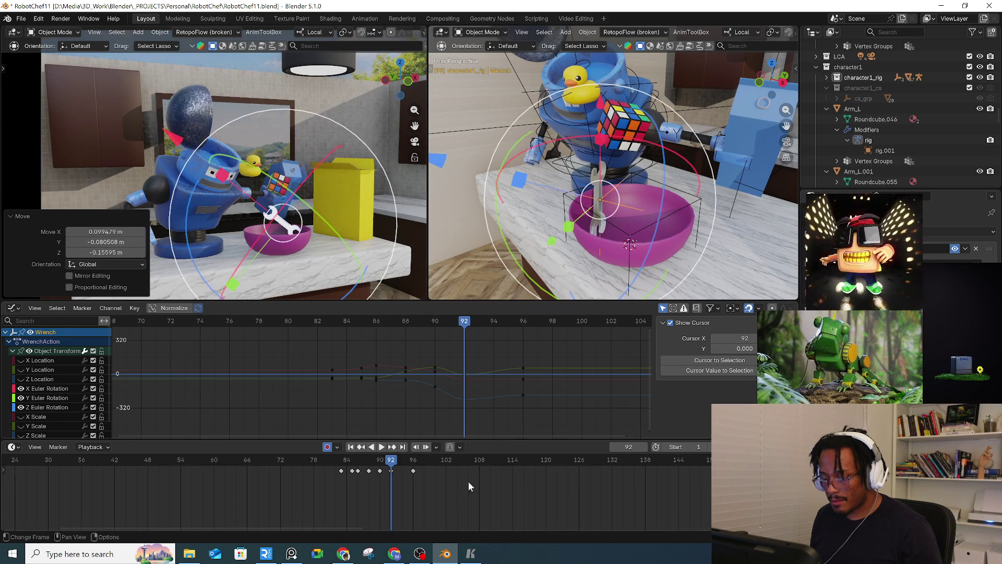
Step: At frame 94, rotate the wrench 89.9°, move it, then rotate it another 22.3°
{"action": "left_click_drag", "start_coordinate": [394, 463], "coordinate": [402, 463]}
{"action": "key", "text": "r"}
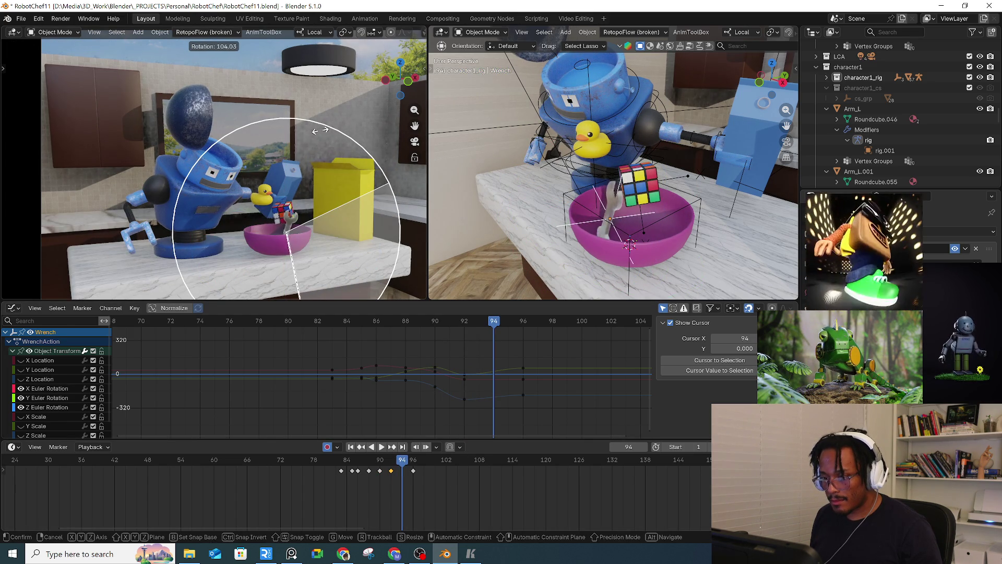
{"action": "left_click", "coordinate": [367, 132]}
{"action": "key", "text": "g"}
{"action": "left_click", "coordinate": [364, 136]}
{"action": "key", "text": "r"}
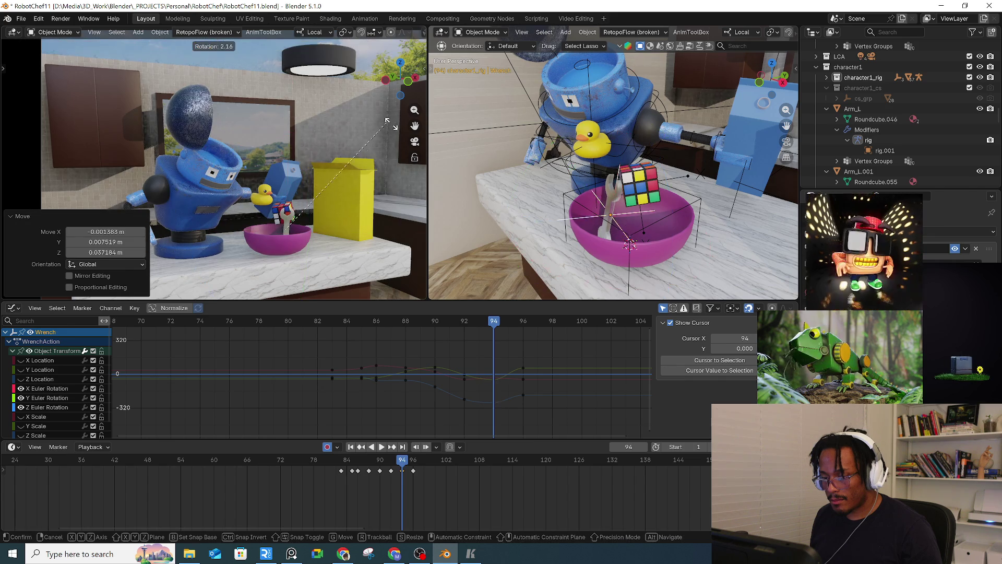
{"action": "left_click", "coordinate": [417, 170]}
Step: Paste the frame-94 pose at frame 96, then spin and tilt the wrench about 45 degrees
{"action": "key", "text": "Up"}
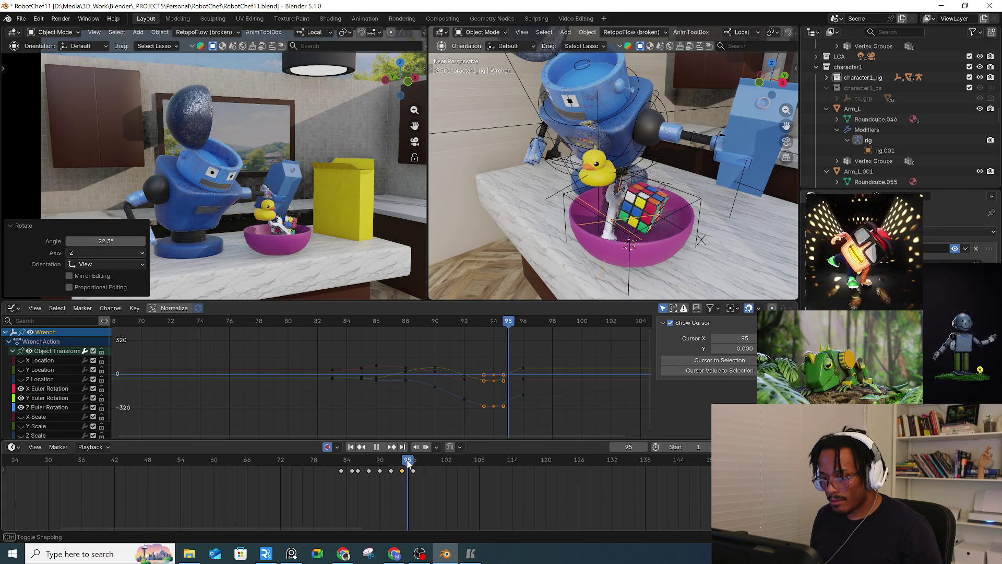
{"action": "left_click", "coordinate": [404, 471]}
{"action": "key", "text": "ctrl+v"}
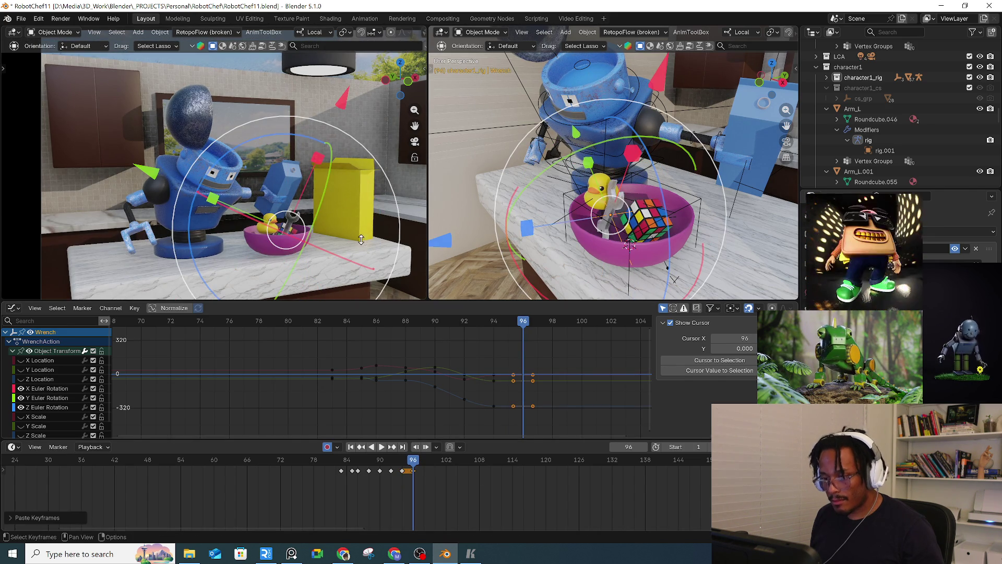
{"action": "left_click_drag", "start_coordinate": [385, 178], "coordinate": [422, 290]}
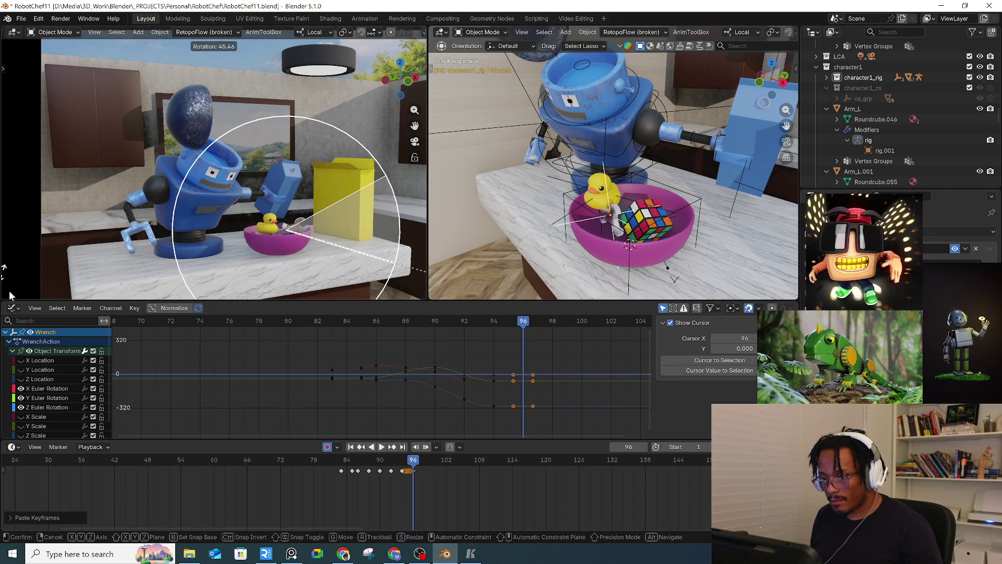
{"action": "left_click_drag", "start_coordinate": [10, 295], "coordinate": [10, 296]}
Step: Play back from about frame 85 to check the wrench's motion around frame 90
{"action": "left_click", "coordinate": [353, 478]}
{"action": "key", "text": "space"}
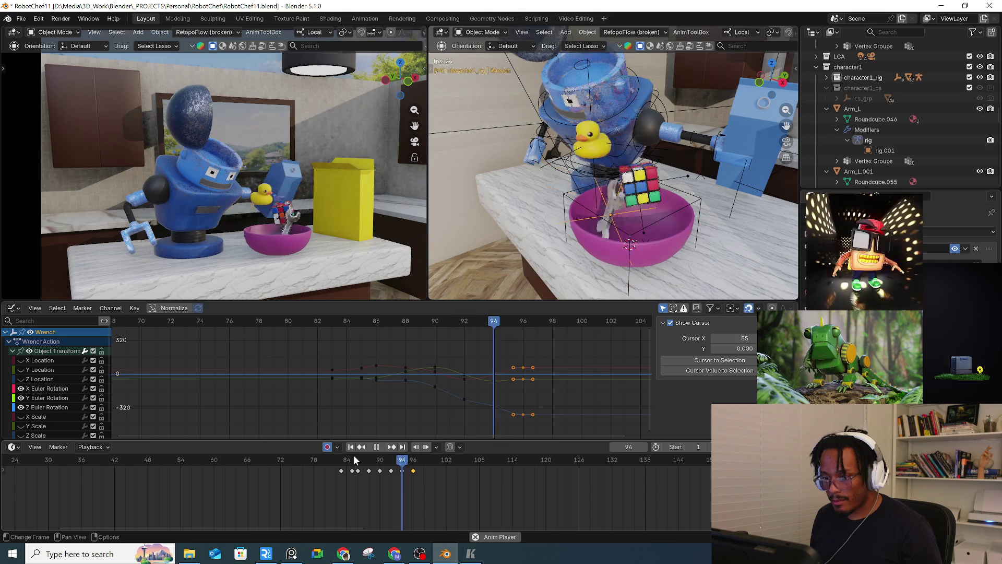
{"action": "left_click", "coordinate": [351, 461]}
{"action": "left_click", "coordinate": [353, 460]}
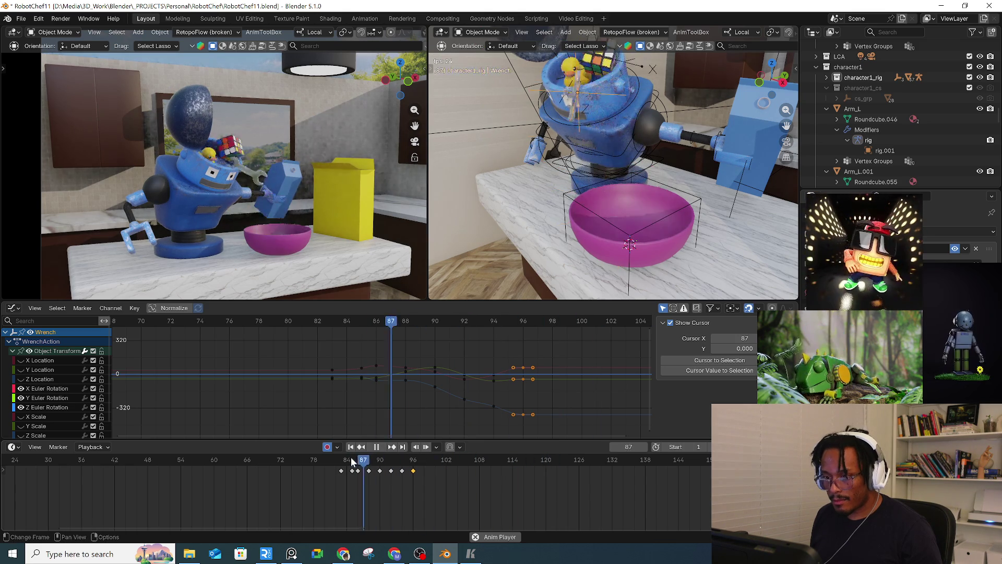
{"action": "left_click", "coordinate": [354, 461]}
{"action": "left_click_drag", "start_coordinate": [354, 461], "coordinate": [396, 464]}
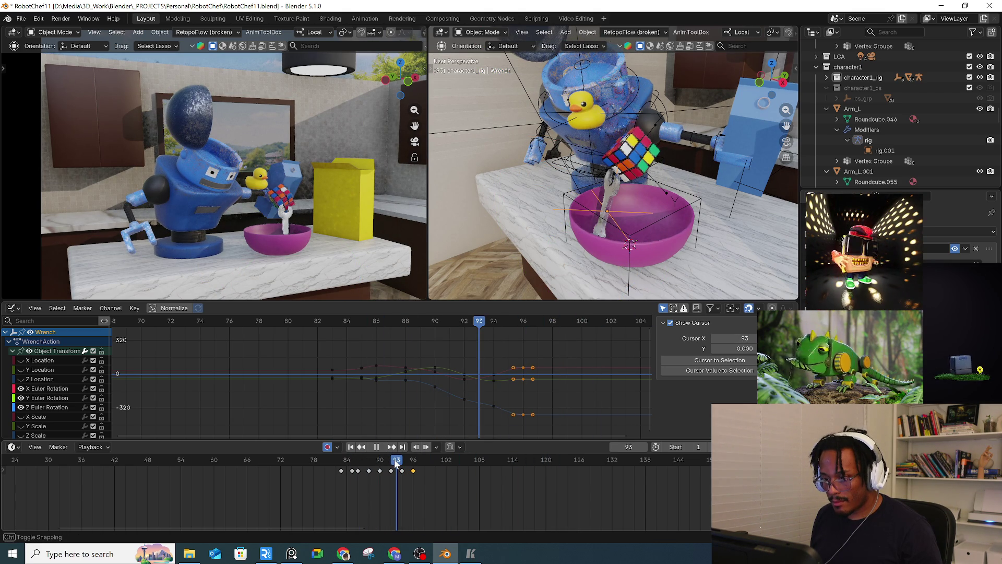
{"action": "key", "text": "space"}
Step: Reposition the wrench at frames 93, 94 and 96, previewing its fall in between
{"action": "key", "text": "g"}
{"action": "left_click", "coordinate": [336, 245]}
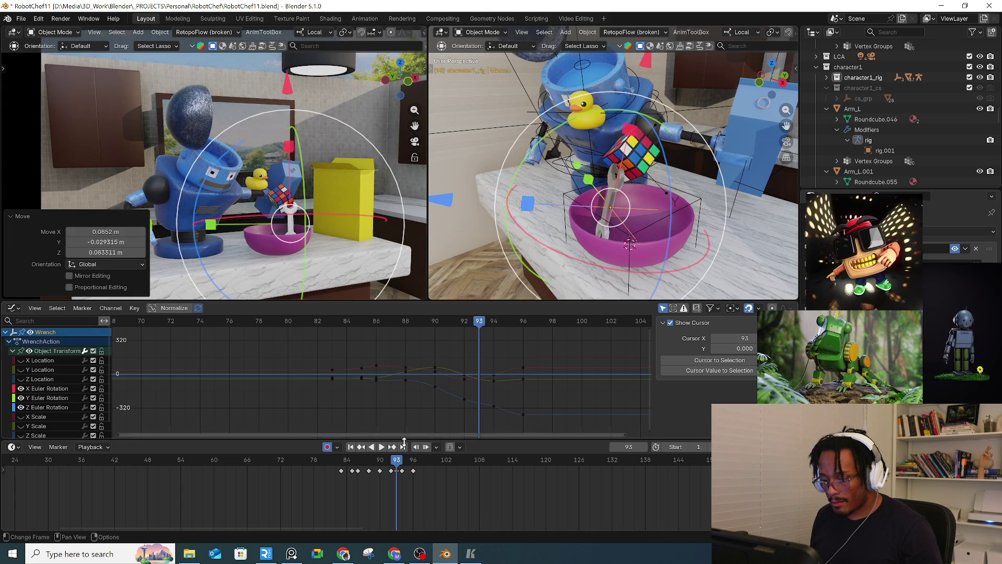
{"action": "key", "text": "Right"}
{"action": "key", "text": "g"}
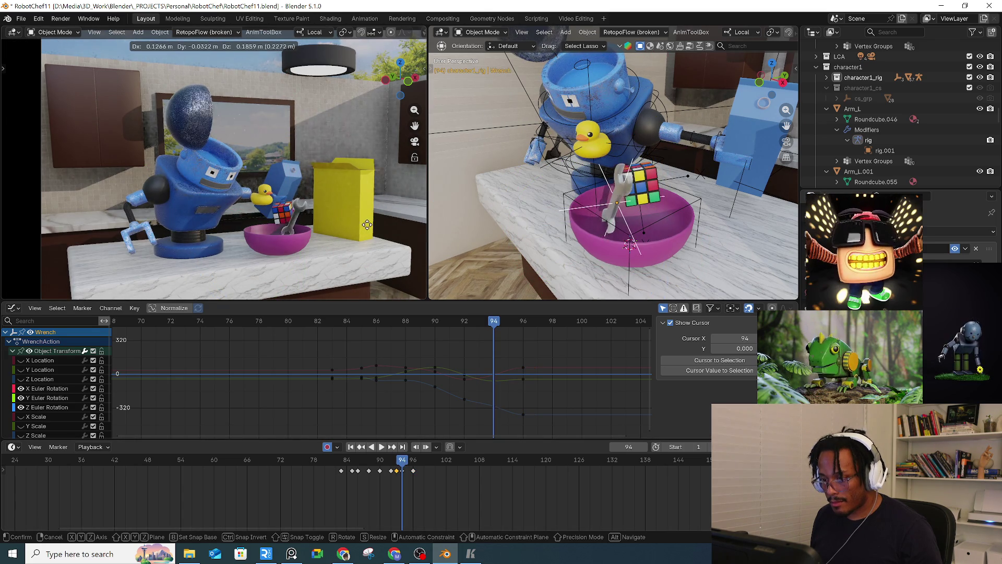
{"action": "left_click", "coordinate": [372, 238]}
{"action": "key", "text": "space"}
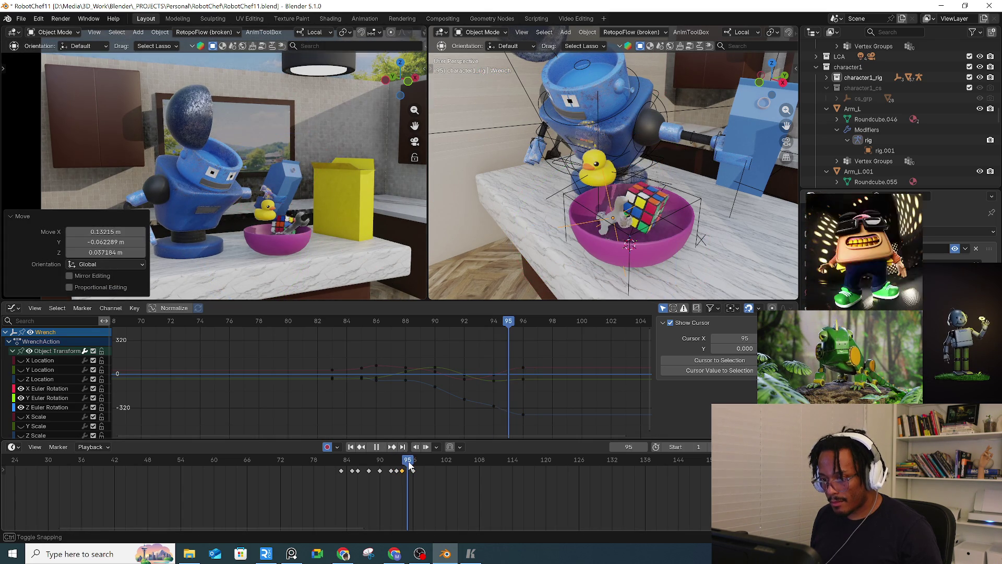
{"action": "key", "text": "space"}
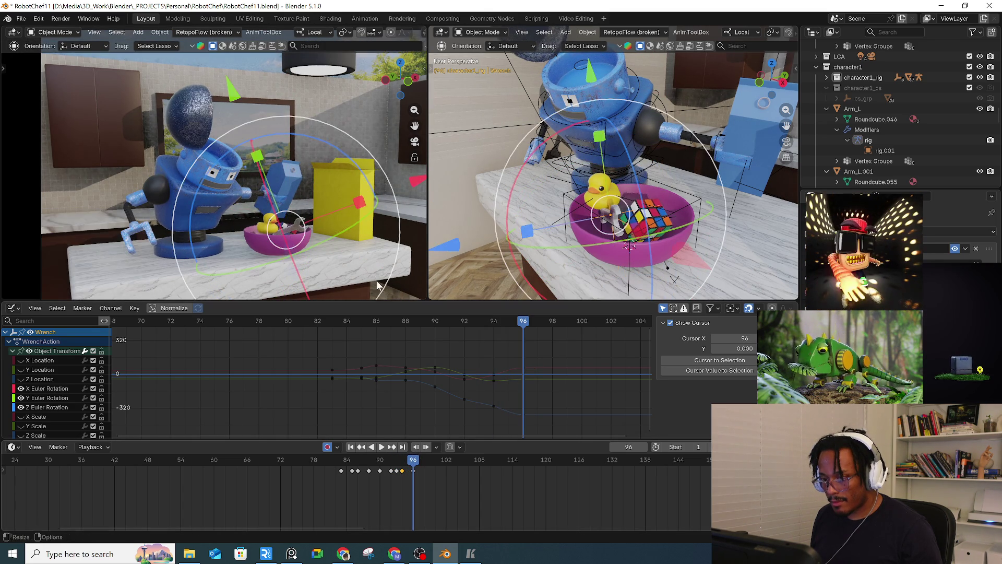
{"action": "key", "text": "g"}
{"action": "left_click", "coordinate": [369, 275]}
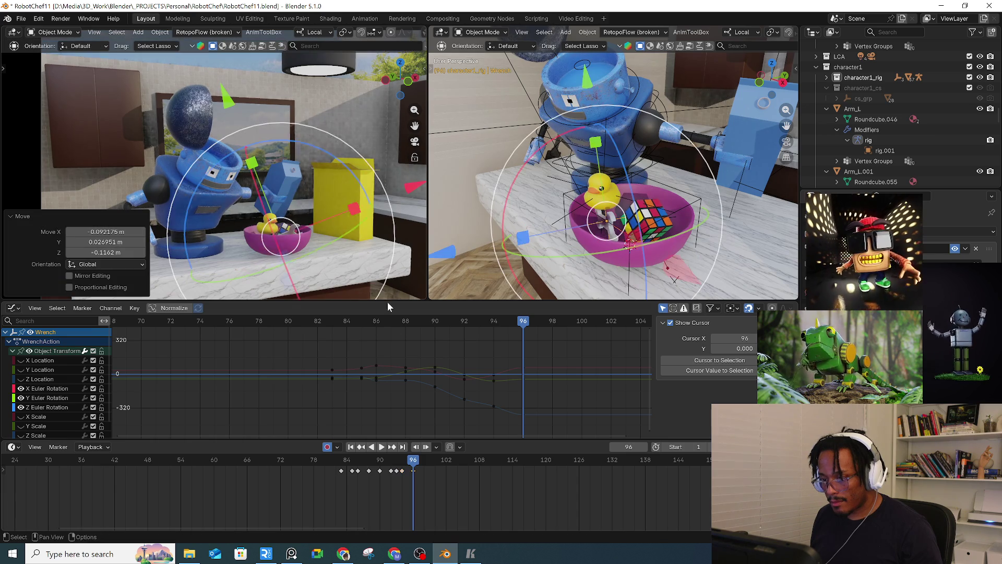
{"action": "left_click", "coordinate": [424, 462]}
{"action": "key", "text": "r"}
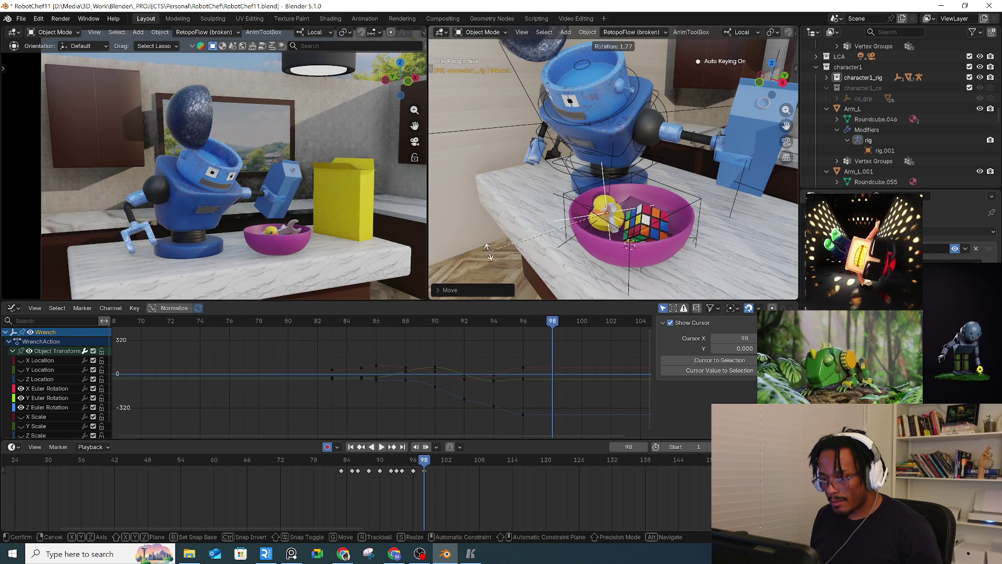
Step: Key the wrench's rotation at frame 98 and a 14 degree turn at frame 100
{"action": "left_click", "coordinate": [478, 290]}
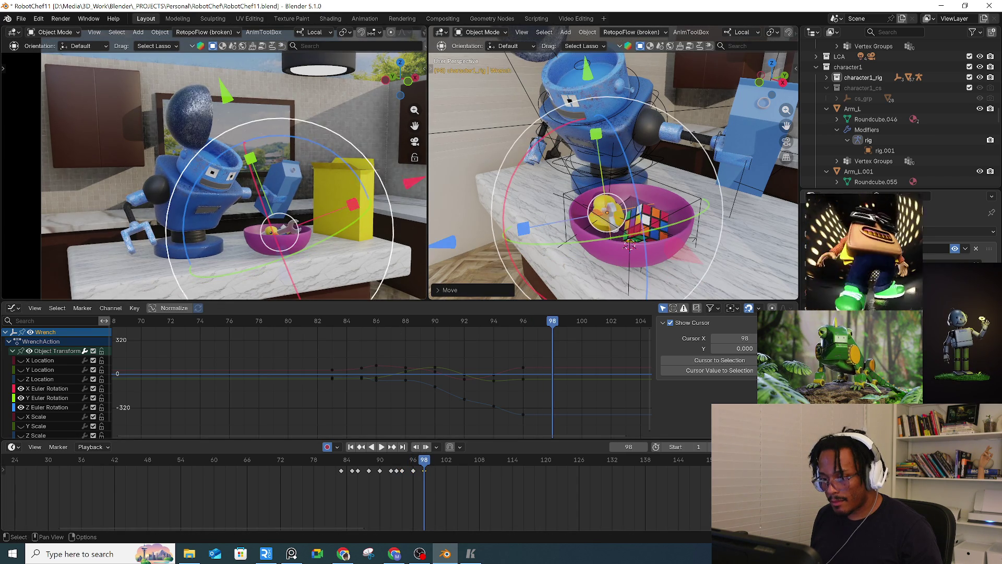
{"action": "left_click", "coordinate": [432, 468]}
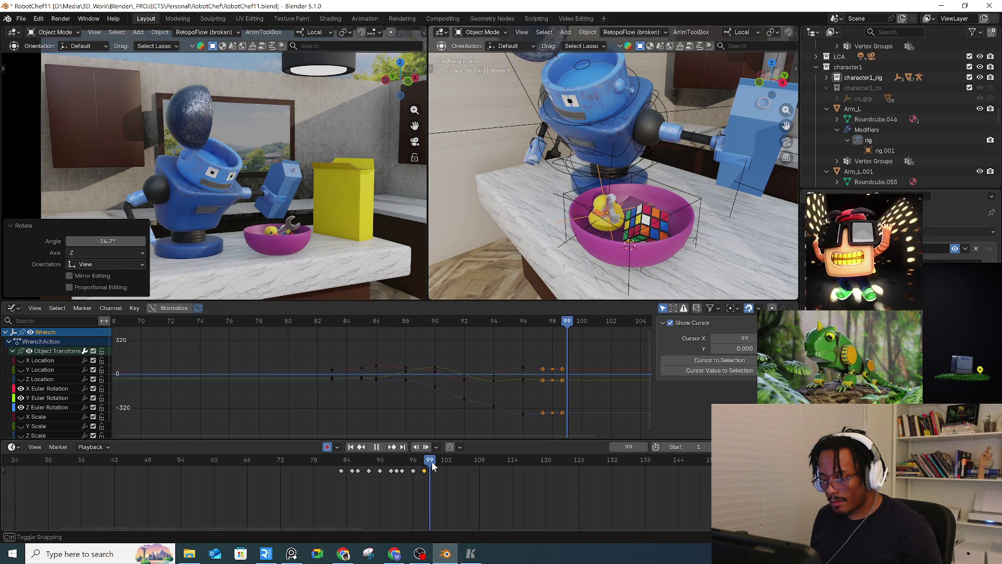
{"action": "key", "text": "r"}
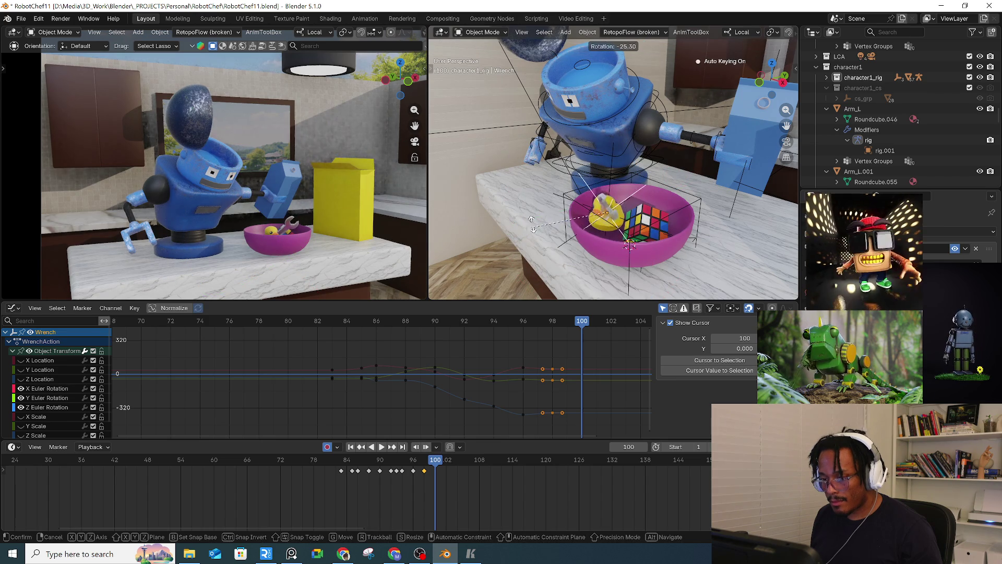
{"action": "key", "text": "Escape"}
{"action": "key", "text": "r"}
{"action": "left_click", "coordinate": [420, 168]}
Step: Preview the animation and inspect the wrench at frame 97
{"action": "key", "text": "g"}
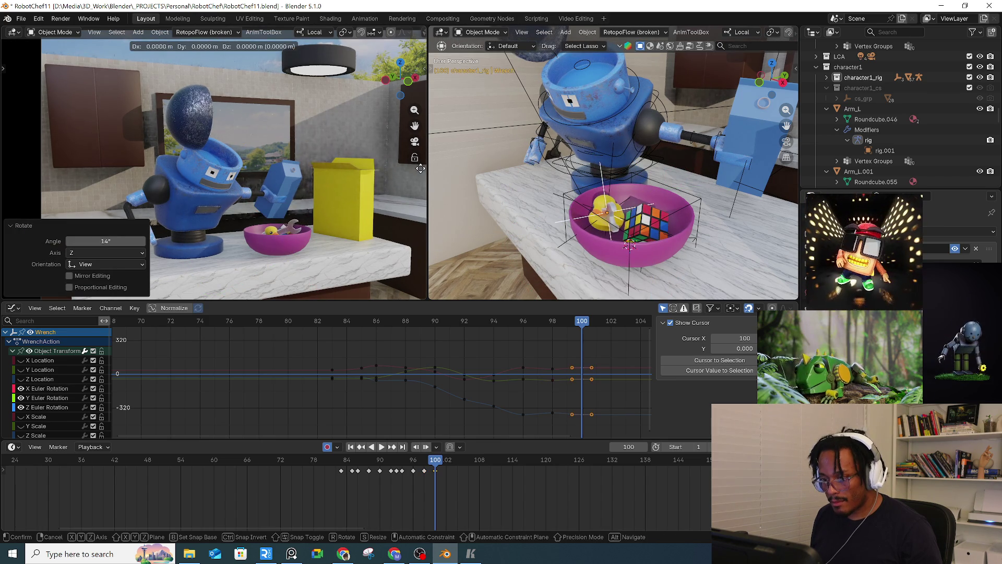
{"action": "key", "text": "Escape"}
{"action": "key", "text": "space"}
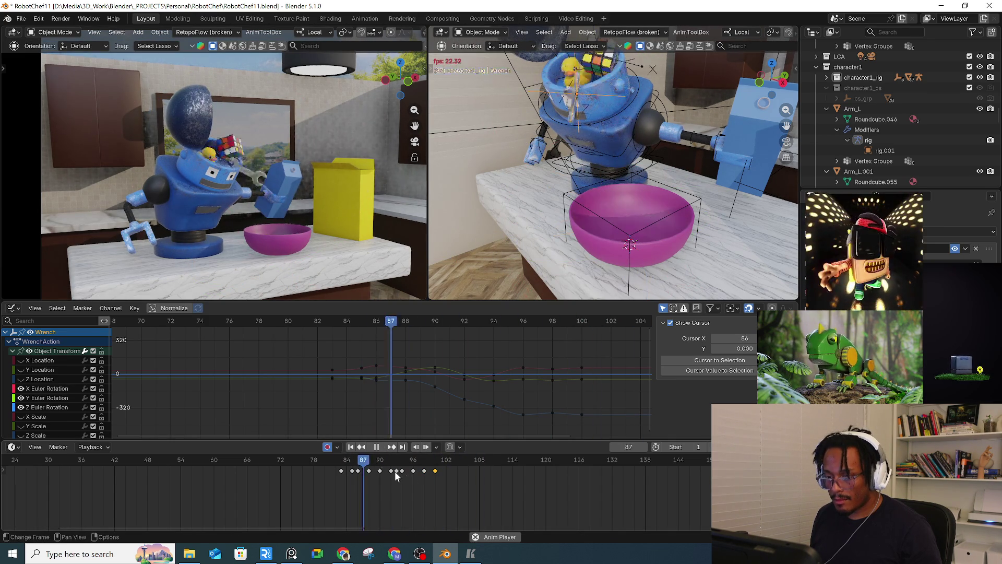
{"action": "key", "text": "space"}
{"action": "left_click_drag", "start_coordinate": [408, 459], "coordinate": [425, 467]}
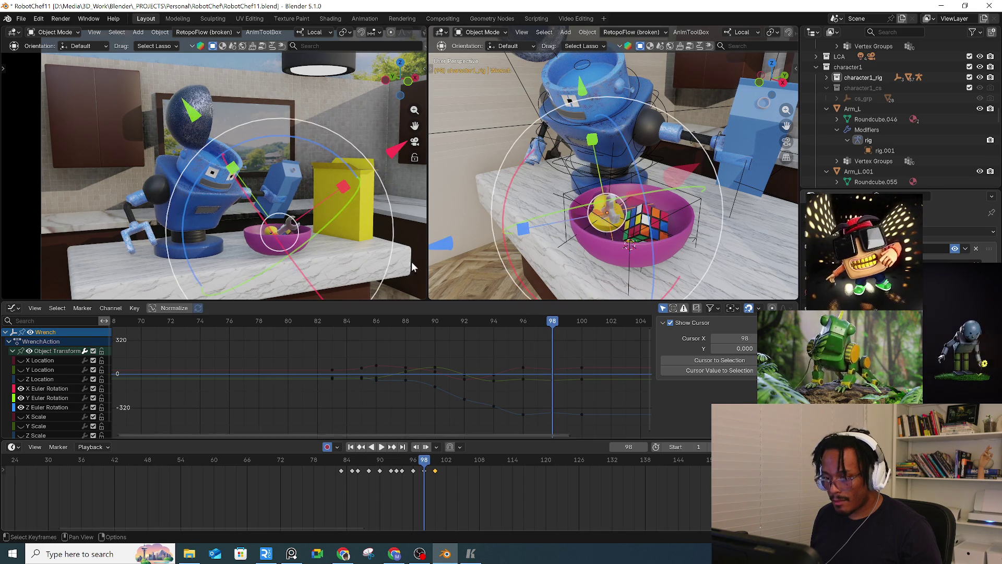
Step: Nudge the wrench to its resting spot around frame 100, preview it, and select Empty.003
{"action": "key", "text": "r"}
{"action": "key", "text": "Escape"}
{"action": "key", "text": "r"}
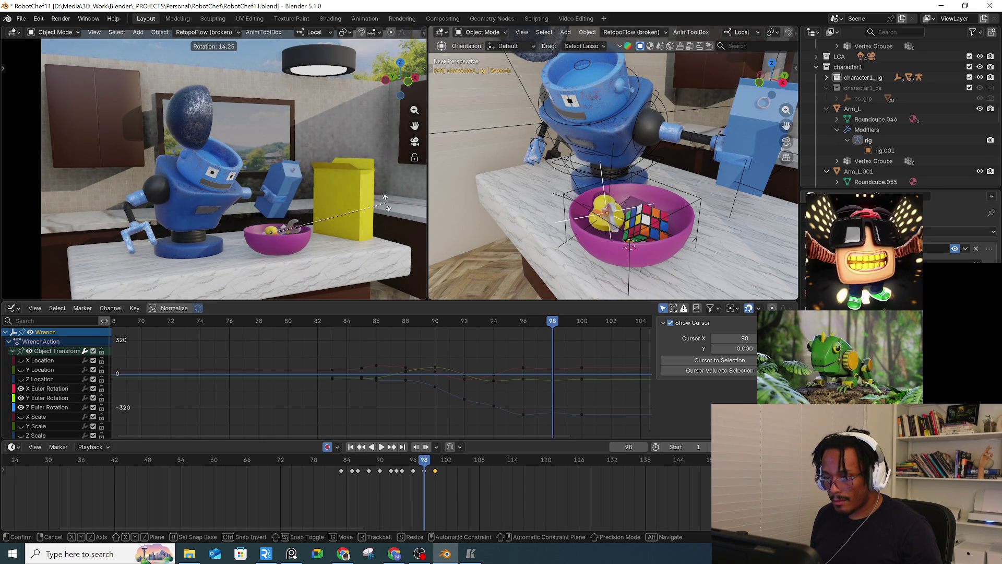
{"action": "key", "text": "Escape"}
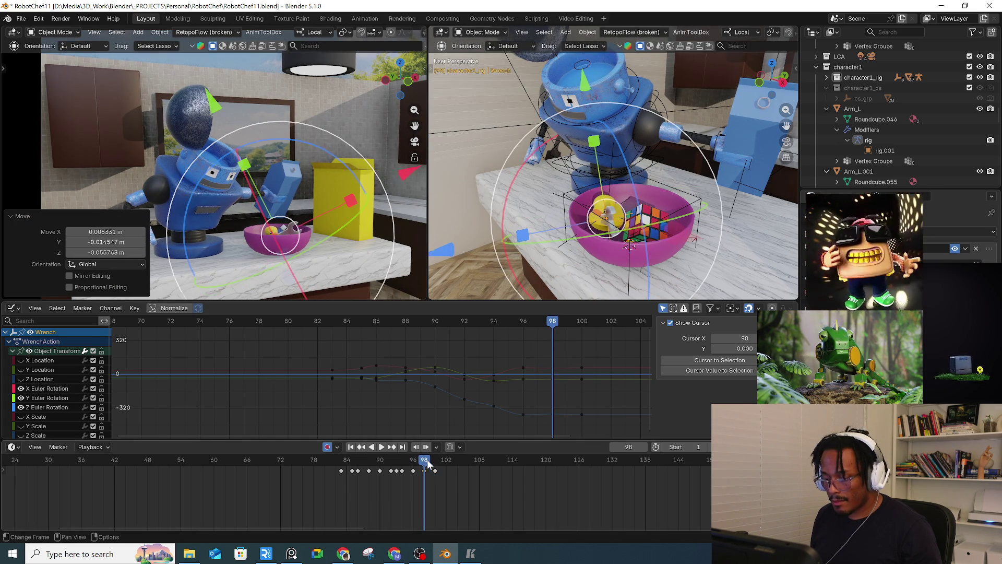
{"action": "left_click_drag", "start_coordinate": [428, 464], "coordinate": [442, 464]}
{"action": "key", "text": "g"}
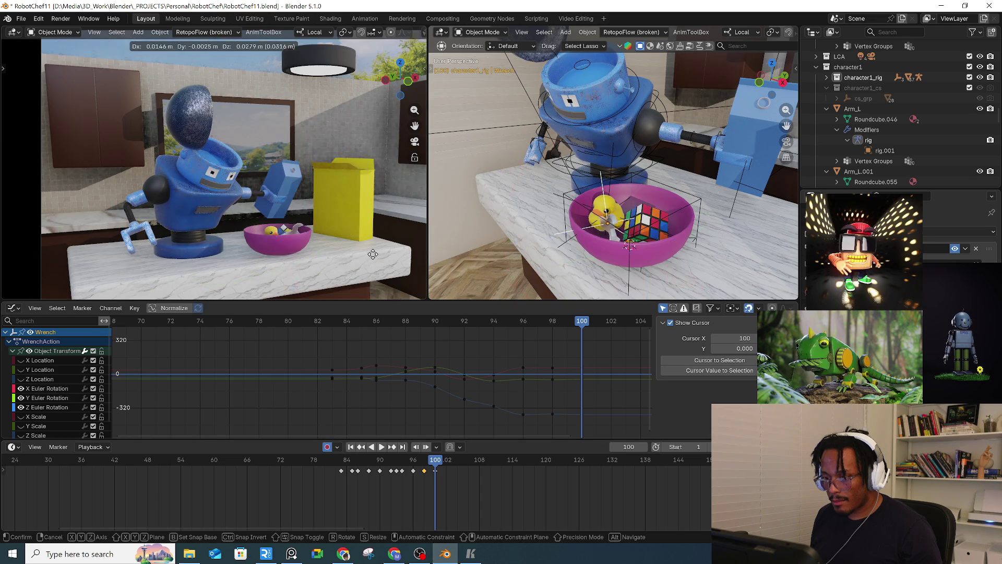
{"action": "left_click", "coordinate": [373, 257]}
{"action": "key", "text": "space"}
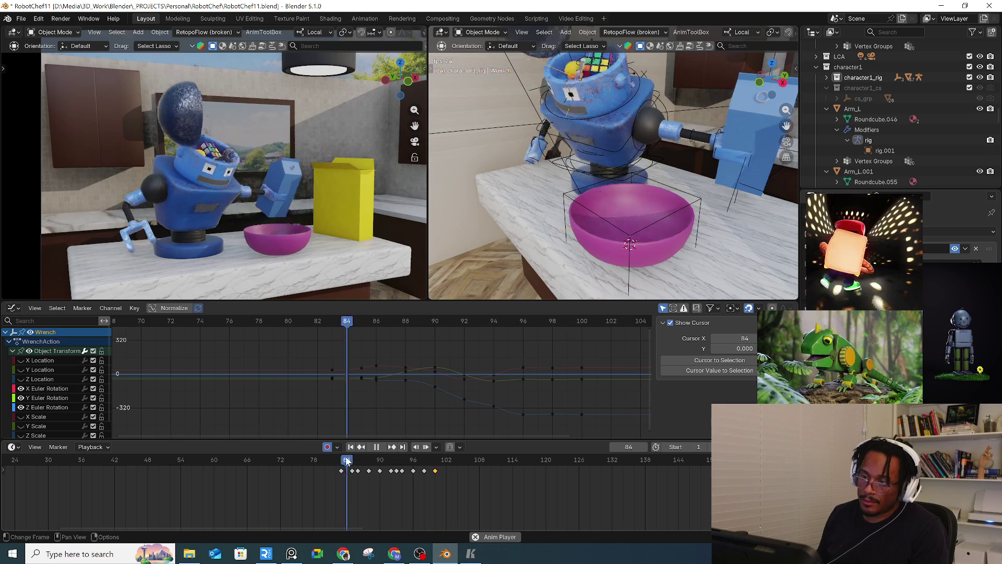
{"action": "key", "text": "space"}
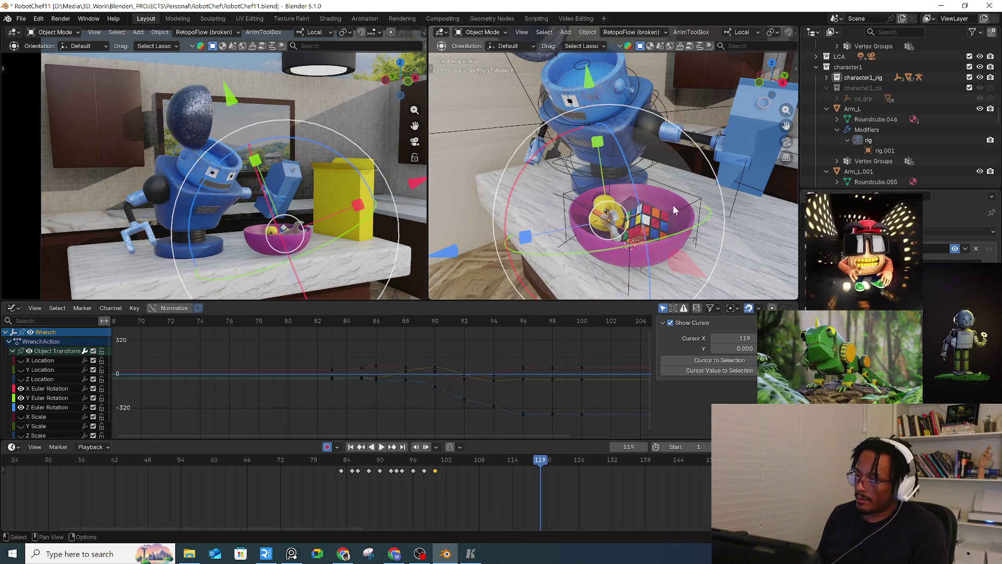
{"action": "left_click", "coordinate": [687, 205]}
{"action": "left_click_drag", "start_coordinate": [349, 464], "coordinate": [402, 463]}
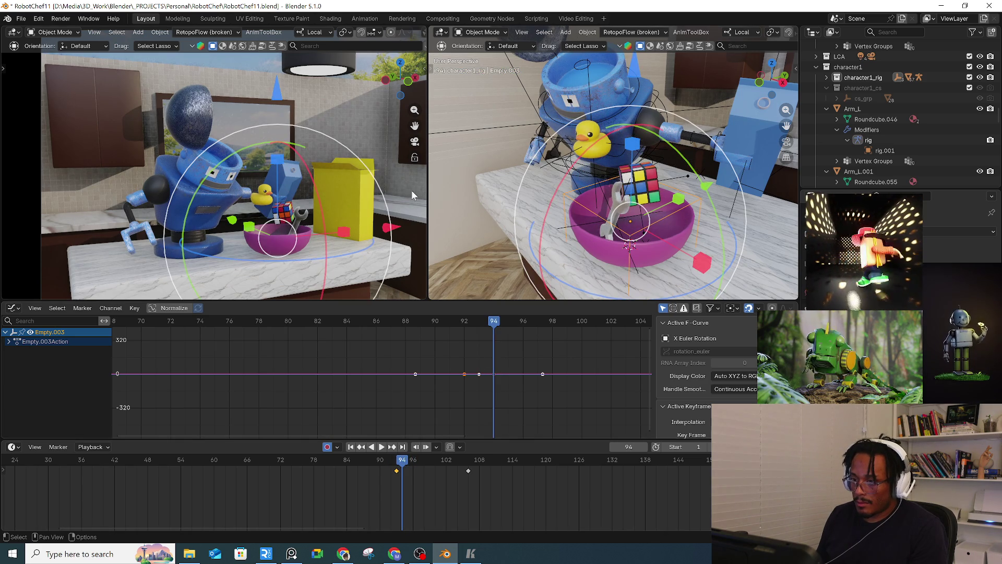
Step: Key Empty.003 turns of about 6.6°, back 5.5° at frame 97, and 4.49° at frame 100
{"action": "left_click_drag", "start_coordinate": [390, 201], "coordinate": [390, 216]}
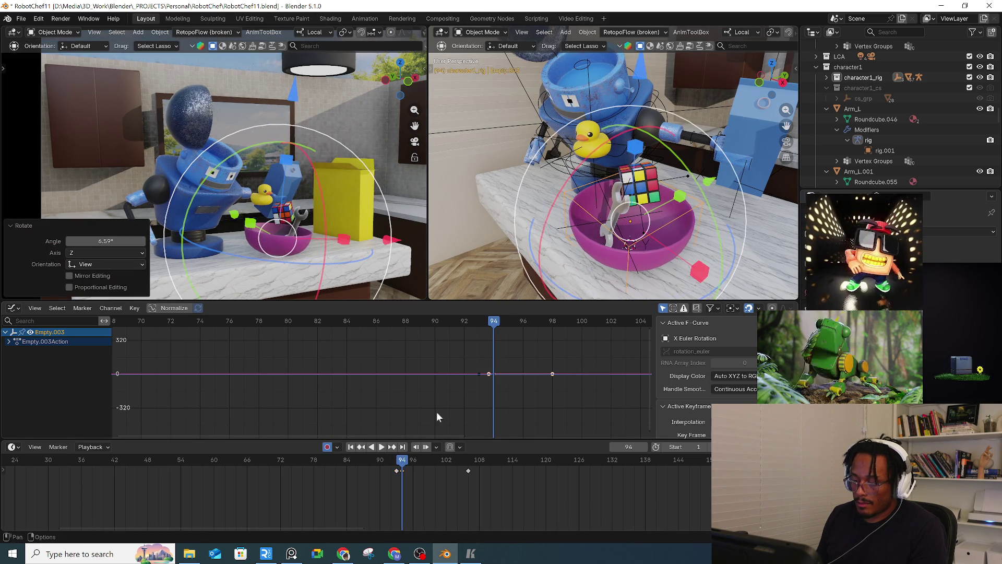
{"action": "left_click_drag", "start_coordinate": [398, 468], "coordinate": [418, 467]}
{"action": "left_click_drag", "start_coordinate": [401, 257], "coordinate": [407, 272]}
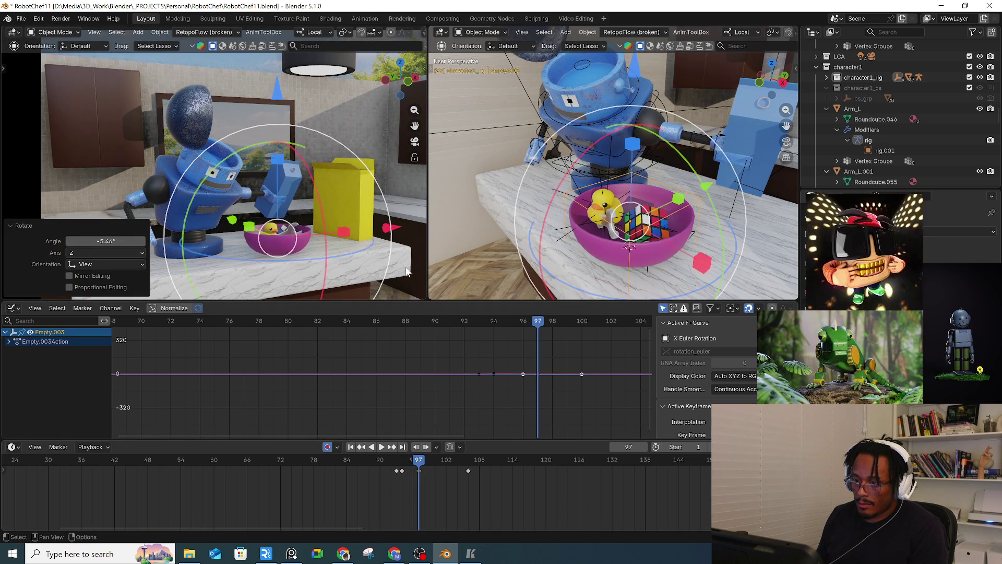
{"action": "left_click", "coordinate": [397, 460]}
{"action": "key", "text": "space"}
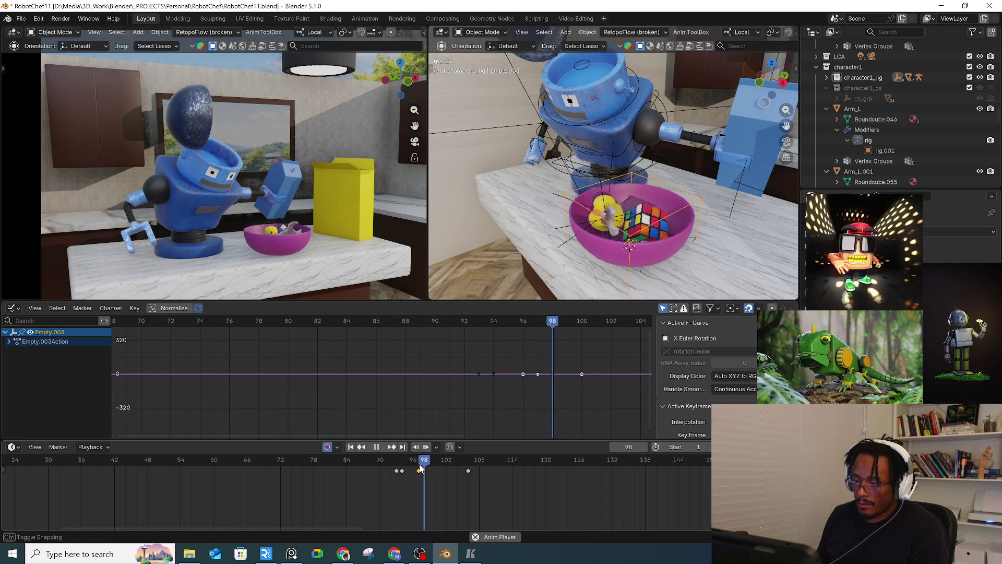
{"action": "key", "text": "space"}
{"action": "left_click_drag", "start_coordinate": [418, 468], "coordinate": [435, 469]}
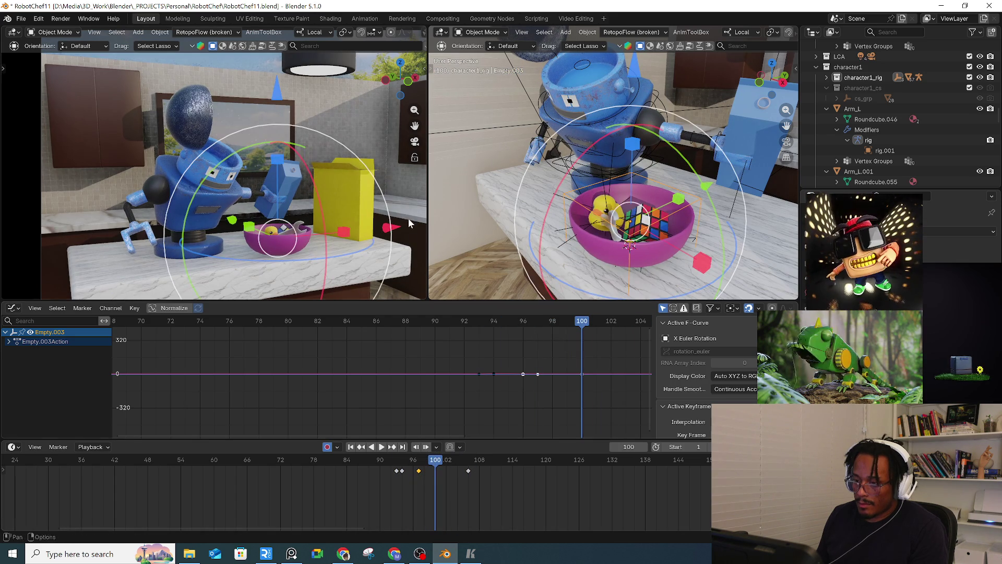
{"action": "left_click_drag", "start_coordinate": [388, 208], "coordinate": [392, 209]}
{"action": "key", "text": "space"}
{"action": "key", "text": "space"}
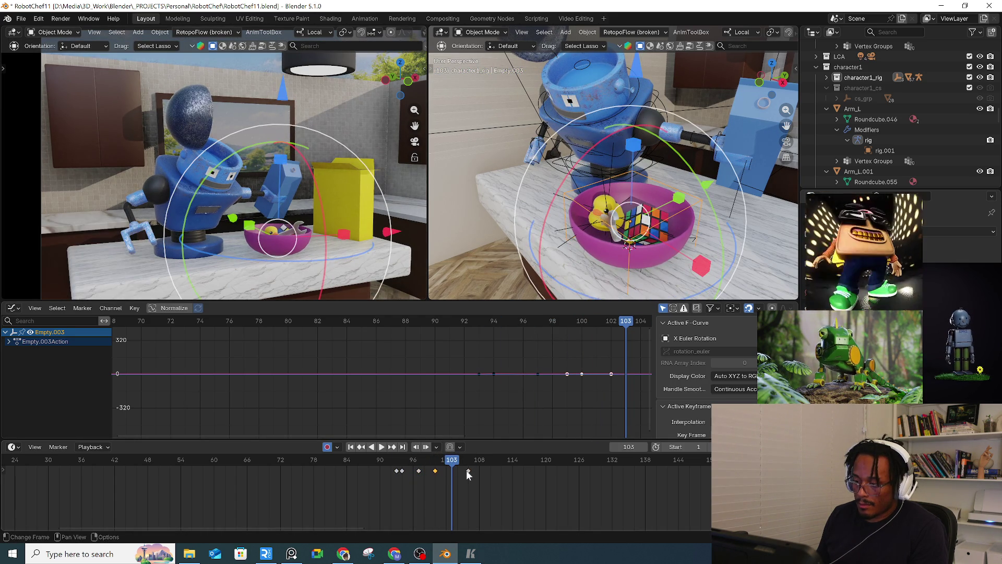
Step: Select the frame-103 keyframe and preview the animation from about frame 77
{"action": "left_click", "coordinate": [452, 471]}
{"action": "key", "text": "ctrl+shift+space"}
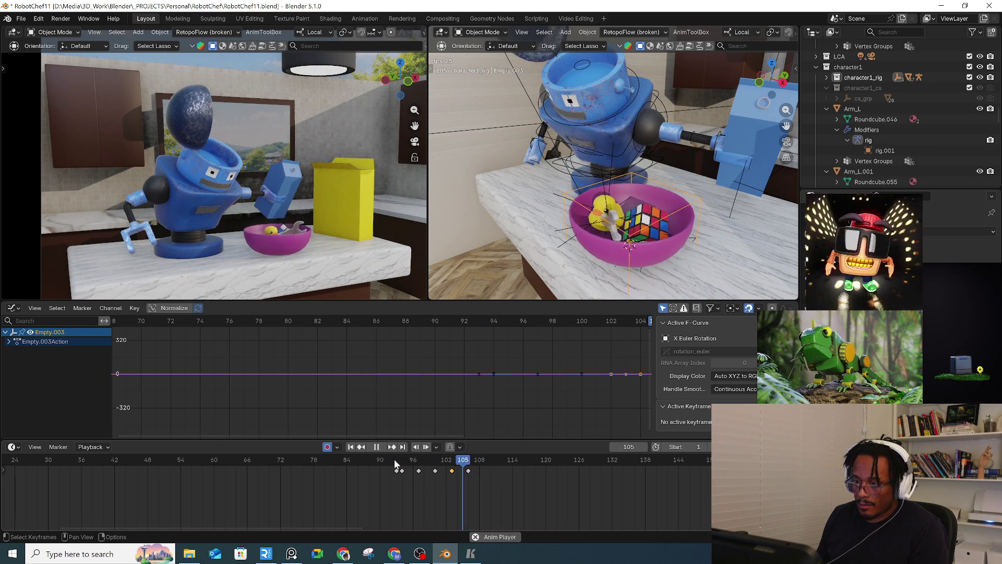
{"action": "key", "text": "space"}
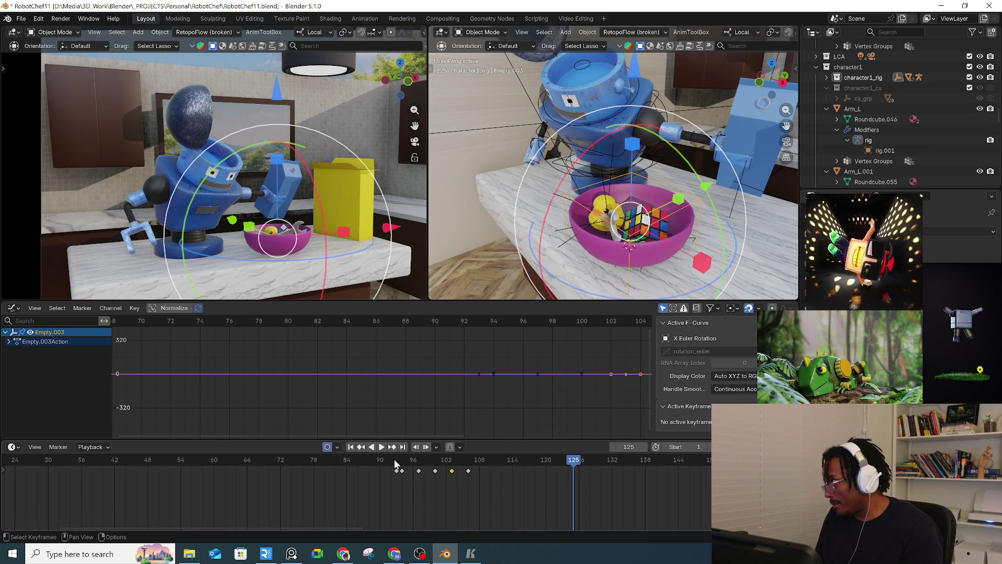
{"action": "left_click", "coordinate": [306, 459]}
{"action": "key", "text": "space"}
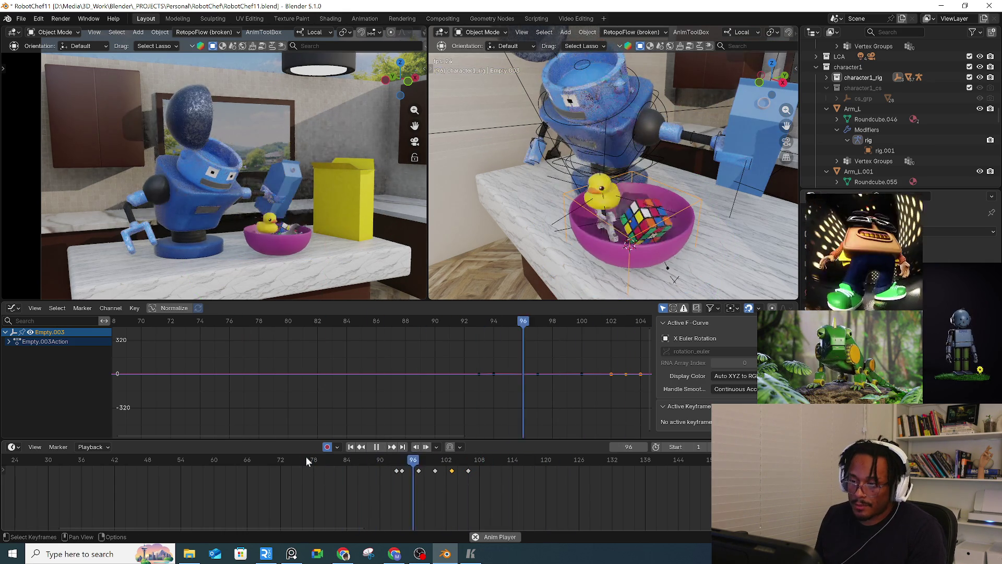
{"action": "left_click", "coordinate": [306, 458]}
{"action": "left_click", "coordinate": [306, 459]}
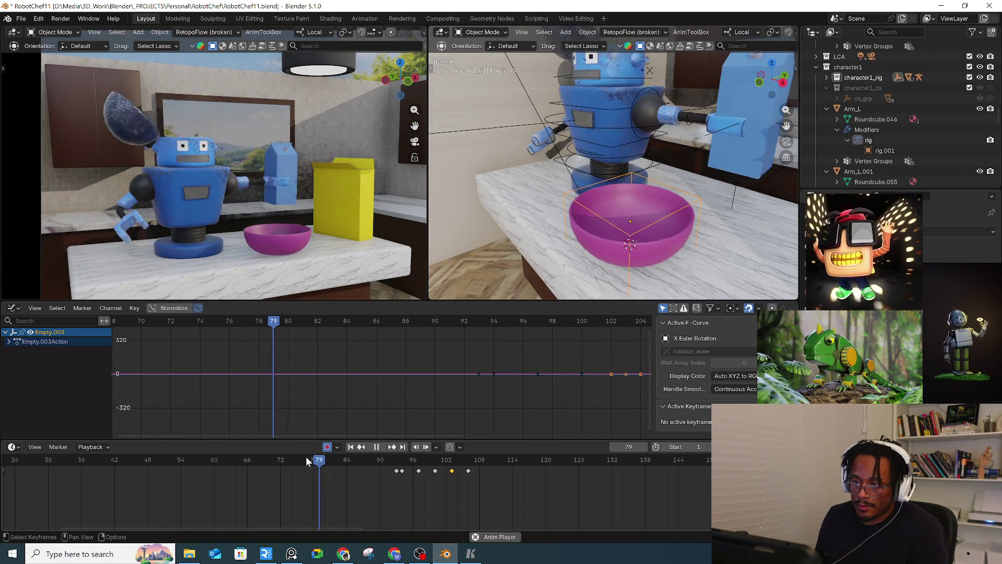
{"action": "key", "text": "space"}
Step: Play the whole animation, replay the landing from about frame 93, and view the bowl from above
{"action": "mouse_move", "coordinate": [224, 390]}
{"action": "middle_mouse_down", "text": "ctrl"}
{"action": "mouse_move", "coordinate": [236, 380]}
{"action": "mouse_move", "coordinate": [369, 373]}
{"action": "middle_mouse_up", "text": "ctrl"}
{"action": "left_click", "coordinate": [245, 323]}
{"action": "key", "text": "space"}
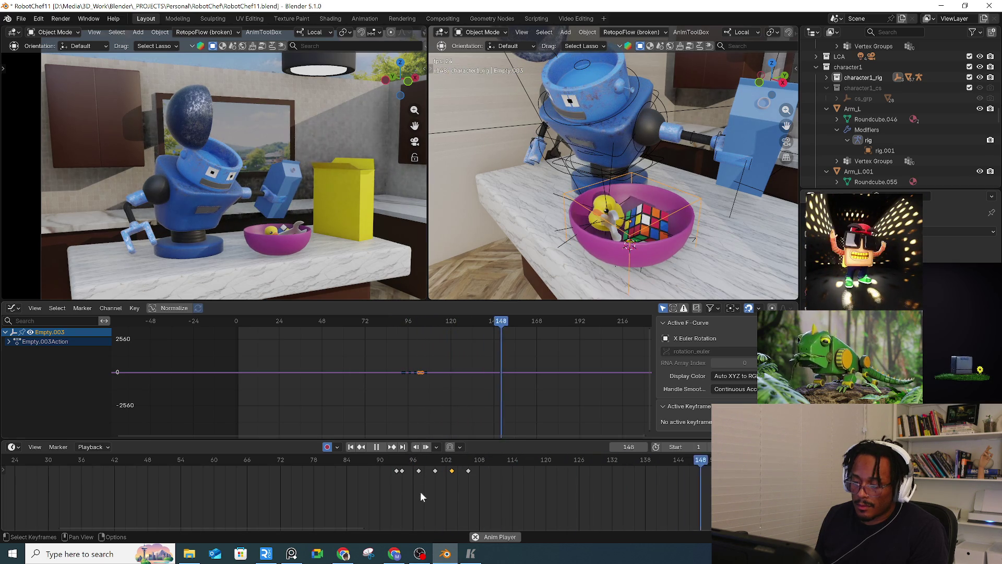
{"action": "left_click", "coordinate": [395, 462]}
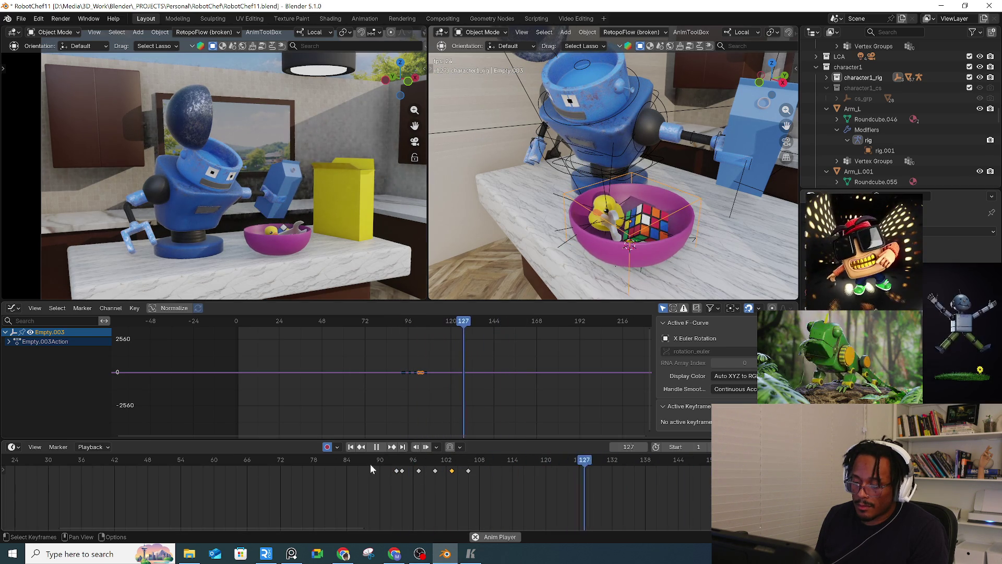
{"action": "left_click", "coordinate": [376, 447]}
{"action": "middle_click_drag", "start_coordinate": [592, 255], "coordinate": [671, 240]}
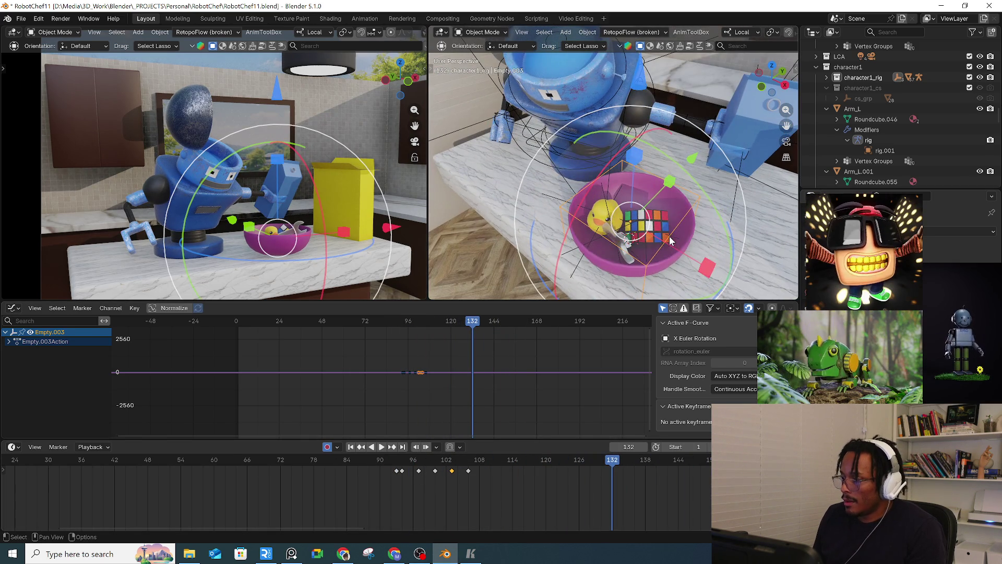
Step: Select the Rubik's cube and play back to review its flight up to frame 90
{"action": "left_click", "coordinate": [606, 217]}
{"action": "scroll", "coordinate": [617, 239], "scroll_direction": "up", "scroll_amount": 4}
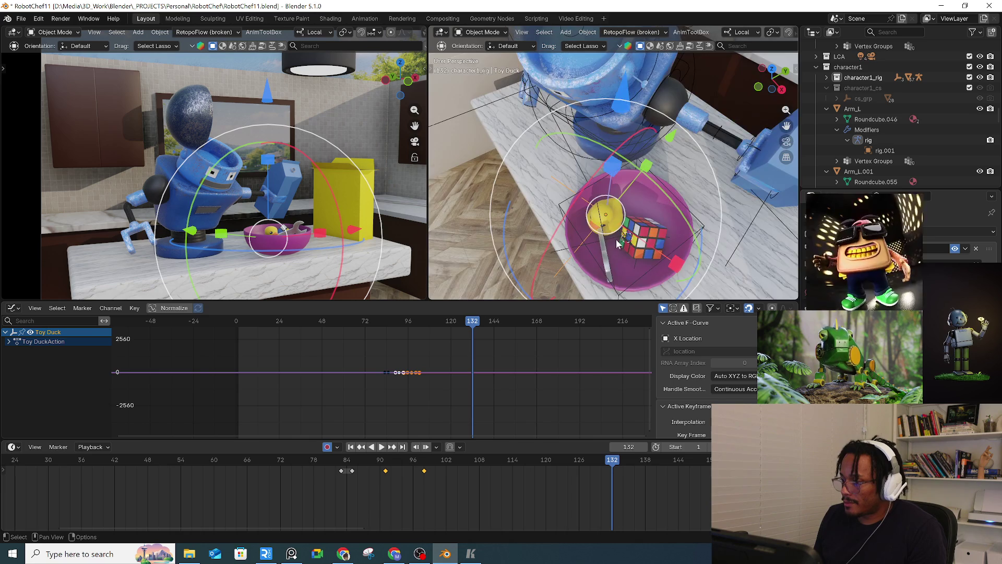
{"action": "left_click", "coordinate": [646, 274]}
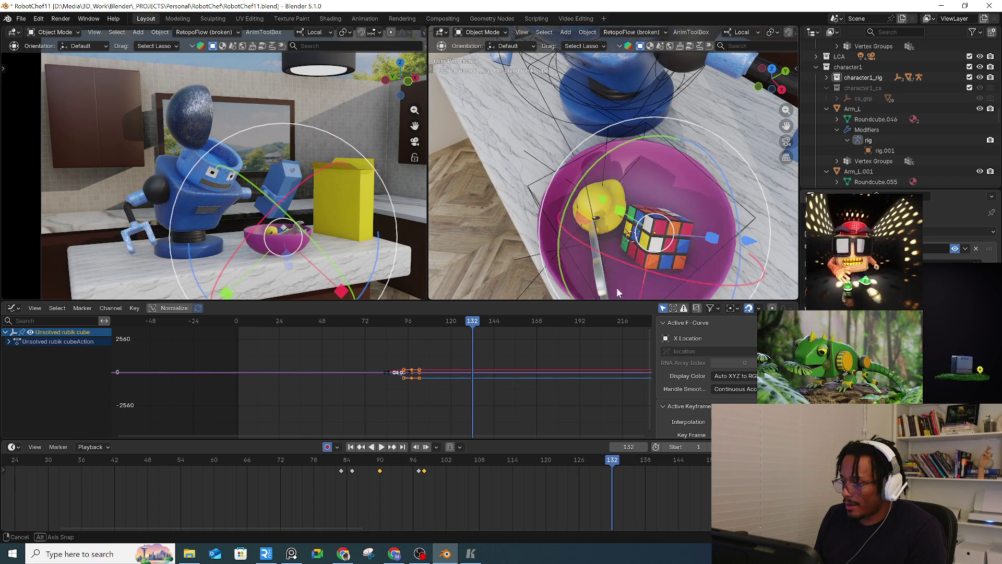
{"action": "middle_click_drag", "start_coordinate": [616, 288], "coordinate": [643, 254]}
{"action": "key", "text": "space"}
{"action": "left_click_drag", "start_coordinate": [346, 466], "coordinate": [380, 470]}
{"action": "left_click", "coordinate": [380, 471]}
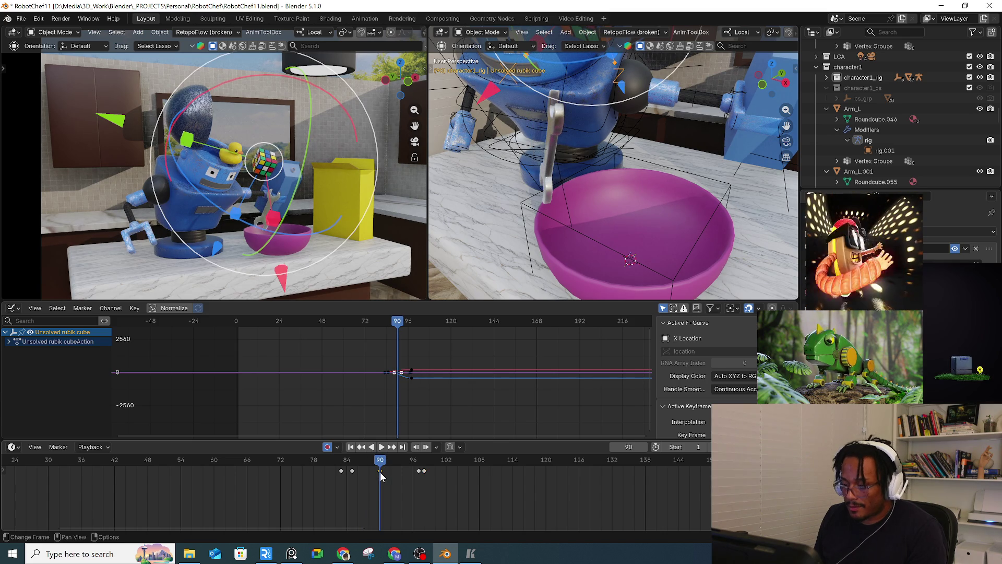
Step: Turn the Rubik's cube 71.2° at frame 90, keeping its frame 90 key
{"action": "key", "text": "x"}
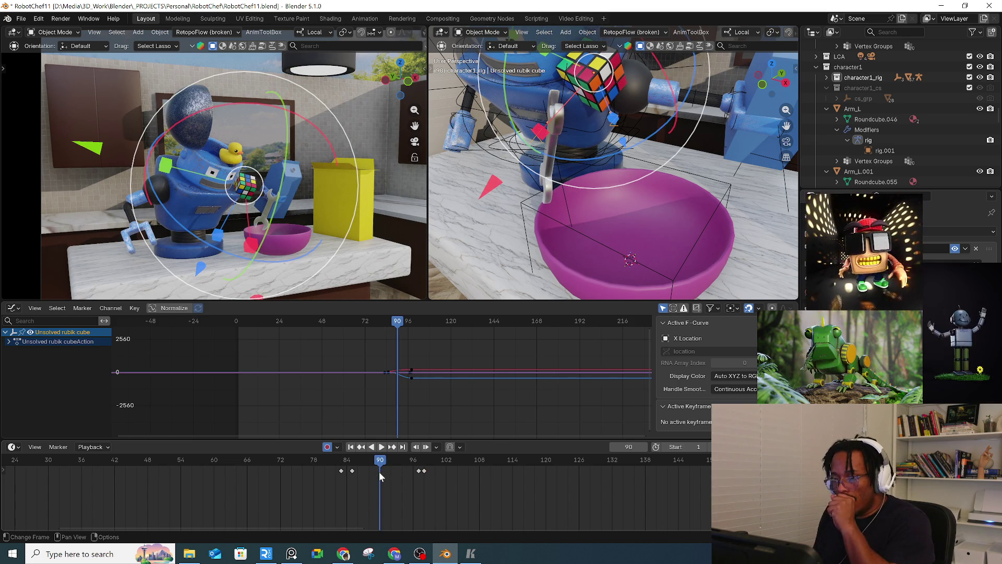
{"action": "key", "text": "ctrl+z"}
{"action": "left_click_drag", "start_coordinate": [373, 127], "coordinate": [396, 358]}
{"action": "key", "text": "space"}
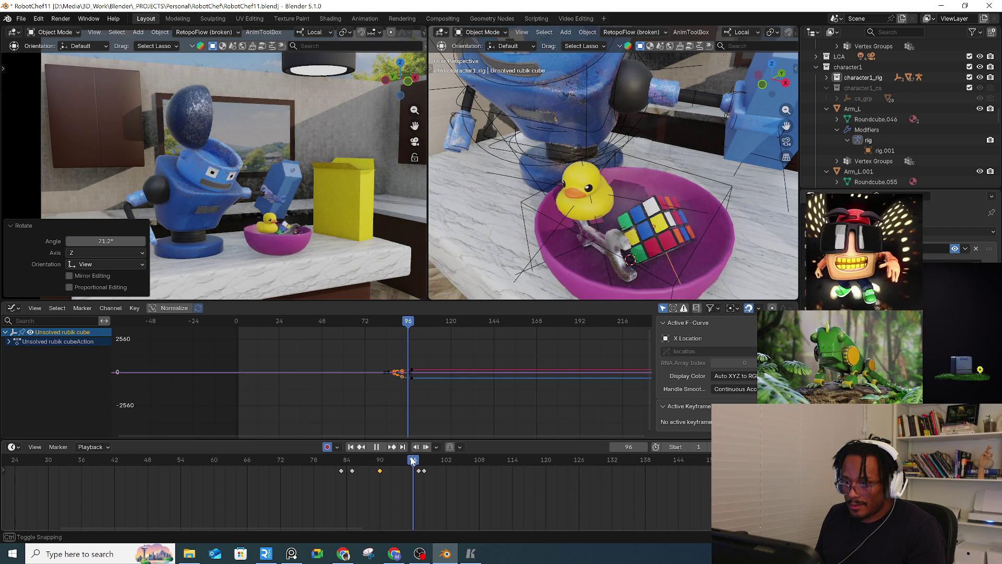
Step: Shift the cube's keys near frames 96–97 later, to about frames 104–105
{"action": "left_click_drag", "start_coordinate": [412, 460], "coordinate": [419, 462]}
{"action": "key", "text": "space"}
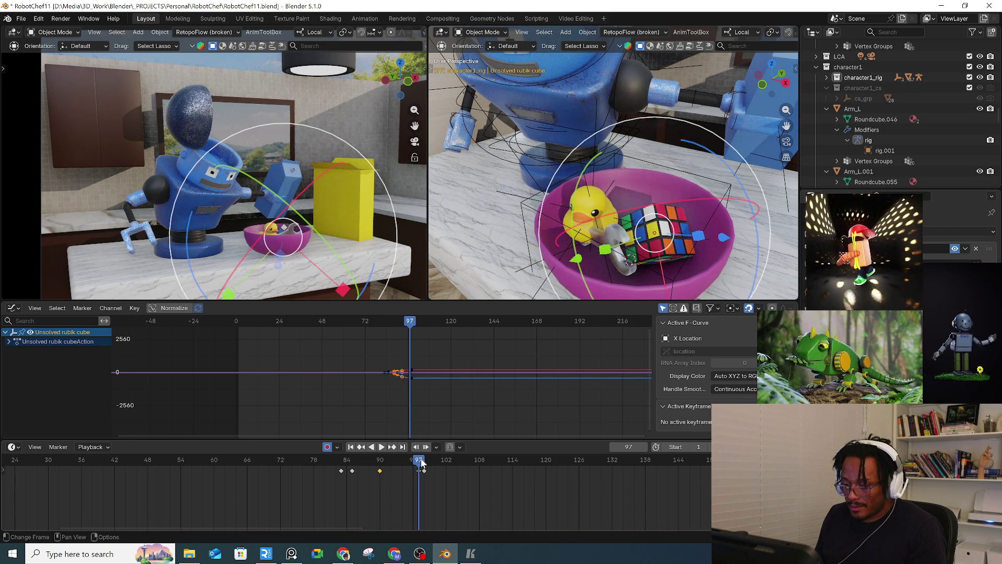
{"action": "key", "text": "Right"}
{"action": "key", "text": "Right"}
{"action": "key", "text": "Right"}
{"action": "left_click_drag", "start_coordinate": [417, 472], "coordinate": [457, 470]}
{"action": "key", "text": "space"}
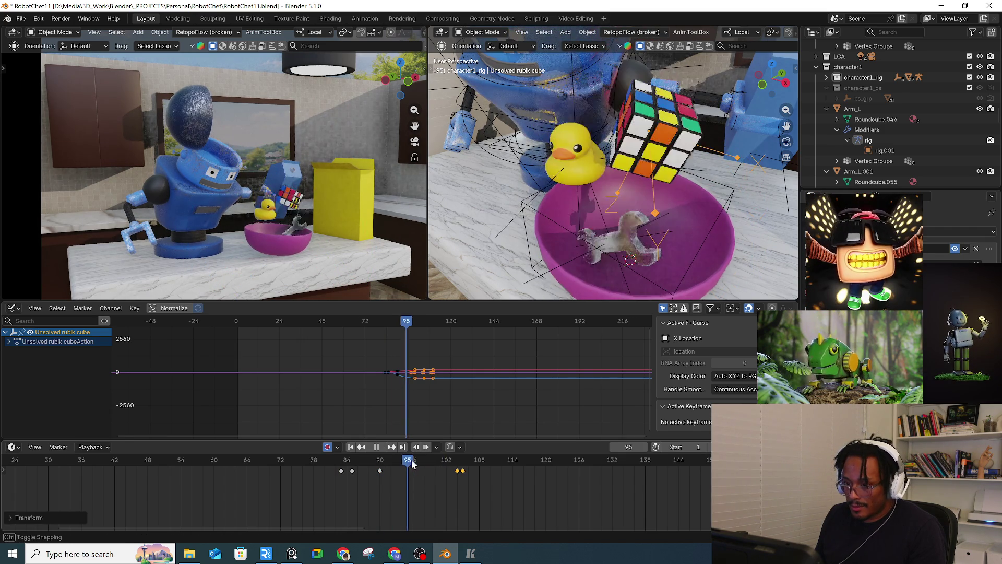
{"action": "key", "text": "space"}
Step: Move the cube into the bowl and key its positions at frames 96 and 98
{"action": "key", "text": "g"}
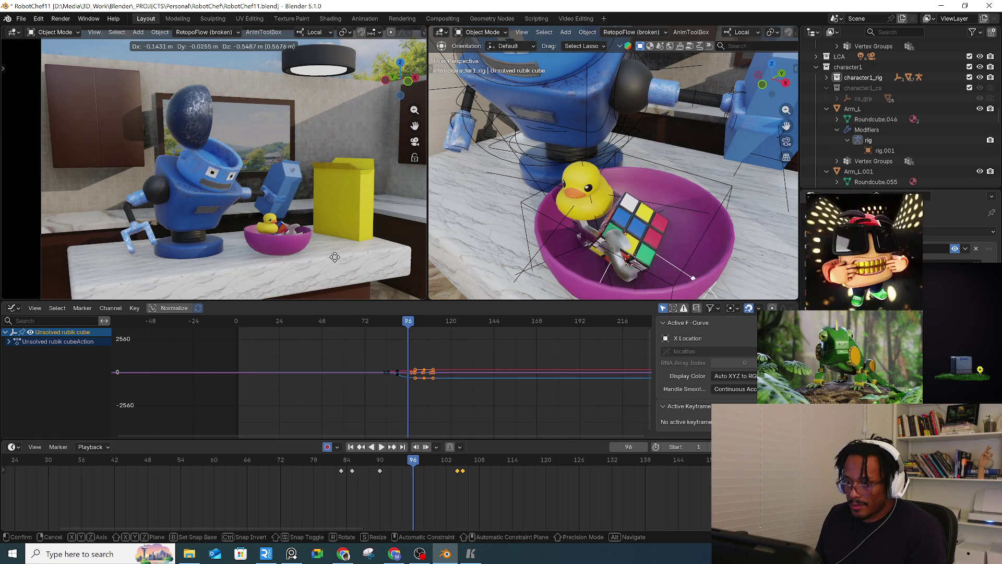
{"action": "left_click", "coordinate": [336, 257]}
{"action": "key", "text": "i"}
{"action": "key", "text": "Right"}
{"action": "key", "text": "Right"}
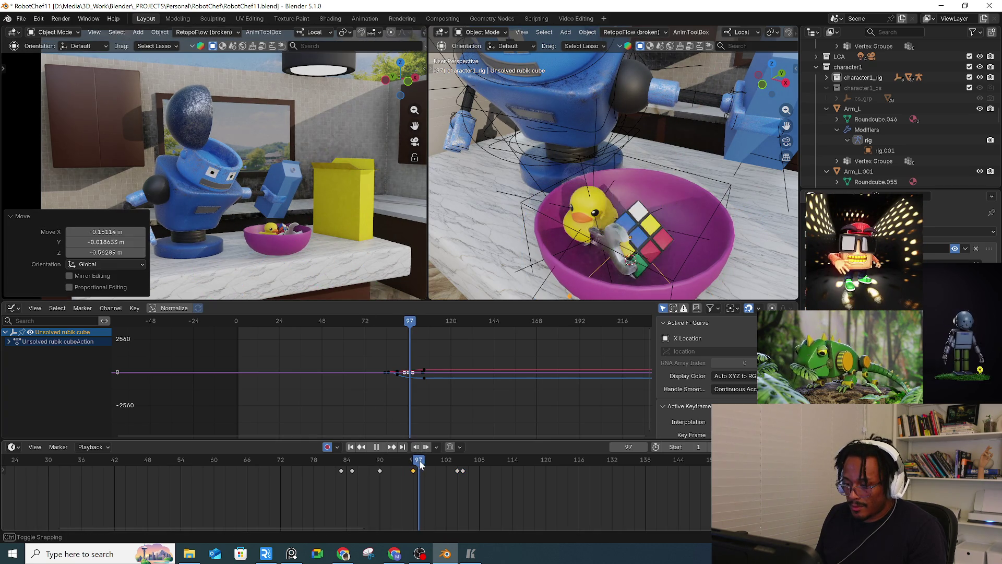
{"action": "key", "text": "g"}
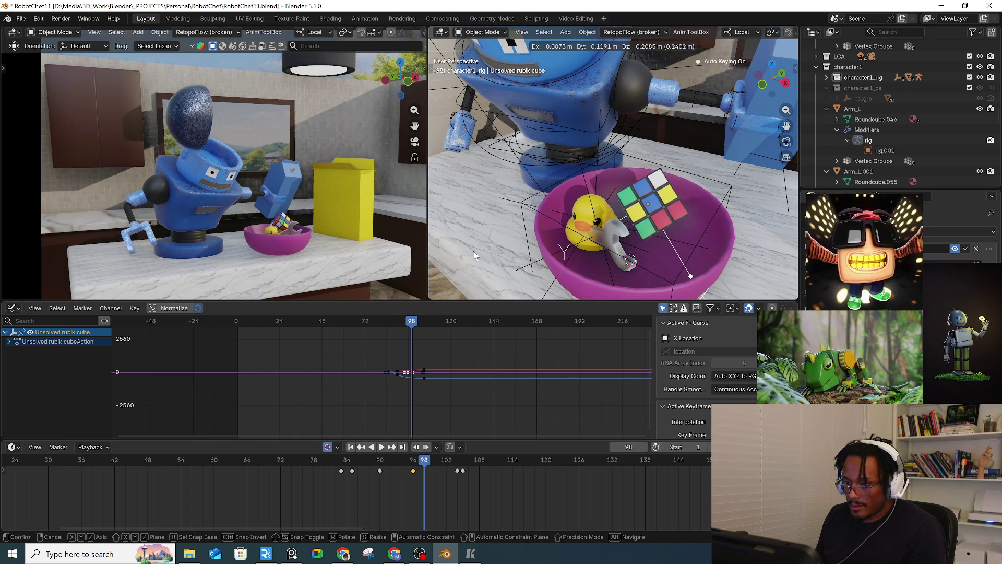
{"action": "left_click", "coordinate": [474, 255]}
Step: Reposition the cube at frame 100, then against the bowl's right side at frame 102
{"action": "left_click_drag", "start_coordinate": [427, 462], "coordinate": [446, 463]}
{"action": "key", "text": "g"}
{"action": "left_click", "coordinate": [416, 256]}
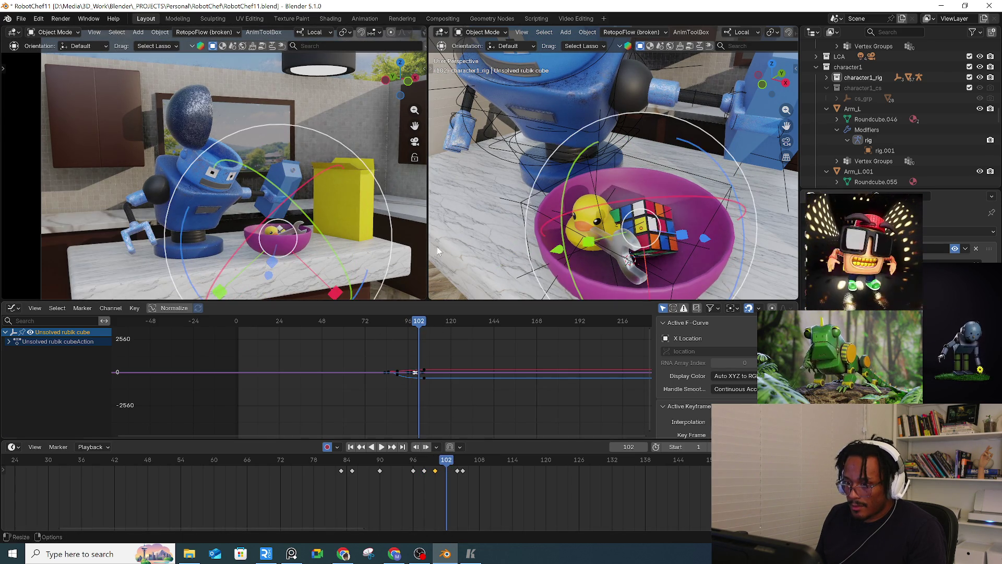
{"action": "key", "text": "g"}
{"action": "left_click", "coordinate": [461, 214]}
{"action": "key", "text": "g"}
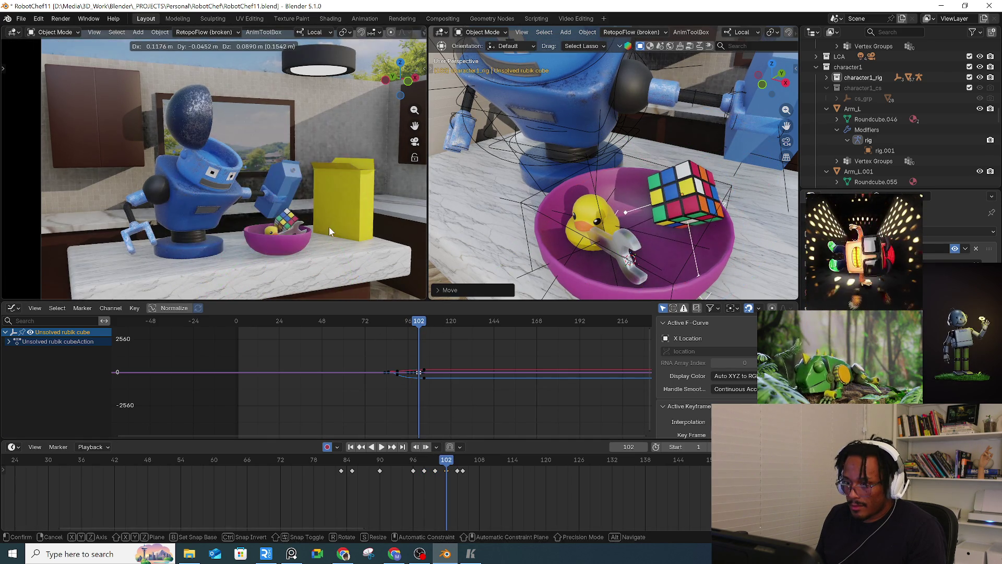
{"action": "left_click", "coordinate": [329, 227]}
Step: Settle the cube deeper in the bowl and tilt it at frame 105
{"action": "mouse_move", "coordinate": [445, 459]}
{"action": "left_mouse_down"}
{"action": "mouse_move", "coordinate": [467, 466]}
{"action": "mouse_move", "coordinate": [460, 473]}
{"action": "left_mouse_up"}
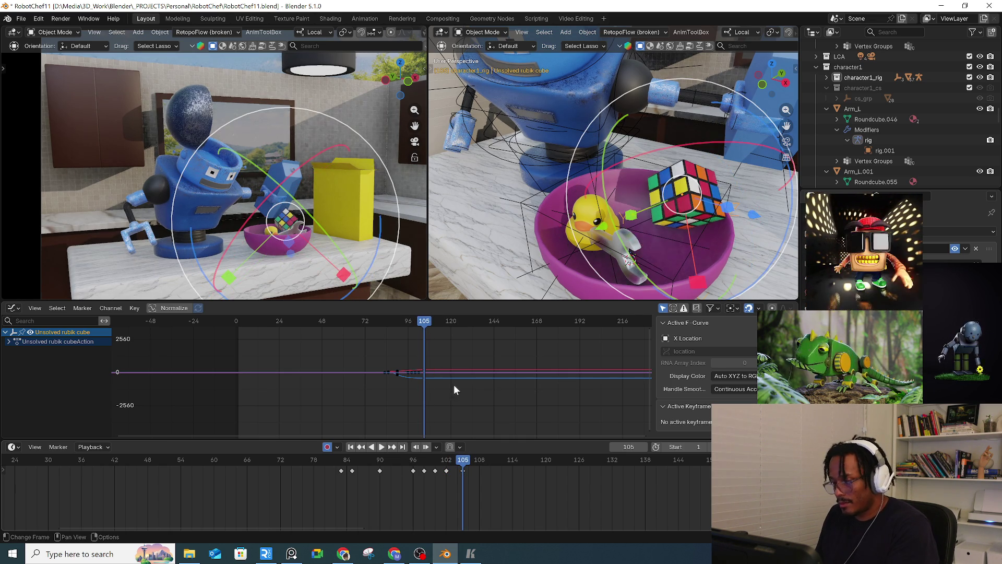
{"action": "middle_click_drag", "start_coordinate": [652, 219], "coordinate": [703, 198]}
{"action": "key", "text": "g"}
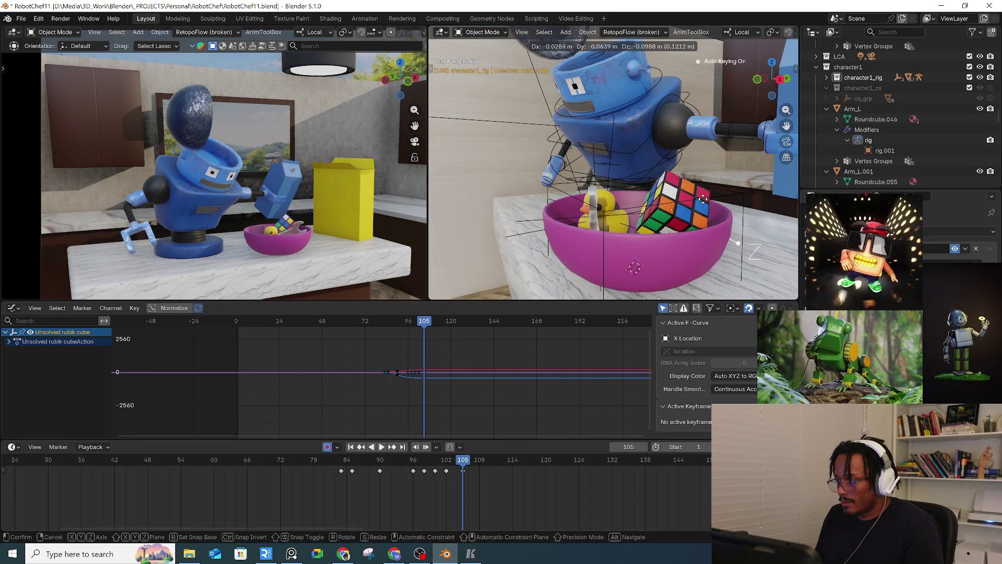
{"action": "left_click", "coordinate": [710, 209]}
{"action": "scroll", "coordinate": [727, 250], "scroll_direction": "up", "scroll_amount": 5}
{"action": "key", "text": "r"}
{"action": "key", "text": "r"}
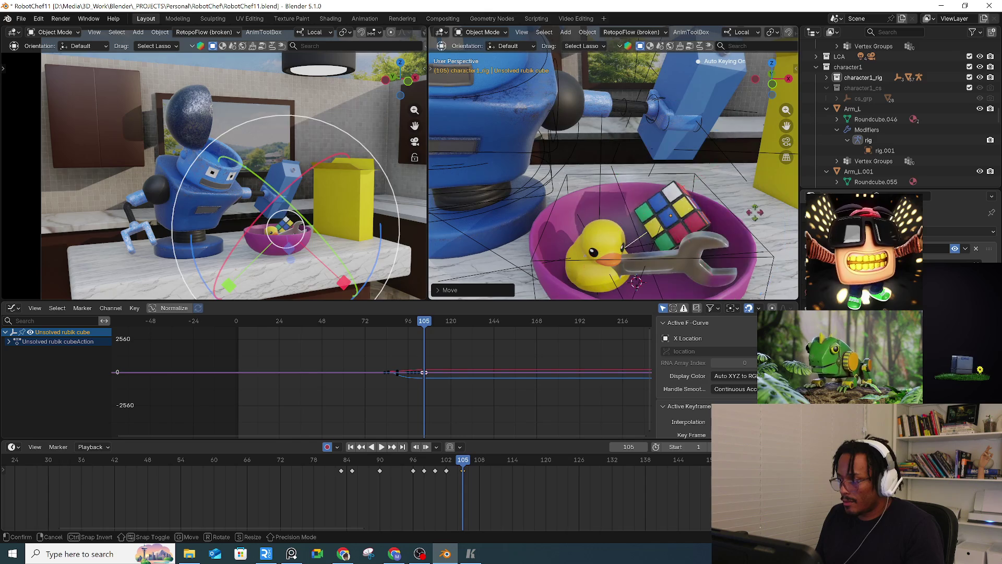
{"action": "left_click", "coordinate": [748, 236]}
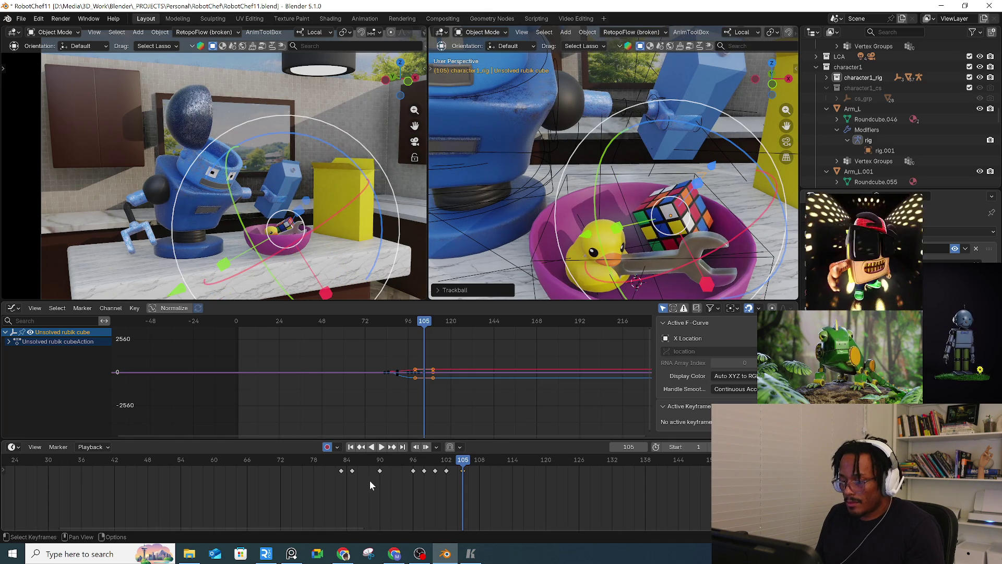
{"action": "key", "text": "space"}
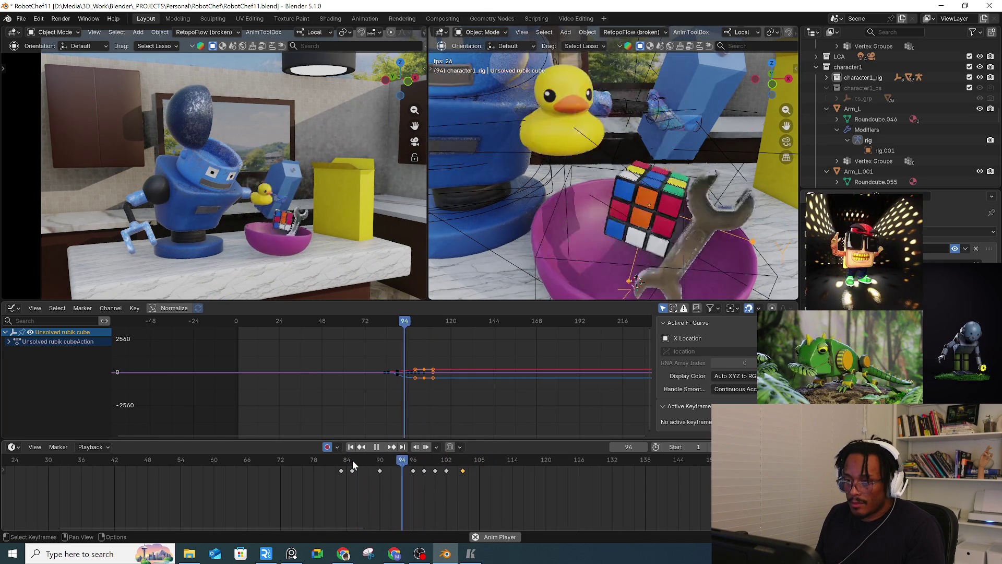
Step: Delete the cube's keys between frames 96 and 101
{"action": "left_click_drag", "start_coordinate": [389, 462], "coordinate": [441, 466]}
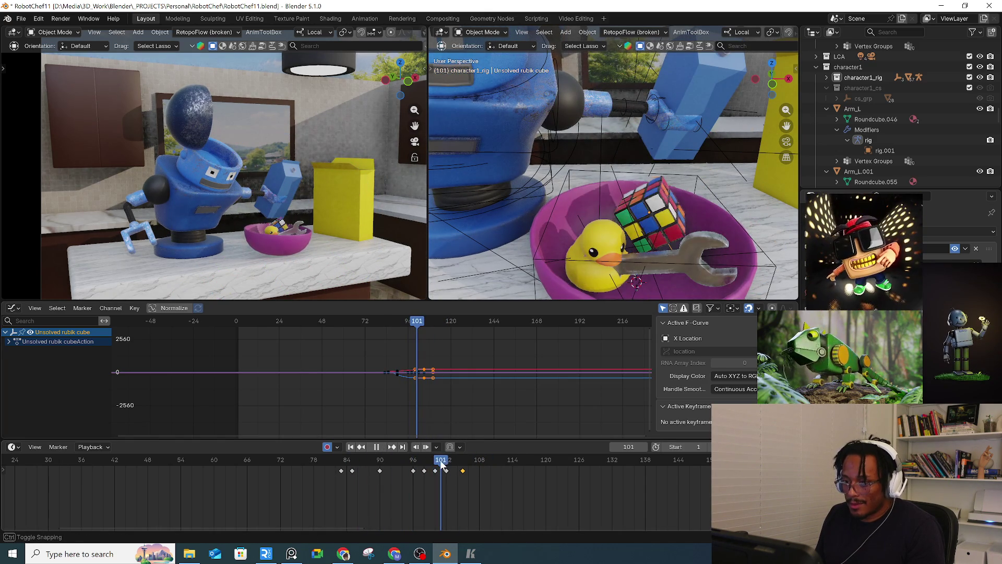
{"action": "key", "text": "space"}
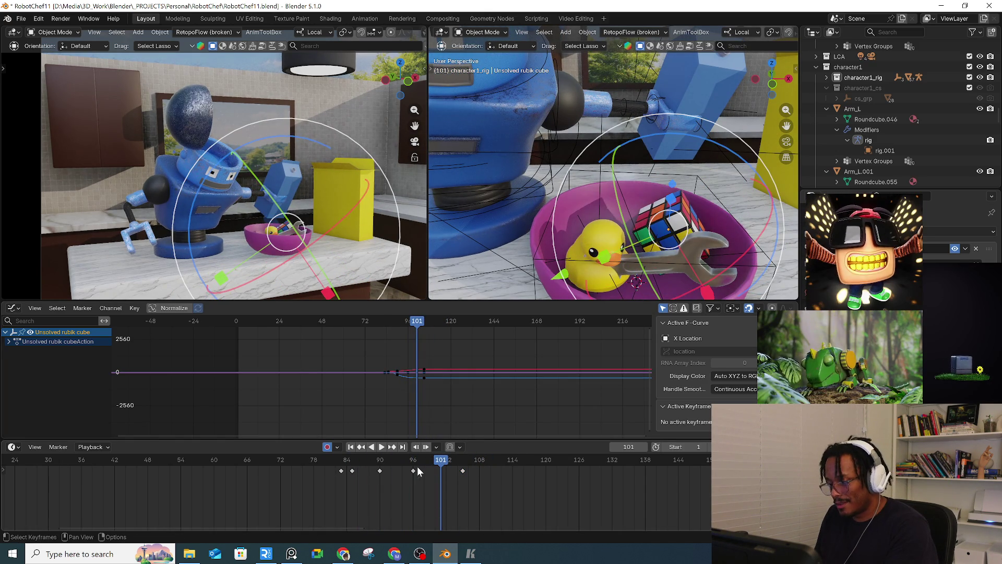
{"action": "key", "text": "Delete"}
{"action": "mouse_move", "coordinate": [373, 461]}
{"action": "left_mouse_down"}
{"action": "mouse_move", "coordinate": [429, 458]}
{"action": "mouse_move", "coordinate": [408, 459]}
{"action": "left_mouse_up"}
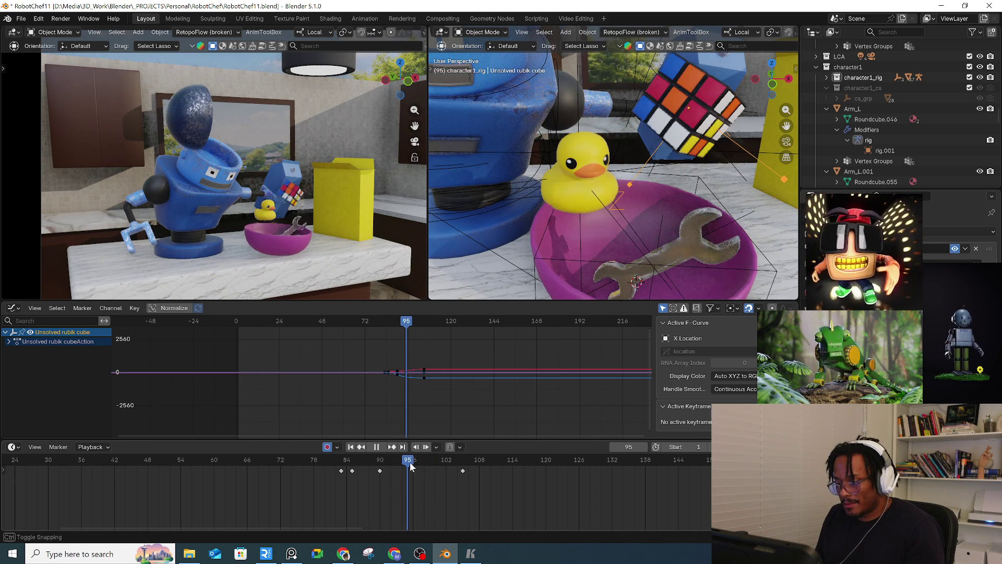
Step: Copy the cube's frame 105 resting pose to frame 95, shift it, and turn it 32.5°
{"action": "left_click", "coordinate": [464, 470]}
{"action": "key", "text": "ctrl+c"}
{"action": "key", "text": "ctrl+v"}
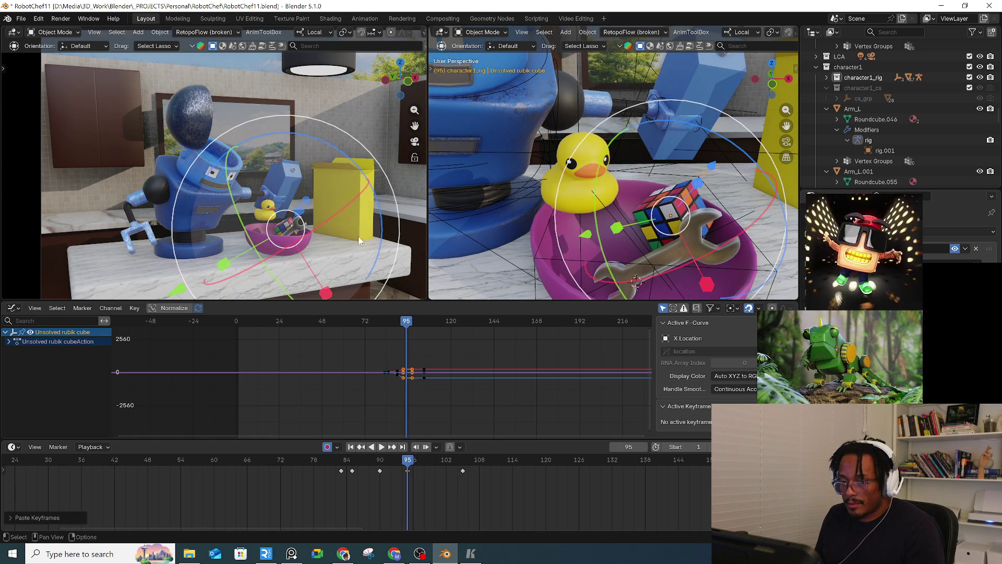
{"action": "key", "text": "g"}
{"action": "left_click", "coordinate": [360, 238]}
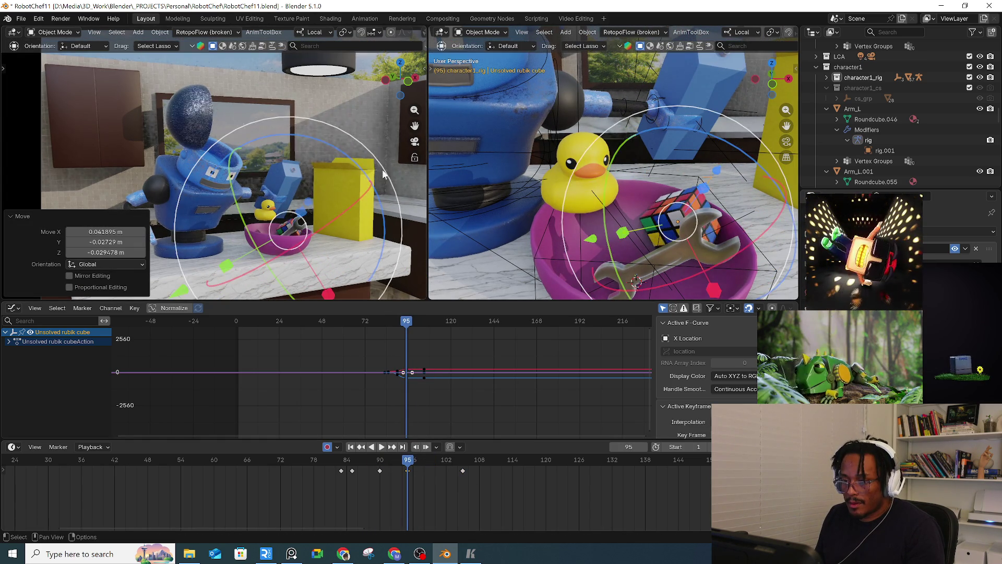
{"action": "key", "text": "r"}
{"action": "left_click", "coordinate": [438, 255]}
Step: At frame 97, turn the cube -35.5° and lift it
{"action": "left_click", "coordinate": [418, 463]}
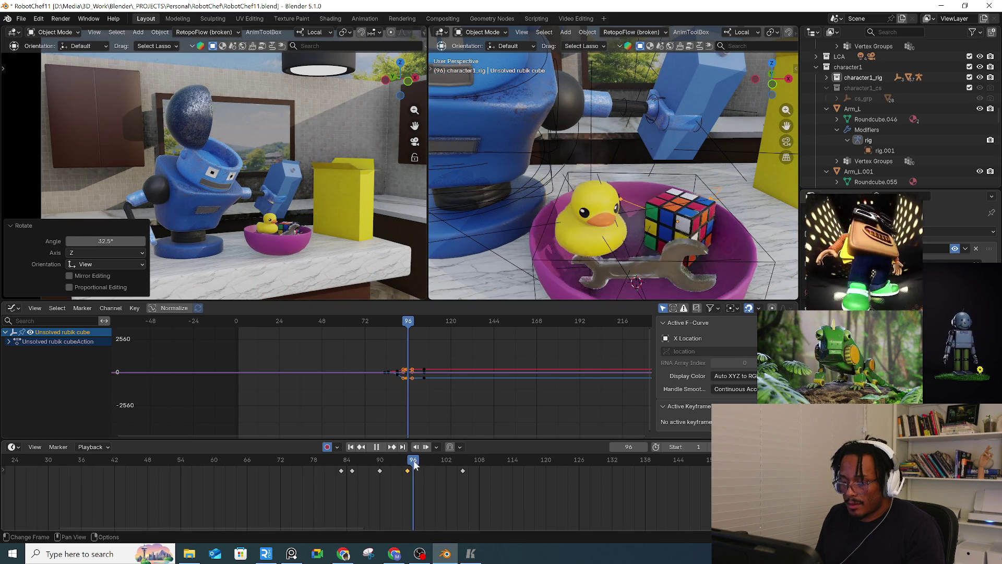
{"action": "key", "text": "r"}
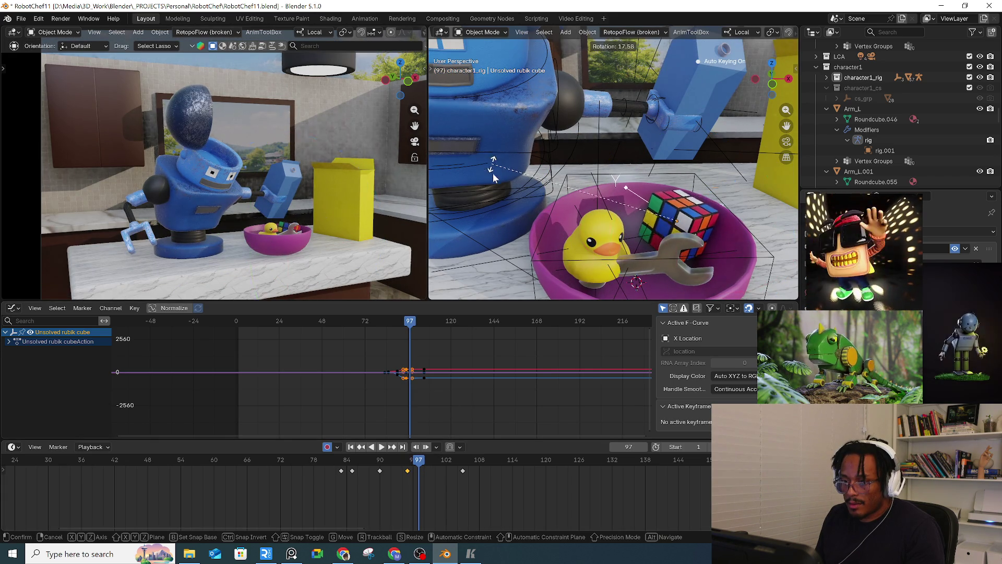
{"action": "left_click", "coordinate": [493, 174]}
{"action": "key", "text": "r"}
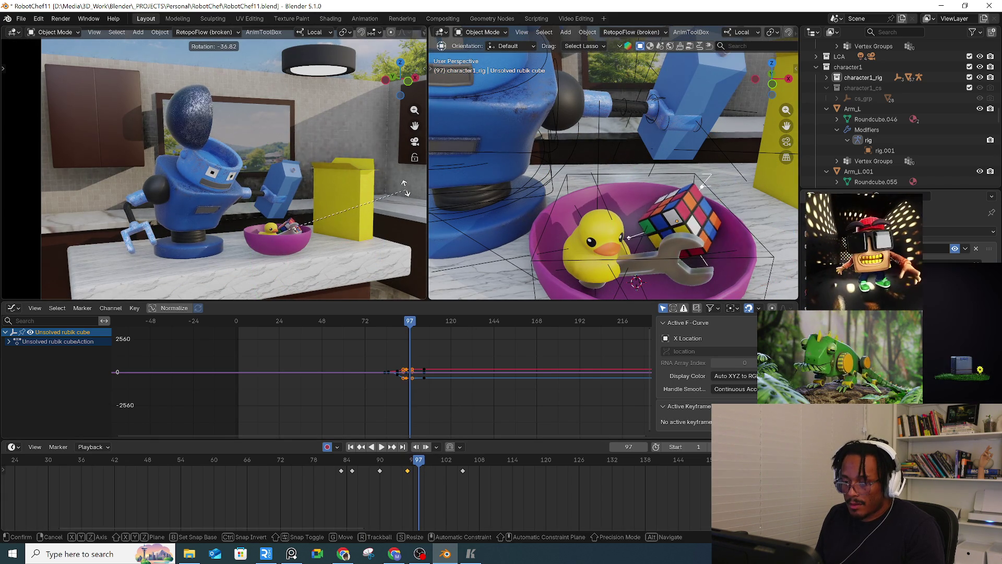
{"action": "left_click", "coordinate": [405, 197]}
{"action": "key", "text": "g"}
{"action": "left_click", "coordinate": [400, 186]}
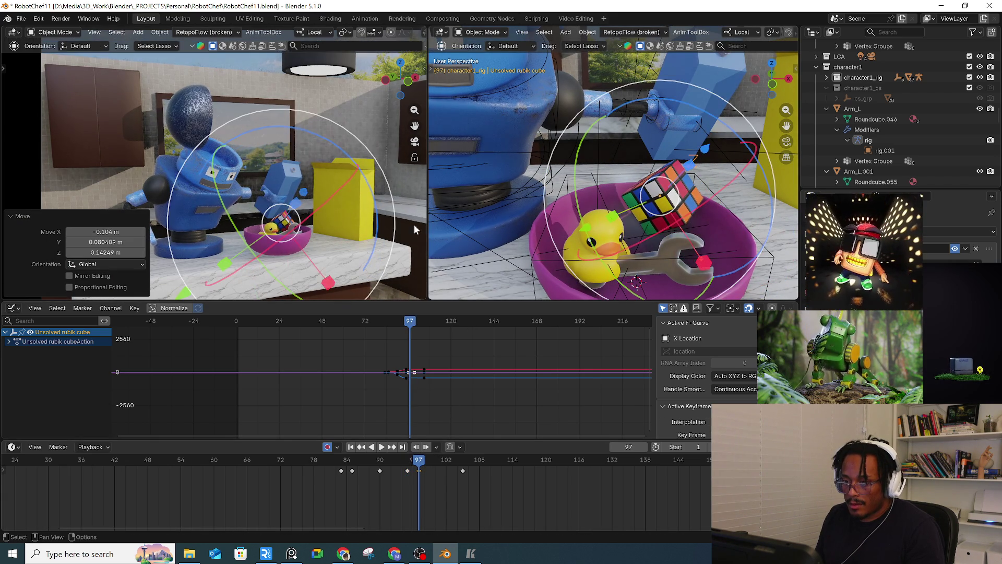
Step: Reposition the cube along its path at frames 99 and 101
{"action": "left_click", "coordinate": [429, 459]}
{"action": "key", "text": "g"}
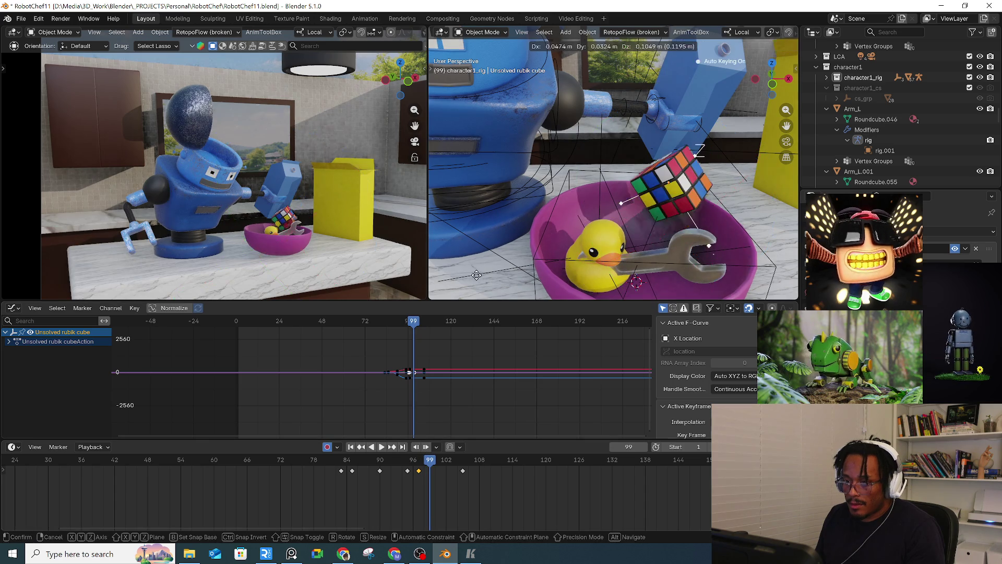
{"action": "left_click", "coordinate": [452, 139]}
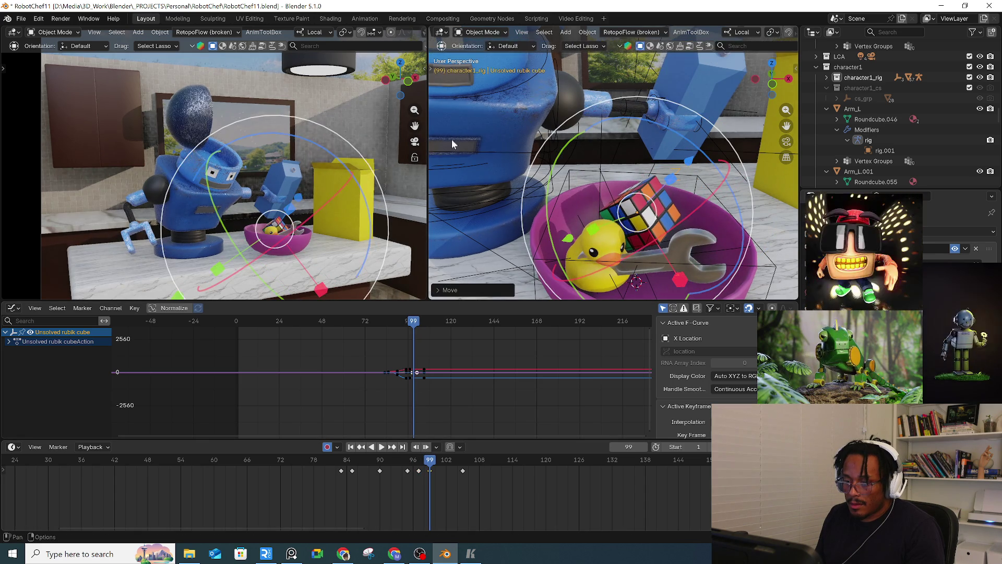
{"action": "left_click", "coordinate": [441, 460]}
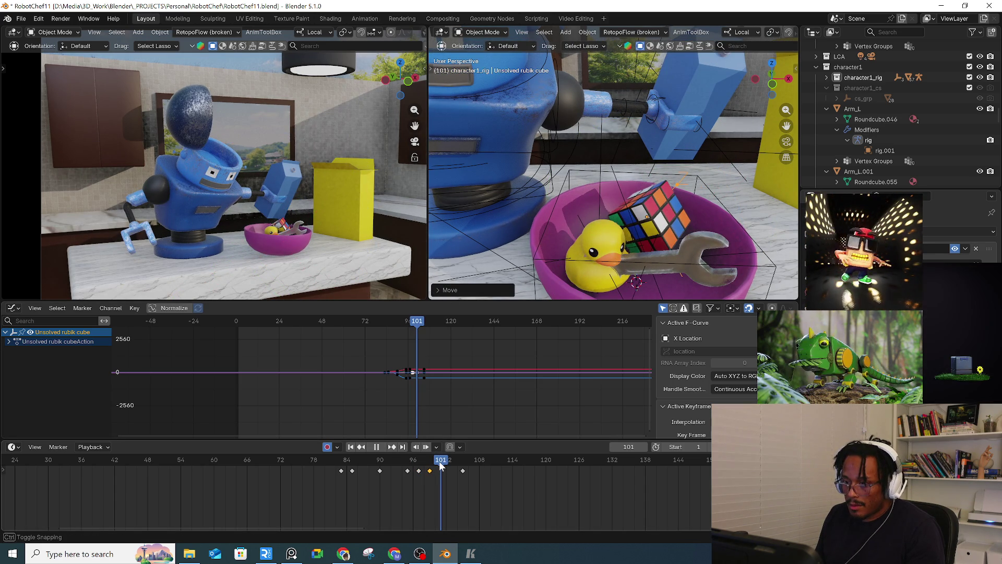
{"action": "key", "text": "g"}
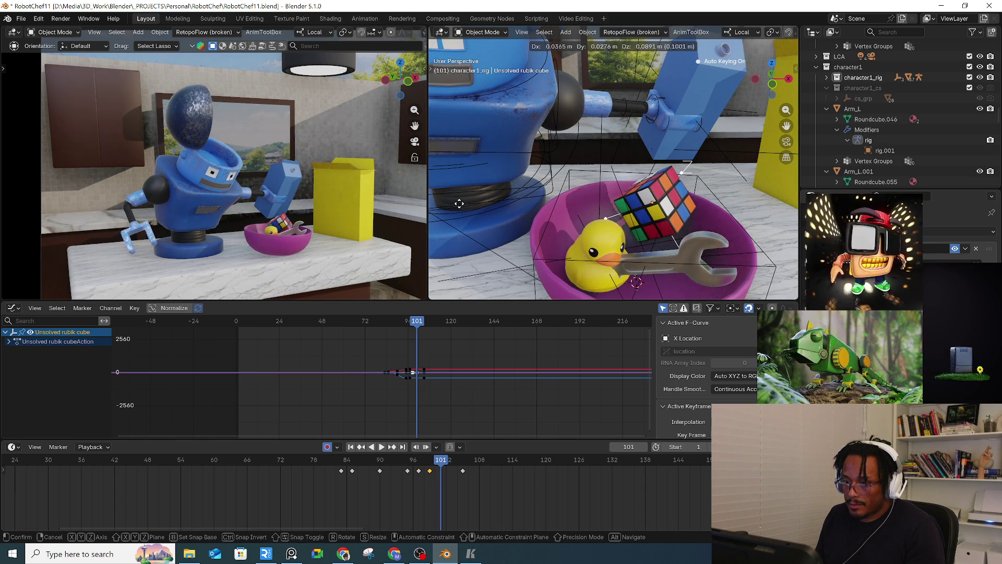
{"action": "left_click", "coordinate": [456, 395]}
Step: Move the cube's frame 105 key one frame earlier, refine its rotation, review, then select the Toy Duck
{"action": "mouse_move", "coordinate": [443, 465]}
{"action": "left_mouse_down"}
{"action": "mouse_move", "coordinate": [463, 465]}
{"action": "mouse_move", "coordinate": [441, 465]}
{"action": "mouse_move", "coordinate": [453, 466]}
{"action": "left_mouse_up"}
{"action": "left_click", "coordinate": [452, 470]}
{"action": "key", "text": "r"}
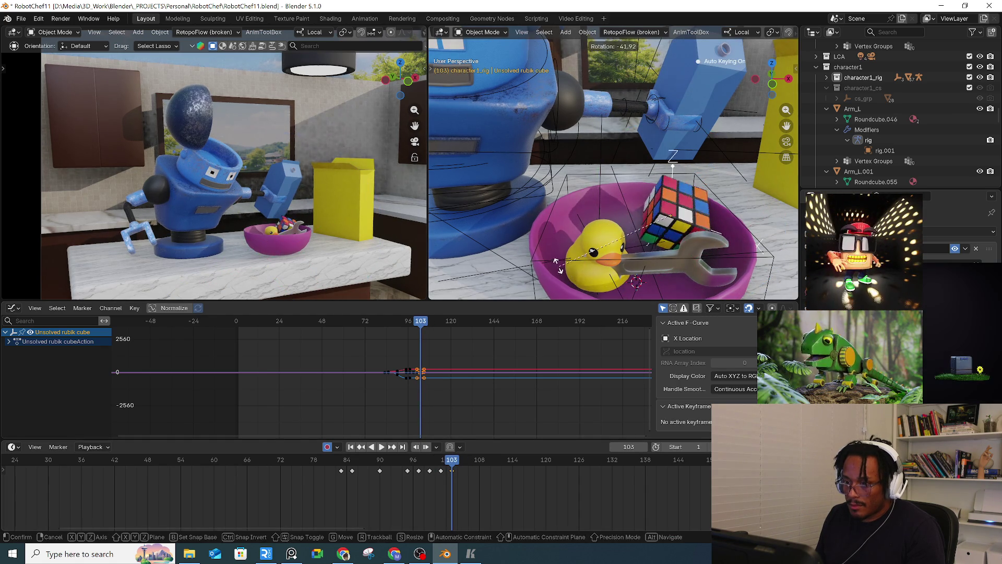
{"action": "left_click", "coordinate": [330, 462]}
{"action": "key", "text": "space"}
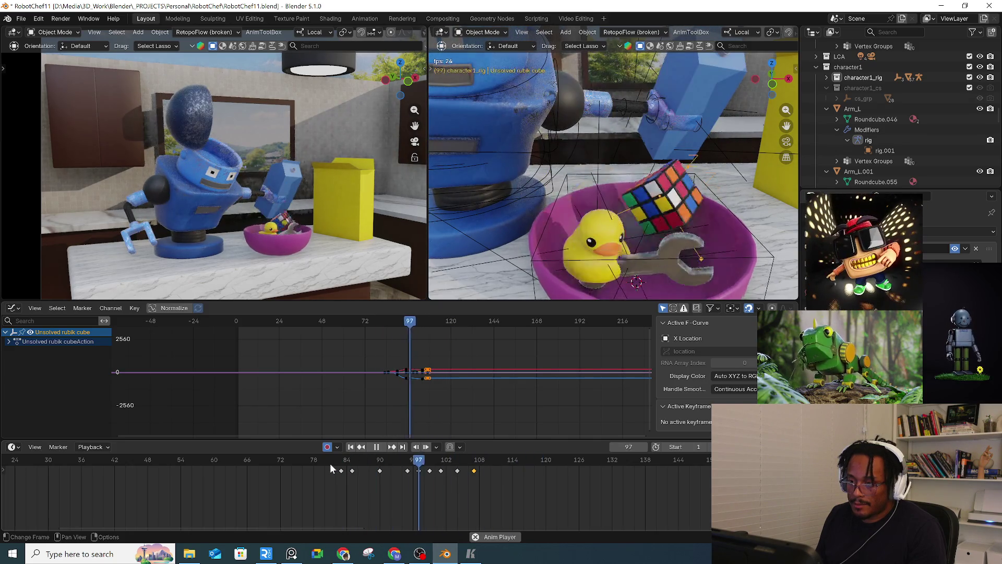
{"action": "key", "text": "space"}
{"action": "left_click", "coordinate": [619, 246]}
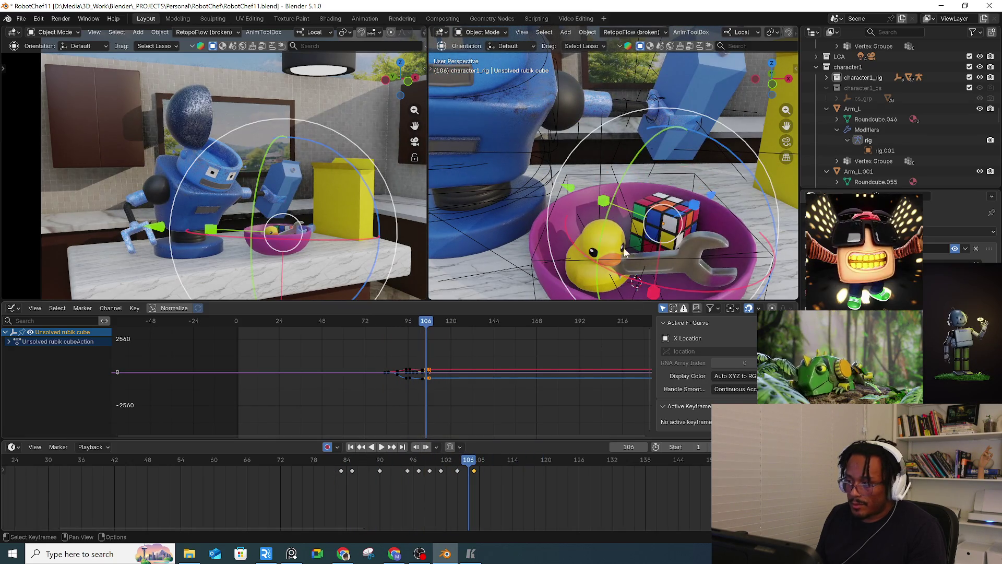
{"action": "left_click", "coordinate": [585, 226]}
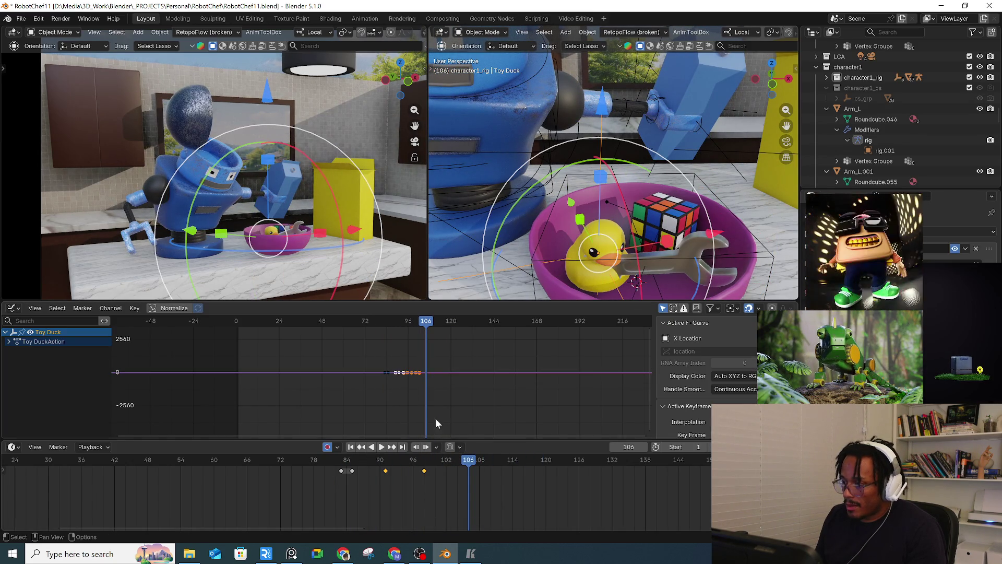
Step: Delay the Toy Duck's selected keys by two frames
{"action": "mouse_move", "coordinate": [368, 462]}
{"action": "left_mouse_down"}
{"action": "mouse_move", "coordinate": [352, 459]}
{"action": "mouse_move", "coordinate": [440, 470]}
{"action": "left_mouse_up"}
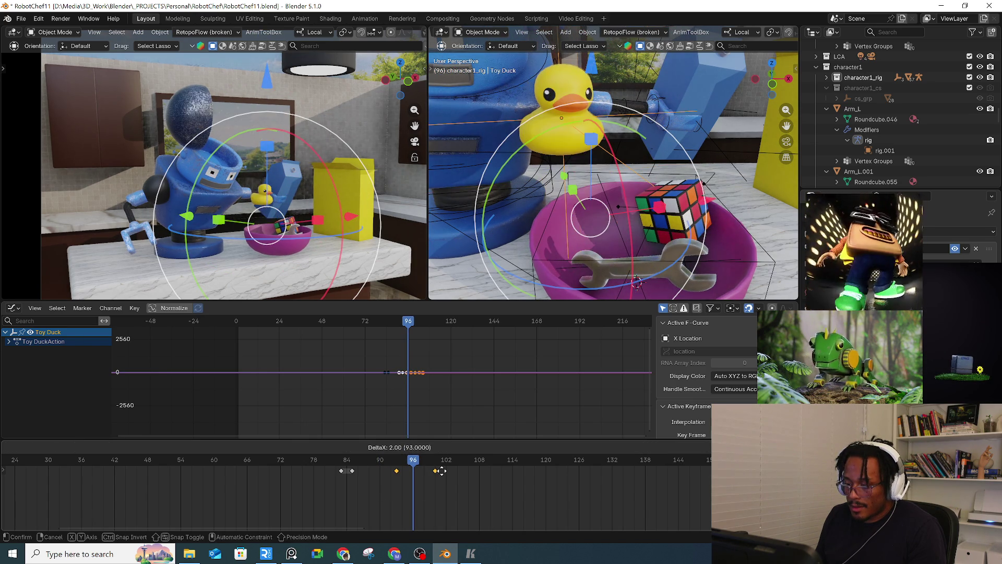
{"action": "key", "text": "space"}
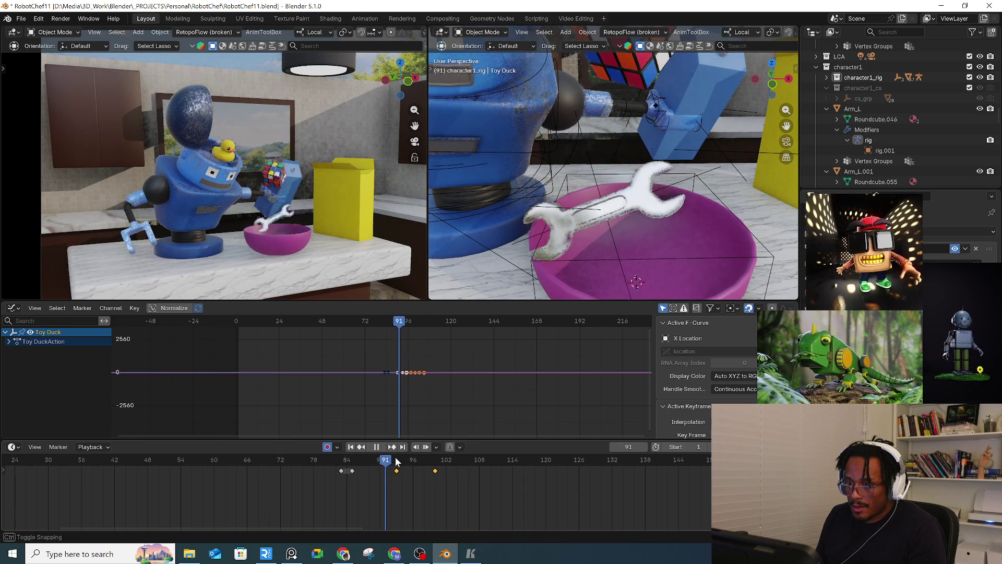
{"action": "key", "text": "space"}
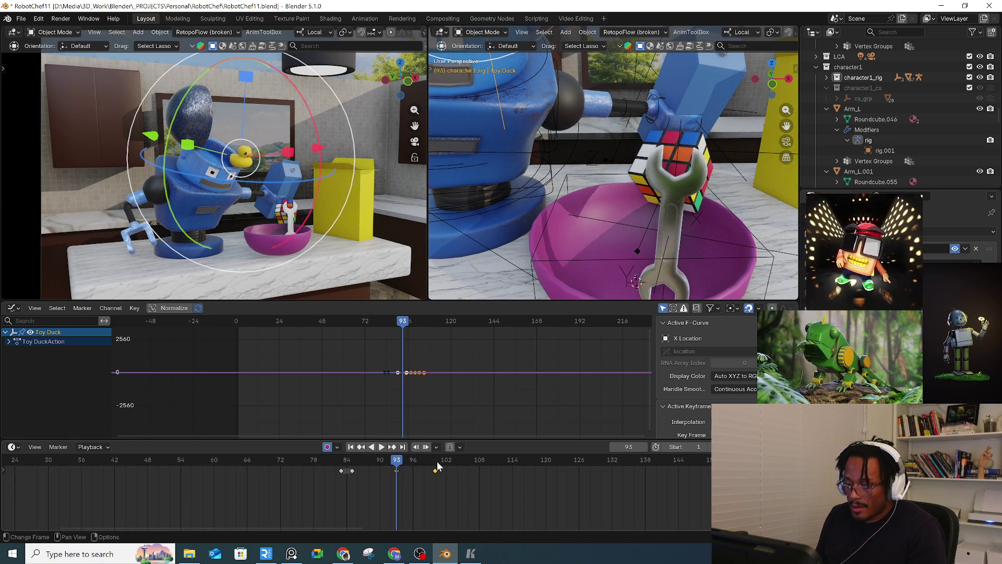
Step: At frame 100, move the duck deeper into the bowl with a slight tilt, then replay the landing
{"action": "left_click", "coordinate": [433, 462]}
{"action": "key", "text": "g"}
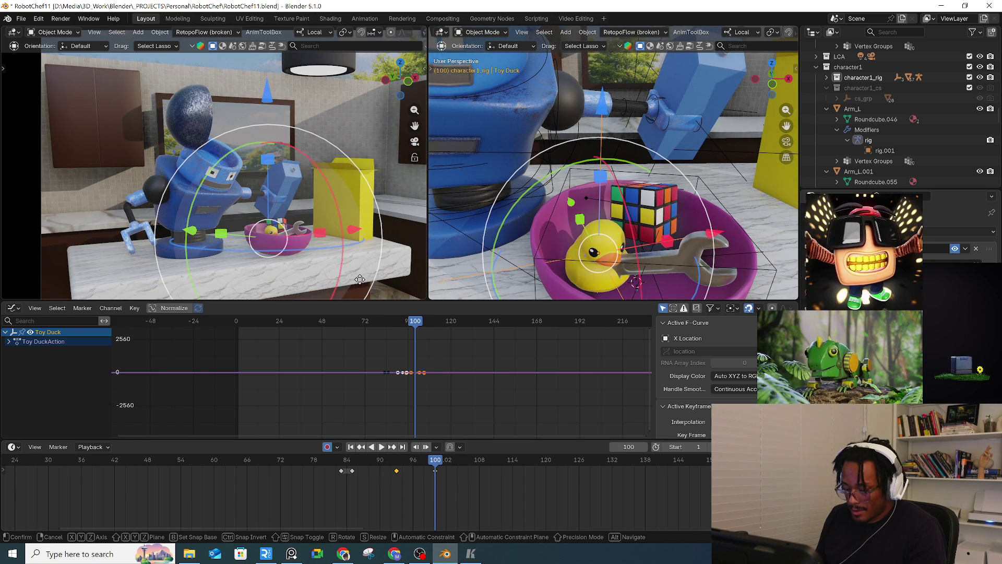
{"action": "left_click", "coordinate": [545, 258]}
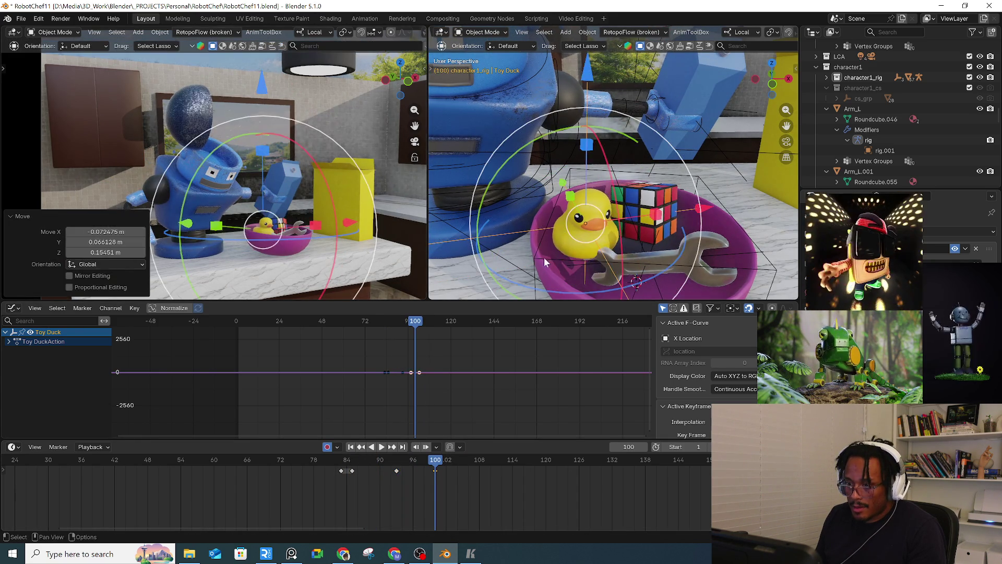
{"action": "key", "text": "r"}
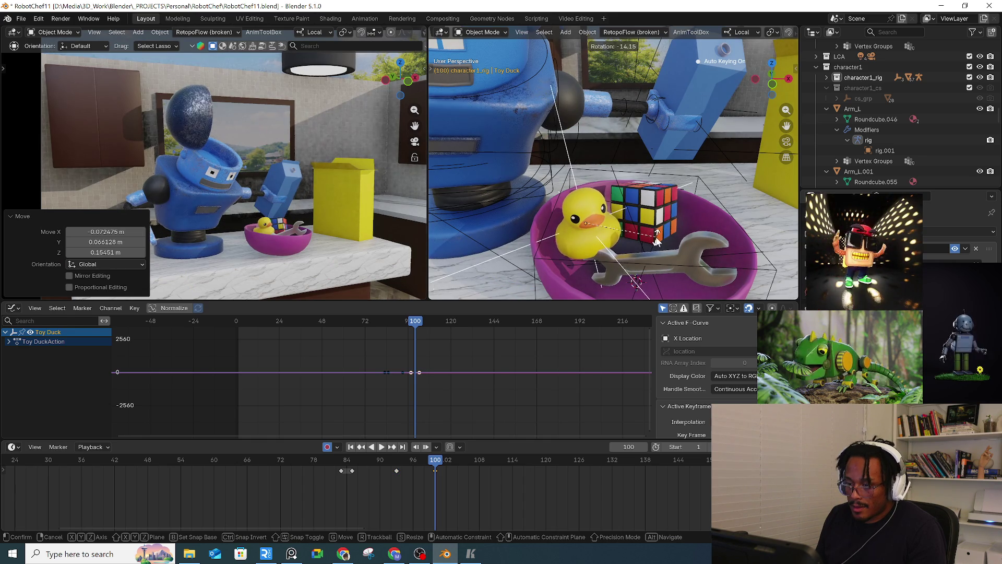
{"action": "left_click", "coordinate": [657, 241]}
{"action": "left_click", "coordinate": [369, 459]}
{"action": "key", "text": "space"}
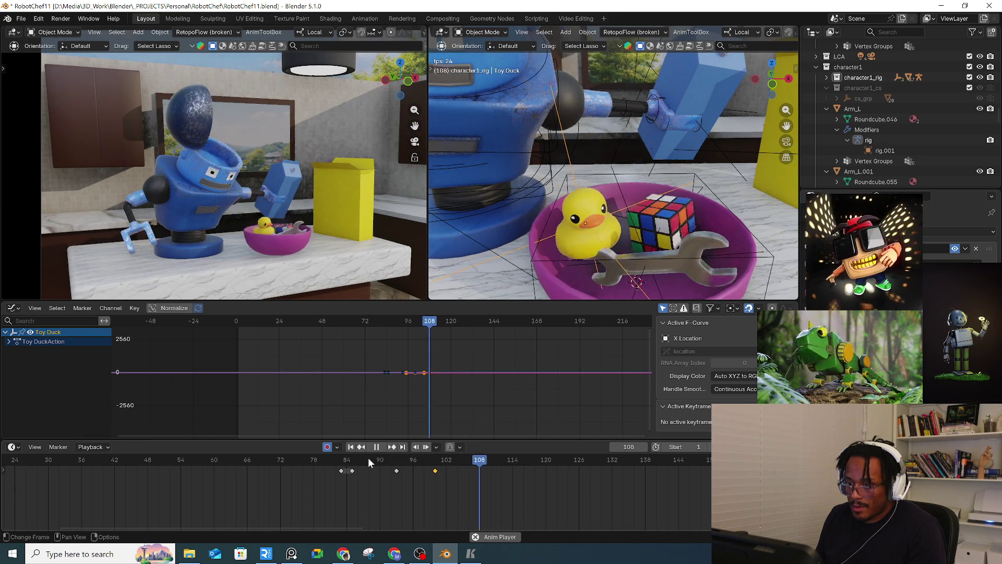
{"action": "key", "text": "space"}
{"action": "left_click_drag", "start_coordinate": [368, 458], "coordinate": [397, 463]}
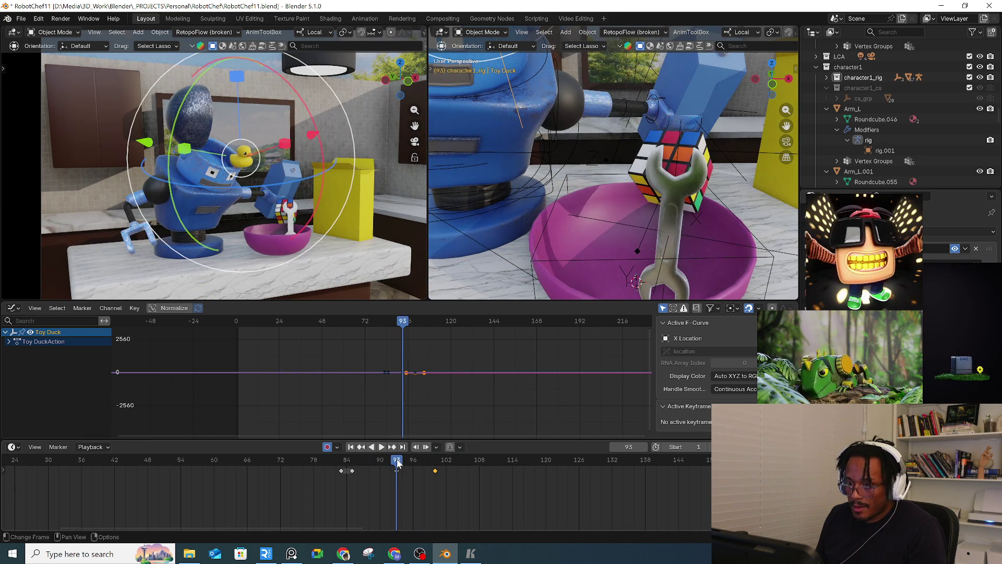
Step: Tip the duck around its X axis and reposition it along its flight at frame 89
{"action": "mouse_move", "coordinate": [312, 137]}
{"action": "left_mouse_down"}
{"action": "mouse_move", "coordinate": [316, 274]}
{"action": "mouse_move", "coordinate": [350, 128]}
{"action": "mouse_move", "coordinate": [347, 144]}
{"action": "left_mouse_up"}
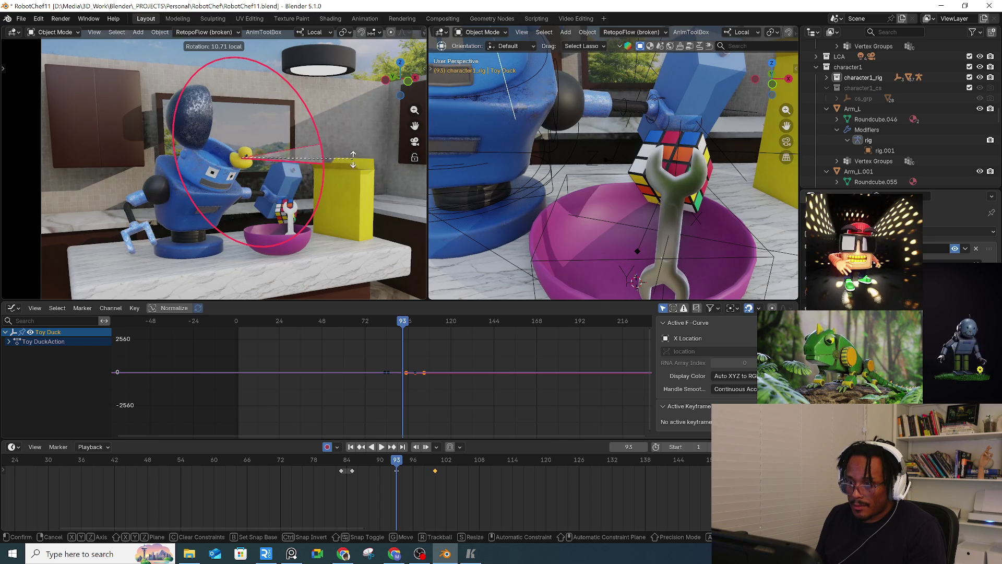
{"action": "mouse_move", "coordinate": [396, 463]}
{"action": "left_mouse_down"}
{"action": "mouse_move", "coordinate": [348, 463]}
{"action": "mouse_move", "coordinate": [364, 464]}
{"action": "left_mouse_up"}
{"action": "key", "text": "space"}
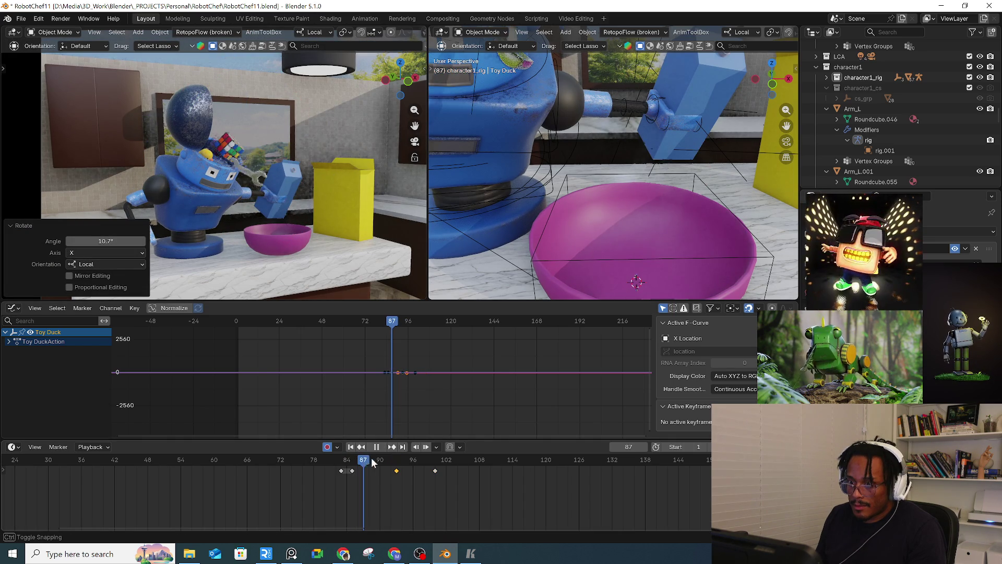
{"action": "key", "text": "space"}
{"action": "mouse_move", "coordinate": [249, 193]}
{"action": "left_mouse_down"}
{"action": "mouse_move", "coordinate": [281, 196]}
{"action": "mouse_move", "coordinate": [293, 167]}
{"action": "left_mouse_up"}
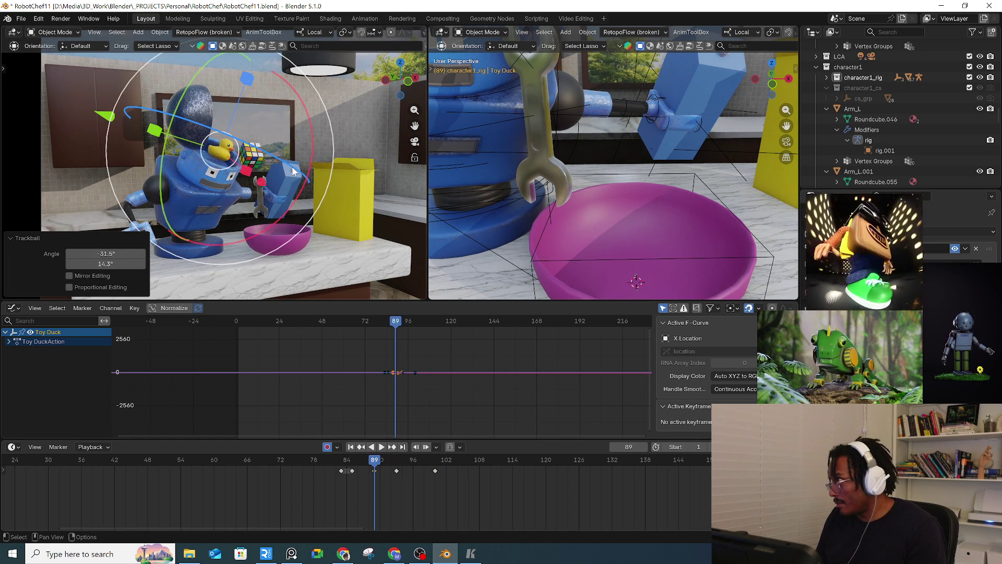
Step: Spin the duck around its Y axis at frame 93 and tumble it freely at frame 95
{"action": "key", "text": "Right"}
{"action": "key", "text": "Right"}
{"action": "key", "text": "Right"}
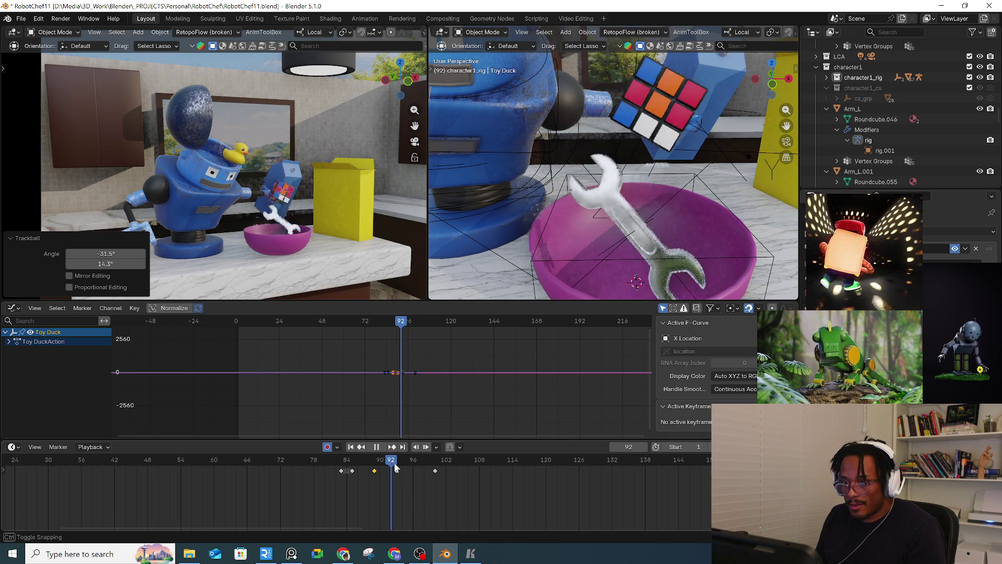
{"action": "left_click_drag", "start_coordinate": [209, 97], "coordinate": [206, 126]}
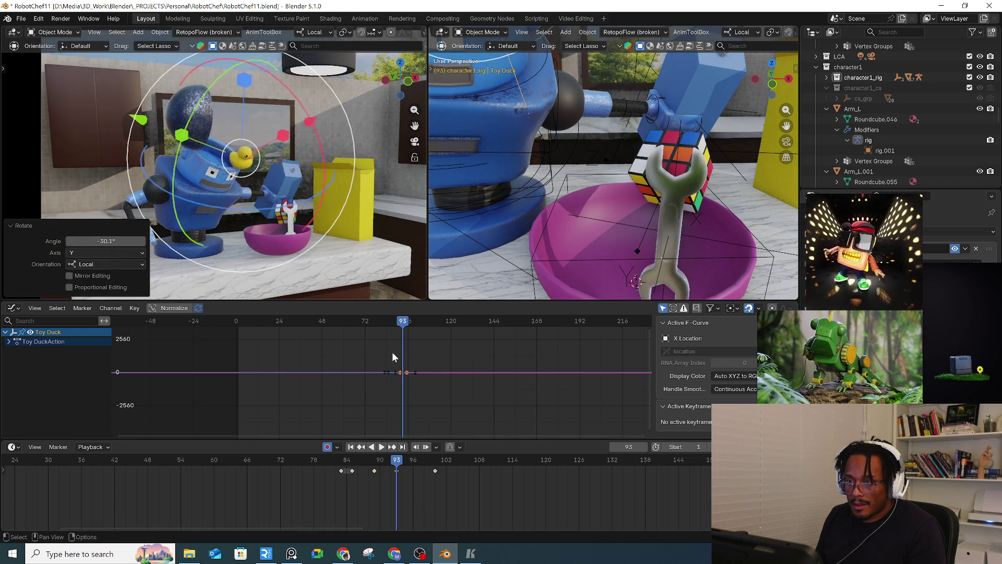
{"action": "key", "text": "Right"}
{"action": "key", "text": "Right"}
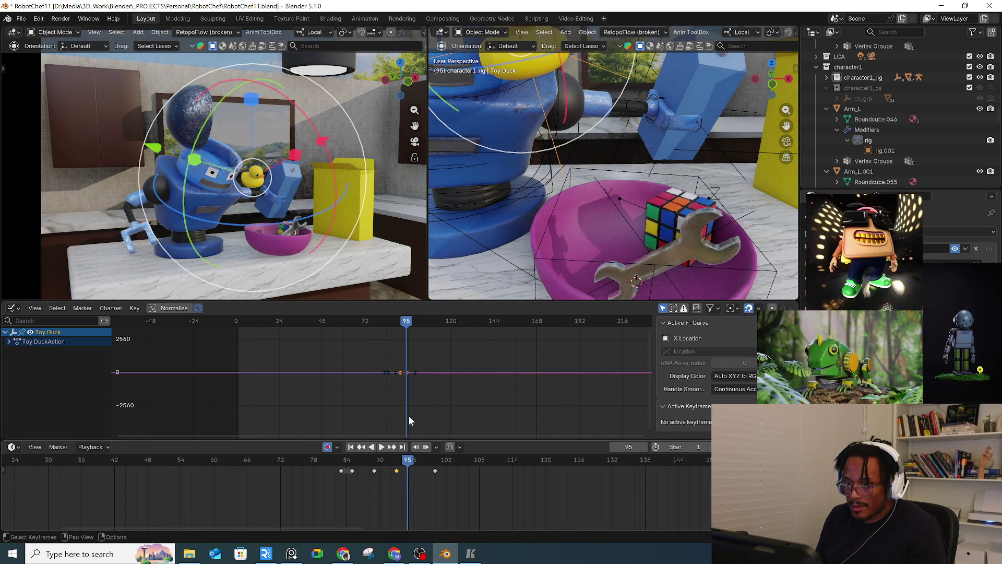
{"action": "key", "text": "r"}
{"action": "key", "text": "r"}
{"action": "left_click", "coordinate": [355, 190]}
{"action": "key", "text": "r"}
{"action": "key", "text": "r"}
{"action": "left_click", "coordinate": [283, 202]}
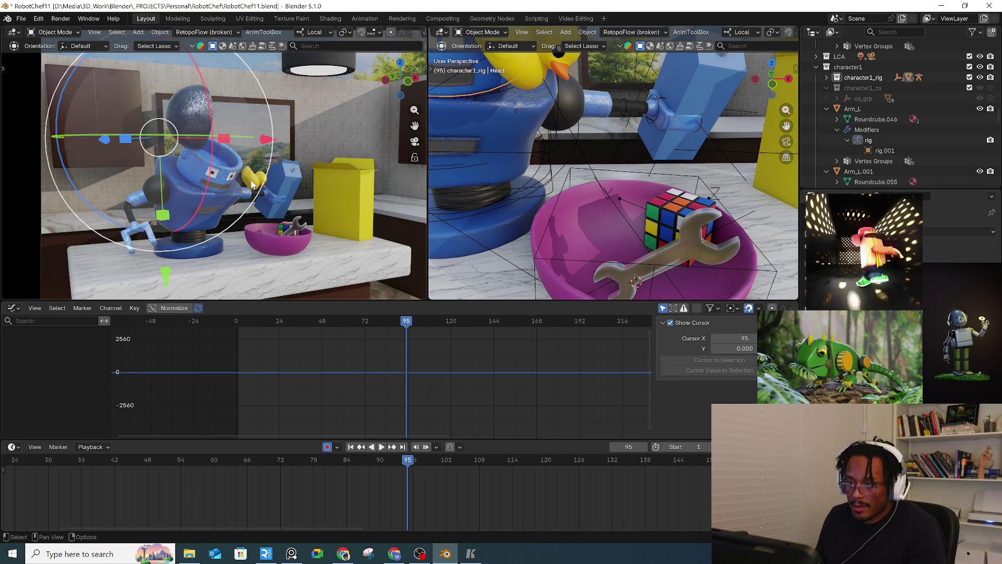
Step: Reselect the Toy Duck, tumble it, and give it a full extra turn at frame 100
{"action": "left_click", "coordinate": [612, 93]}
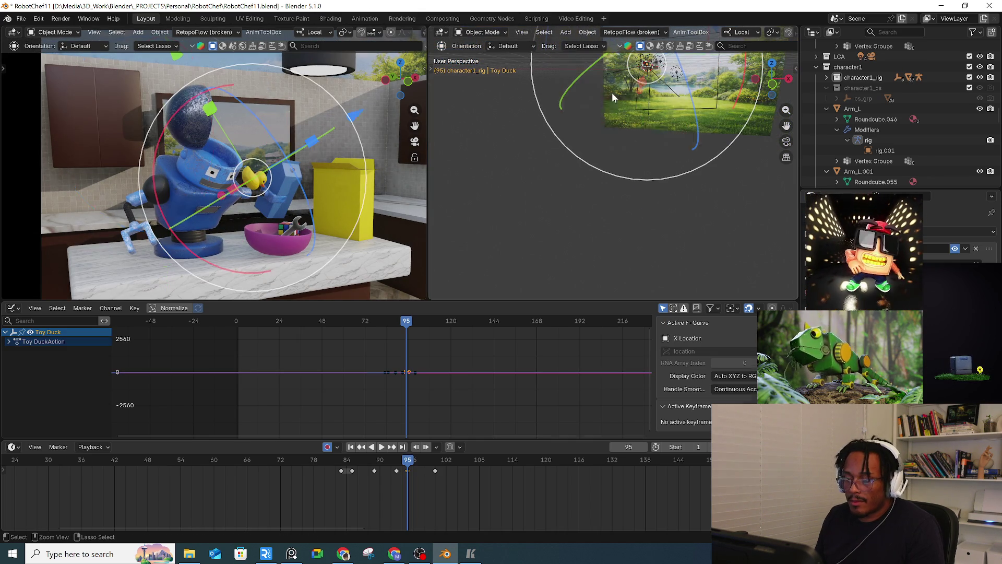
{"action": "key", "text": "r"}
{"action": "key", "text": "r"}
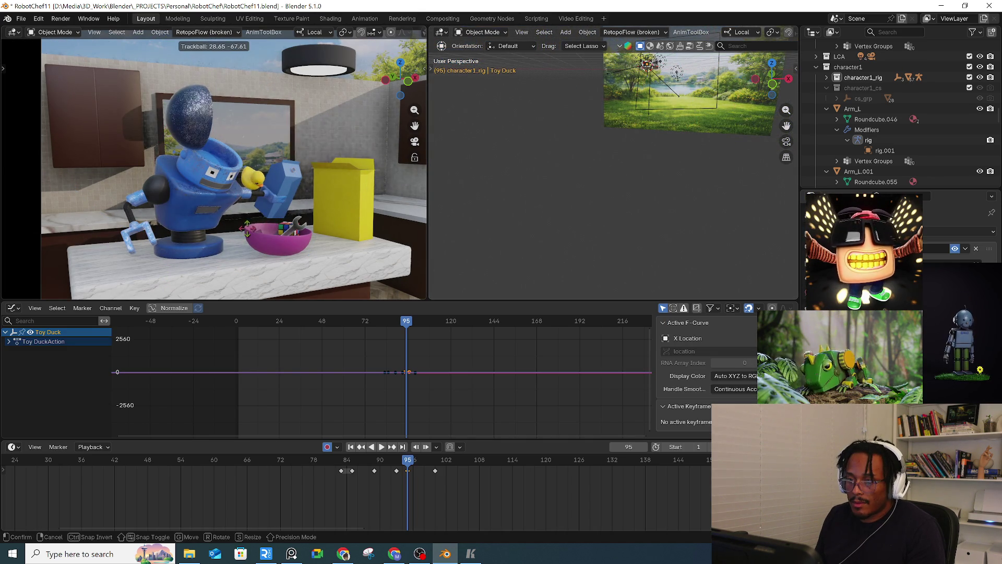
{"action": "left_click", "coordinate": [272, 252]}
{"action": "left_click_drag", "start_coordinate": [410, 454], "coordinate": [436, 458]}
{"action": "key", "text": "r"}
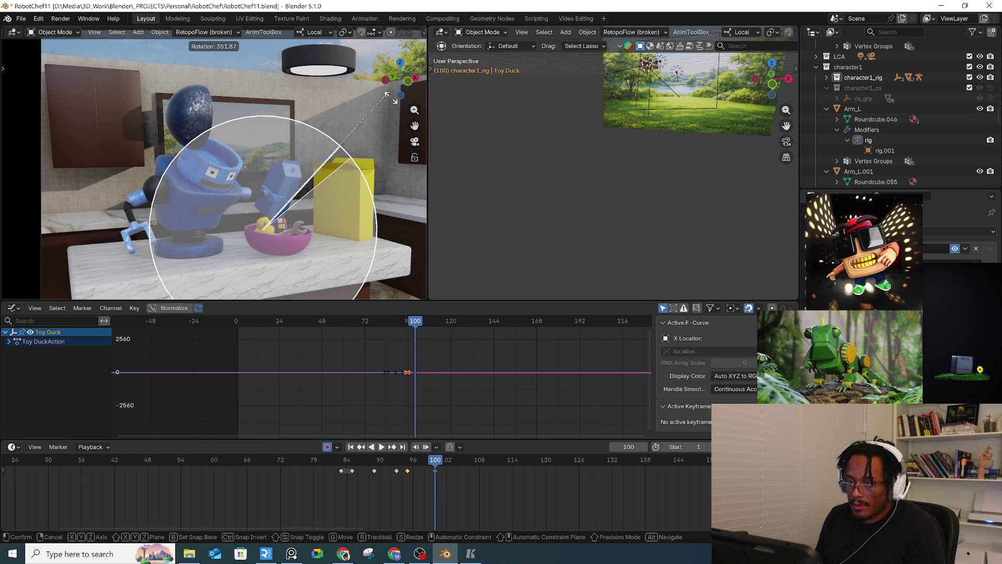
{"action": "left_click", "coordinate": [417, 134]}
Step: Replay the flight from frame 81 and key the duck's pose at frame 107
{"action": "key", "text": "space"}
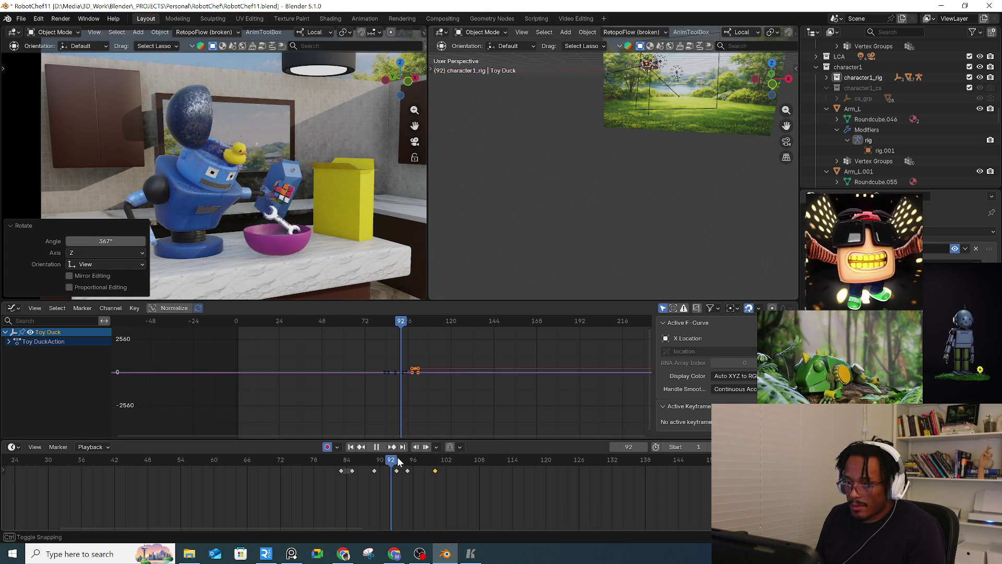
{"action": "left_click", "coordinate": [326, 459]}
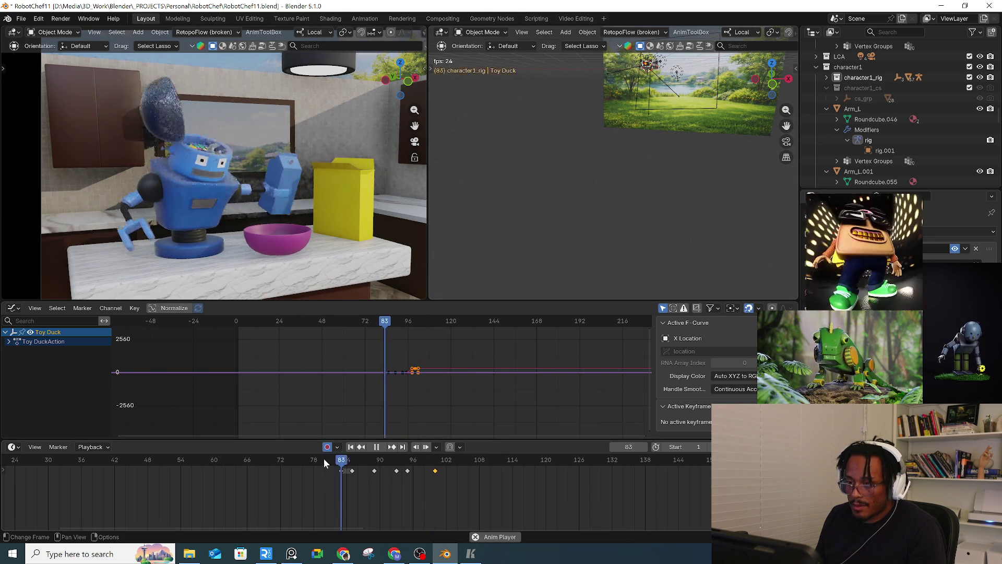
{"action": "left_click", "coordinate": [332, 462]}
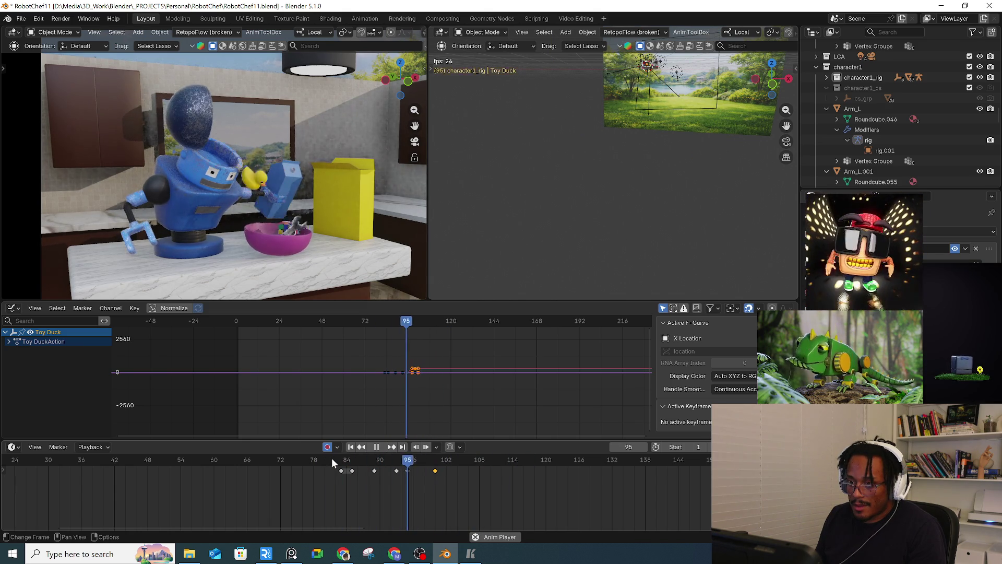
{"action": "left_click_drag", "start_coordinate": [385, 461], "coordinate": [474, 465]}
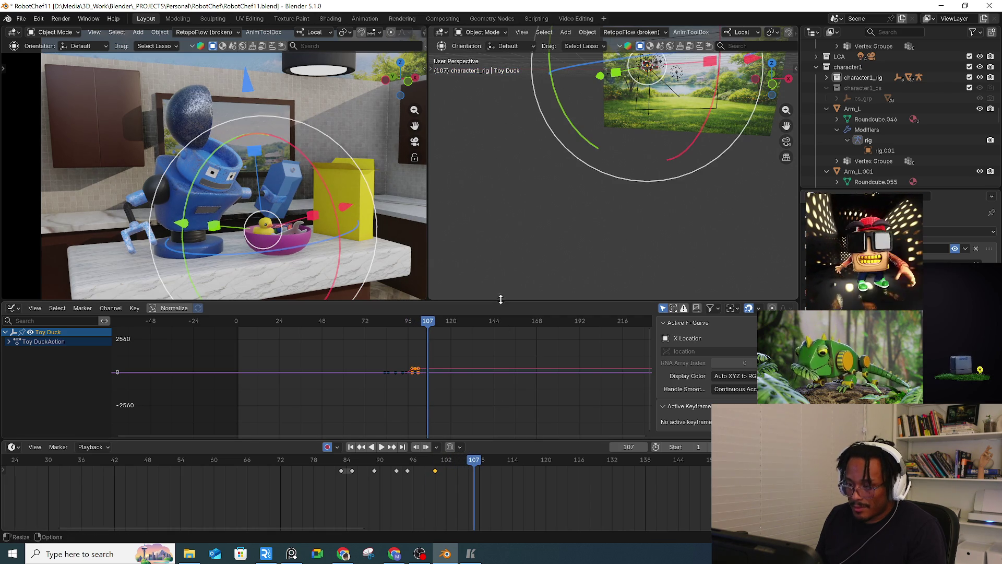
{"action": "key", "text": "i"}
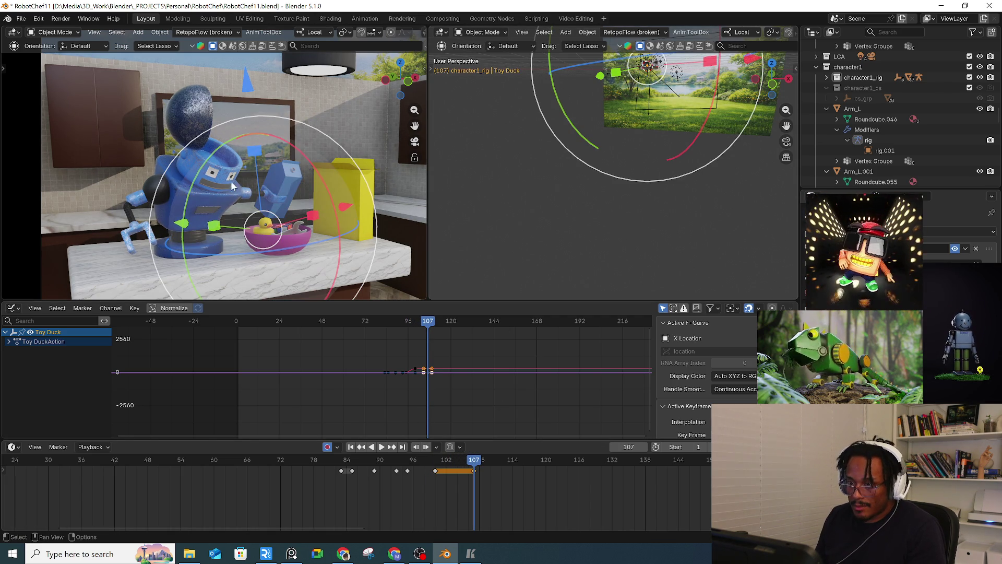
Step: Rotate the duck, then reposition it and rotate it further at frame 102
{"action": "key", "text": "r"}
{"action": "key", "text": "r"}
{"action": "left_click", "coordinate": [211, 181]}
{"action": "left_click_drag", "start_coordinate": [435, 460], "coordinate": [446, 462]}
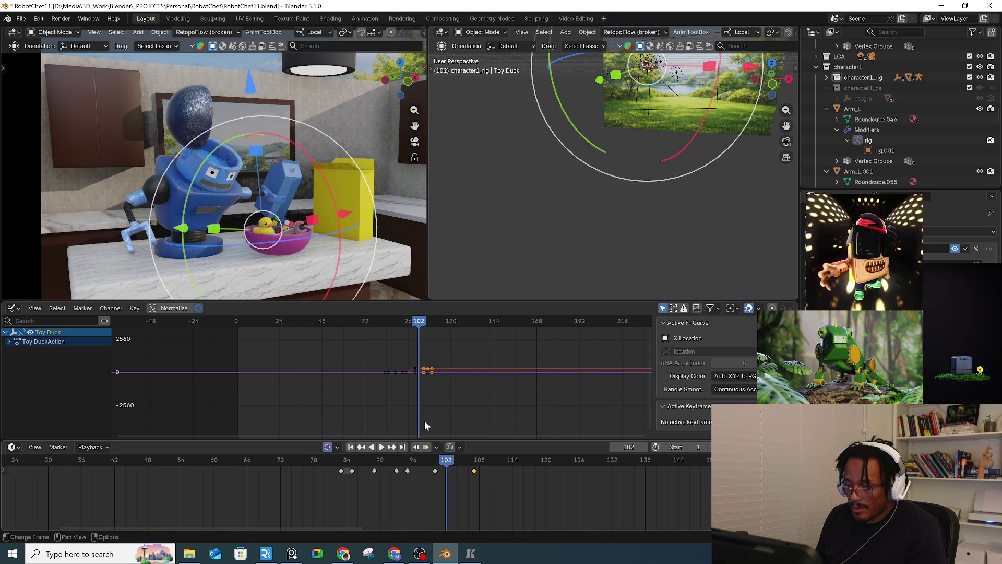
{"action": "key", "text": "g"}
{"action": "left_click", "coordinate": [322, 265]}
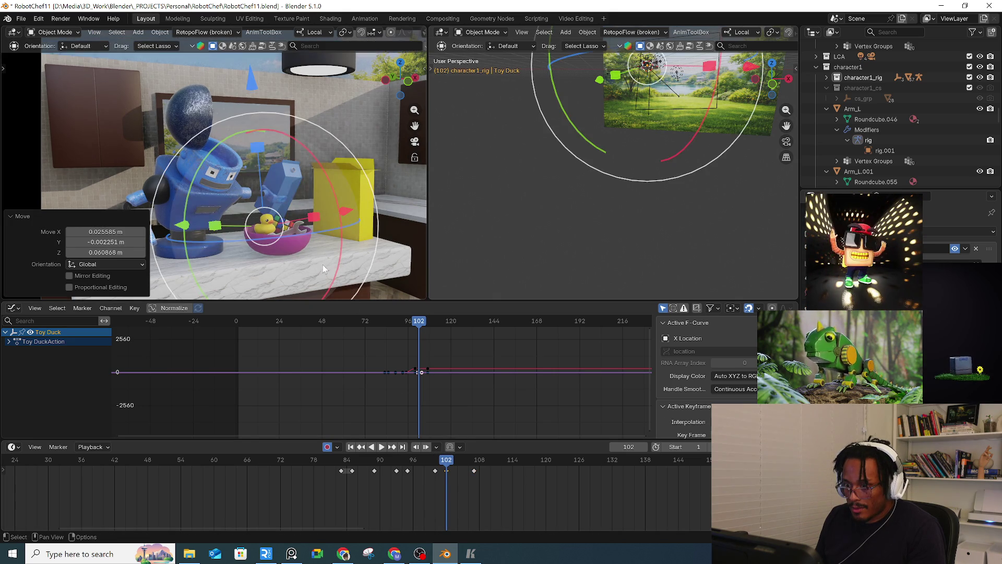
{"action": "key", "text": "r"}
{"action": "key", "text": "r"}
{"action": "left_click", "coordinate": [368, 333]}
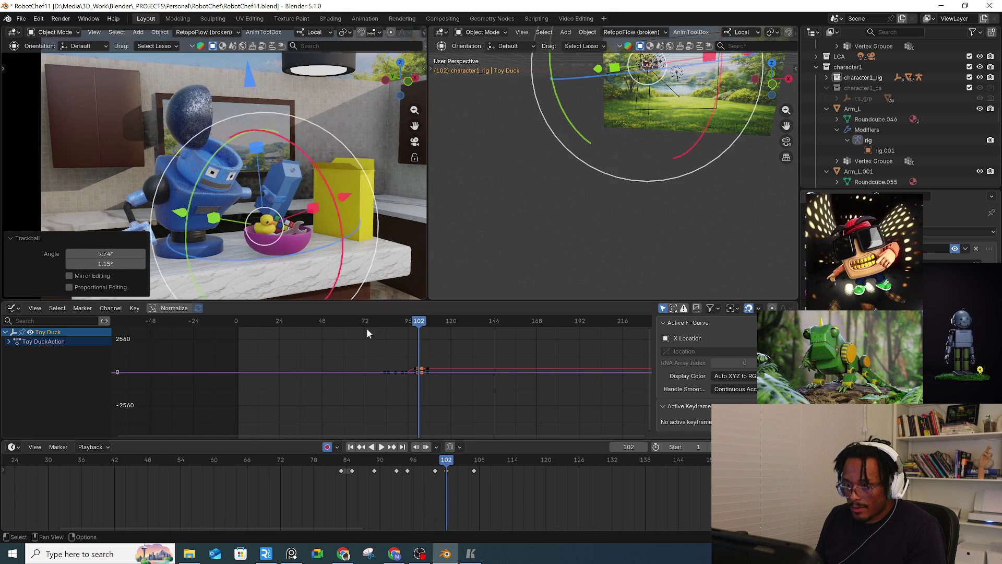
Step: Review playback, then move and tilt the duck at frame 104
{"action": "left_click_drag", "start_coordinate": [450, 463], "coordinate": [429, 464]}
{"action": "key", "text": "space"}
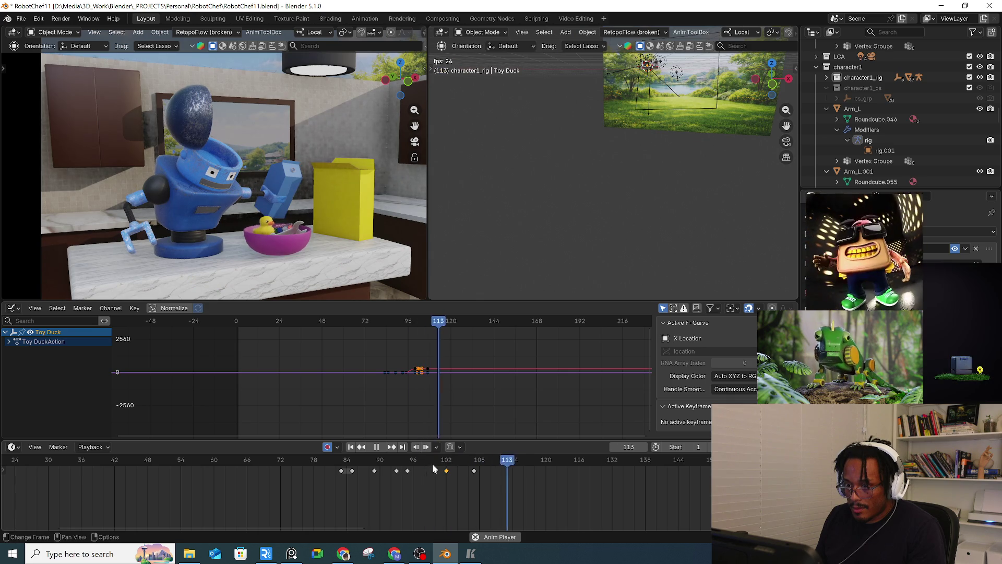
{"action": "key", "text": "space"}
{"action": "left_click", "coordinate": [447, 464]}
{"action": "left_click_drag", "start_coordinate": [447, 464], "coordinate": [458, 464]}
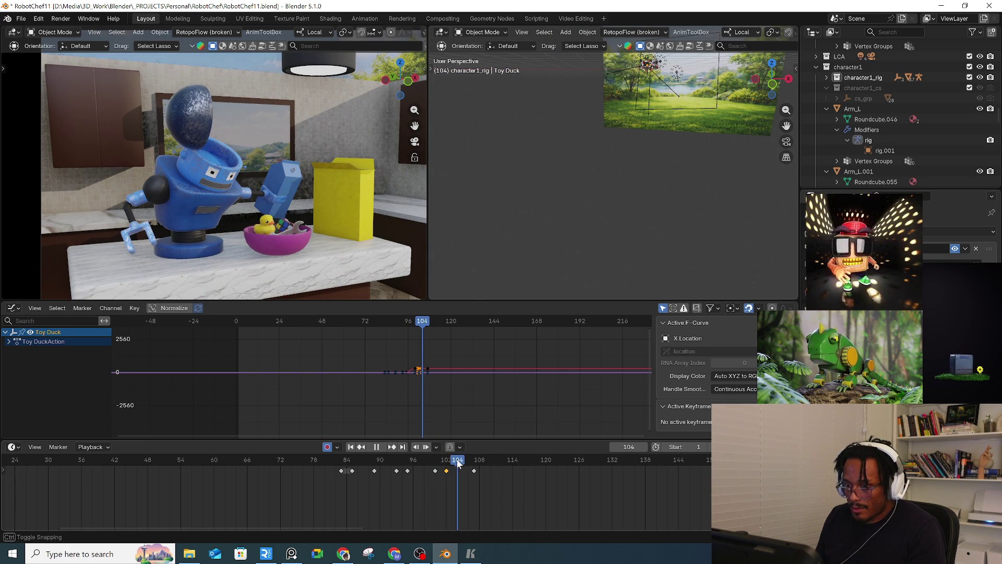
{"action": "key", "text": "g"}
{"action": "left_click", "coordinate": [309, 261]}
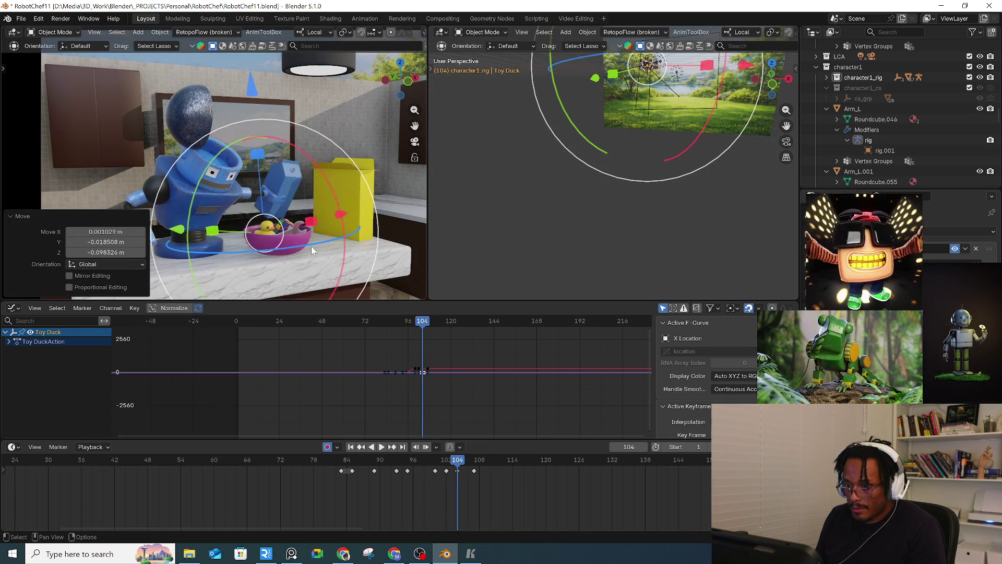
{"action": "key", "text": "r"}
{"action": "key", "text": "r"}
{"action": "left_click", "coordinate": [319, 249]}
Step: Tilt the duck in the bowl and move its frame 106 key to frame 108
{"action": "mouse_move", "coordinate": [459, 463]}
{"action": "left_mouse_down"}
{"action": "mouse_move", "coordinate": [473, 471]}
{"action": "mouse_move", "coordinate": [457, 472]}
{"action": "mouse_move", "coordinate": [478, 474]}
{"action": "left_mouse_up"}
{"action": "key", "text": "r"}
{"action": "key", "text": "r"}
{"action": "left_click", "coordinate": [342, 322]}
{"action": "key", "text": "space"}
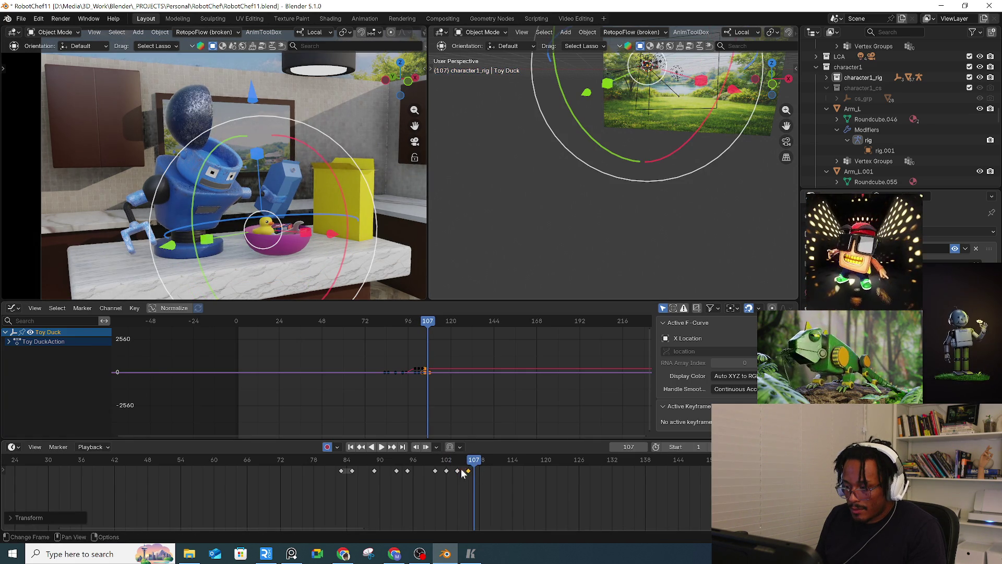
{"action": "key", "text": "Escape"}
{"action": "mouse_move", "coordinate": [469, 471]}
{"action": "left_mouse_down"}
{"action": "mouse_move", "coordinate": [484, 468]}
{"action": "mouse_move", "coordinate": [436, 469]}
{"action": "mouse_move", "coordinate": [463, 463]}
{"action": "left_mouse_up"}
{"action": "key", "text": "space"}
Step: Tumble and reposition the duck at frame 105, then play through to frame 129
{"action": "key", "text": "space"}
{"action": "left_click_drag", "start_coordinate": [237, 267], "coordinate": [219, 251]}
{"action": "key", "text": "g"}
{"action": "left_click", "coordinate": [214, 247]}
{"action": "left_click_drag", "start_coordinate": [466, 463], "coordinate": [486, 466]}
{"action": "key", "text": "space"}
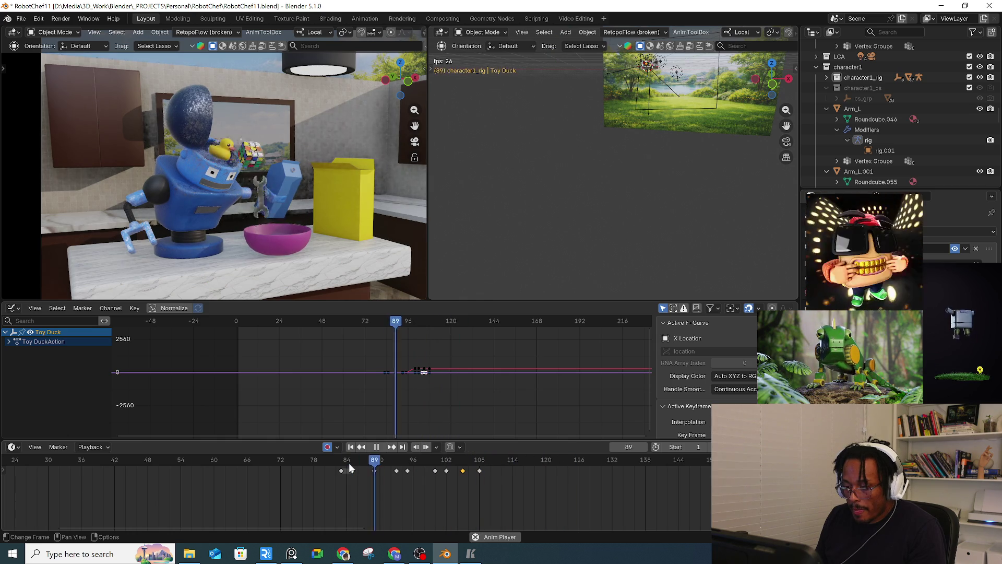
{"action": "key", "text": "space"}
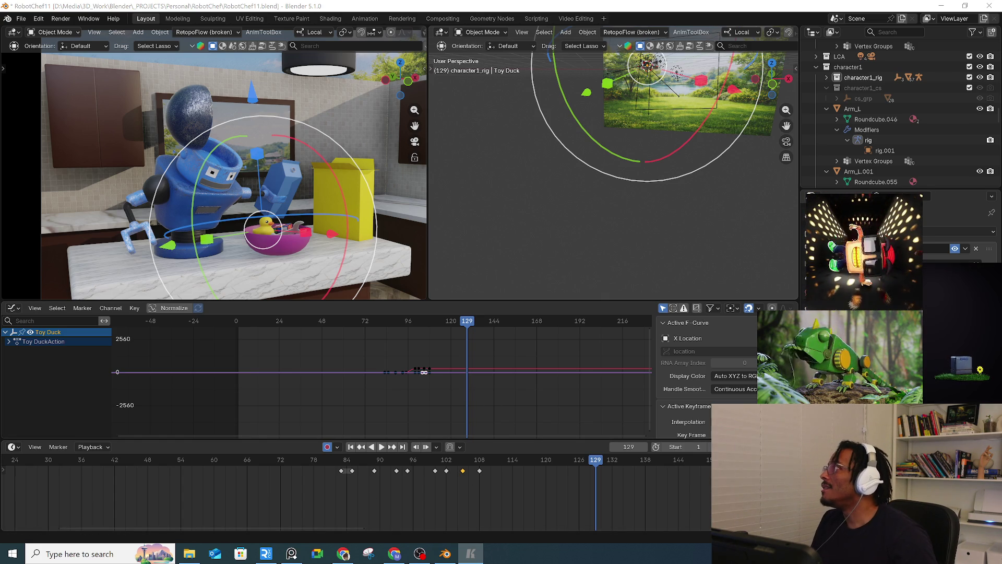
{"action": "left_click", "coordinate": [471, 553]}
{"action": "left_click_drag", "start_coordinate": [739, 269], "coordinate": [499, 150]}
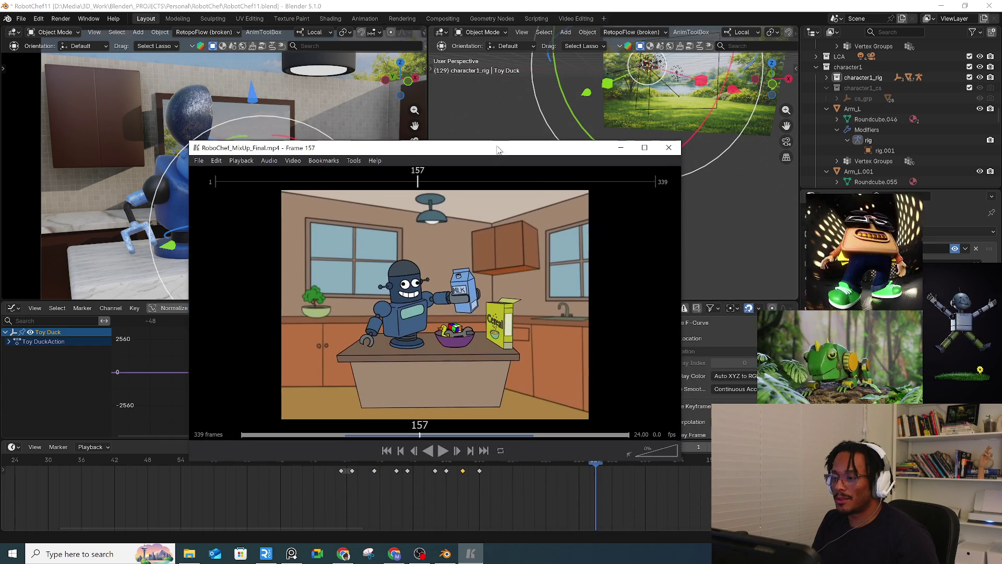
{"action": "left_click", "coordinate": [243, 437]}
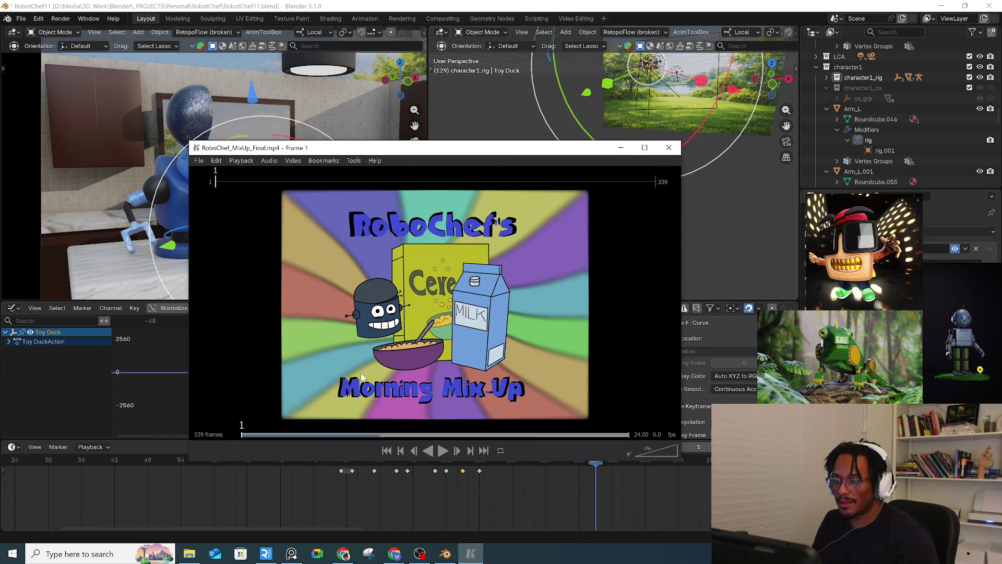
{"action": "key", "text": "space"}
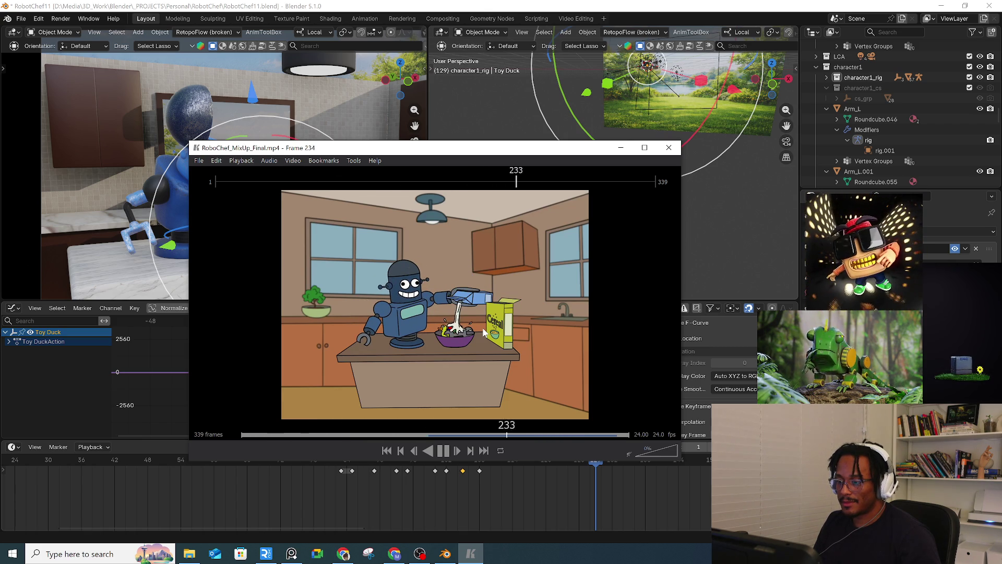
{"action": "left_click", "coordinate": [621, 147]}
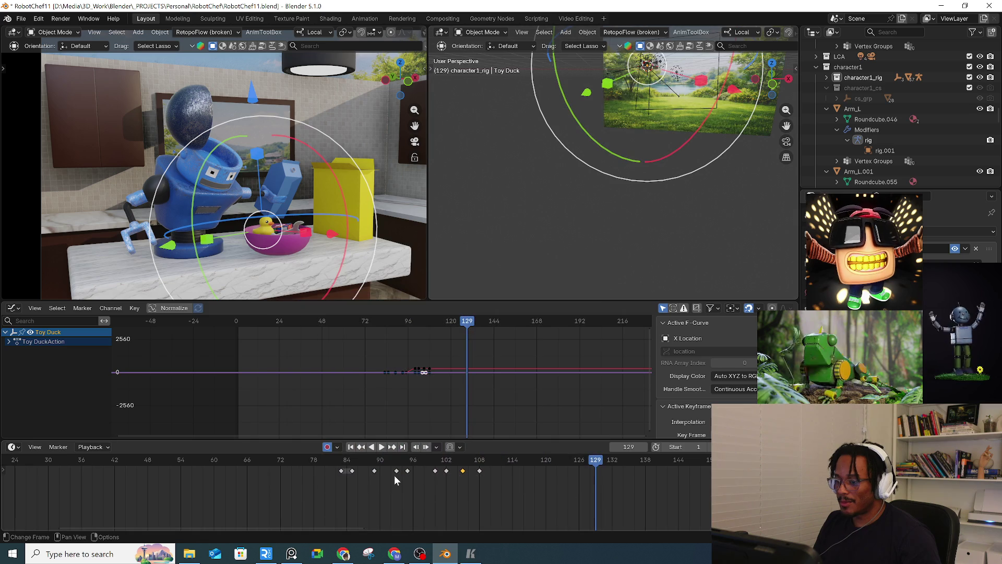
Step: Play the Toy Duck's flight from frame 84, then widen the timeline to show earlier frames
{"action": "left_click", "coordinate": [344, 464]}
{"action": "key", "text": "space"}
{"action": "key", "text": "space"}
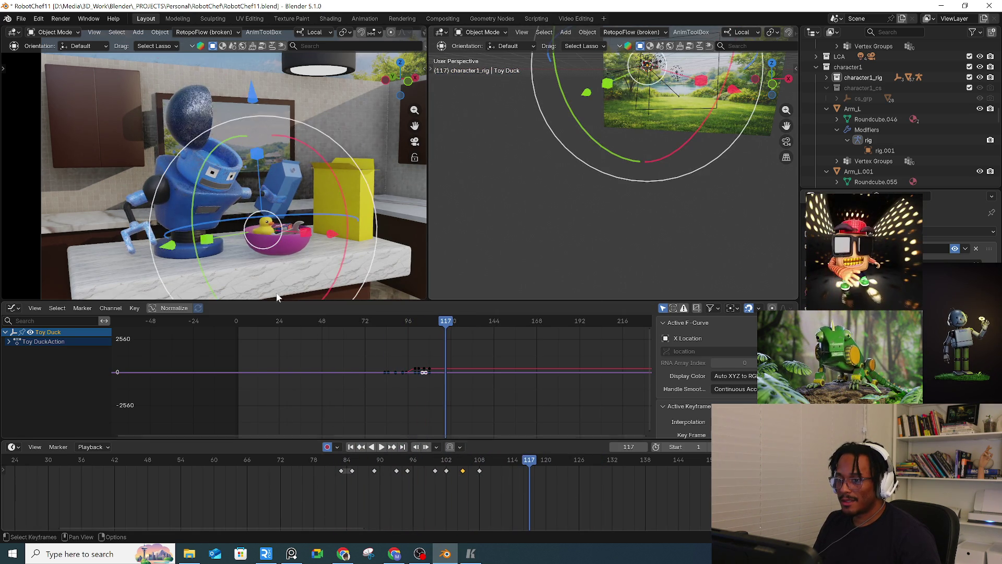
{"action": "scroll", "coordinate": [89, 483], "scroll_direction": "down", "scroll_amount": 2}
{"action": "middle_click_drag", "start_coordinate": [89, 484], "coordinate": [297, 487]}
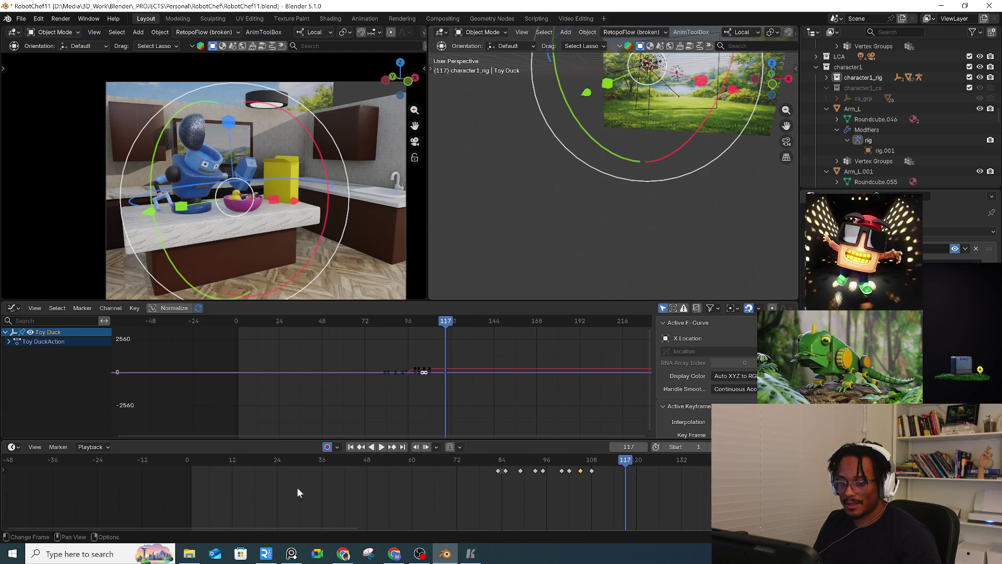
Step: Replay the animation from near the start, rewatch the flight from frame 84, then stop
{"action": "left_click", "coordinate": [197, 463]}
{"action": "key", "text": "space"}
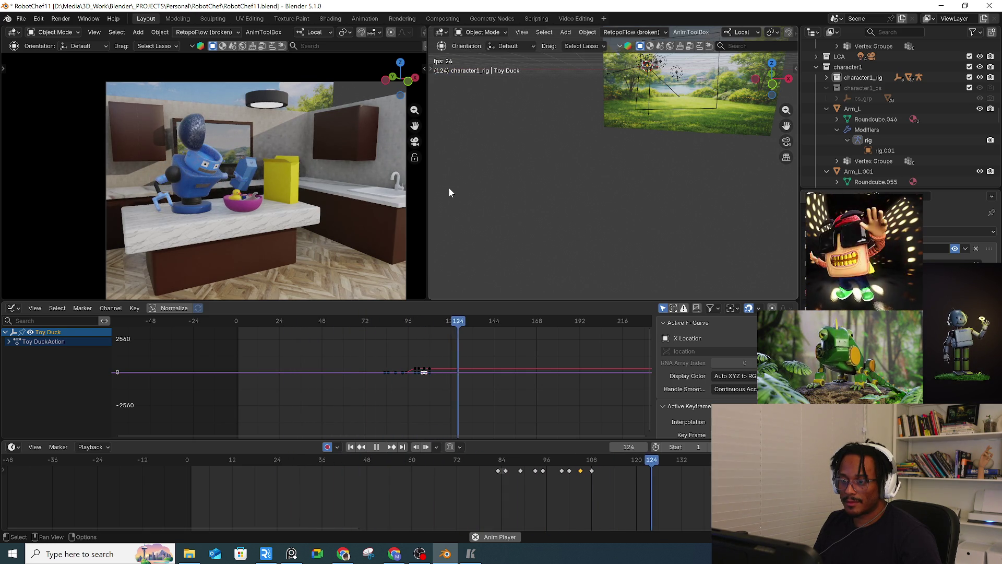
{"action": "left_click", "coordinate": [499, 463]}
{"action": "left_click", "coordinate": [499, 464]}
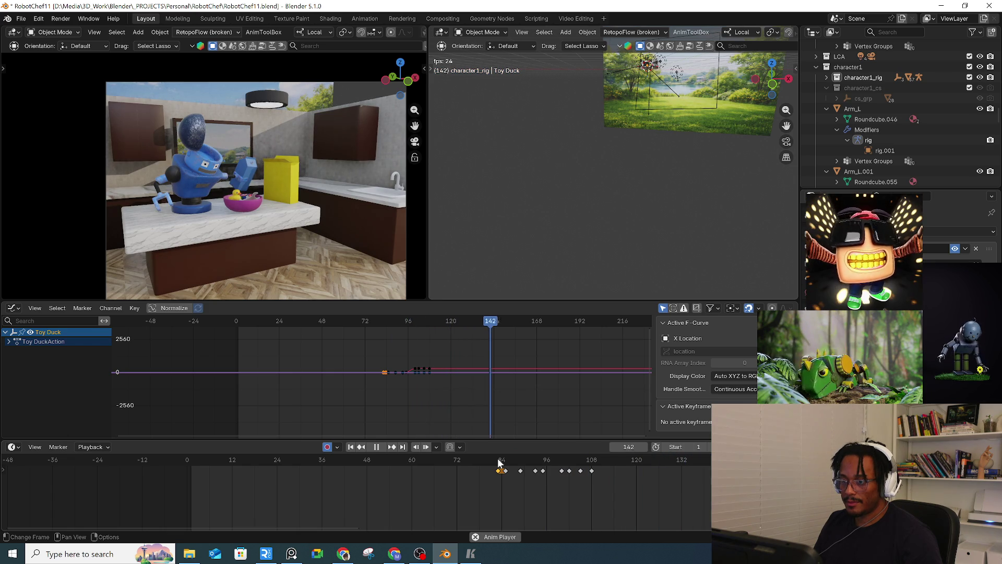
{"action": "key", "text": "space"}
Step: Orbit and zoom the right viewport onto the robot and bowl, selecting the robot's rig
{"action": "mouse_move", "coordinate": [566, 208]}
{"action": "middle_mouse_down"}
{"action": "mouse_move", "coordinate": [518, 237]}
{"action": "mouse_move", "coordinate": [541, 212]}
{"action": "mouse_move", "coordinate": [539, 174]}
{"action": "middle_mouse_up"}
{"action": "scroll", "coordinate": [538, 174], "scroll_direction": "up", "scroll_amount": 10}
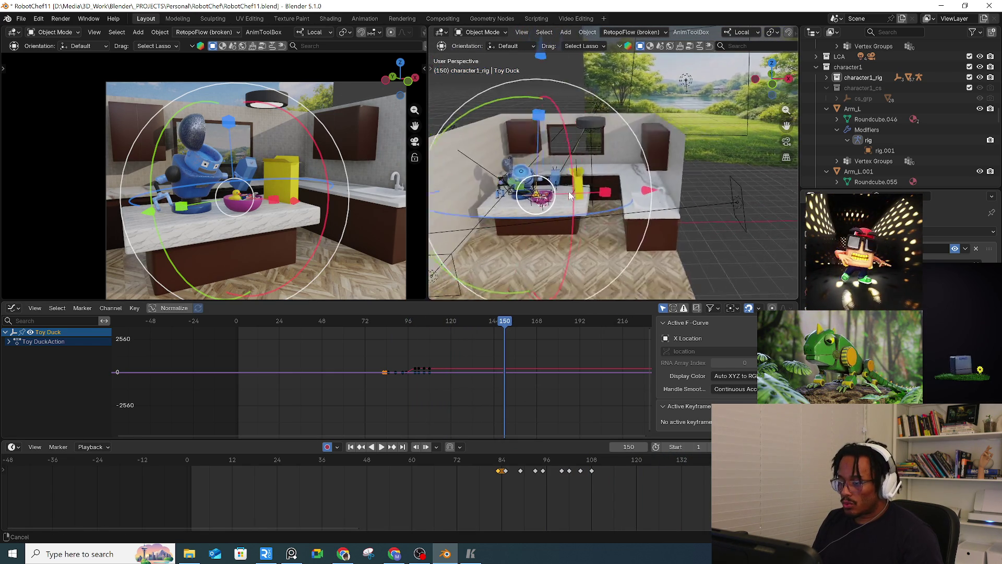
{"action": "left_click", "coordinate": [604, 191]}
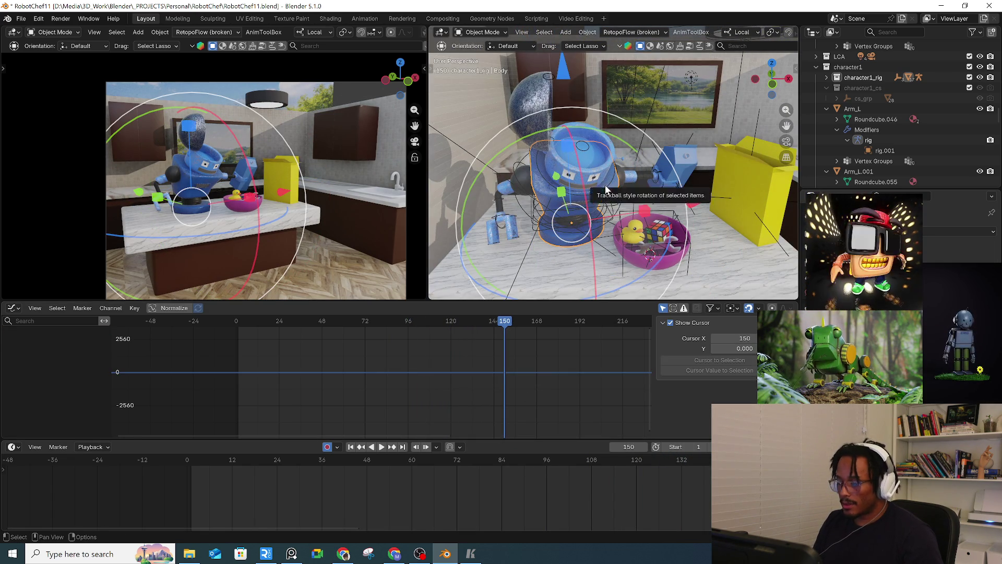
Step: Make rig.001 active and switch it into Pose Mode
{"action": "left_click", "coordinate": [606, 196]}
{"action": "key", "text": "ctrl+Tab"}
{"action": "left_click", "coordinate": [524, 208]}
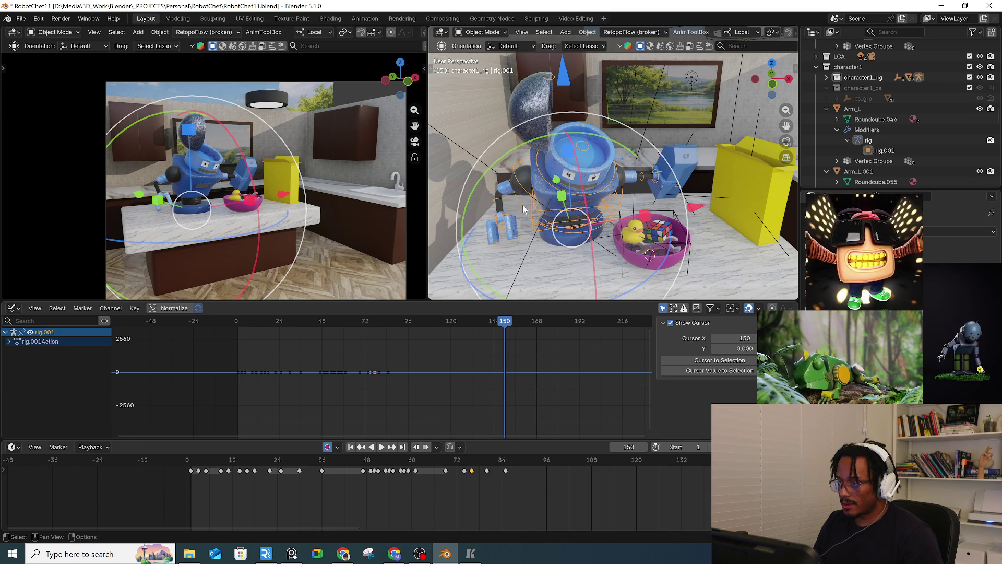
{"action": "key", "text": "ctrl+Tab"}
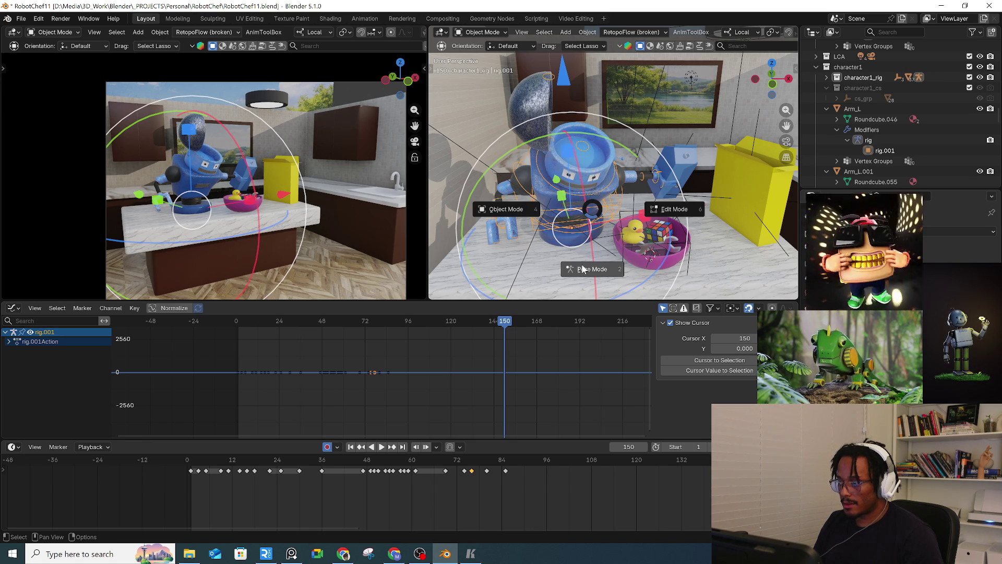
{"action": "left_click", "coordinate": [592, 244]}
Step: Select all rig controls and keyframe the robot's pose at frames 113 and 121
{"action": "key", "text": "a"}
{"action": "mouse_move", "coordinate": [487, 459]}
{"action": "left_mouse_down"}
{"action": "mouse_move", "coordinate": [475, 462]}
{"action": "mouse_move", "coordinate": [600, 465]}
{"action": "left_mouse_up"}
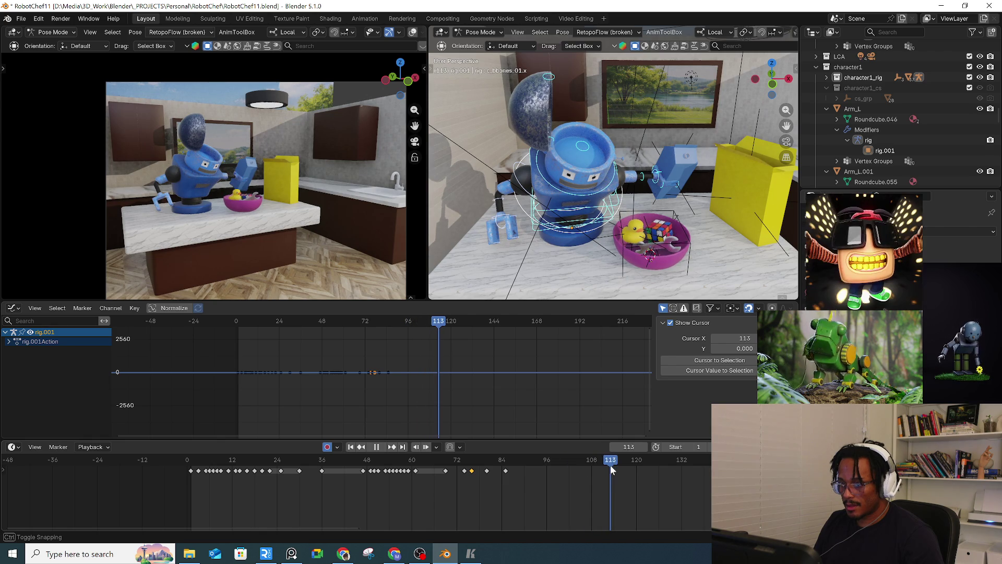
{"action": "key", "text": "i"}
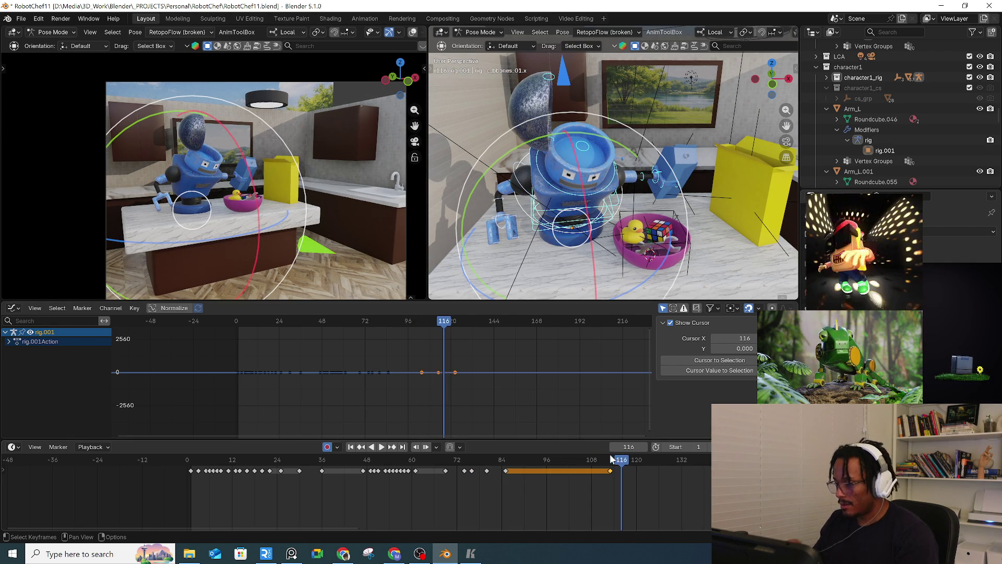
{"action": "key", "text": "Right"}
{"action": "key", "text": "Right"}
{"action": "key", "text": "Right"}
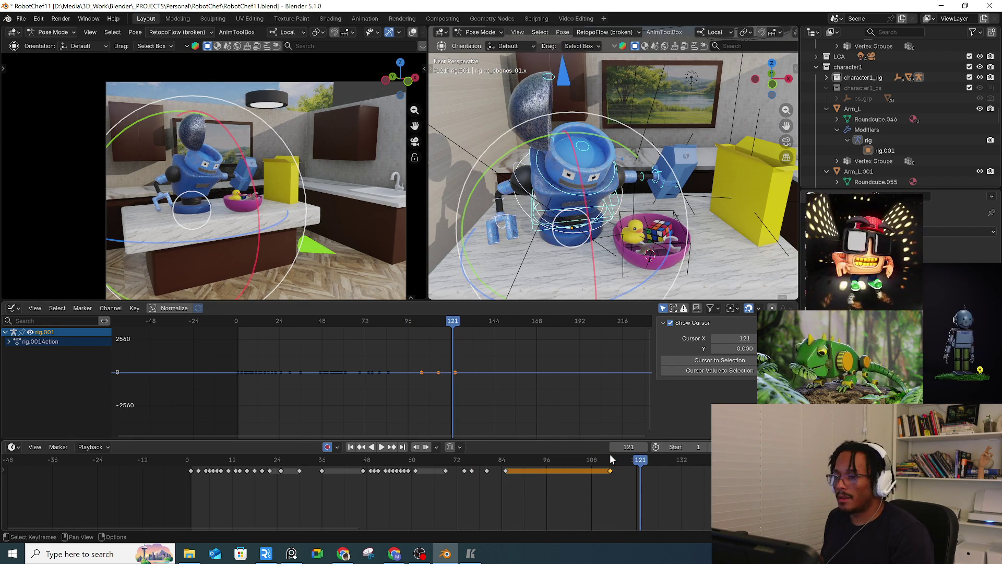
{"action": "key", "text": "i"}
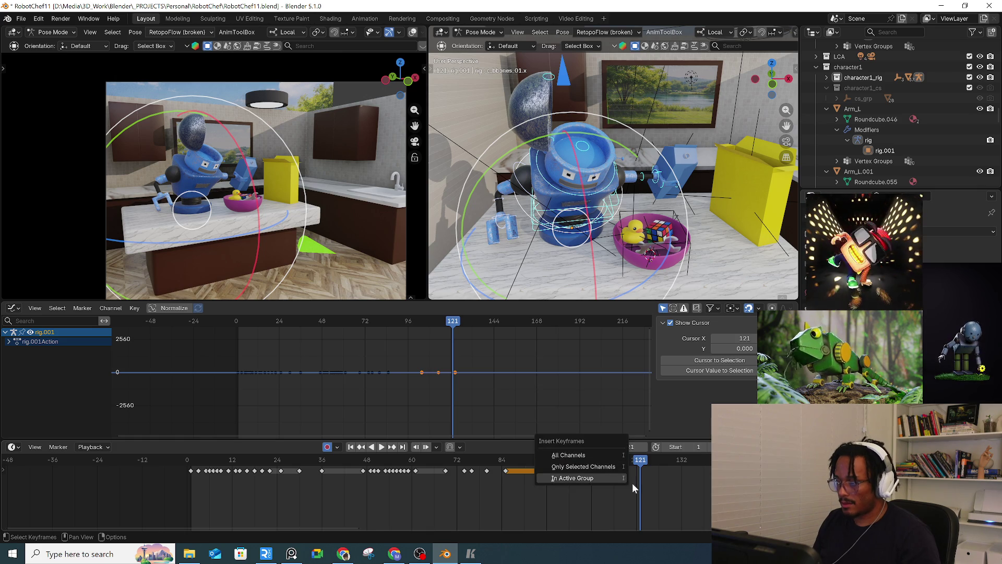
{"action": "left_click", "coordinate": [575, 456]}
Step: Select the head lid control, preview the motion, and move the frame-121 key to 116
{"action": "middle_click_drag", "start_coordinate": [548, 271], "coordinate": [572, 255]}
{"action": "mouse_move", "coordinate": [578, 155]}
{"action": "middle_mouse_down"}
{"action": "mouse_move", "coordinate": [585, 132]}
{"action": "mouse_move", "coordinate": [596, 180]}
{"action": "middle_mouse_up"}
{"action": "left_click", "coordinate": [585, 130]}
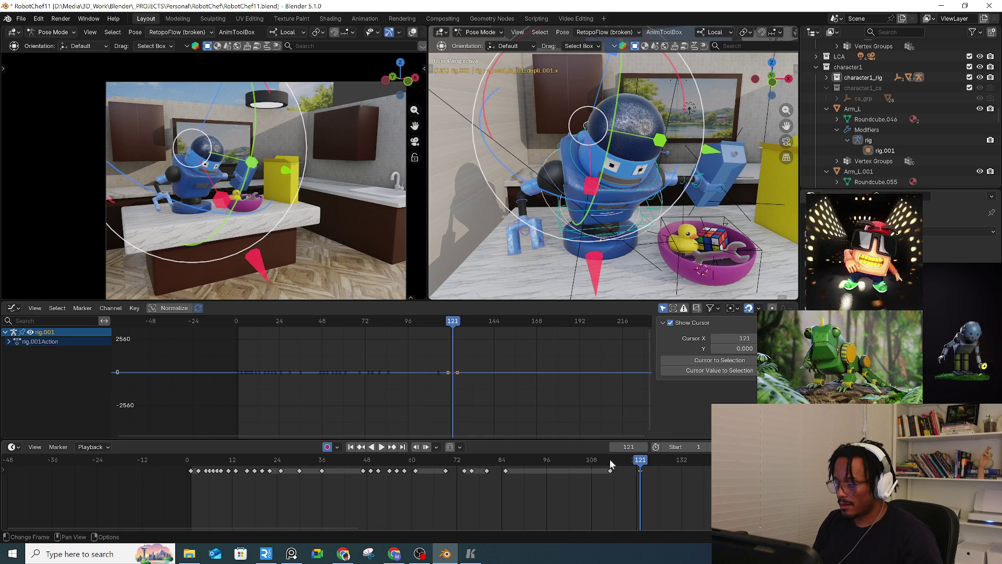
{"action": "key", "text": "space"}
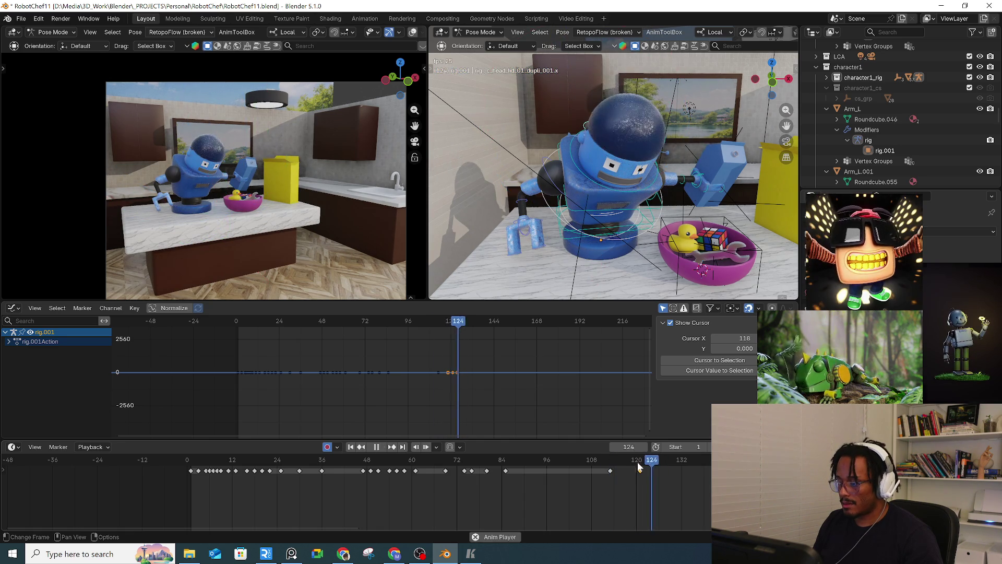
{"action": "key", "text": "Escape"}
{"action": "left_click_drag", "start_coordinate": [642, 474], "coordinate": [623, 472]}
Step: Step through frames 113–122 and settle the moved lid key at frame 115
{"action": "left_click", "coordinate": [611, 462]}
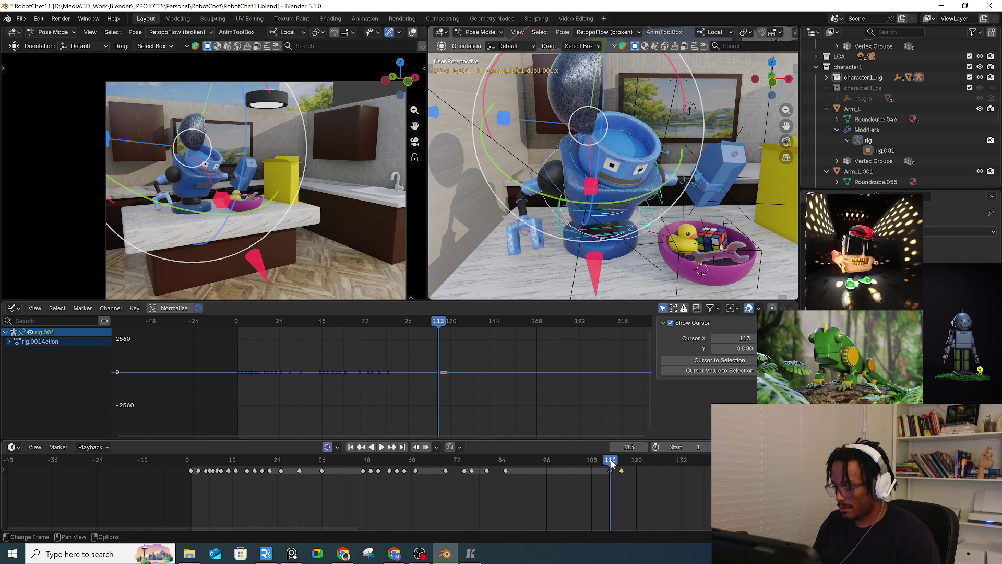
{"action": "key", "text": "Right"}
{"action": "key", "text": "Right"}
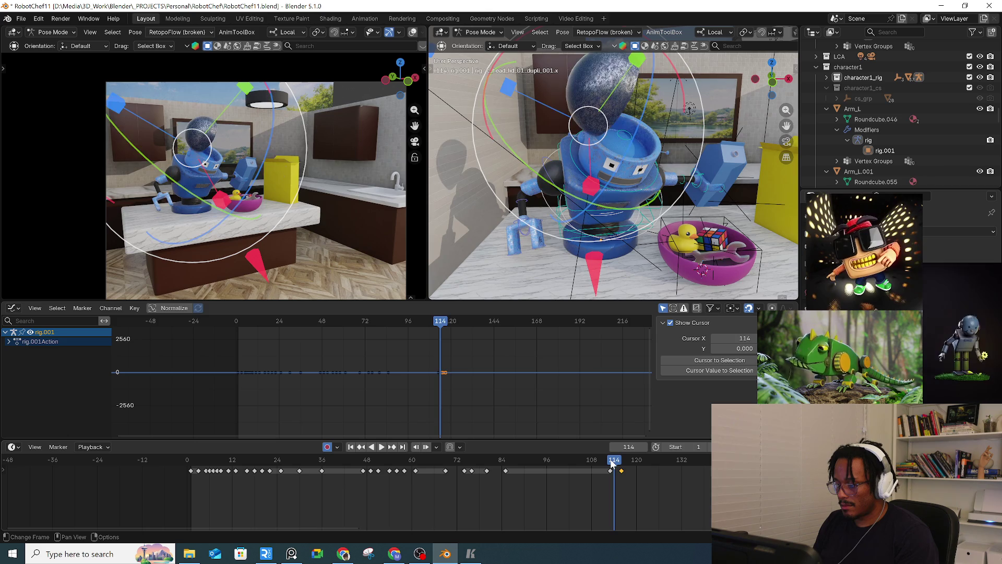
{"action": "key", "text": "Right"}
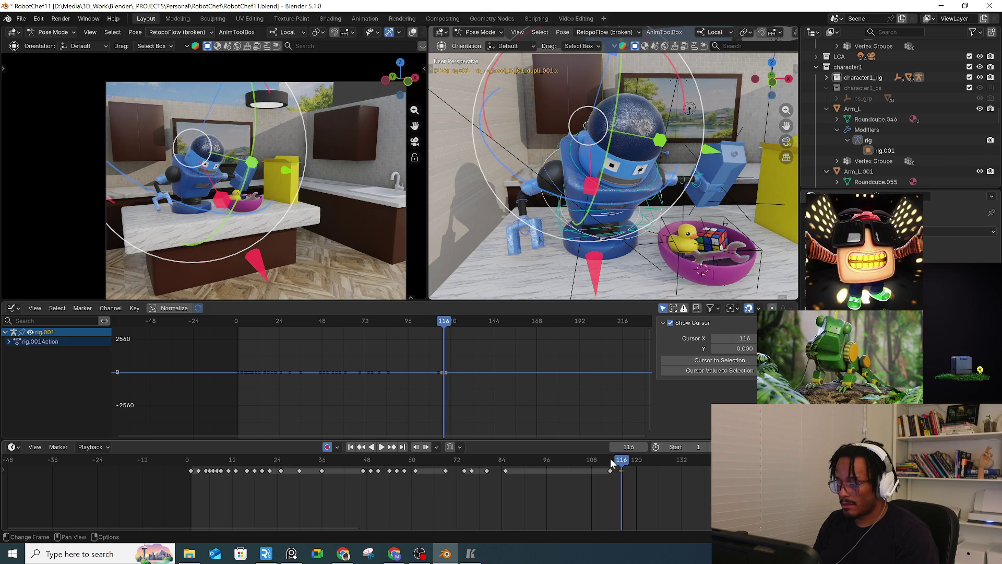
{"action": "key", "text": "Right"}
{"action": "key", "text": "Right"}
{"action": "key", "text": "Right"}
{"action": "scroll", "coordinate": [621, 491], "scroll_direction": "up", "scroll_amount": 4}
{"action": "scroll", "coordinate": [593, 468], "scroll_direction": "up", "scroll_amount": 2}
{"action": "left_click", "coordinate": [596, 460]}
{"action": "key", "text": "Right"}
{"action": "key", "text": "Right"}
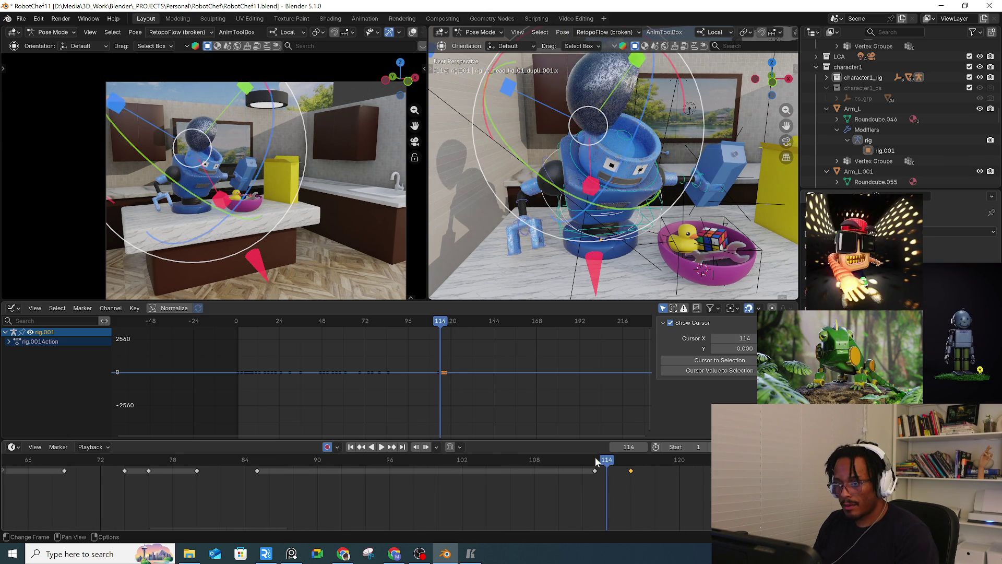
{"action": "left_click", "coordinate": [628, 472]}
Step: Tip the head lid open at frame 118 and preview the lid animation from frame 113
{"action": "key", "text": "Right"}
{"action": "key", "text": "Right"}
{"action": "key", "text": "Right"}
{"action": "key", "text": "Right"}
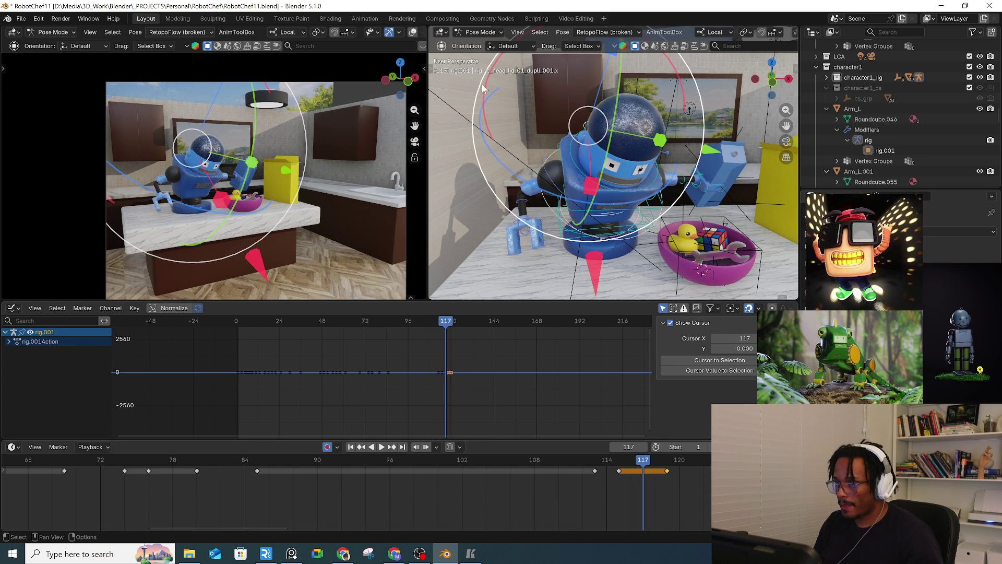
{"action": "left_click_drag", "start_coordinate": [485, 86], "coordinate": [476, 101]}
{"action": "left_click", "coordinate": [597, 459]}
{"action": "key", "text": "space"}
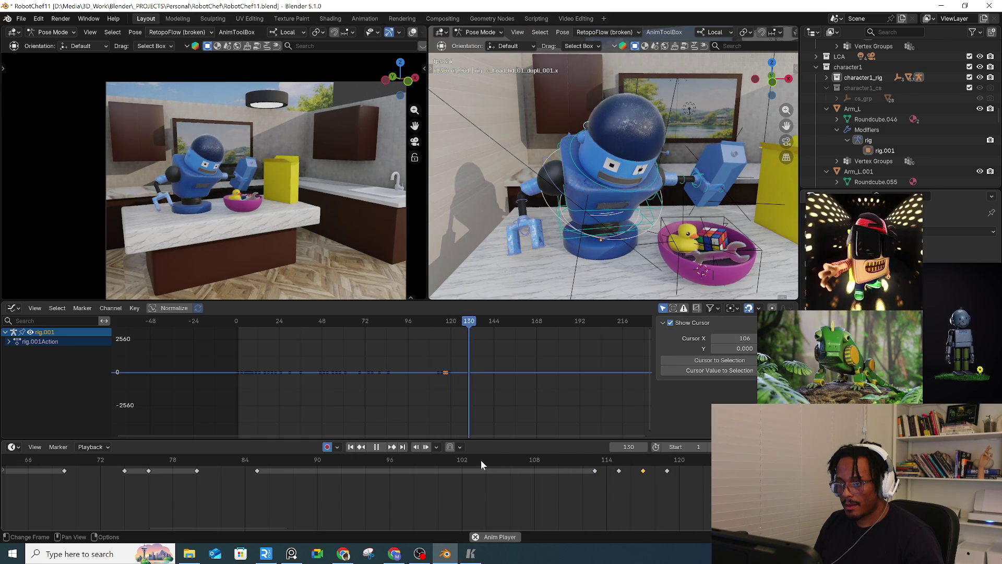
{"action": "key", "text": "space"}
{"action": "left_click", "coordinate": [601, 466]}
{"action": "key", "text": "space"}
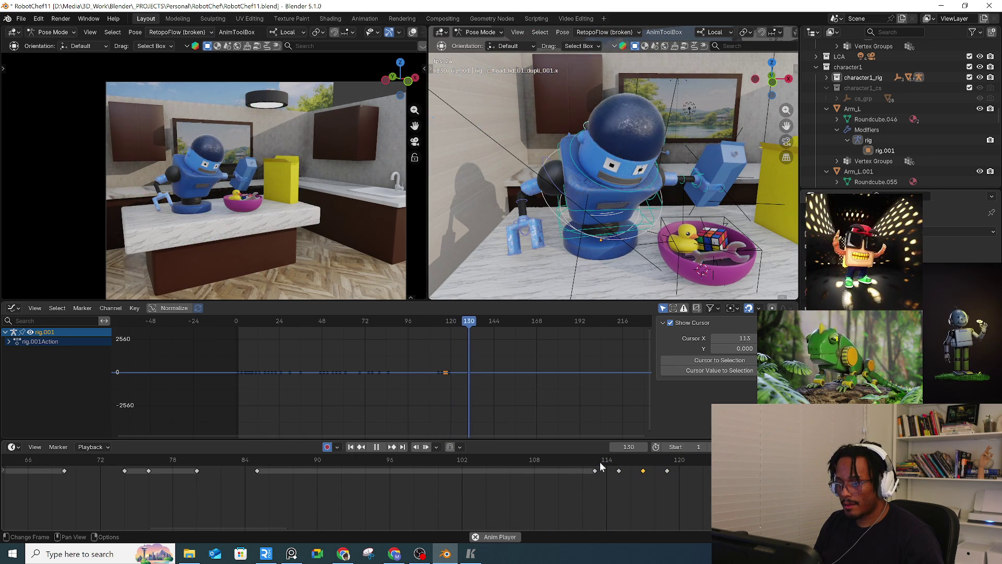
{"action": "key", "text": "space"}
Step: Shift the block of later rig keys further along the timeline and check the new timing
{"action": "scroll", "coordinate": [174, 484], "scroll_direction": "down", "scroll_amount": 5}
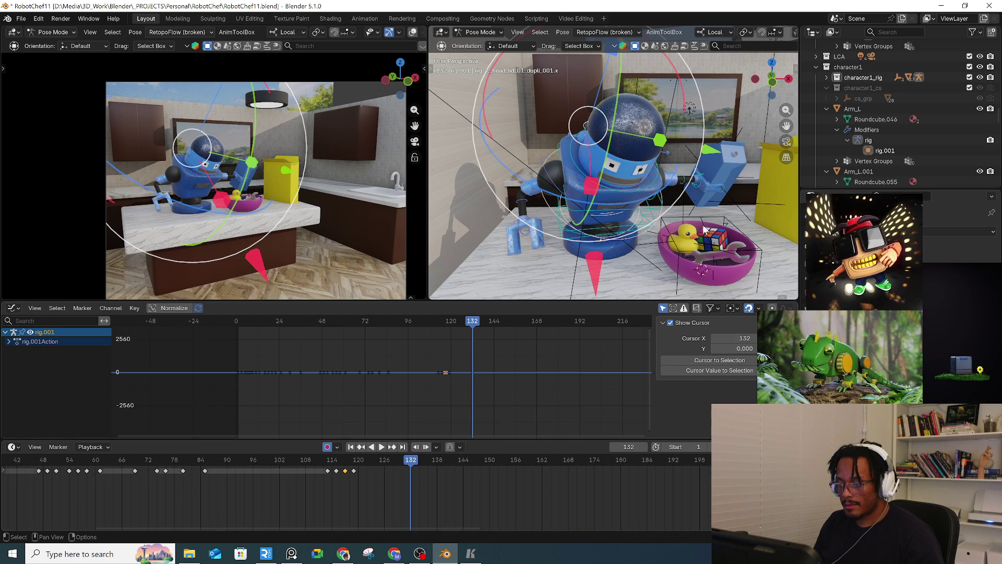
{"action": "key", "text": "ctrl+z"}
{"action": "left_click_drag", "start_coordinate": [303, 471], "coordinate": [402, 471]}
{"action": "left_click_drag", "start_coordinate": [305, 492], "coordinate": [387, 470]}
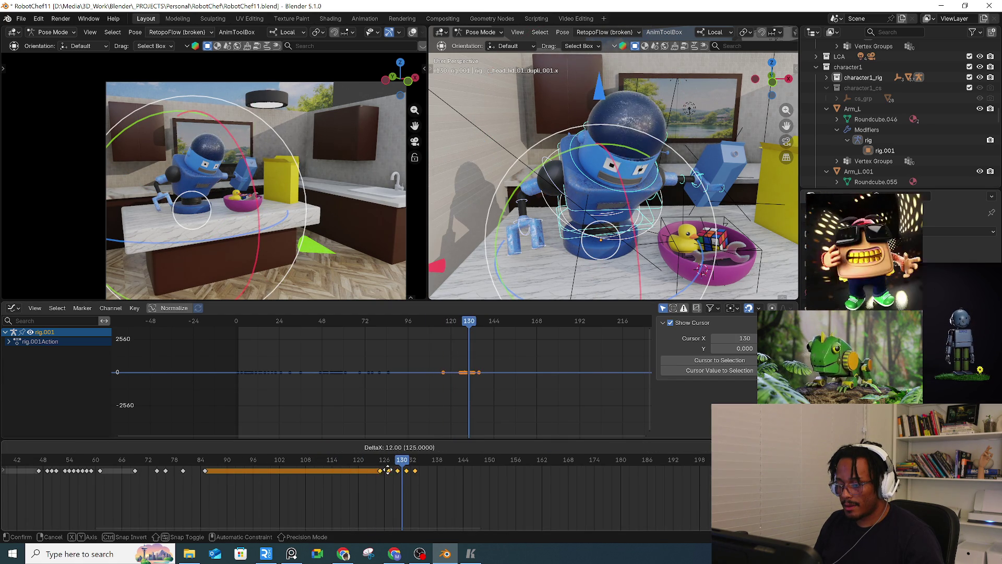
{"action": "left_click_drag", "start_coordinate": [288, 472], "coordinate": [289, 473]}
{"action": "key", "text": "space"}
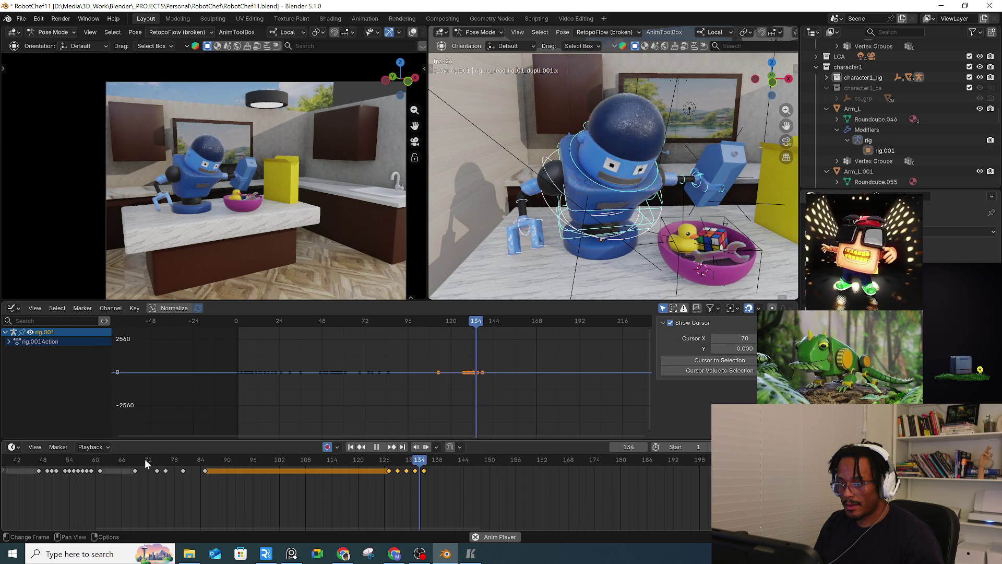
{"action": "left_click_drag", "start_coordinate": [428, 459], "coordinate": [439, 458]}
{"action": "key", "text": "r"}
{"action": "middle_click_drag", "start_coordinate": [528, 246], "coordinate": [570, 253]}
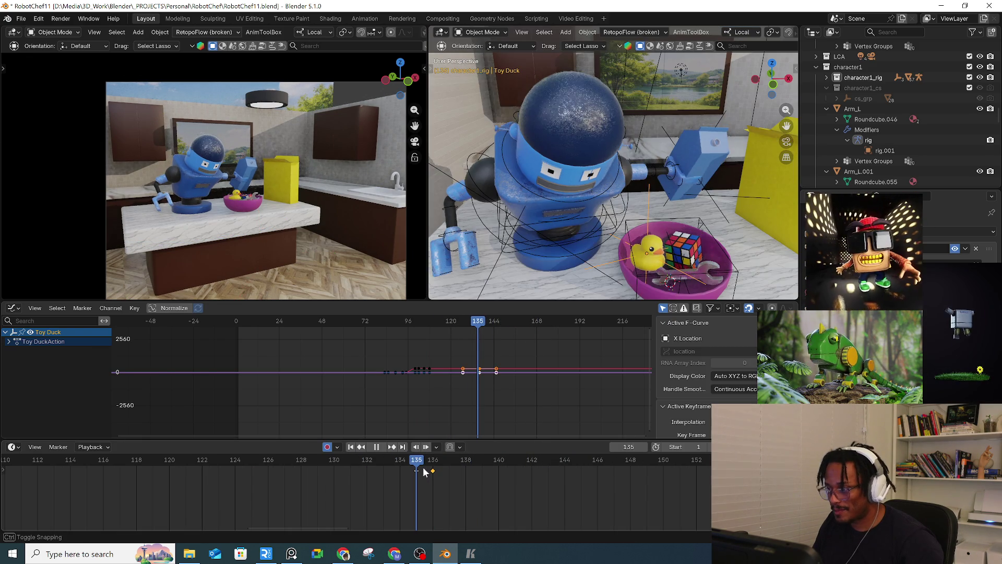
Step: Snap the 3D cursor to the Toy Duck and move toward frame 136
{"action": "middle_click_drag", "start_coordinate": [635, 253], "coordinate": [630, 235]}
{"action": "key", "text": "shift+s"}
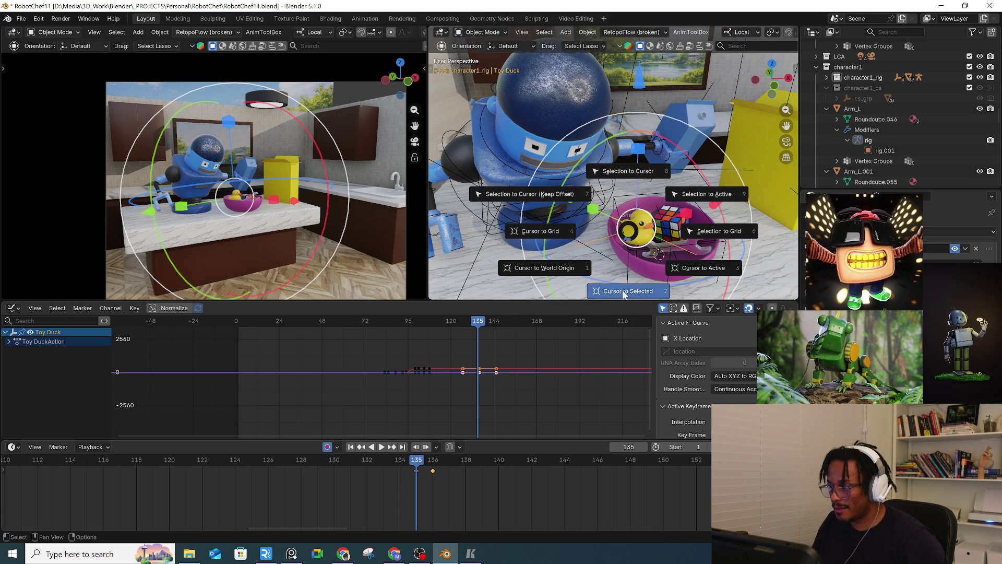
{"action": "left_click", "coordinate": [622, 290]}
{"action": "left_click_drag", "start_coordinate": [420, 467], "coordinate": [429, 467]}
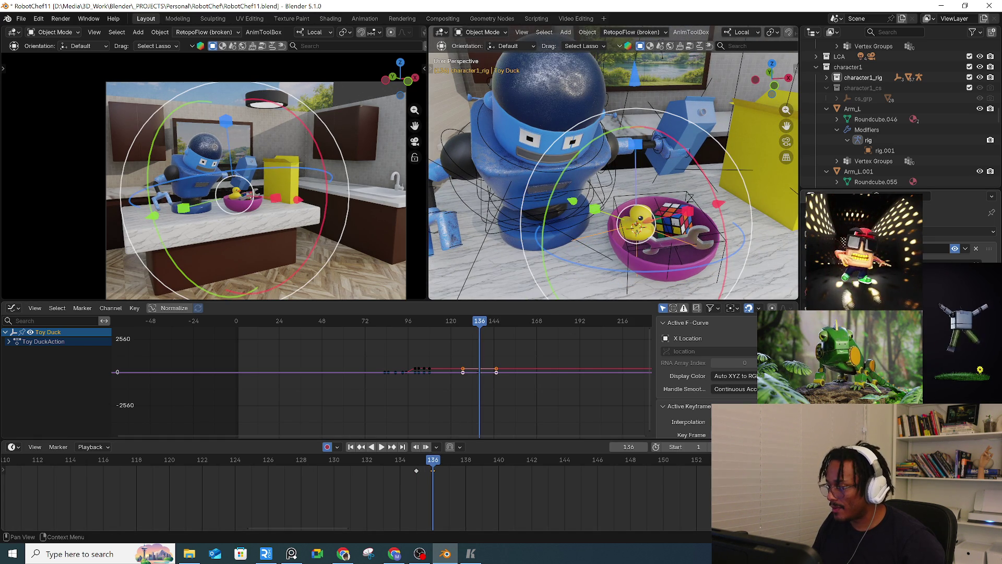
{"action": "key", "text": "ctrl+z"}
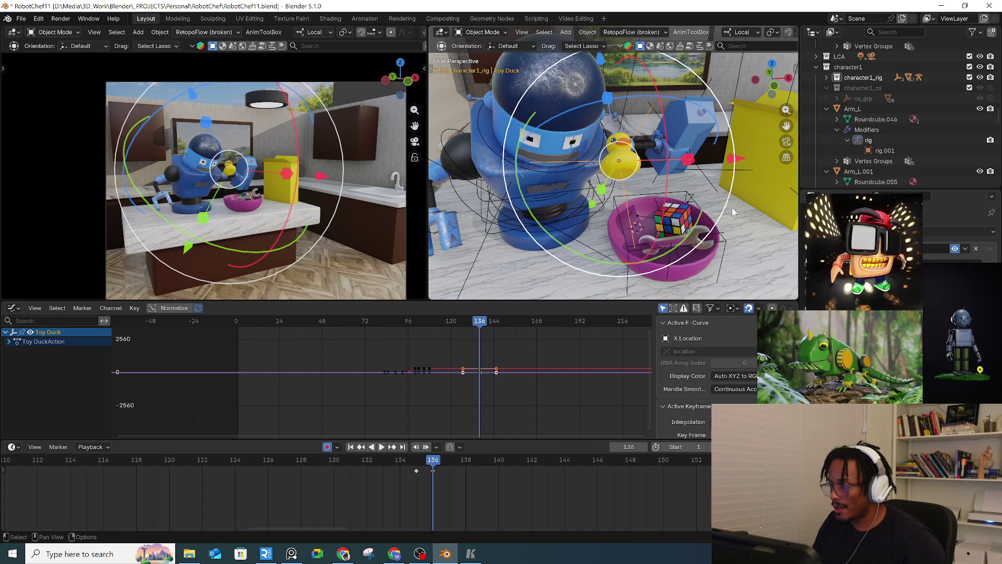
Step: Snap the duck onto the cursor in the bowl, key it at frame 136, and check the landing
{"action": "right_click", "coordinate": [732, 208]}
{"action": "mouse_move", "coordinate": [709, 290]}
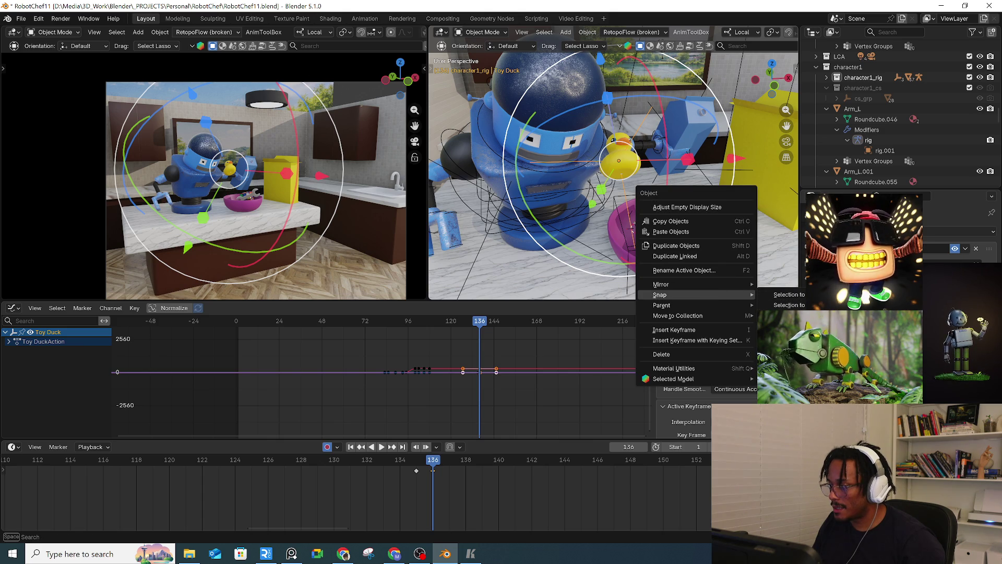
{"action": "left_click", "coordinate": [783, 305]}
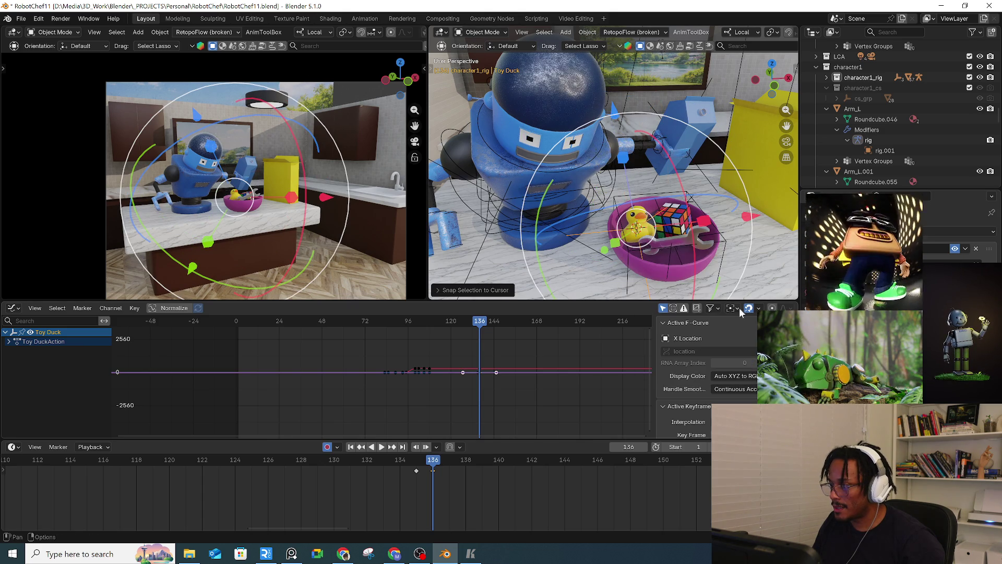
{"action": "left_click", "coordinate": [618, 252]}
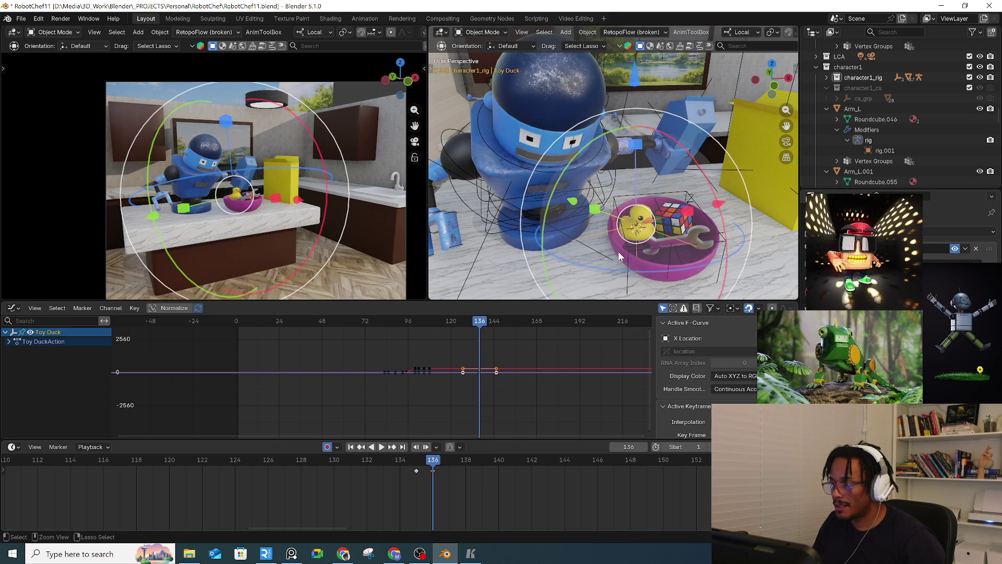
{"action": "key", "text": "shift+ctrl+space"}
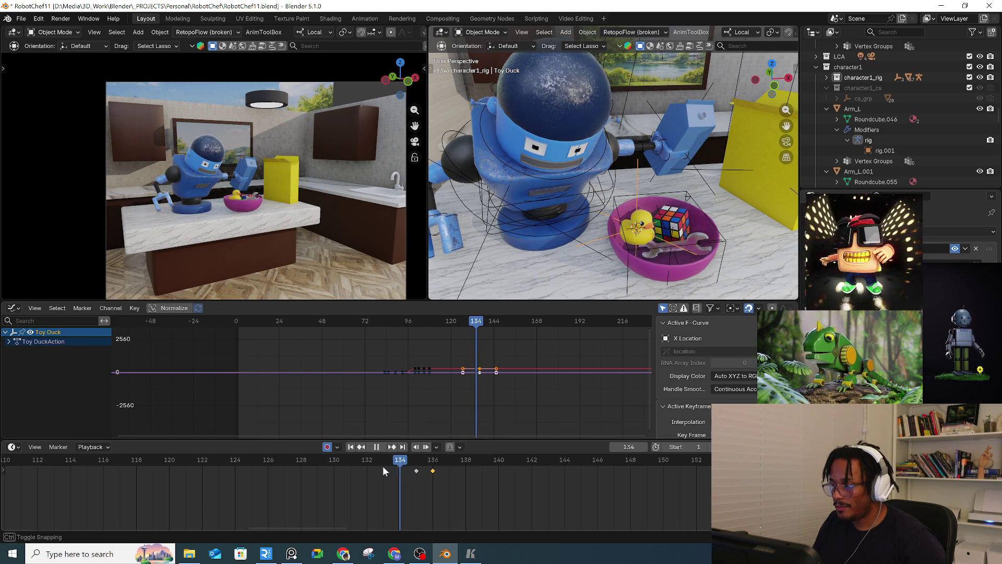
{"action": "mouse_move", "coordinate": [412, 468]}
{"action": "left_mouse_down"}
{"action": "mouse_move", "coordinate": [432, 470]}
{"action": "mouse_move", "coordinate": [422, 471]}
{"action": "left_mouse_up"}
{"action": "key", "text": "space"}
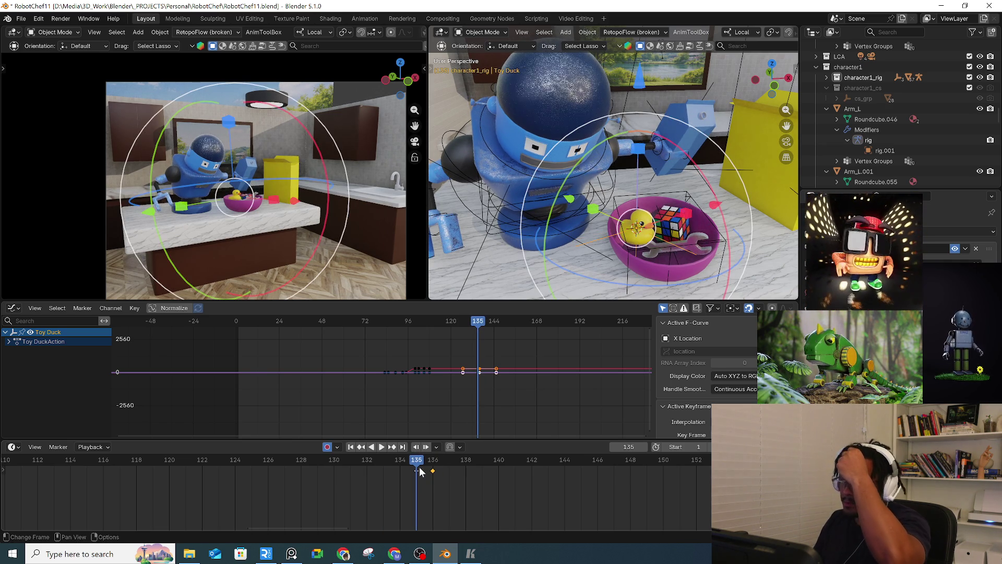
Step: Add a plain axes empty near the bowl, then undo it
{"action": "middle_click_drag", "start_coordinate": [619, 229], "coordinate": [636, 225]}
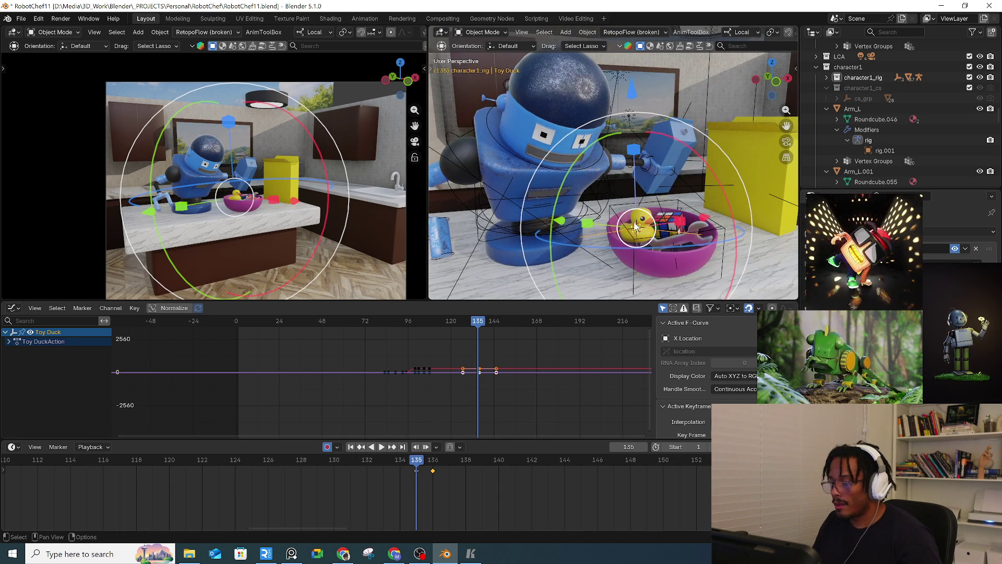
{"action": "scroll", "coordinate": [636, 230], "scroll_direction": "up", "scroll_amount": 6}
{"action": "key", "text": "shift+a"}
{"action": "mouse_move", "coordinate": [634, 261]}
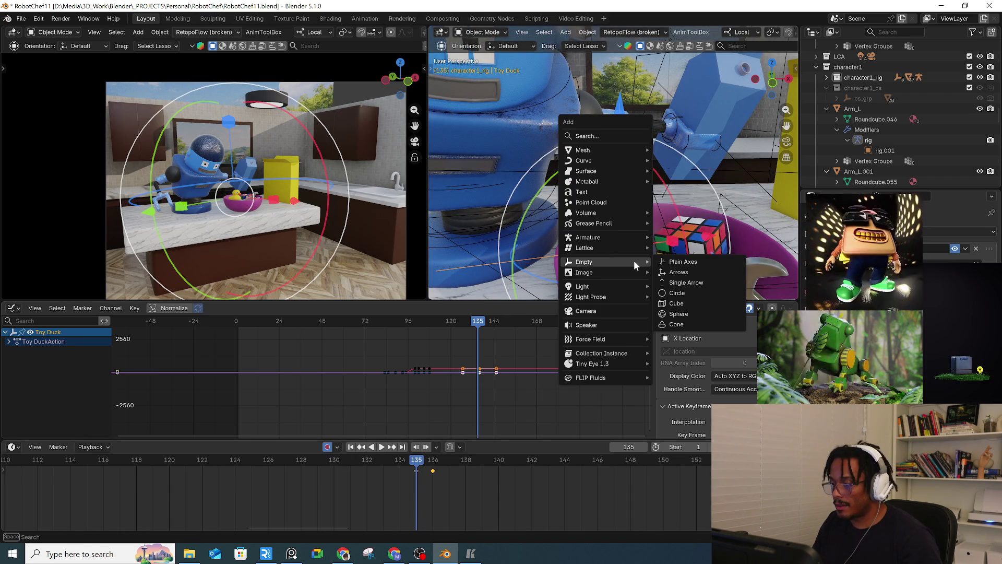
{"action": "left_click", "coordinate": [693, 262]}
{"action": "key", "text": "ctrl+z"}
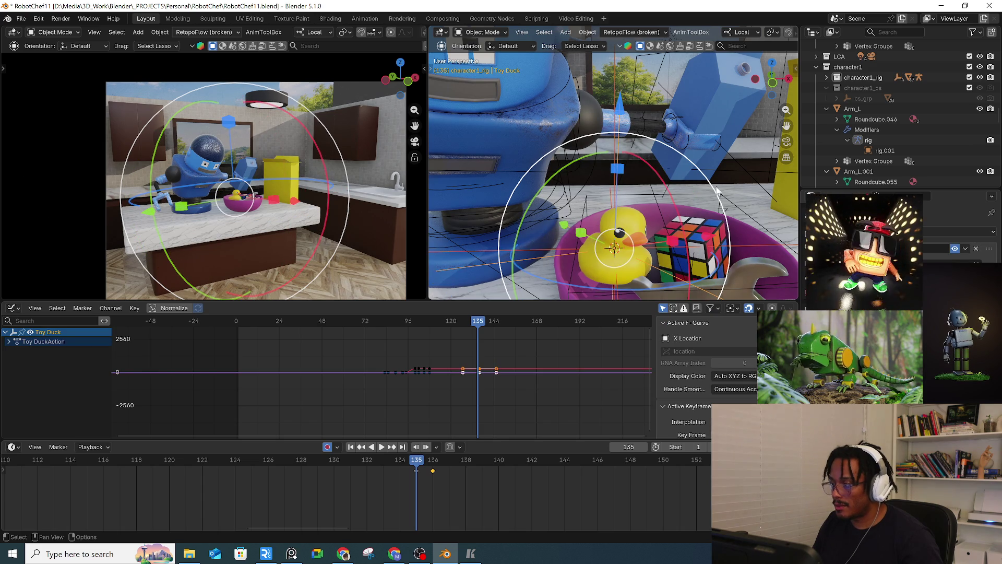
Step: Use the sidebar Align Tools to match the duck's rotation, then undo the change
{"action": "key", "text": "n"}
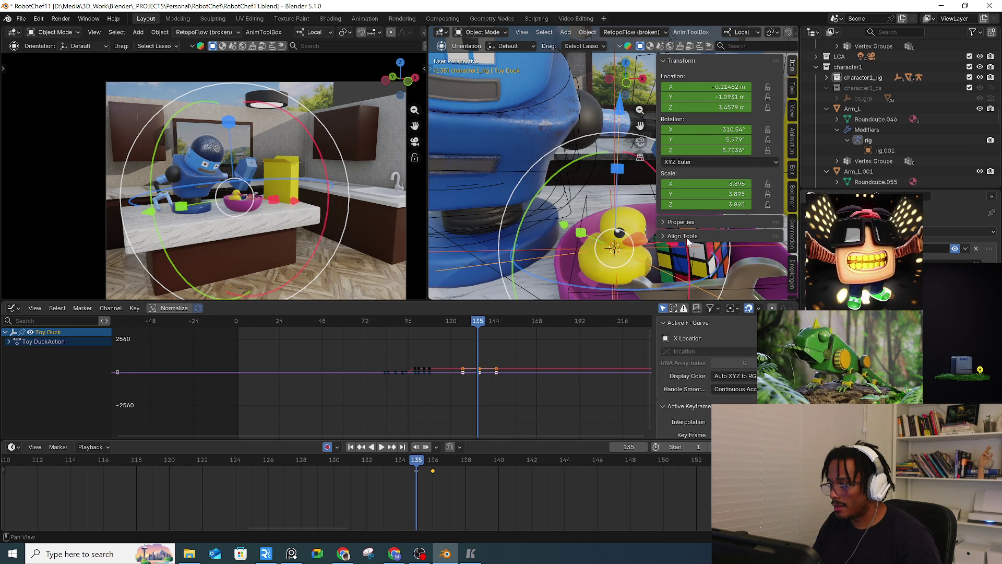
{"action": "left_click", "coordinate": [688, 237]}
{"action": "scroll", "coordinate": [725, 266], "scroll_direction": "down", "scroll_amount": 4}
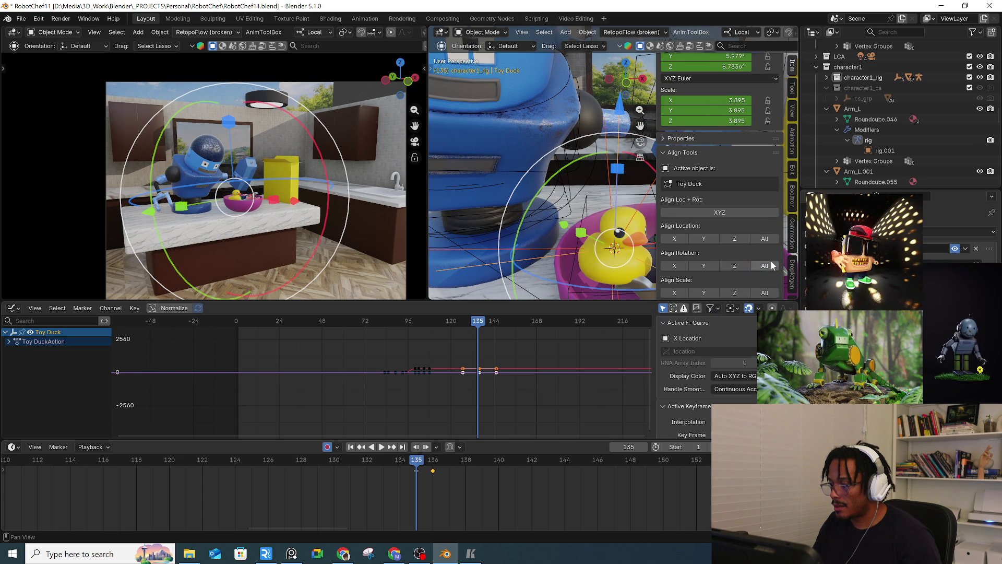
{"action": "left_click", "coordinate": [764, 266]}
{"action": "mouse_move", "coordinate": [532, 227]}
{"action": "middle_mouse_down"}
{"action": "mouse_move", "coordinate": [569, 241]}
{"action": "mouse_move", "coordinate": [554, 241]}
{"action": "middle_mouse_up"}
{"action": "key", "text": "ctrl+z"}
{"action": "scroll", "coordinate": [537, 240], "scroll_direction": "up", "scroll_amount": 3}
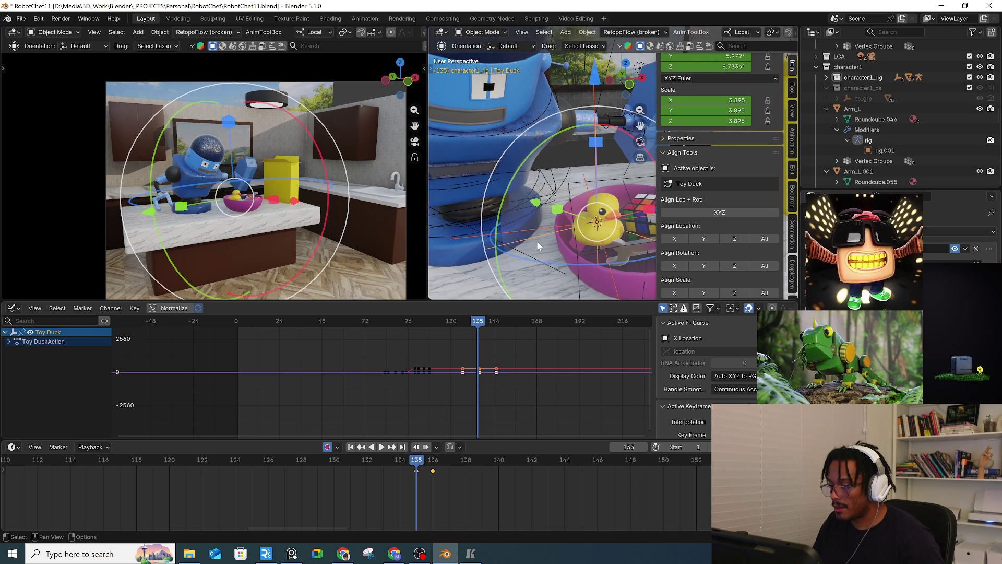
{"action": "key", "text": "g"}
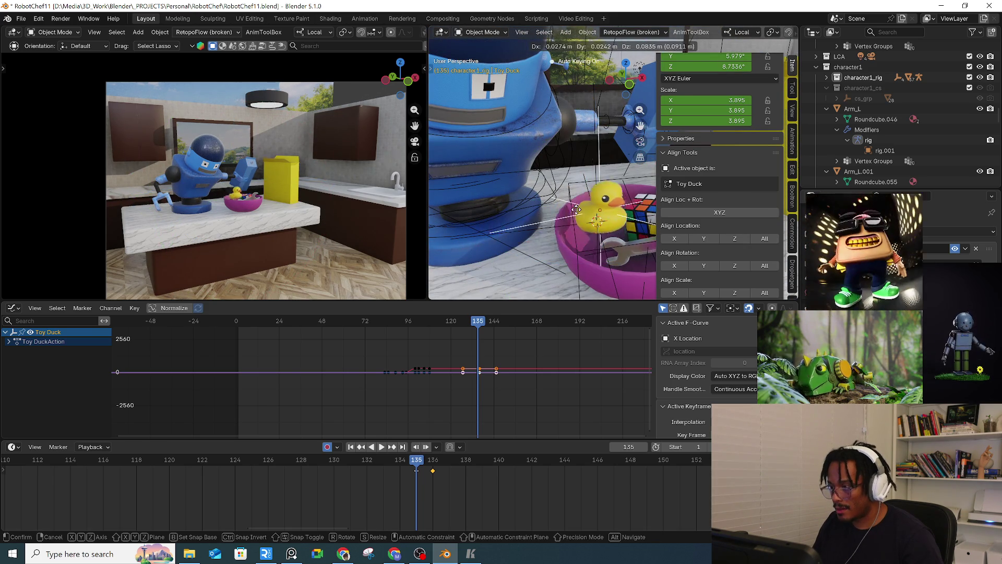
{"action": "key", "text": "Escape"}
Step: Align the duck's rotation and location to Empty.004, then undo back to the bowl position
{"action": "left_click", "coordinate": [487, 76], "text": "shift"}
{"action": "left_click", "coordinate": [762, 254]}
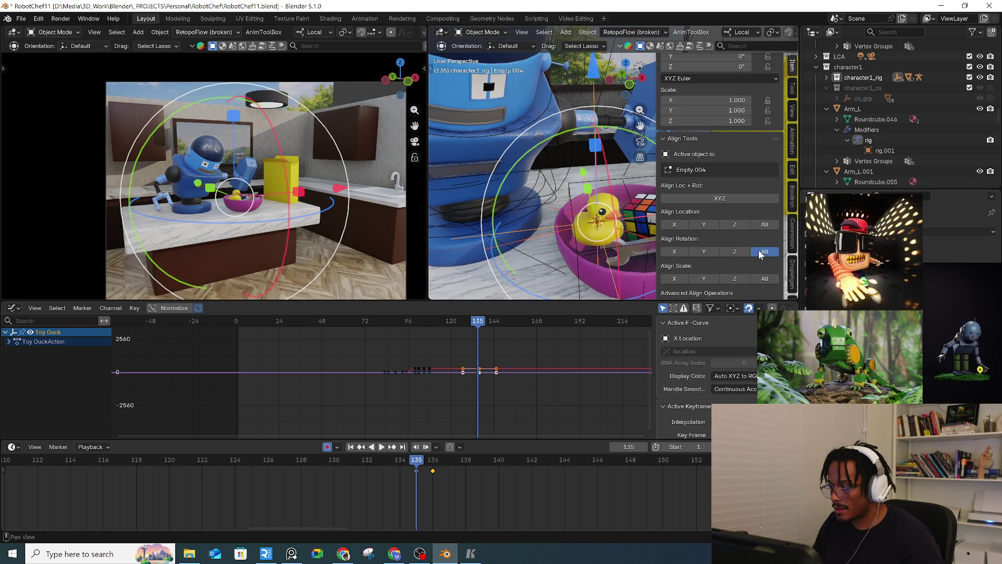
{"action": "left_click", "coordinate": [762, 254]}
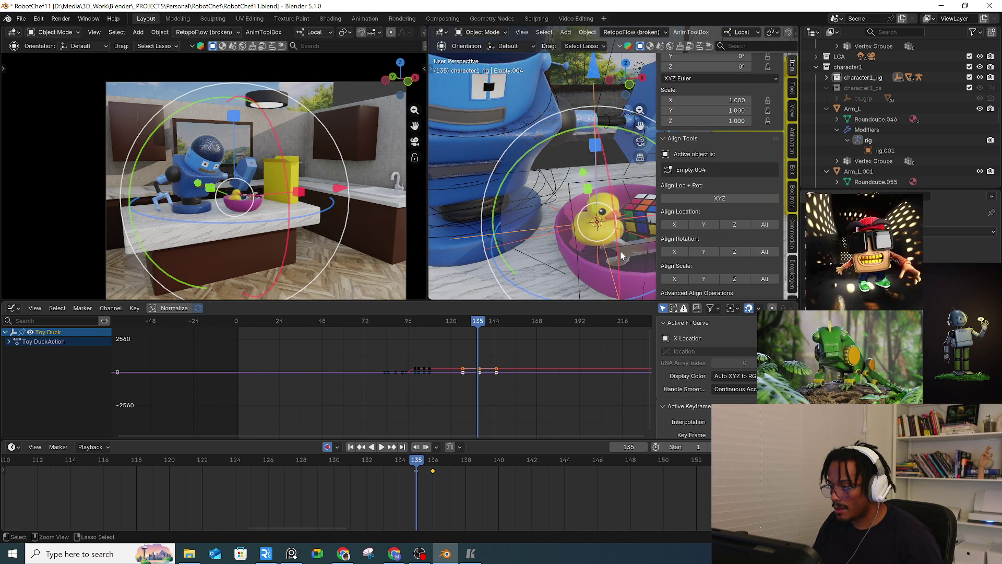
{"action": "left_click", "coordinate": [535, 236]}
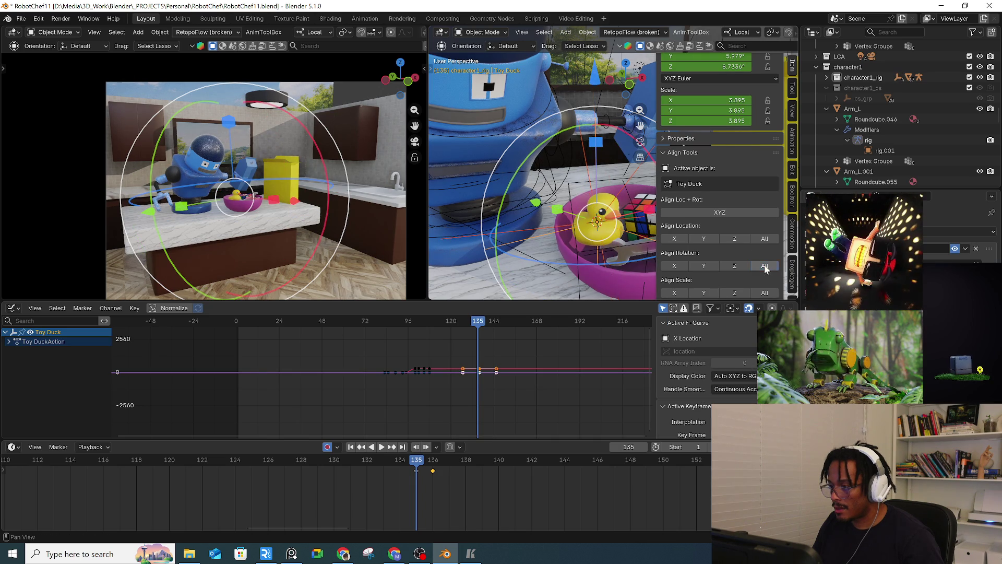
{"action": "left_click", "coordinate": [765, 241]}
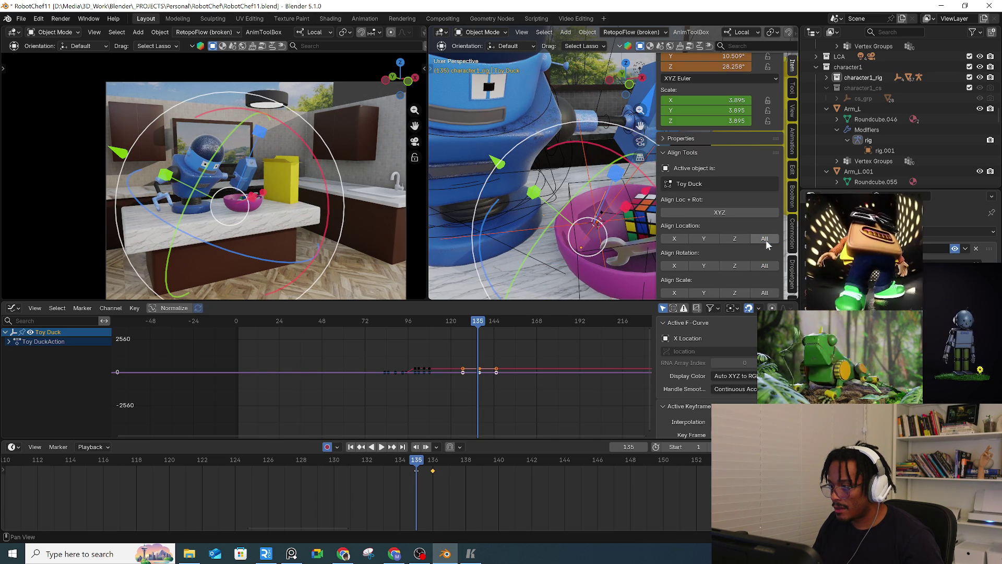
{"action": "left_click", "coordinate": [766, 240]}
{"action": "left_click", "coordinate": [553, 237]}
{"action": "left_click", "coordinate": [618, 245]}
{"action": "left_click", "coordinate": [767, 238]}
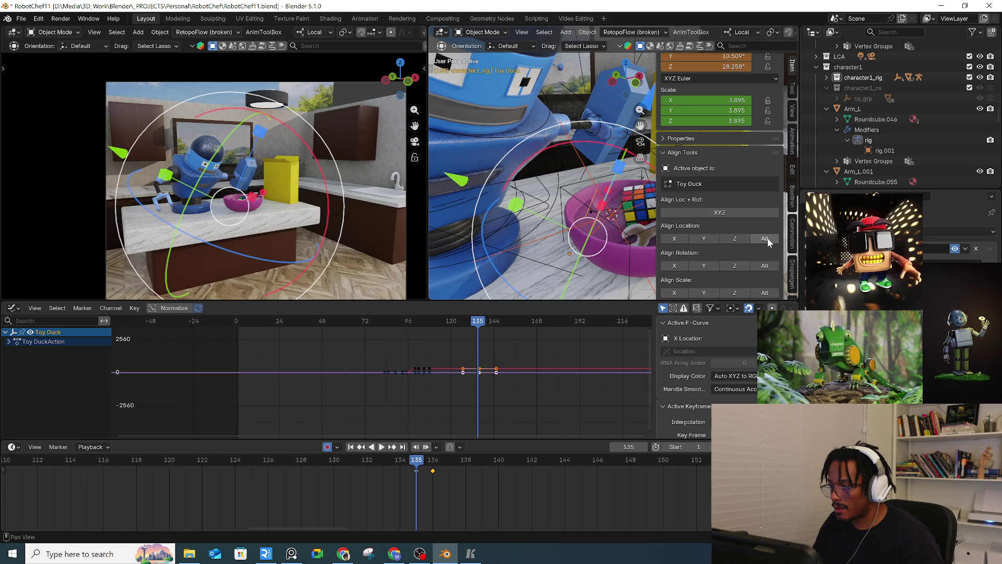
{"action": "key", "text": "ctrl+z"}
Step: Select Empty.004 and the Toy Duck again and orbit around the duck for snapping
{"action": "left_click", "coordinate": [559, 240]}
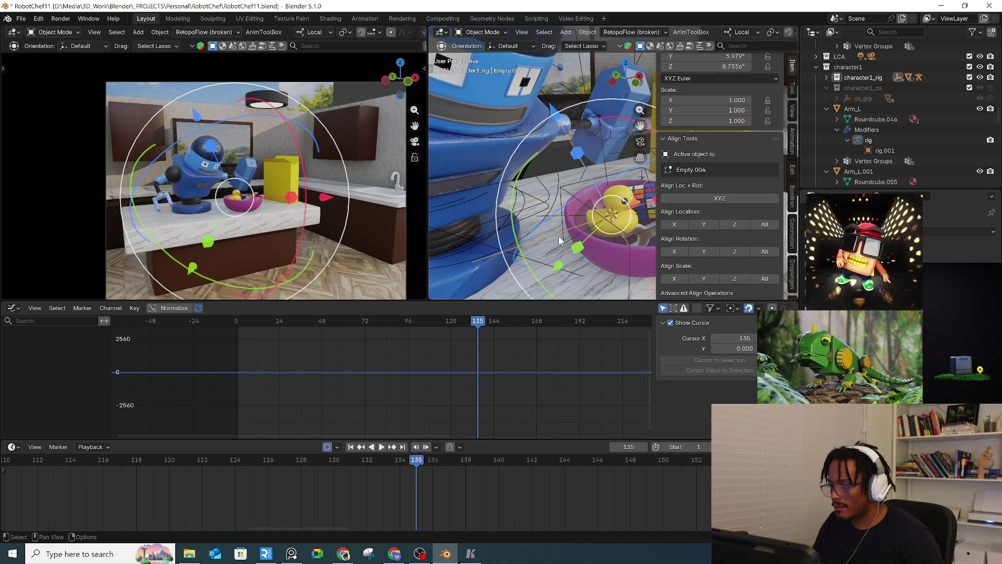
{"action": "left_click", "coordinate": [558, 248]}
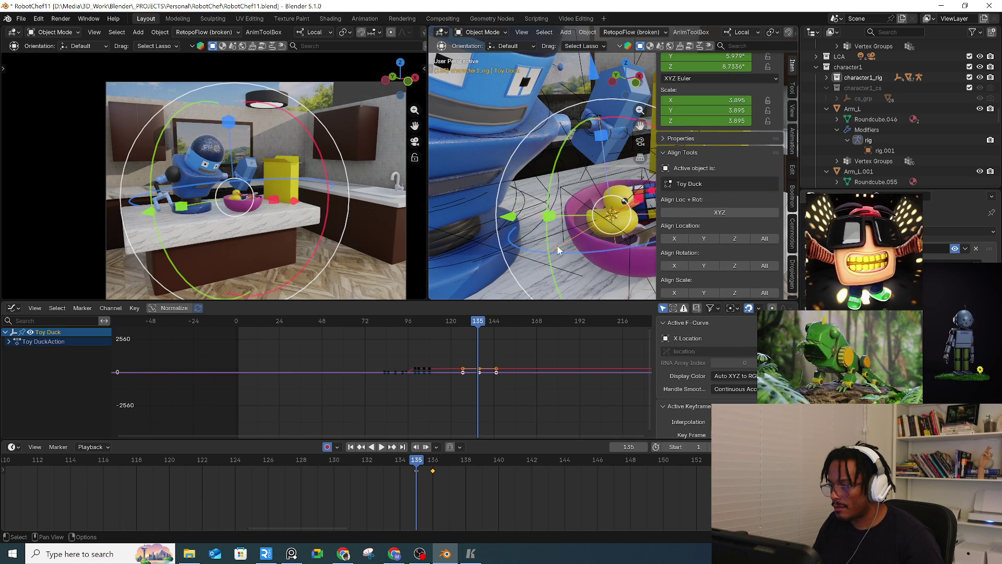
{"action": "scroll", "coordinate": [731, 243], "scroll_direction": "down", "scroll_amount": 2}
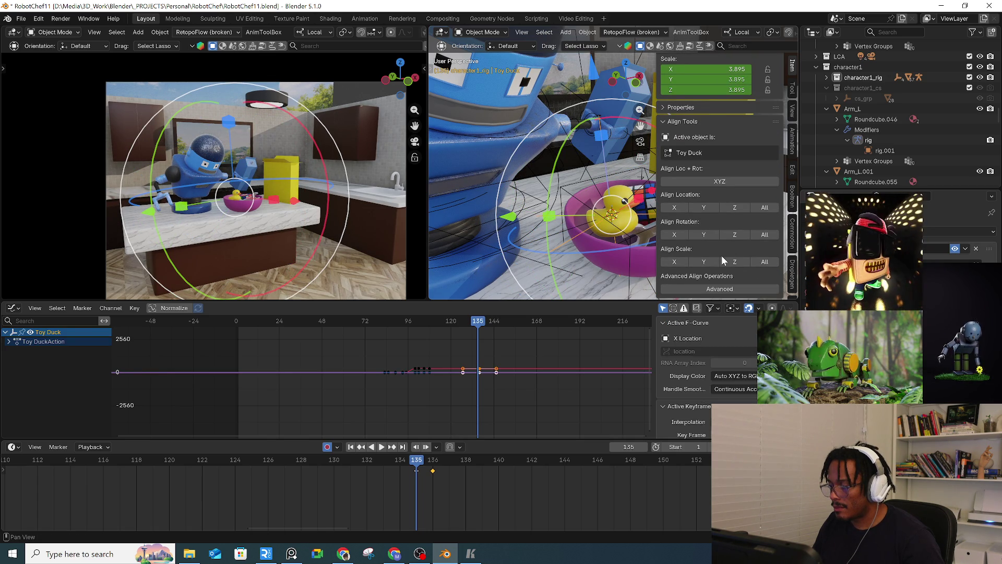
{"action": "middle_click_drag", "start_coordinate": [546, 221], "coordinate": [563, 238]}
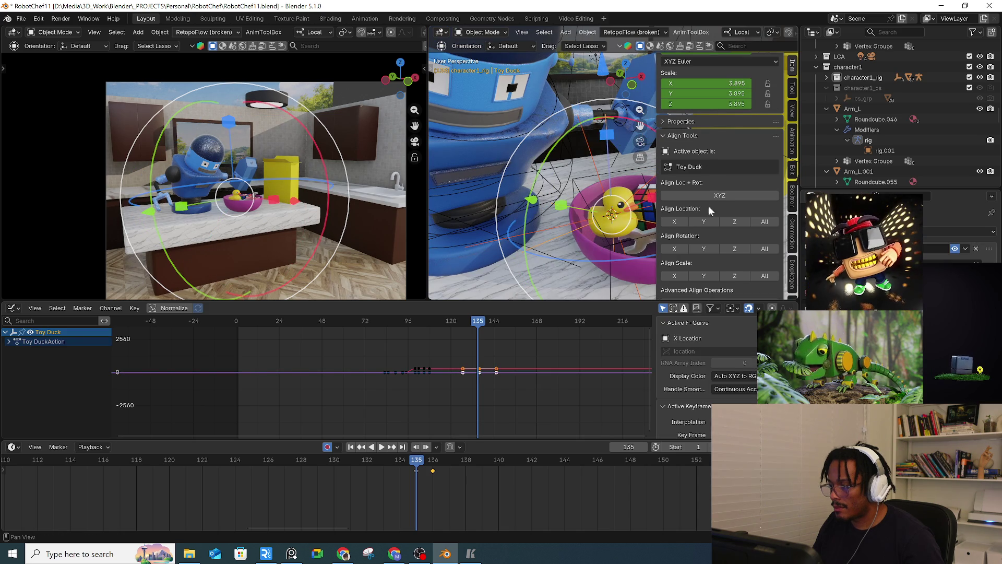
{"action": "right_click", "coordinate": [549, 236]}
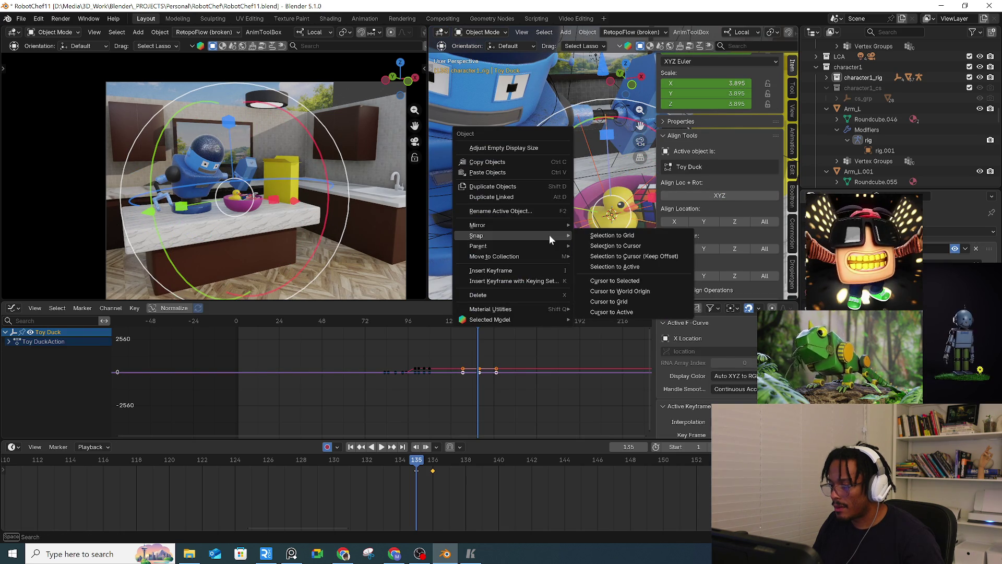
Step: Snap the selection to the active object, then reselect Empty.004 and the Toy Duck
{"action": "left_click", "coordinate": [628, 267]}
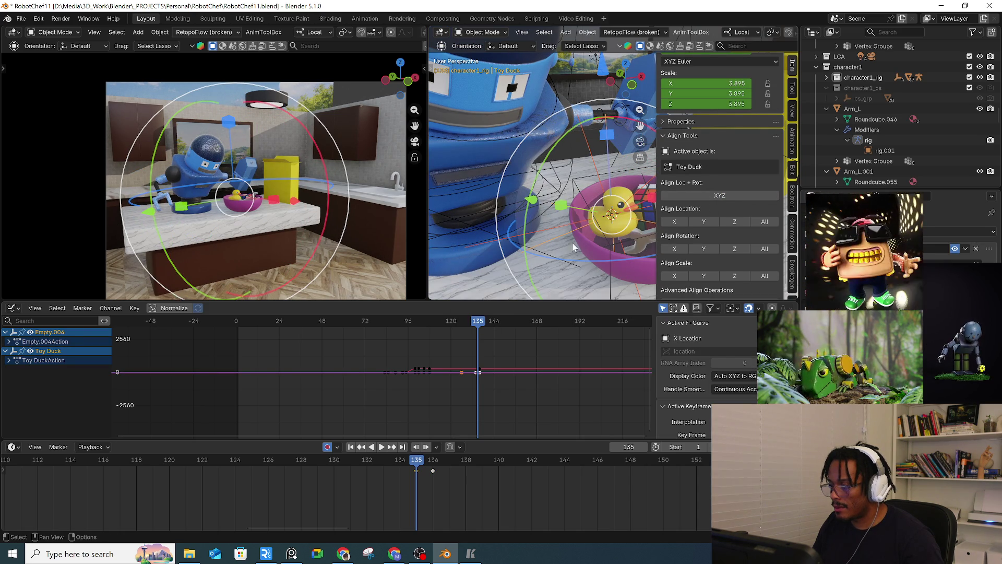
{"action": "left_click", "coordinate": [556, 224]}
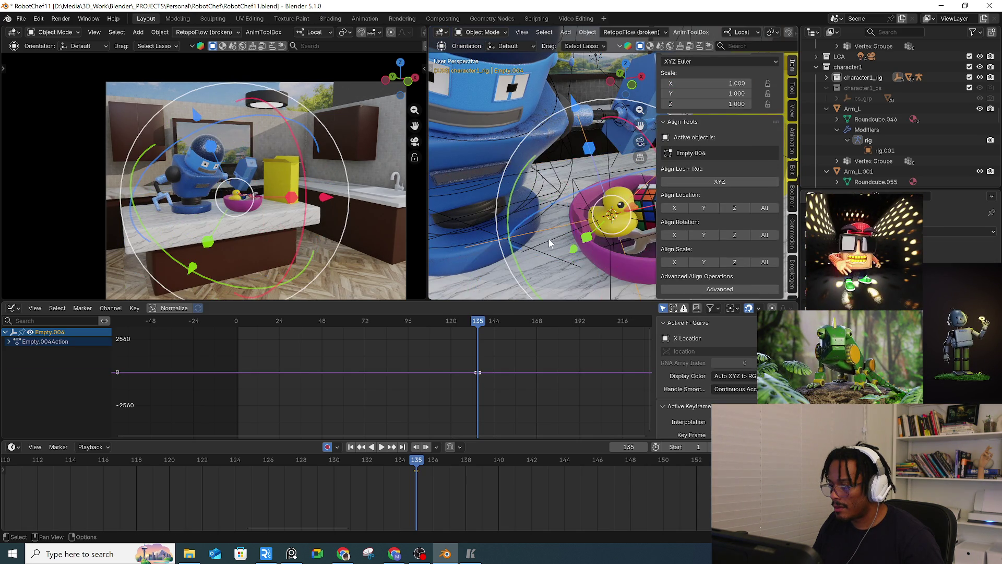
{"action": "left_click", "coordinate": [549, 240]}
{"action": "scroll", "coordinate": [684, 136], "scroll_direction": "up", "scroll_amount": 5}
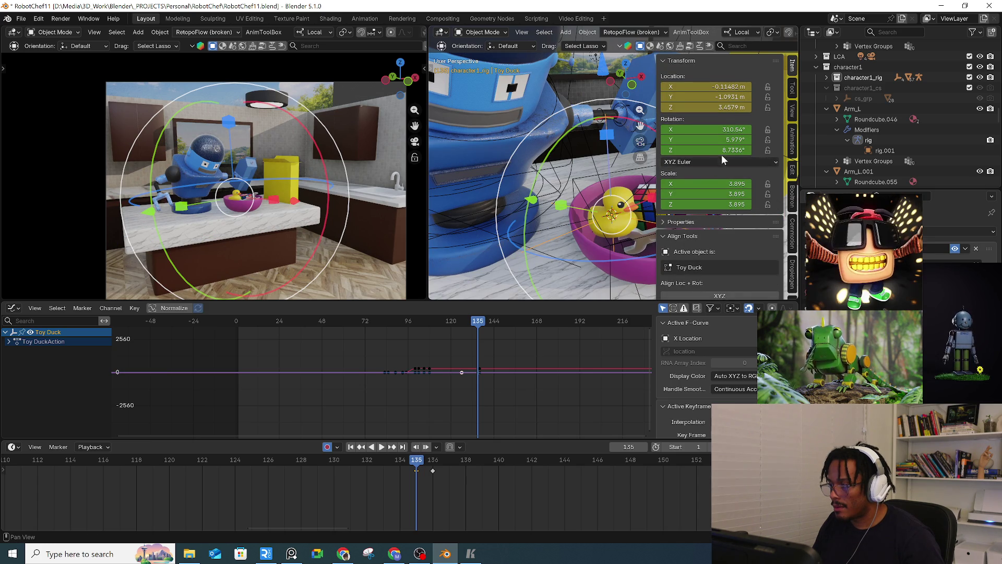
{"action": "left_click", "coordinate": [555, 239]}
{"action": "left_click", "coordinate": [554, 237], "text": "shift"}
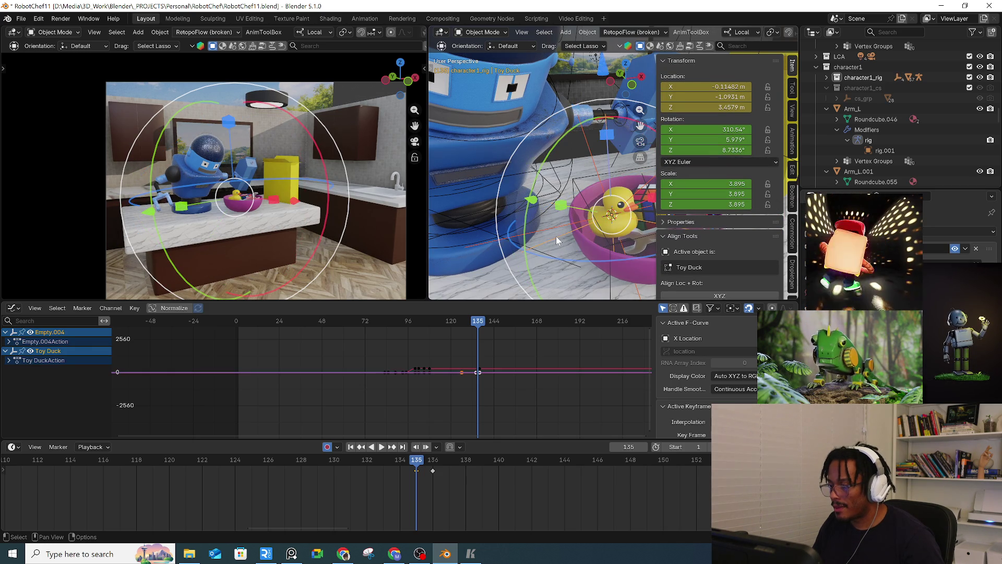
{"action": "mouse_move", "coordinate": [558, 237]}
{"action": "middle_mouse_down"}
{"action": "mouse_move", "coordinate": [489, 243]}
{"action": "mouse_move", "coordinate": [562, 217]}
{"action": "middle_mouse_up"}
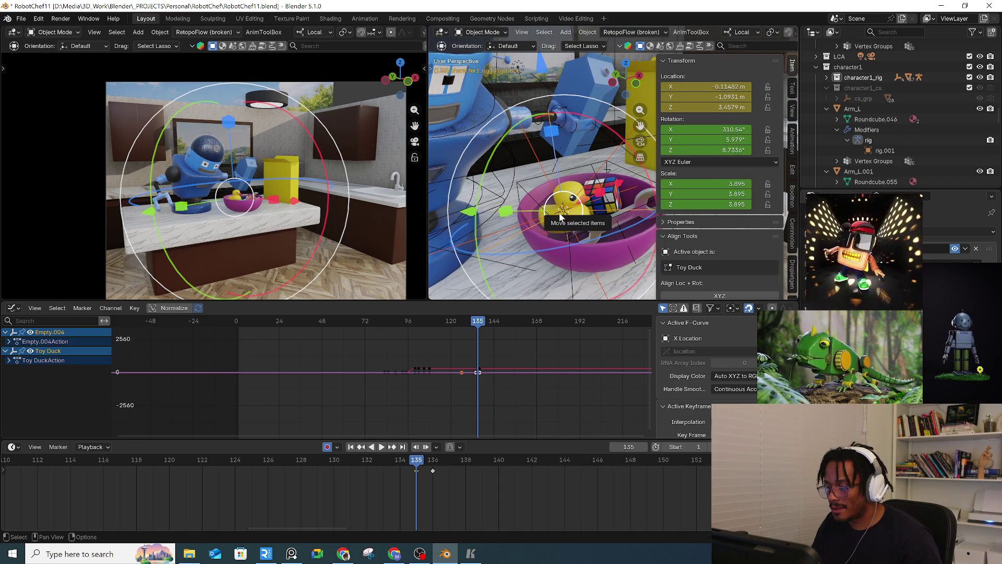
Step: Toggle the active object between Empty.004 and the Toy Duck using undo and redo
{"action": "left_click", "coordinate": [543, 221]}
{"action": "left_click", "coordinate": [527, 217]}
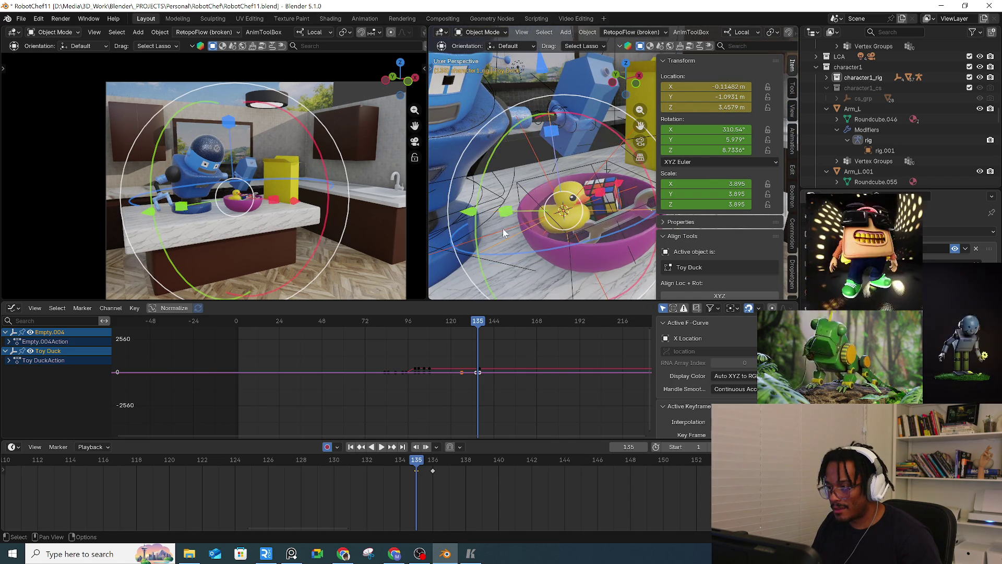
{"action": "key", "text": "ctrl+z"}
{"action": "key", "text": "ctrl+shift+z"}
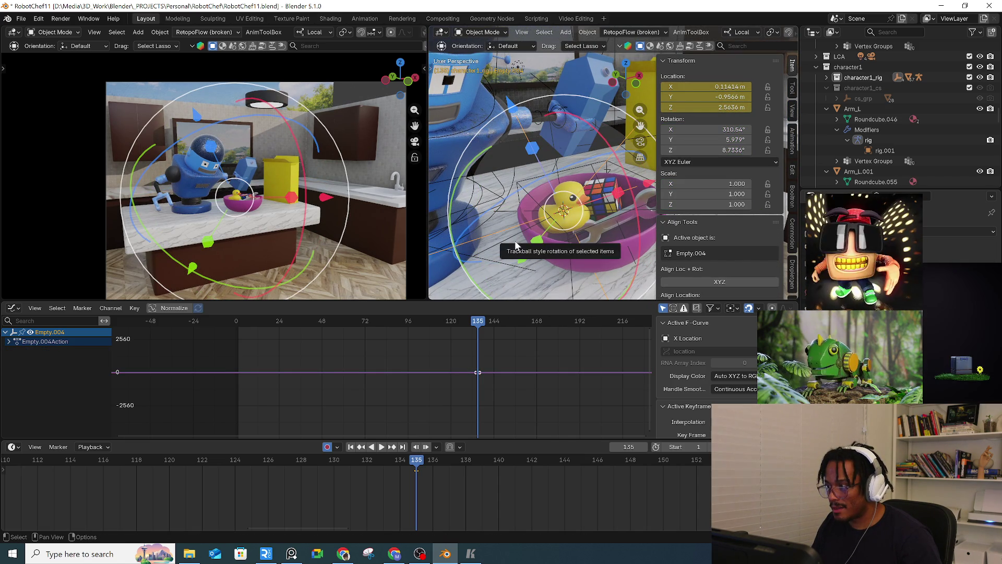
{"action": "key", "text": "ctrl+z"}
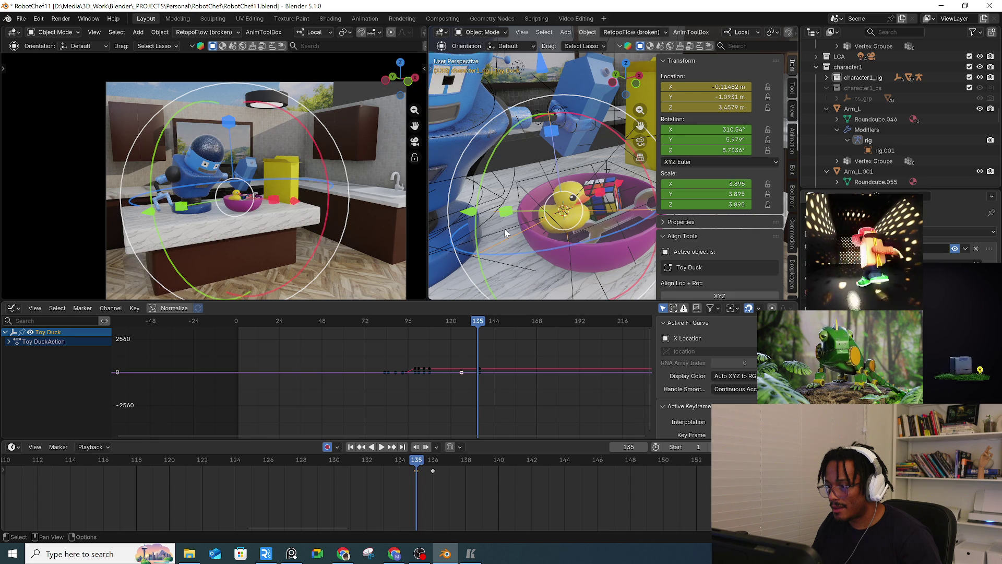
{"action": "key", "text": "ctrl+shift+z"}
{"action": "key", "text": "ctrl+z"}
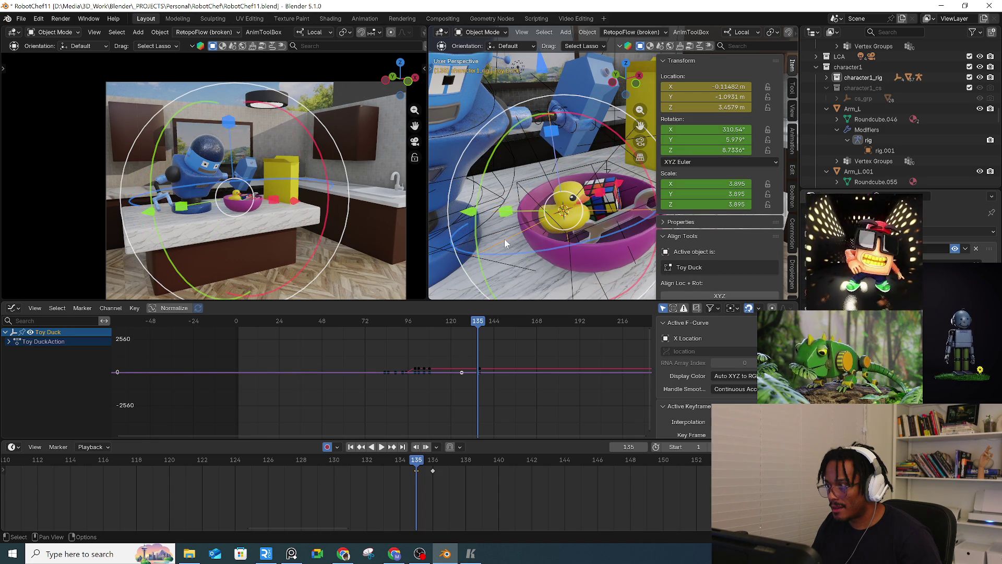
{"action": "key", "text": "ctrl+shift+z"}
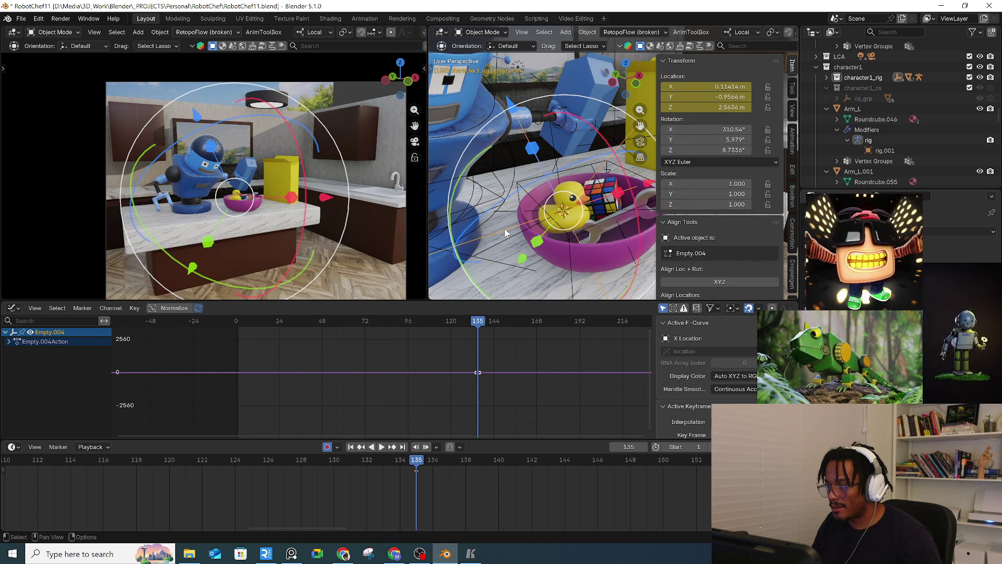
{"action": "key", "text": "ctrl+z"}
{"action": "key", "text": "ctrl+z"}
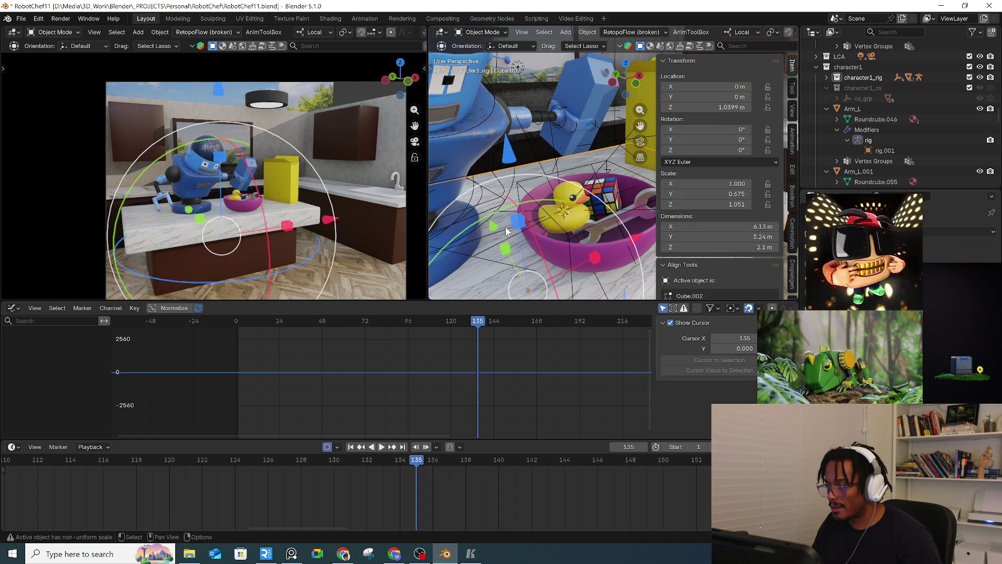
{"action": "key", "text": "ctrl+shift+z"}
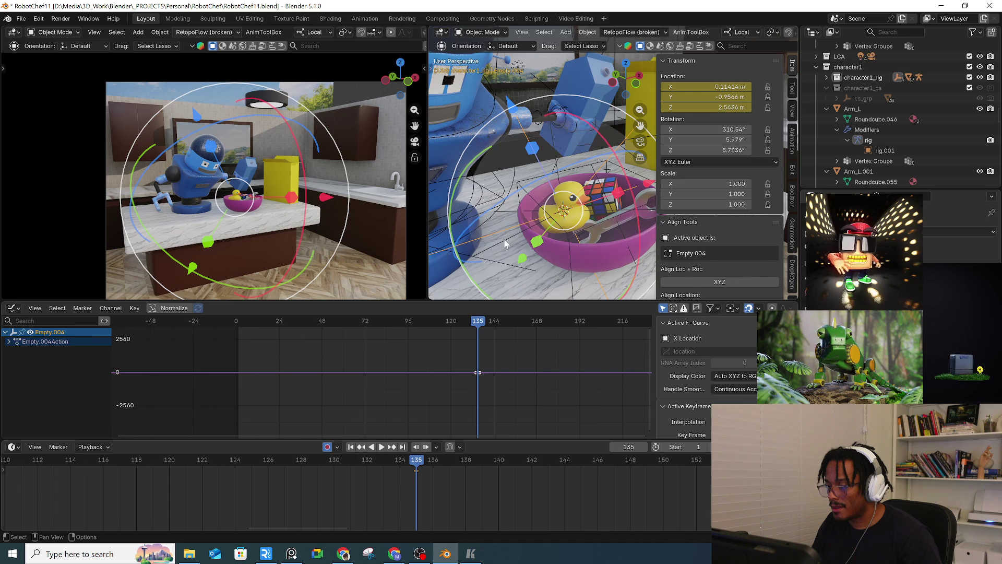
Step: At frame 136, snap the Toy Duck onto Empty.004's position and check frames 135–136
{"action": "left_click", "coordinate": [426, 464]}
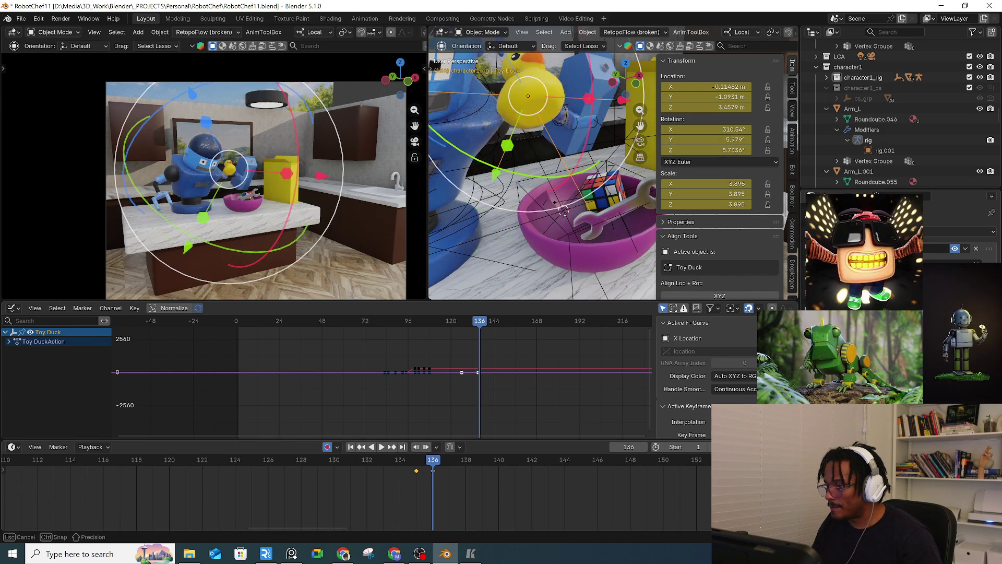
{"action": "left_click", "coordinate": [504, 233], "text": "shift"}
{"action": "right_click", "coordinate": [504, 234]}
{"action": "mouse_move", "coordinate": [504, 234]}
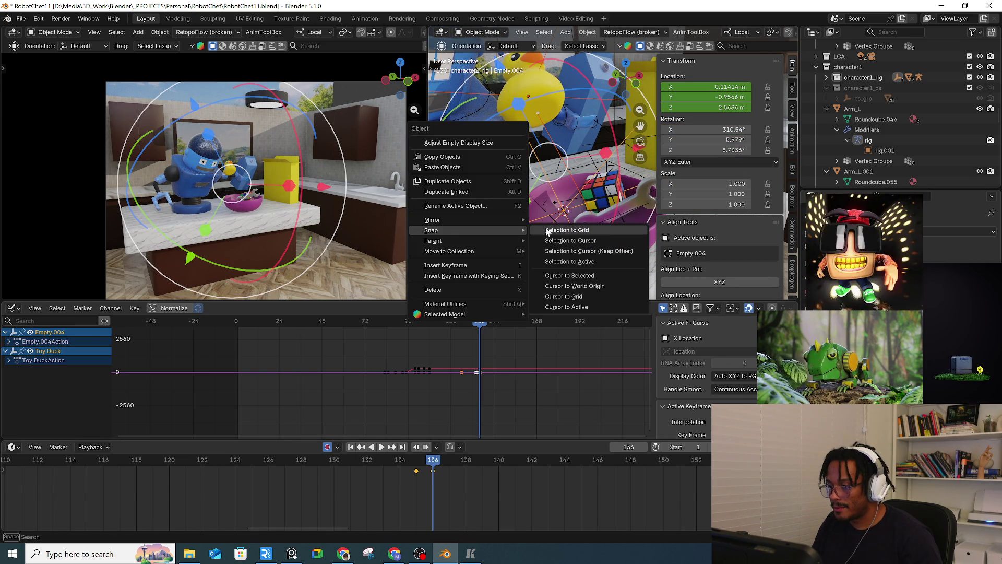
{"action": "left_click", "coordinate": [585, 261]}
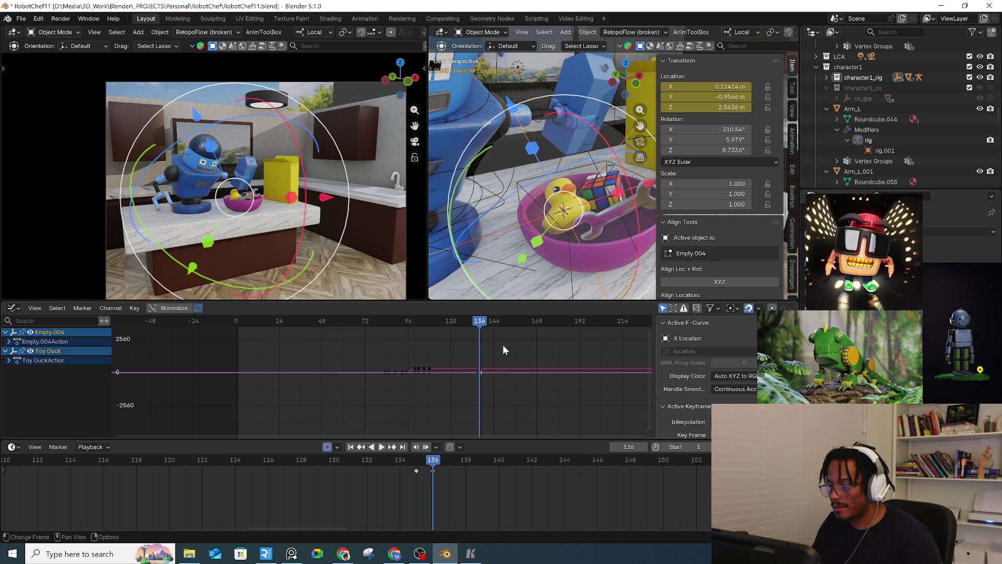
{"action": "mouse_move", "coordinate": [416, 459]}
{"action": "left_mouse_down"}
{"action": "mouse_move", "coordinate": [431, 466]}
{"action": "mouse_move", "coordinate": [410, 469]}
{"action": "mouse_move", "coordinate": [433, 468]}
{"action": "mouse_move", "coordinate": [418, 473]}
{"action": "left_mouse_up"}
{"action": "left_click", "coordinate": [433, 467]}
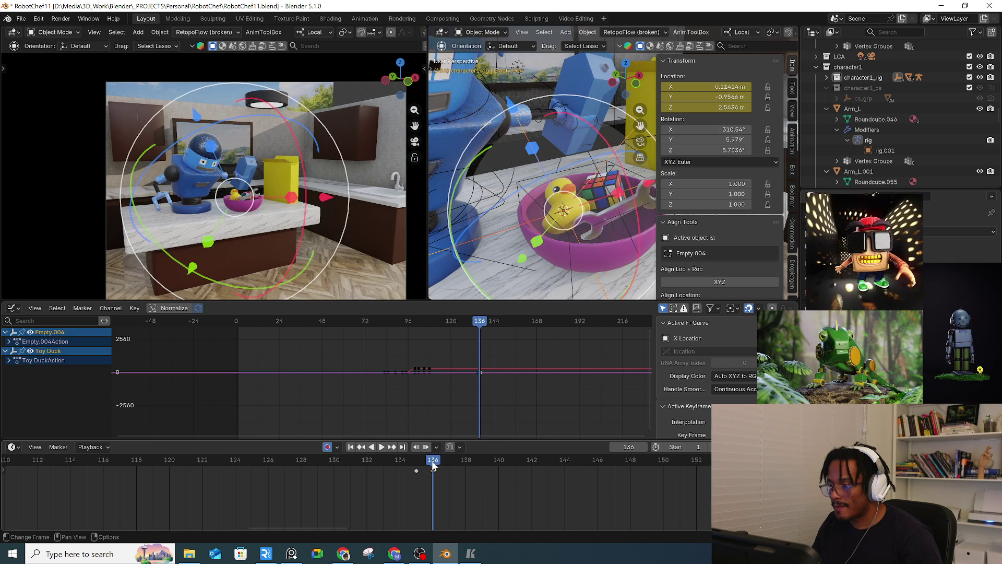
{"action": "key", "text": "space"}
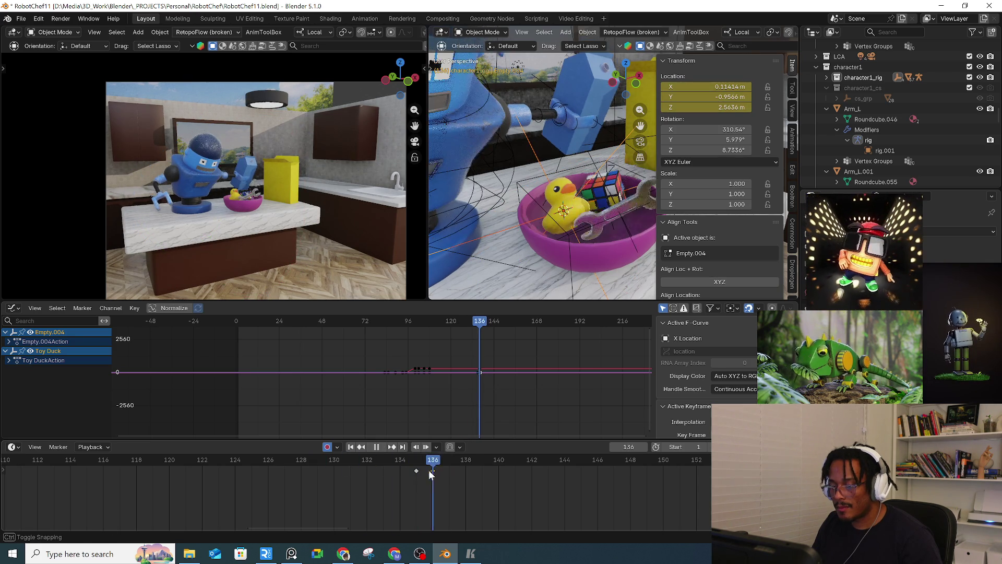
{"action": "key", "text": "space"}
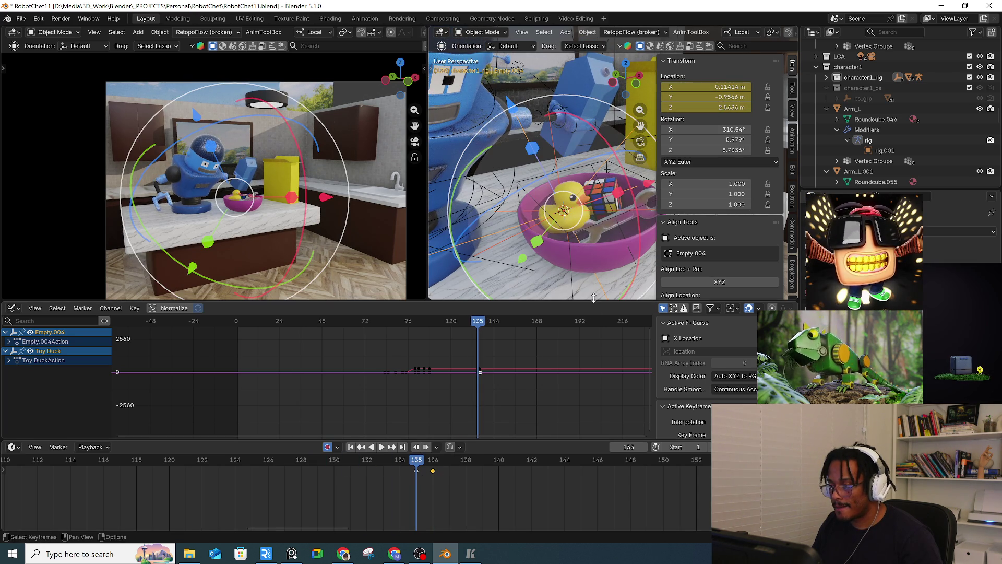
{"action": "left_click", "coordinate": [592, 258]}
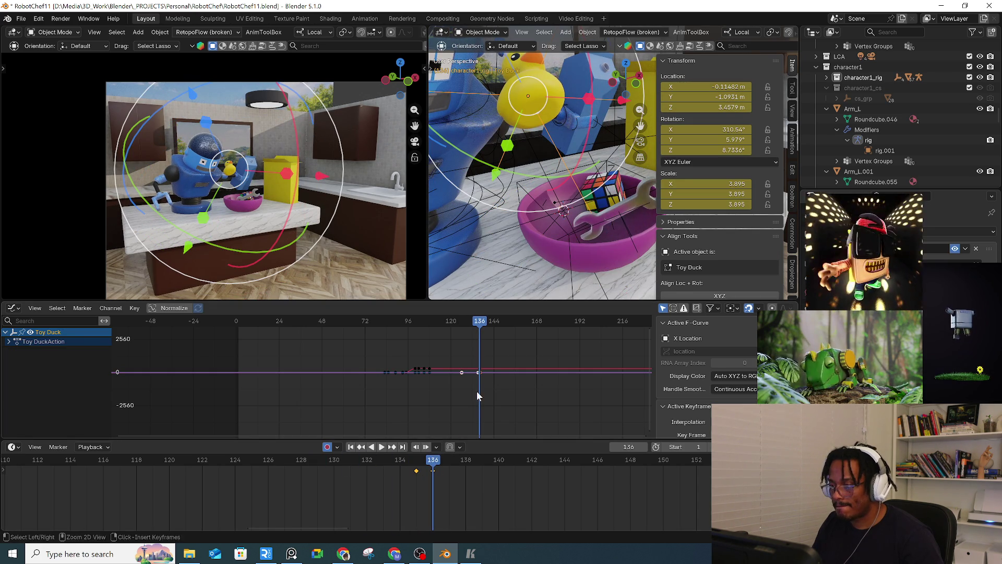
{"action": "left_click", "coordinate": [419, 460]}
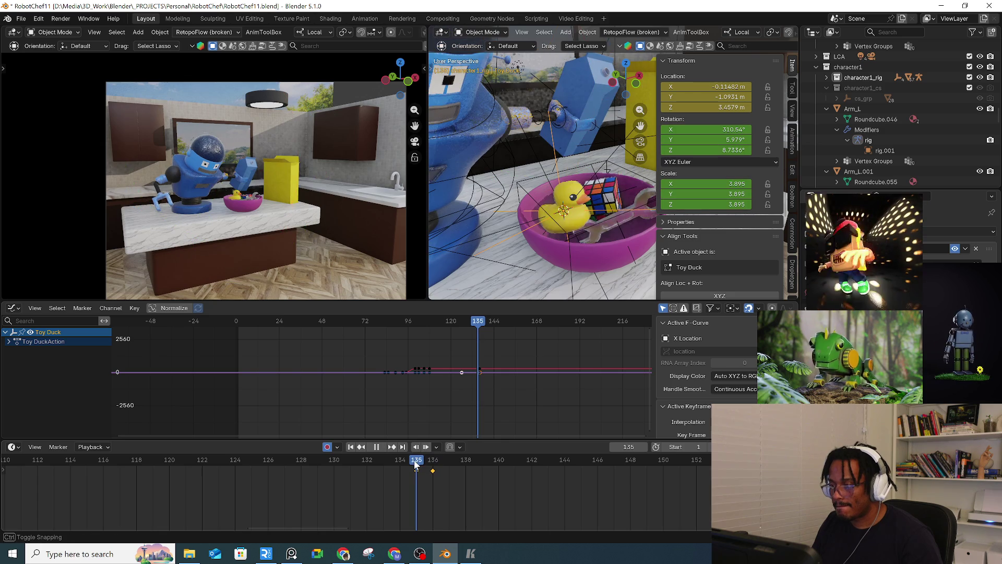
{"action": "left_click", "coordinate": [513, 238]}
{"action": "left_click", "coordinate": [512, 236]}
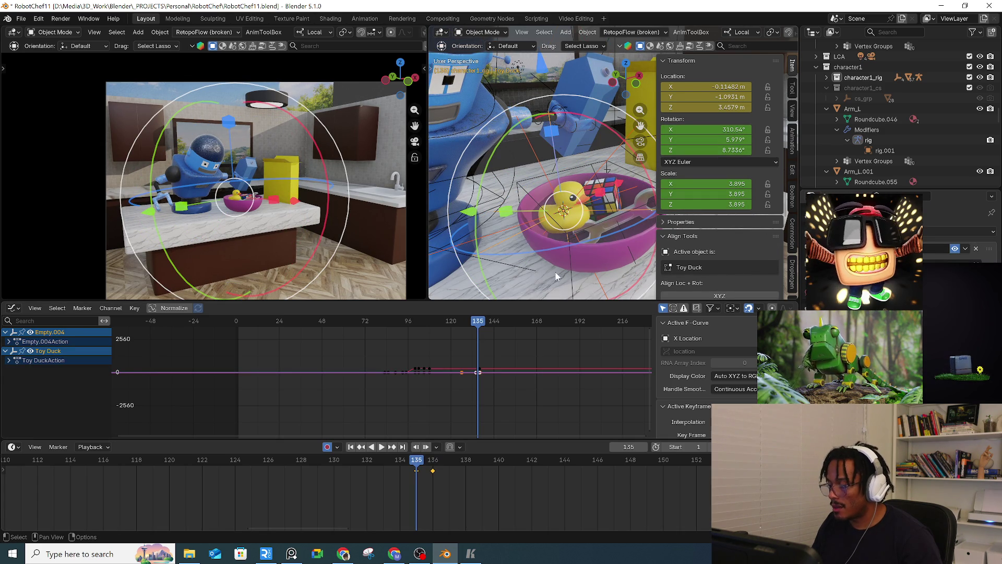
{"action": "scroll", "coordinate": [718, 262], "scroll_direction": "down", "scroll_amount": 5}
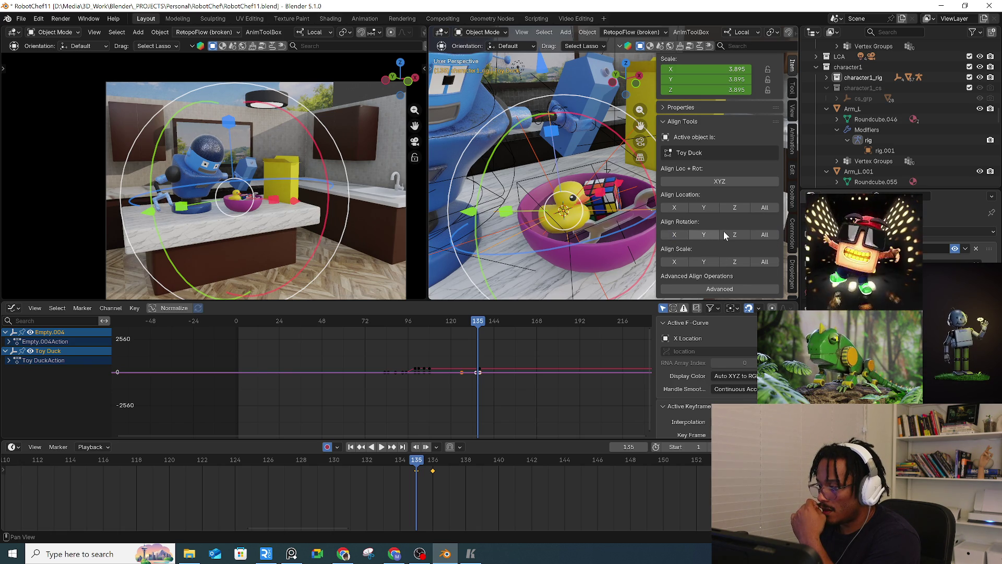
{"action": "left_click", "coordinate": [679, 207]}
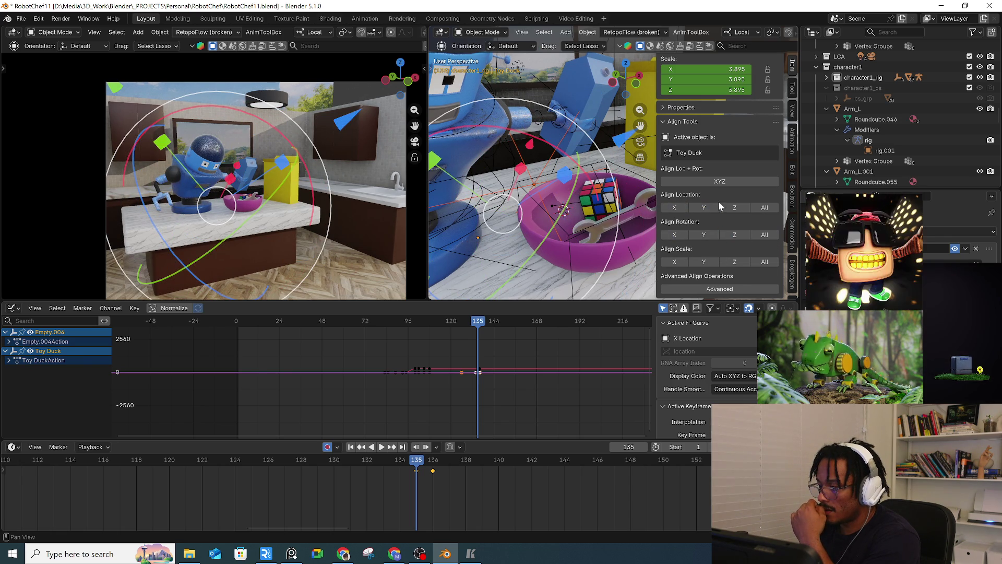
{"action": "left_click", "coordinate": [737, 208]}
{"action": "mouse_move", "coordinate": [574, 199]}
{"action": "middle_mouse_down"}
{"action": "mouse_move", "coordinate": [687, 171]}
{"action": "mouse_move", "coordinate": [742, 208]}
{"action": "mouse_move", "coordinate": [565, 212]}
{"action": "middle_mouse_up"}
{"action": "scroll", "coordinate": [565, 211], "scroll_direction": "down", "scroll_amount": 2}
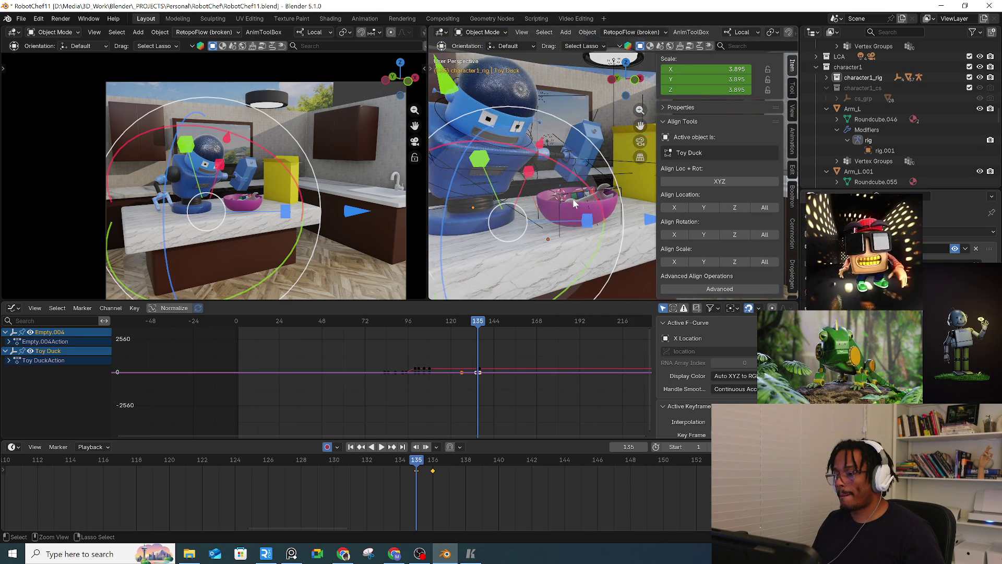
{"action": "key", "text": "ctrl+z"}
{"action": "middle_click_drag", "start_coordinate": [606, 205], "coordinate": [522, 232]}
{"action": "mouse_move", "coordinate": [405, 470]}
{"action": "left_mouse_down"}
{"action": "mouse_move", "coordinate": [436, 461]}
{"action": "mouse_move", "coordinate": [276, 460]}
{"action": "mouse_move", "coordinate": [448, 461]}
{"action": "mouse_move", "coordinate": [419, 463]}
{"action": "mouse_move", "coordinate": [439, 466]}
{"action": "left_mouse_up"}
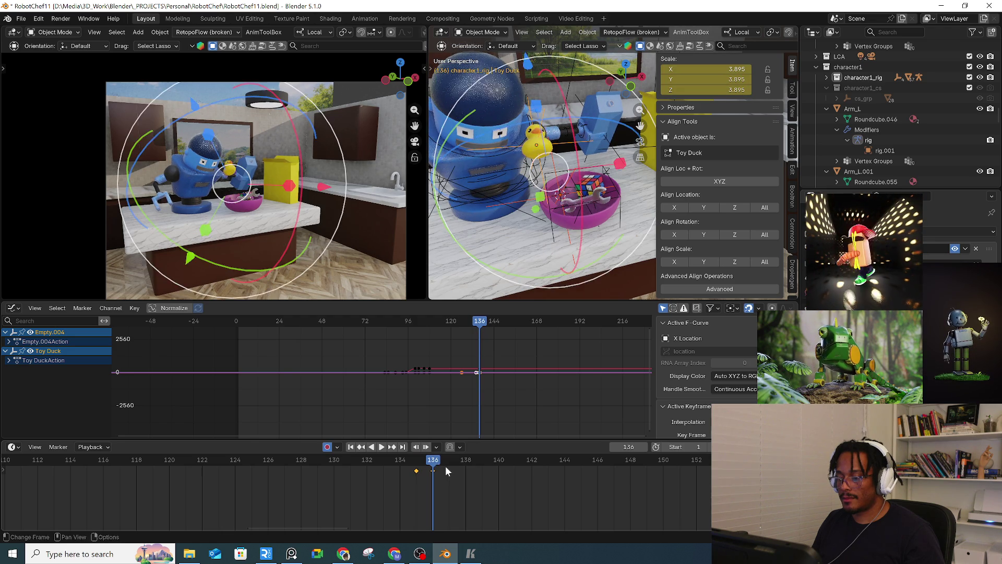
{"action": "key", "text": "Left"}
{"action": "left_click", "coordinate": [443, 466]}
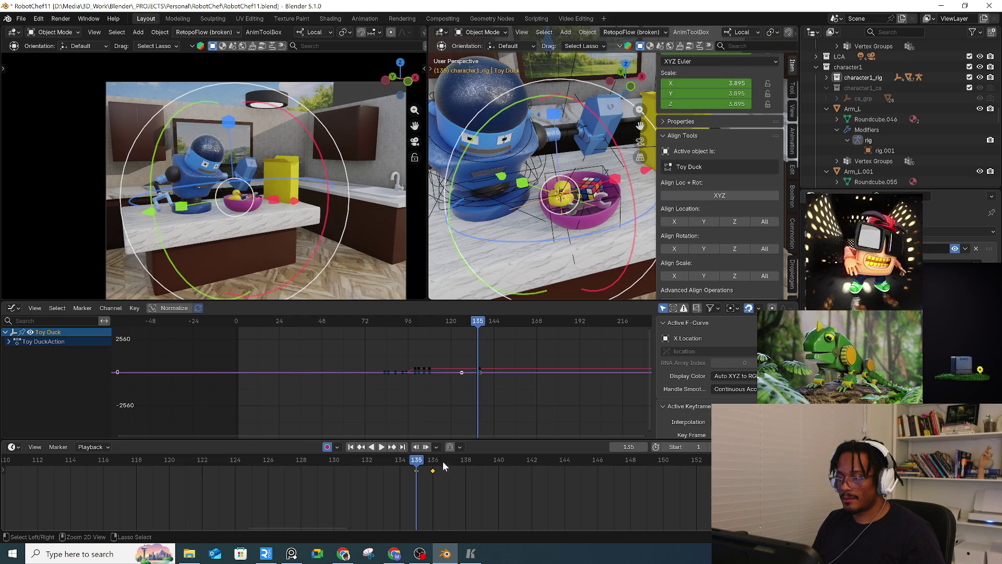
{"action": "left_click", "coordinate": [531, 203]}
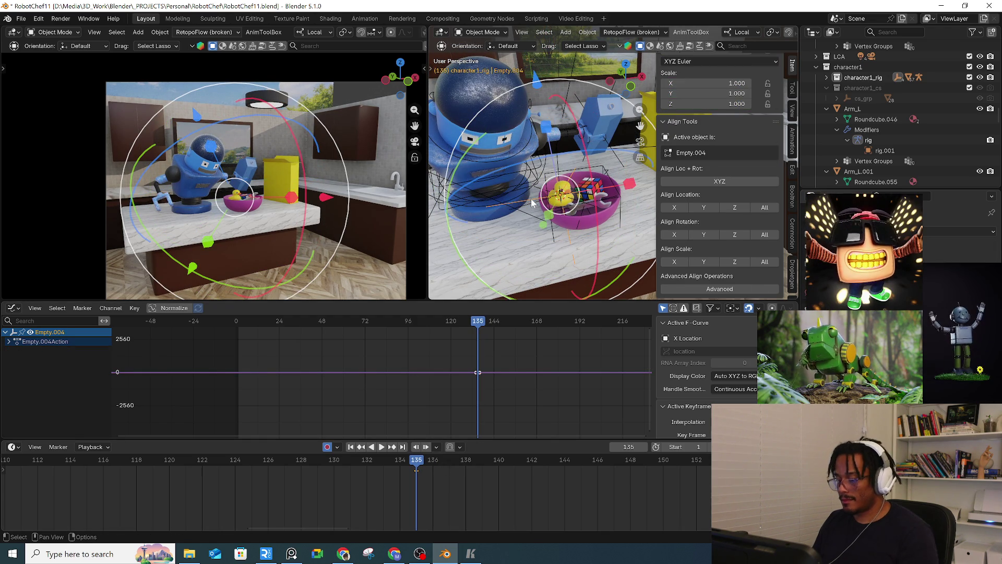
{"action": "key", "text": "Delete"}
{"action": "key", "text": "space"}
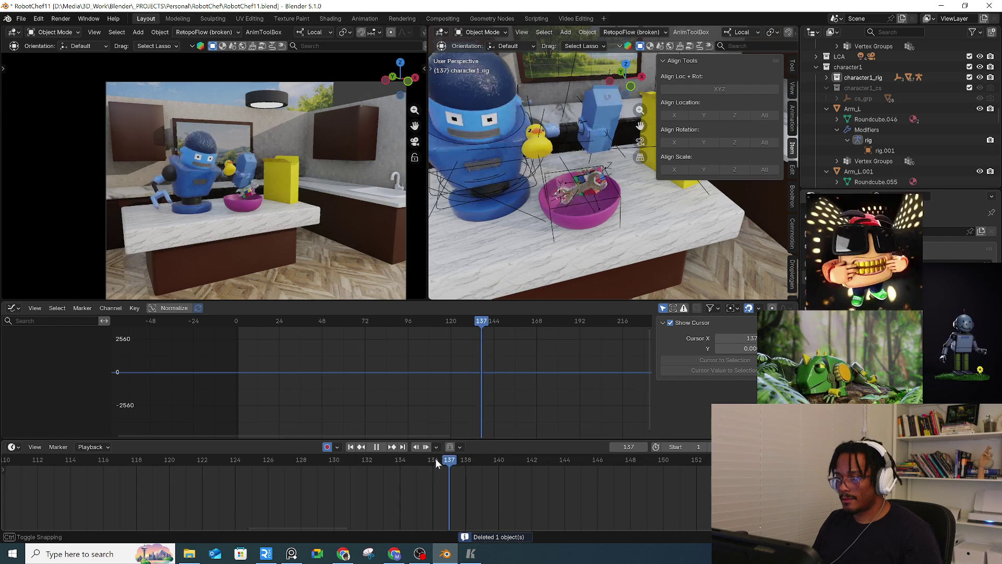
{"action": "key", "text": "Escape"}
{"action": "key", "text": "ctrl+z"}
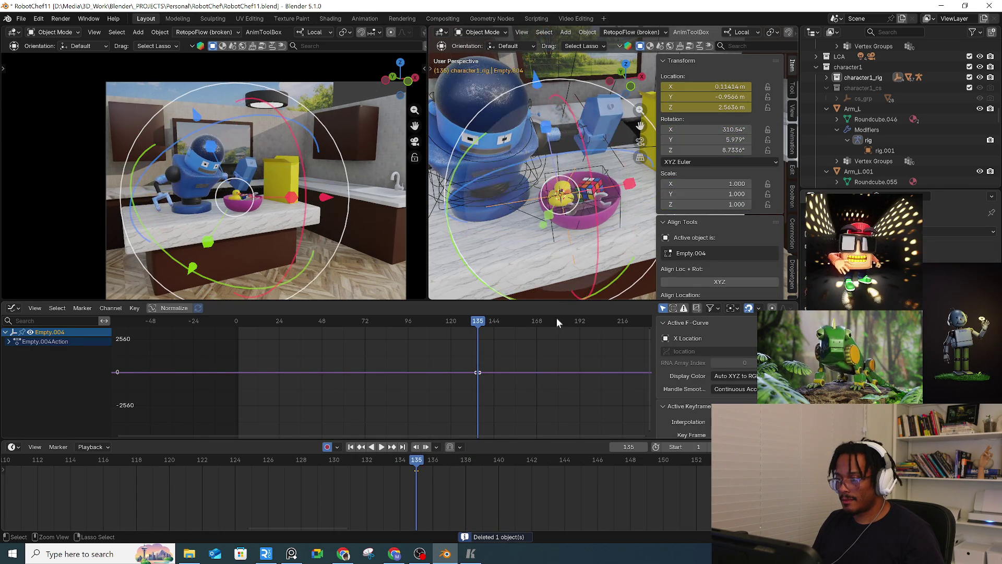
{"action": "mouse_move", "coordinate": [418, 468]}
{"action": "left_mouse_down"}
{"action": "mouse_move", "coordinate": [361, 465]}
{"action": "mouse_move", "coordinate": [484, 465]}
{"action": "mouse_move", "coordinate": [388, 473]}
{"action": "left_mouse_up"}
{"action": "key", "text": "ctrl+z"}
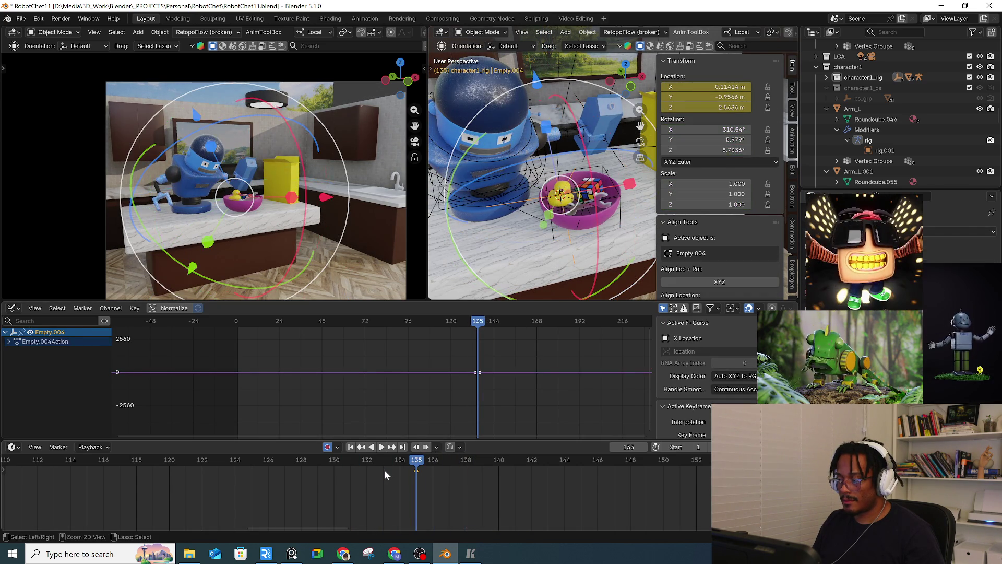
{"action": "mouse_move", "coordinate": [387, 469]}
{"action": "left_mouse_down"}
{"action": "mouse_move", "coordinate": [452, 469]}
{"action": "mouse_move", "coordinate": [378, 469]}
{"action": "left_mouse_up"}
{"action": "key", "text": "ctrl+z"}
{"action": "key", "text": "ctrl+z"}
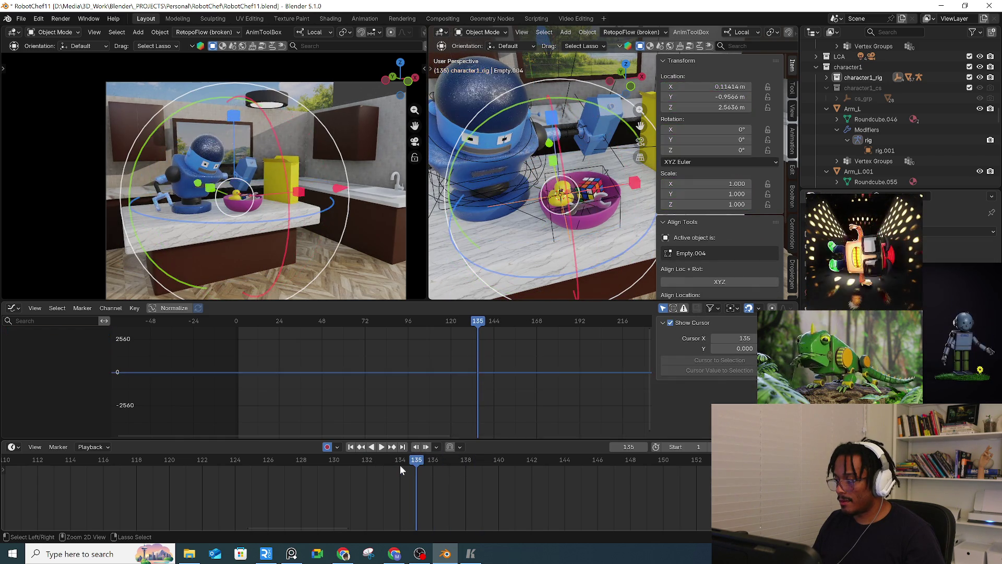
{"action": "key", "text": "Right"}
{"action": "key", "text": "space"}
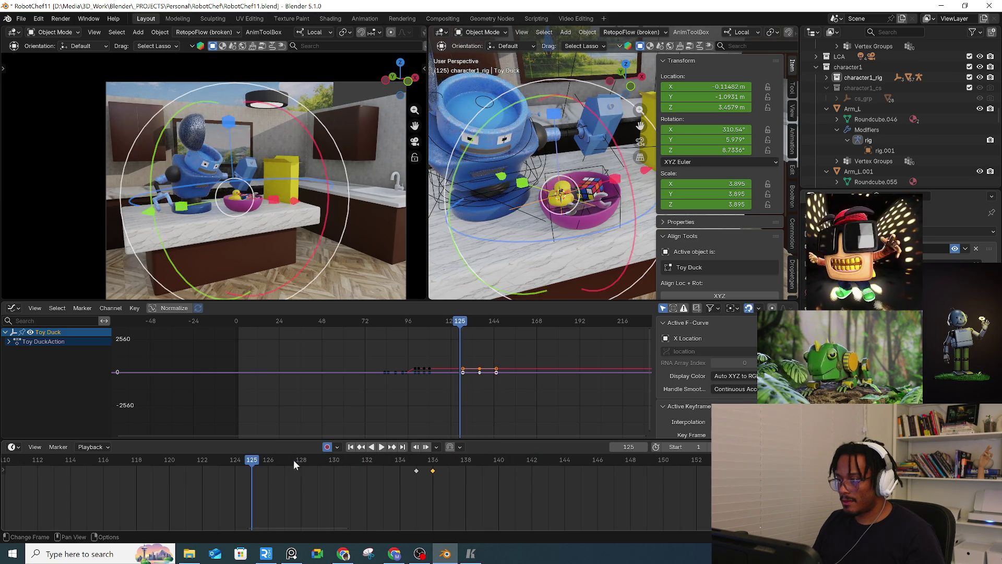
{"action": "key", "text": "space"}
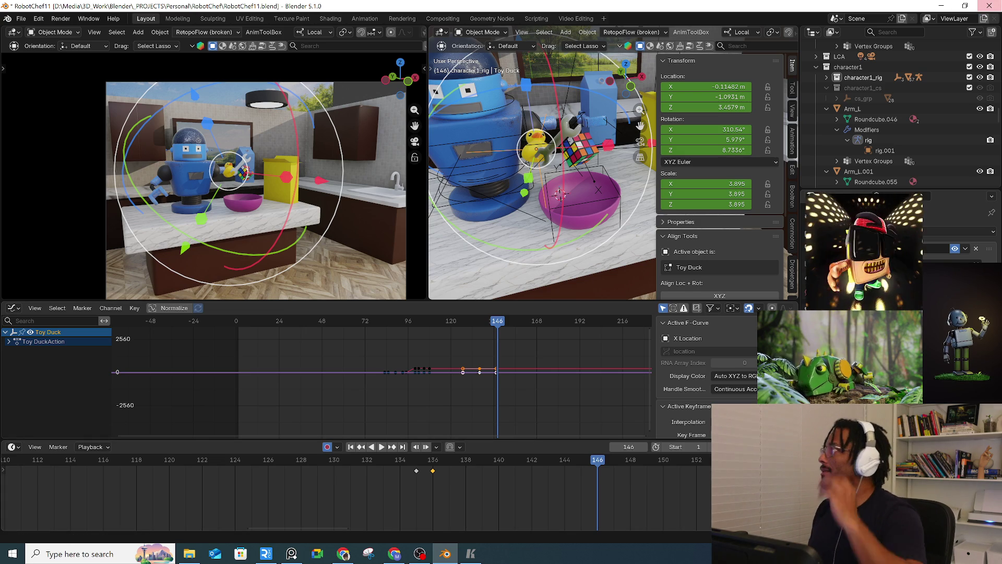
{"action": "key", "text": "alt+Tab"}
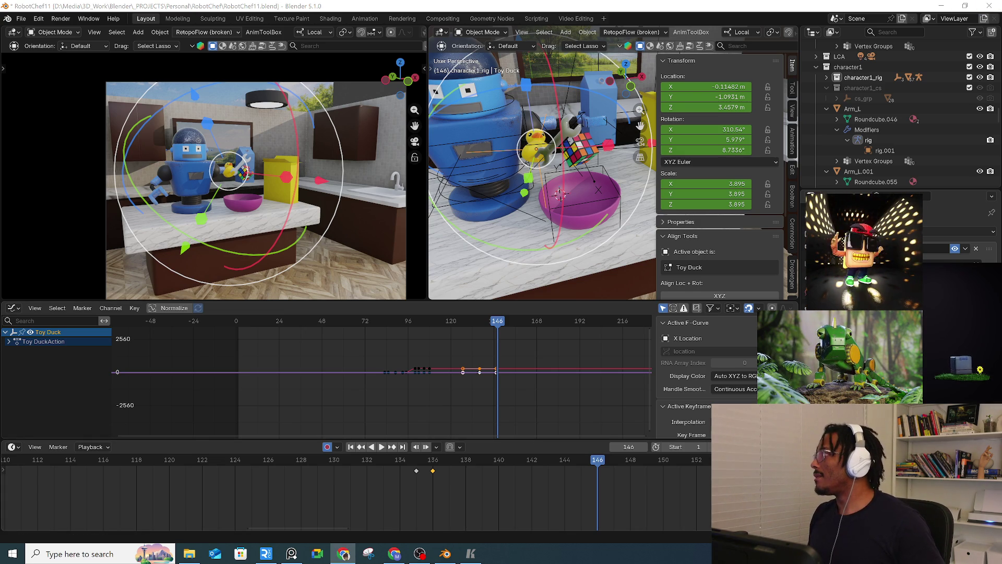
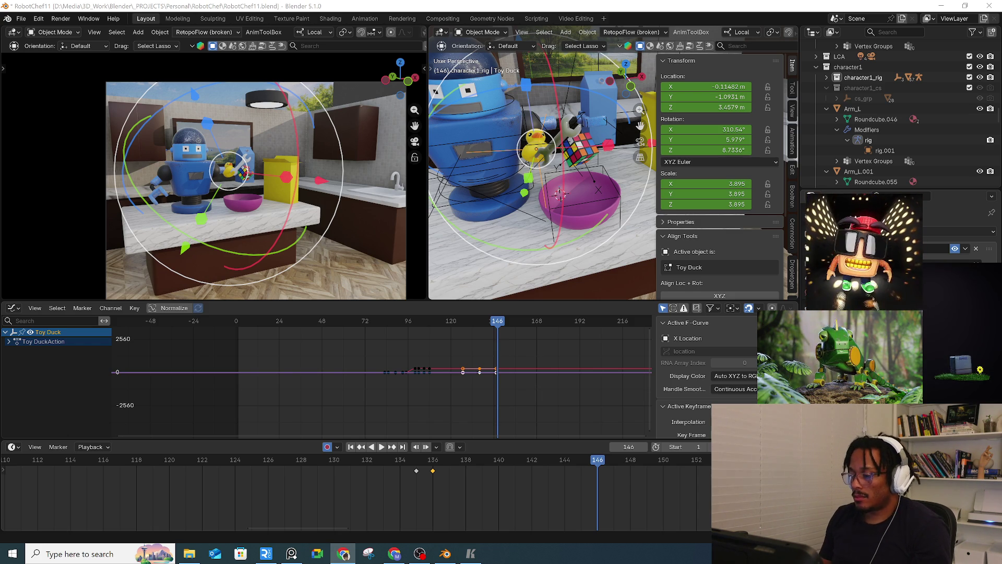
Step: Stop playback near frame 136 and orbit and zoom the right view toward the duck and bowl
{"action": "mouse_move", "coordinate": [425, 464]}
{"action": "left_mouse_down"}
{"action": "mouse_move", "coordinate": [416, 464]}
{"action": "mouse_move", "coordinate": [429, 464]}
{"action": "left_mouse_up"}
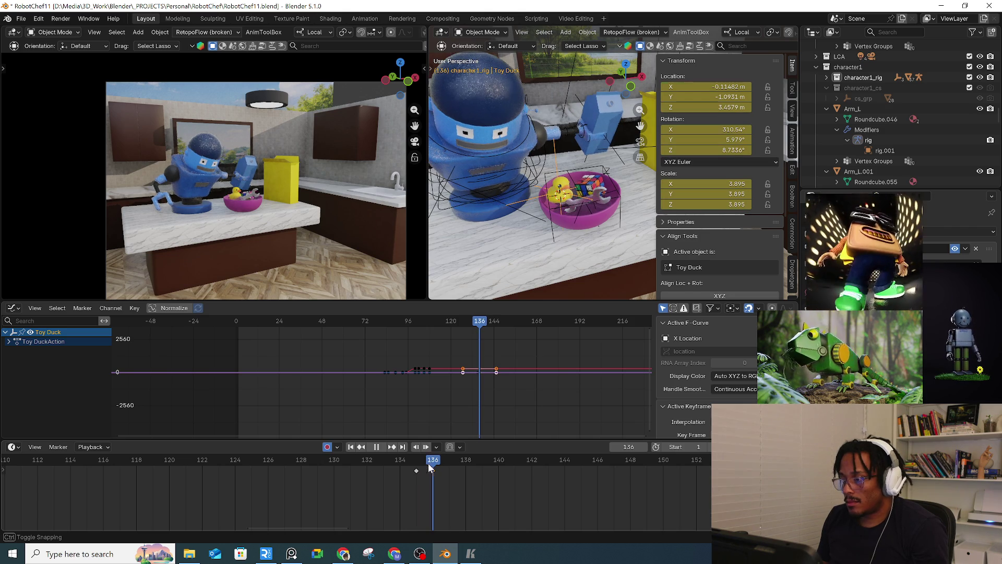
{"action": "key", "text": "space"}
{"action": "middle_click_drag", "start_coordinate": [566, 234], "coordinate": [566, 216]}
{"action": "scroll", "coordinate": [566, 214], "scroll_direction": "up", "scroll_amount": 3}
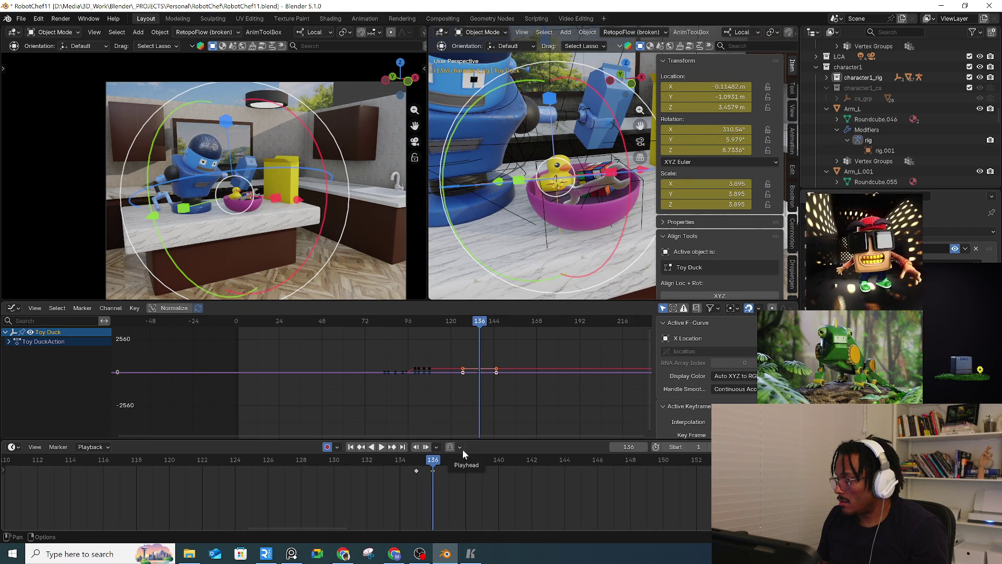
Step: Settle on frame 135, zoom onto the bowl and bring up the Add menu
{"action": "left_click_drag", "start_coordinate": [417, 459], "coordinate": [434, 465]}
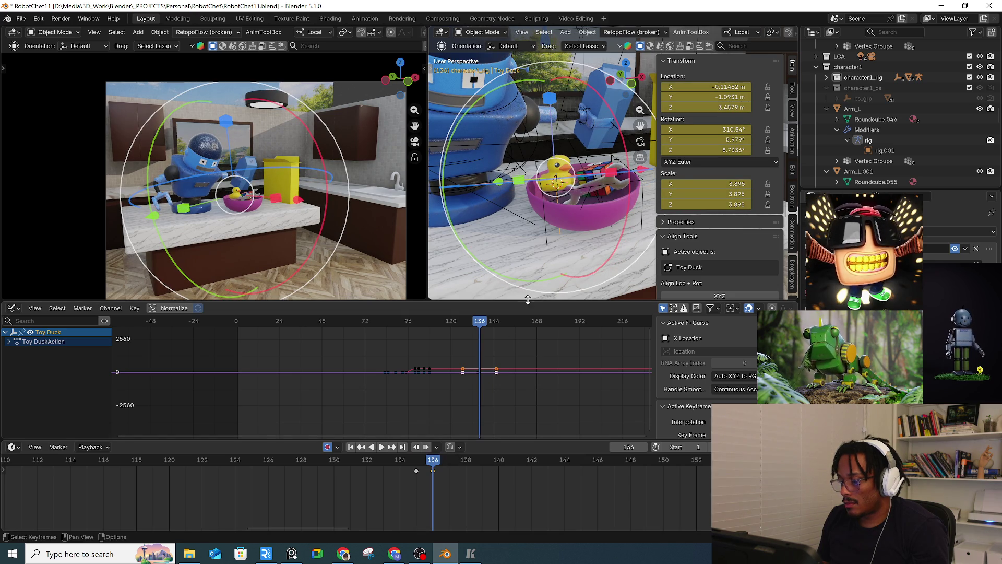
{"action": "scroll", "coordinate": [585, 231], "scroll_direction": "up", "scroll_amount": 5}
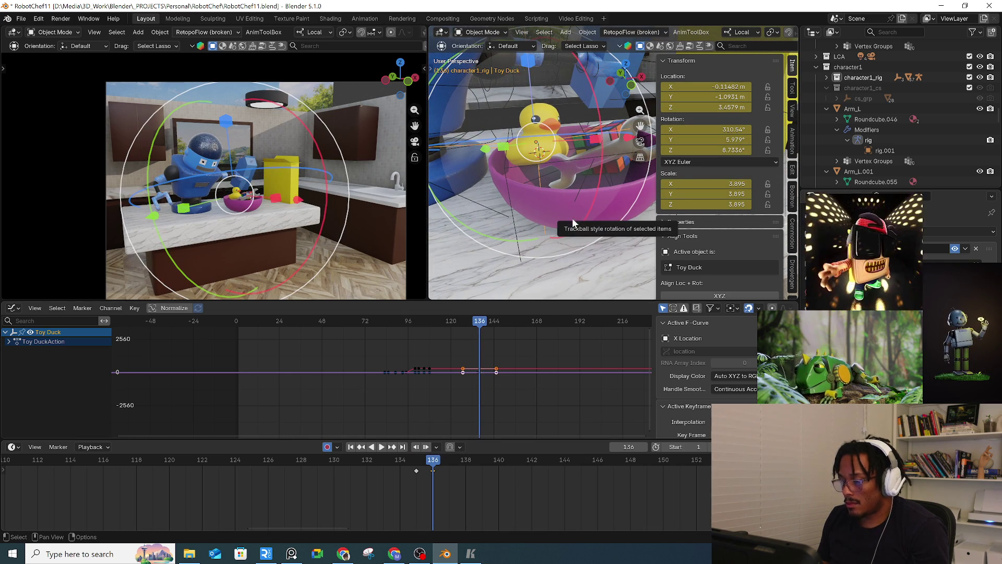
{"action": "left_click", "coordinate": [416, 462]}
{"action": "scroll", "coordinate": [558, 209], "scroll_direction": "up", "scroll_amount": 3}
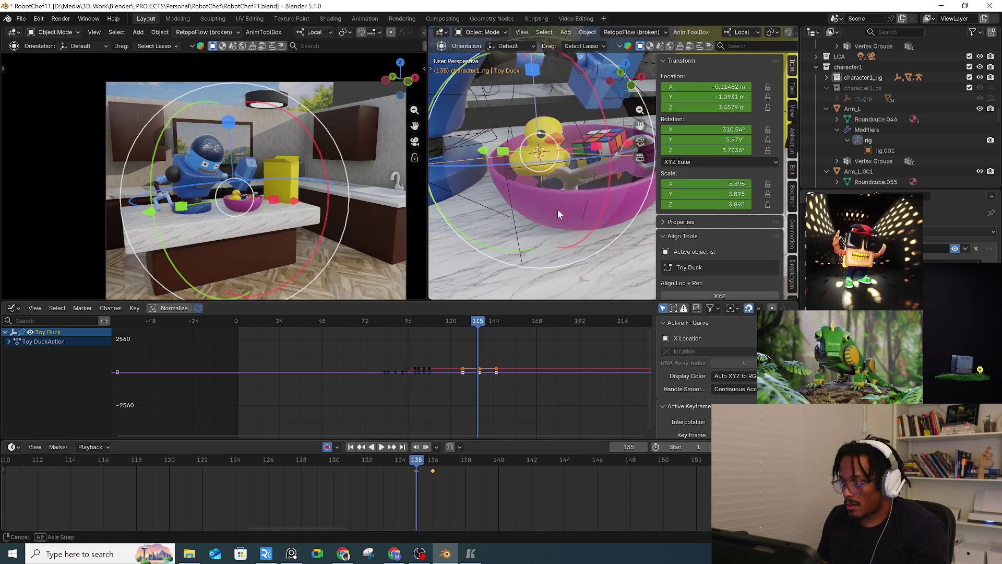
{"action": "key", "text": "shift+a"}
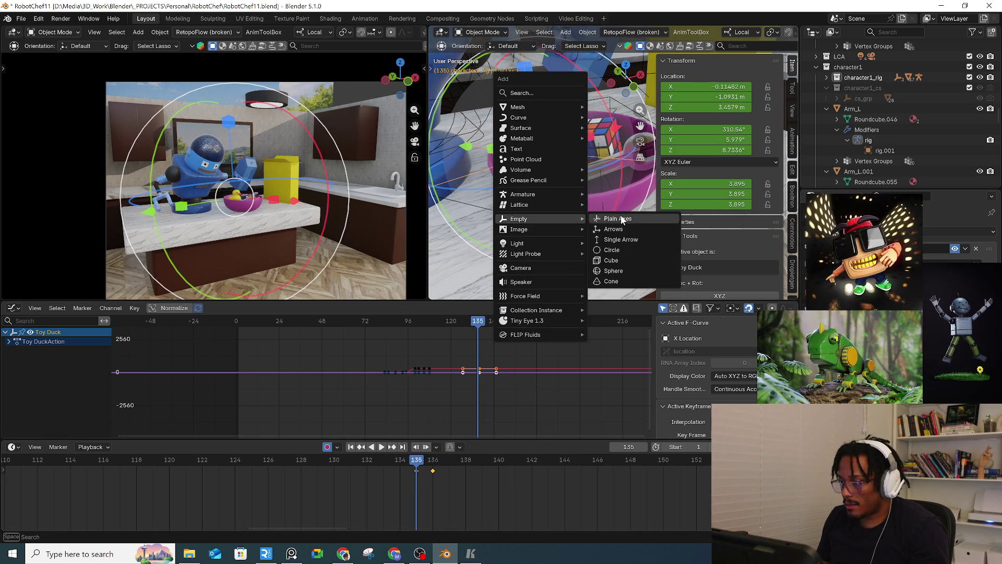
Step: Add a Plain Axes Empty at the duck and give it a first object constraint
{"action": "left_click", "coordinate": [617, 218]}
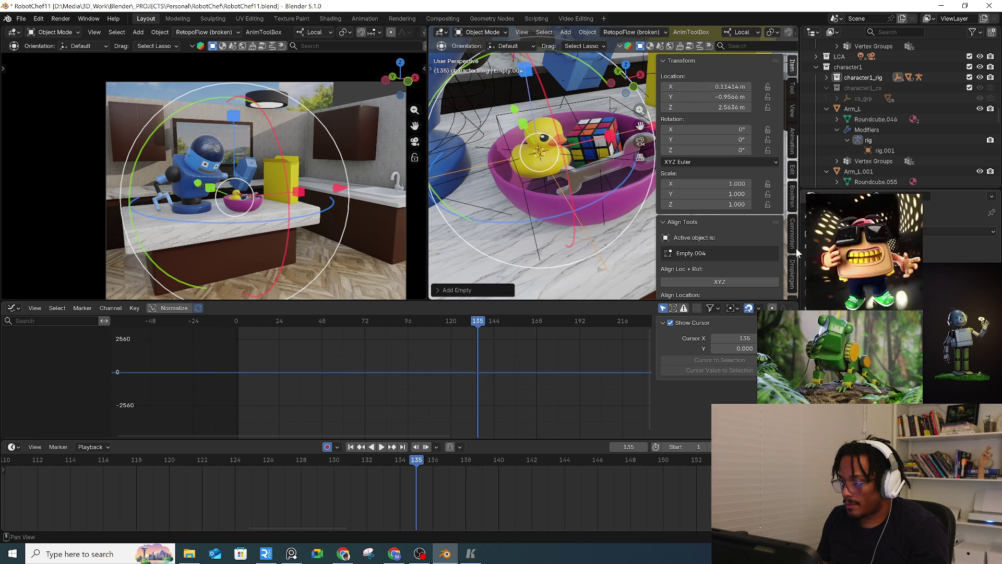
{"action": "key", "text": "ctrl+shift+c"}
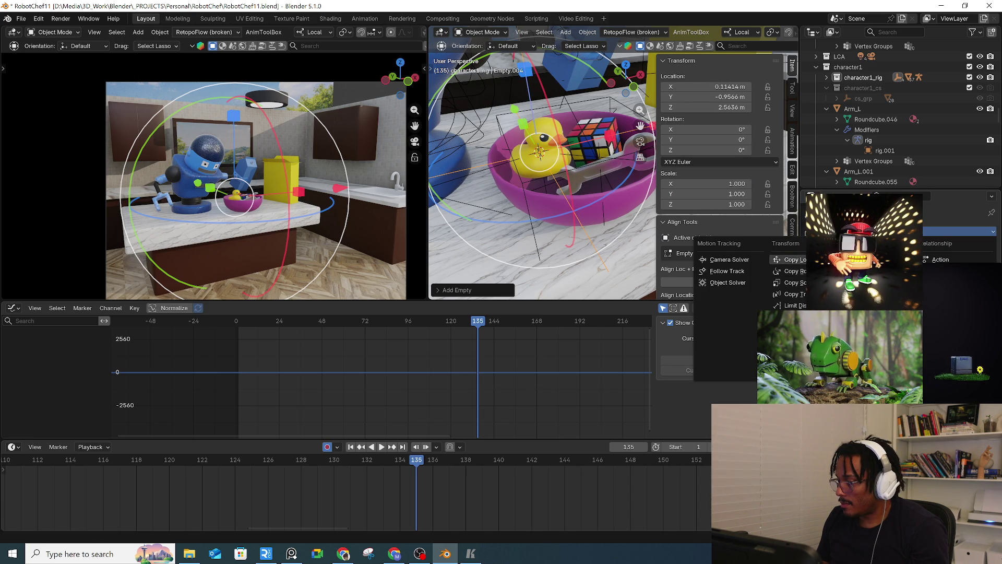
{"action": "left_click", "coordinate": [791, 271]}
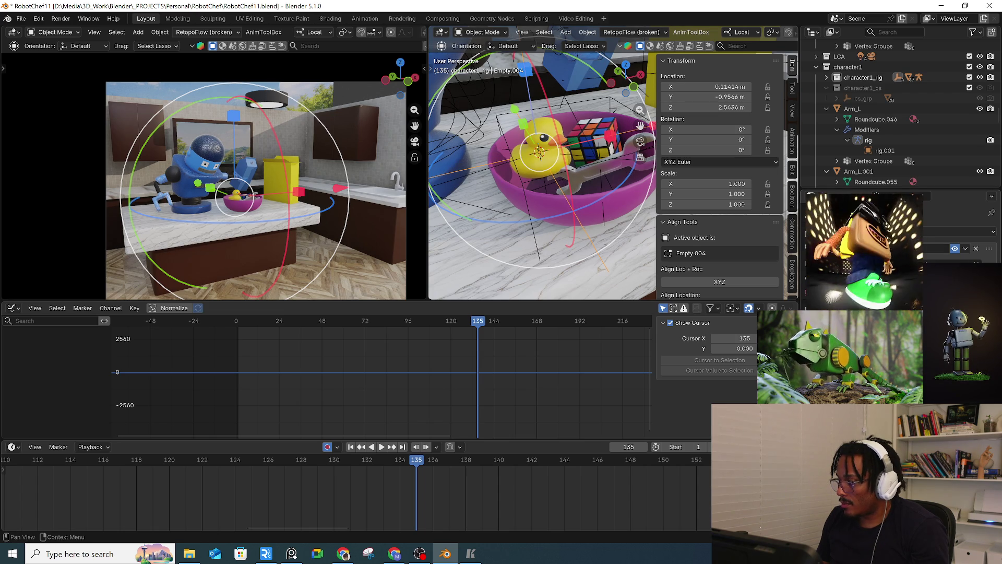
Step: Add another constraint to the Empty and eyedrop the Toy Duck as its target
{"action": "left_click", "coordinate": [836, 230]}
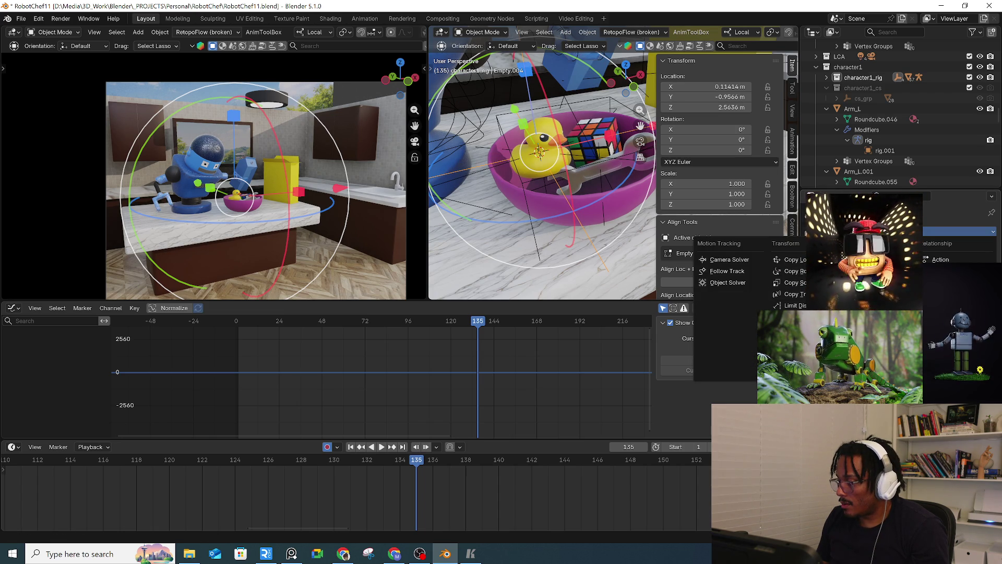
{"action": "left_click", "coordinate": [862, 271]}
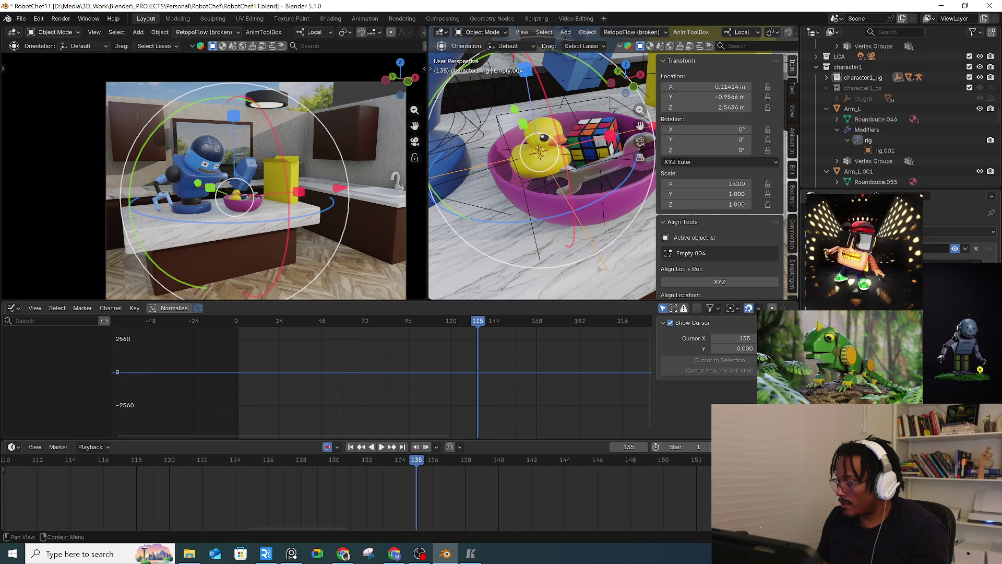
{"action": "left_click", "coordinate": [982, 263]}
{"action": "left_click", "coordinate": [499, 164]}
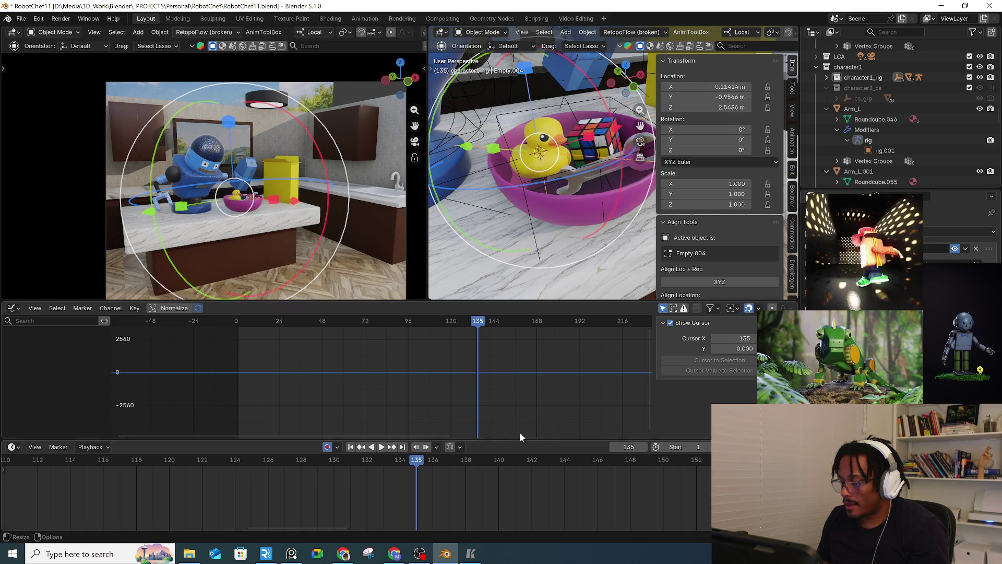
{"action": "mouse_move", "coordinate": [543, 209]}
{"action": "middle_mouse_down"}
{"action": "mouse_move", "coordinate": [539, 157]}
{"action": "mouse_move", "coordinate": [538, 177]}
{"action": "middle_mouse_up"}
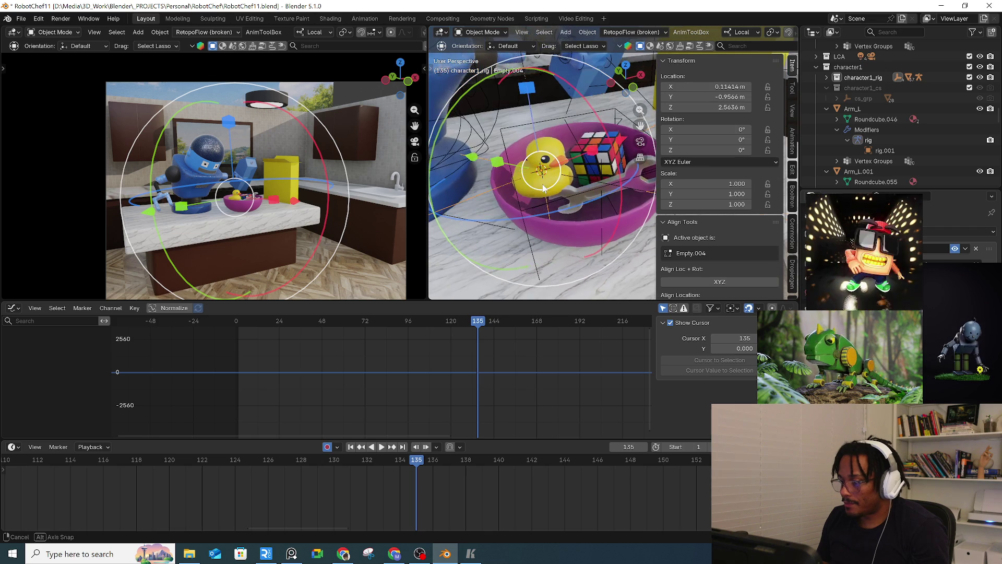
{"action": "mouse_move", "coordinate": [412, 462]}
{"action": "left_mouse_down"}
{"action": "mouse_move", "coordinate": [250, 462]}
{"action": "mouse_move", "coordinate": [540, 446]}
{"action": "mouse_move", "coordinate": [420, 447]}
{"action": "mouse_move", "coordinate": [432, 461]}
{"action": "mouse_move", "coordinate": [417, 462]}
{"action": "left_mouse_up"}
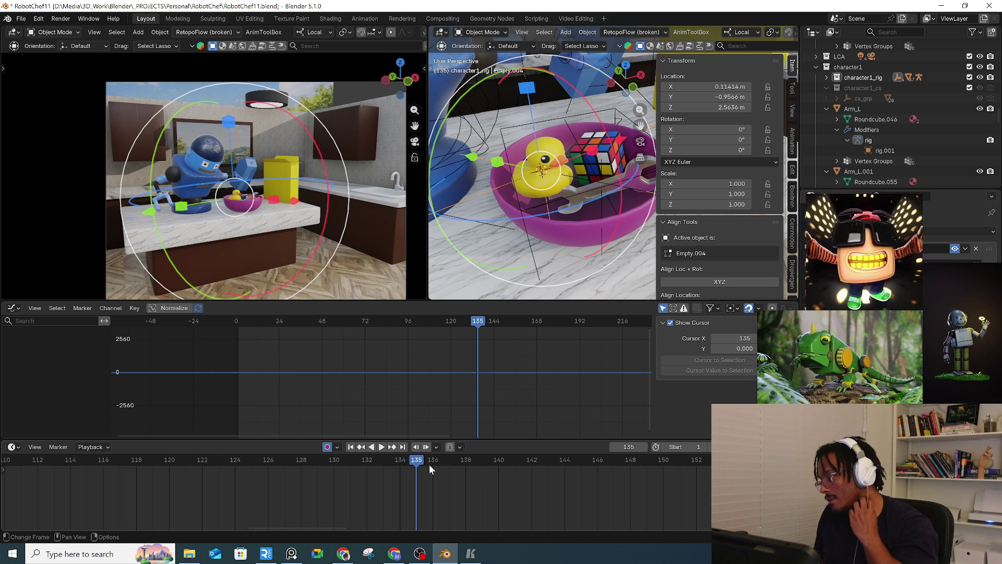
{"action": "mouse_move", "coordinate": [432, 460]}
{"action": "left_mouse_down"}
{"action": "mouse_move", "coordinate": [480, 462]}
{"action": "mouse_move", "coordinate": [367, 462]}
{"action": "left_mouse_up"}
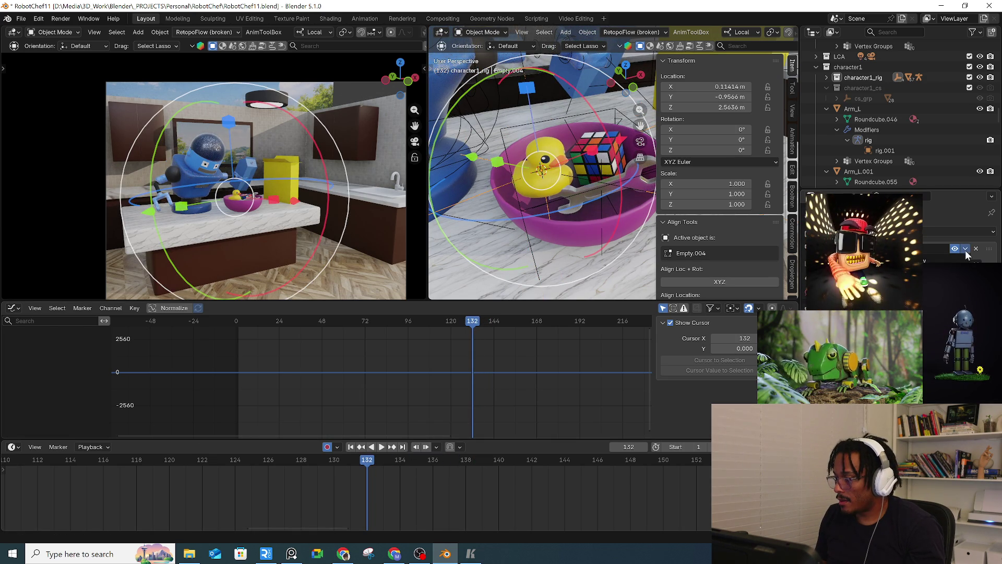
{"action": "left_click", "coordinate": [381, 447]}
{"action": "mouse_move", "coordinate": [383, 462]}
{"action": "left_mouse_down"}
{"action": "mouse_move", "coordinate": [529, 463]}
{"action": "mouse_move", "coordinate": [398, 464]}
{"action": "mouse_move", "coordinate": [423, 464]}
{"action": "left_mouse_up"}
{"action": "left_click_drag", "start_coordinate": [467, 466], "coordinate": [466, 466]}
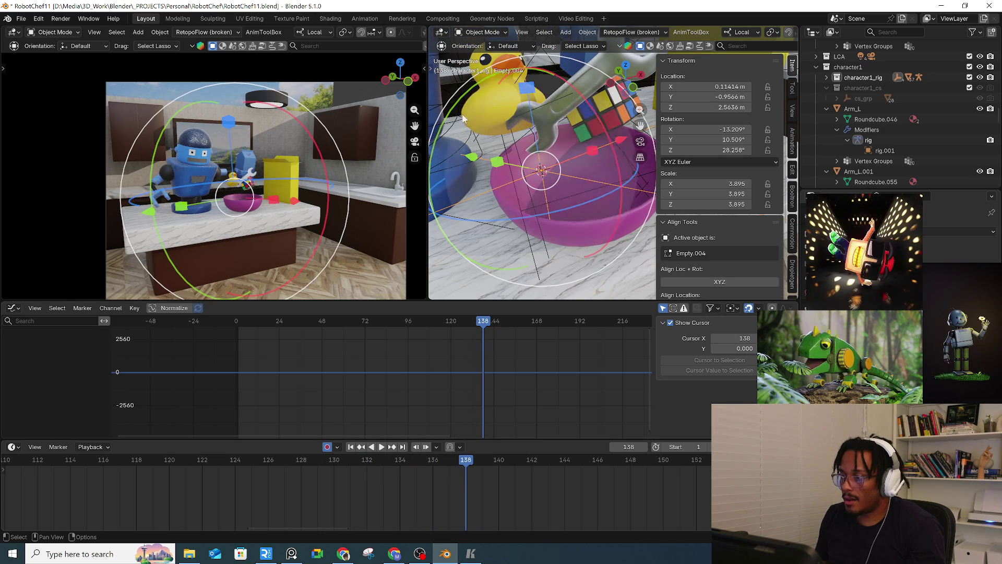
{"action": "left_click", "coordinate": [418, 464]}
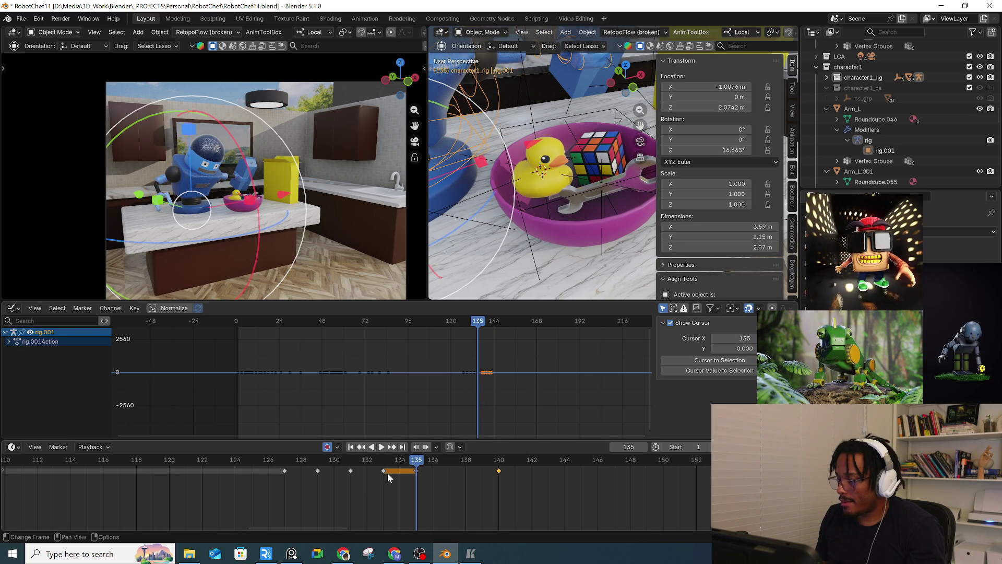
{"action": "mouse_move", "coordinate": [380, 459]}
{"action": "left_mouse_down"}
{"action": "mouse_move", "coordinate": [159, 470]}
{"action": "mouse_move", "coordinate": [605, 470]}
{"action": "mouse_move", "coordinate": [5, 471]}
{"action": "left_mouse_up"}
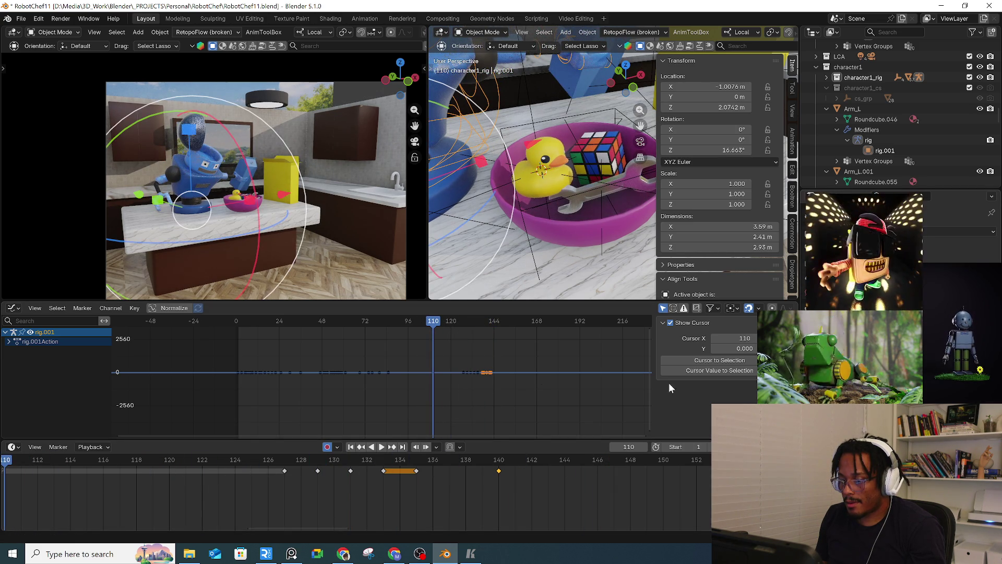
{"action": "mouse_move", "coordinate": [398, 331]}
{"action": "left_mouse_down"}
{"action": "mouse_move", "coordinate": [340, 330]}
{"action": "mouse_move", "coordinate": [487, 336]}
{"action": "mouse_move", "coordinate": [474, 342]}
{"action": "left_mouse_up"}
{"action": "left_click", "coordinate": [487, 193]}
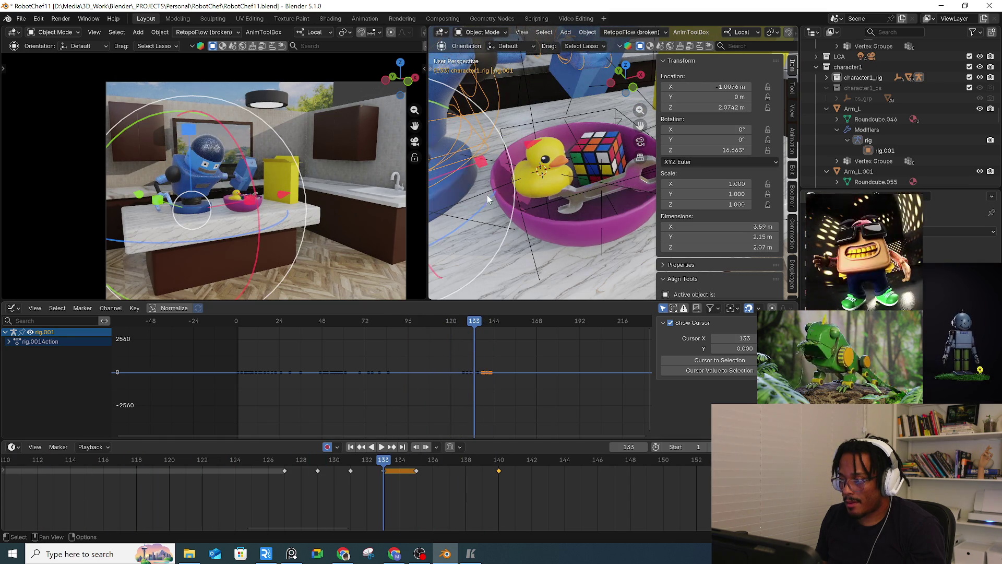
{"action": "left_click", "coordinate": [491, 189]}
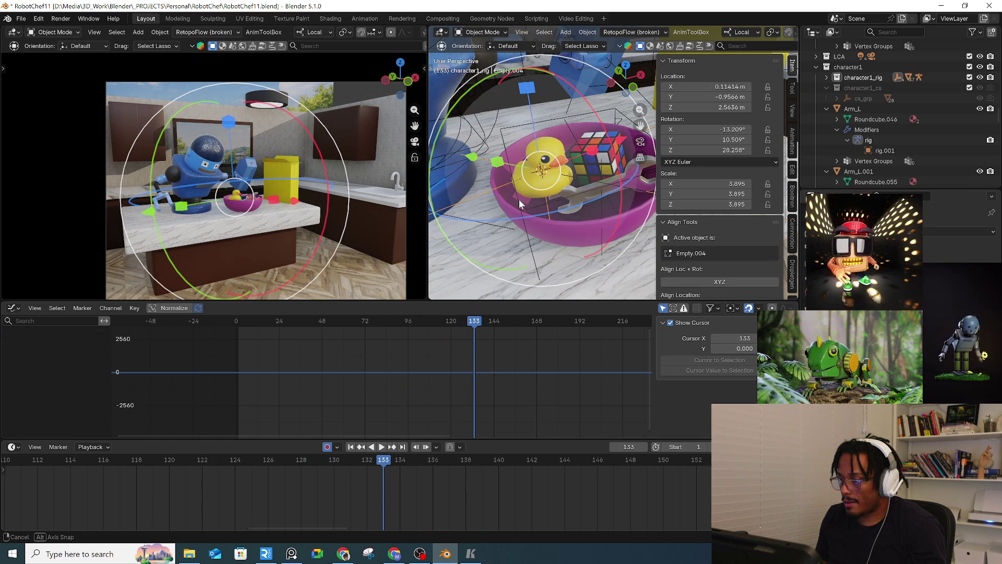
Step: Check the duck across frames 133, 135 and 136, then select Empty.004 in the bowl
{"action": "middle_click_drag", "start_coordinate": [519, 199], "coordinate": [447, 304]}
{"action": "mouse_move", "coordinate": [365, 461]}
{"action": "left_mouse_down"}
{"action": "mouse_move", "coordinate": [278, 462]}
{"action": "mouse_move", "coordinate": [450, 471]}
{"action": "mouse_move", "coordinate": [478, 460]}
{"action": "left_mouse_up"}
{"action": "left_click", "coordinate": [538, 168]}
{"action": "middle_click_drag", "start_coordinate": [538, 168], "coordinate": [556, 185]}
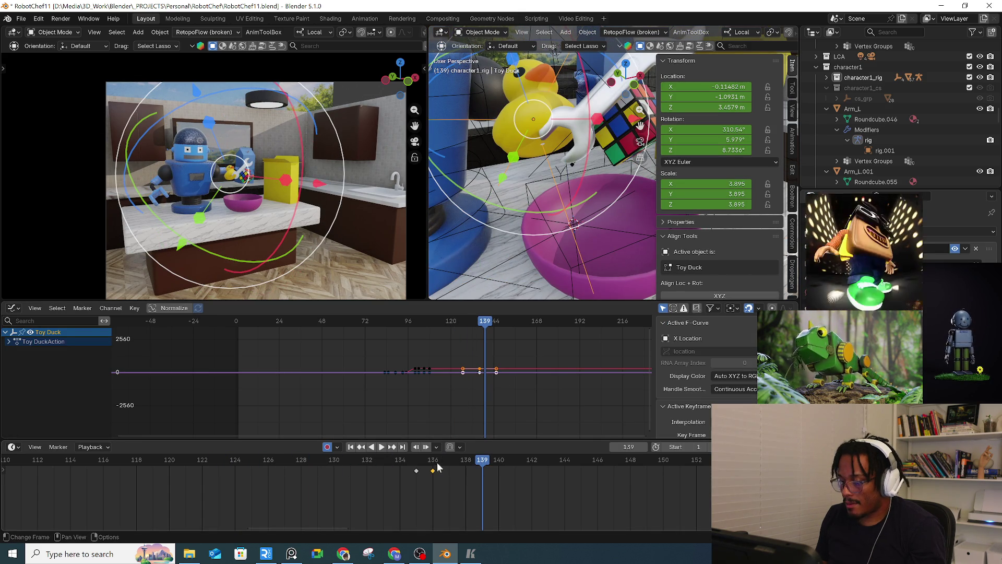
{"action": "left_click", "coordinate": [438, 467]}
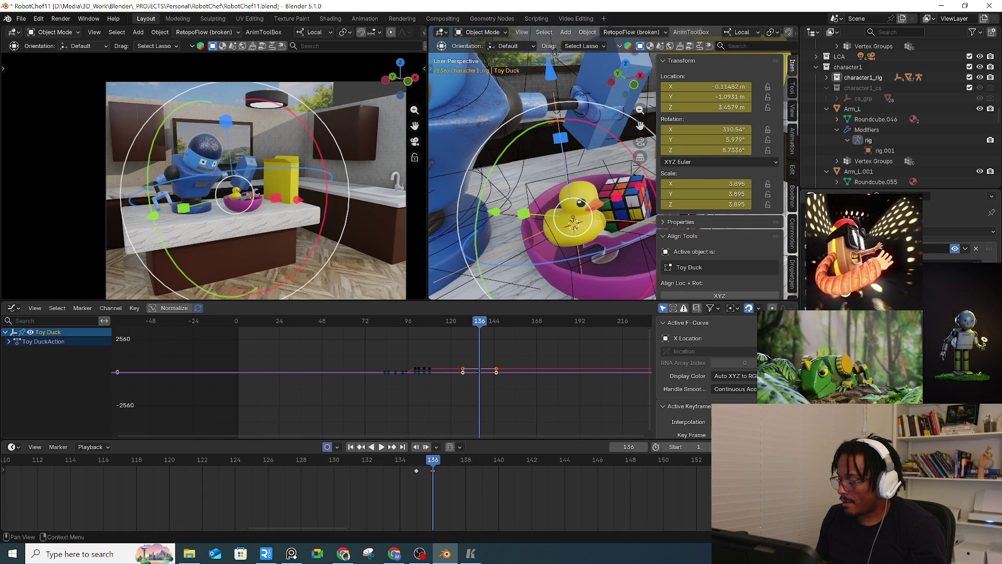
{"action": "left_click", "coordinate": [421, 465]}
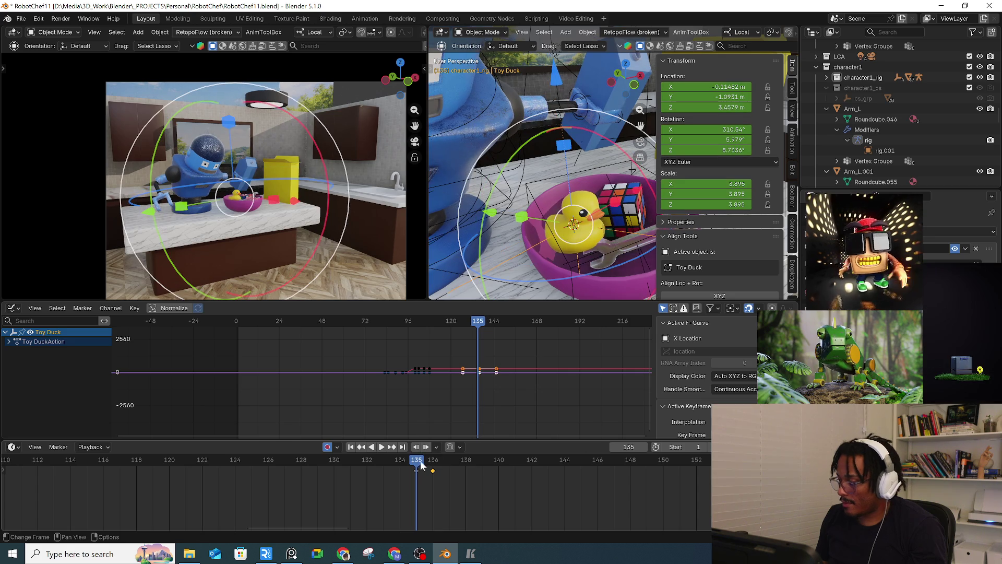
{"action": "left_click", "coordinate": [437, 464]}
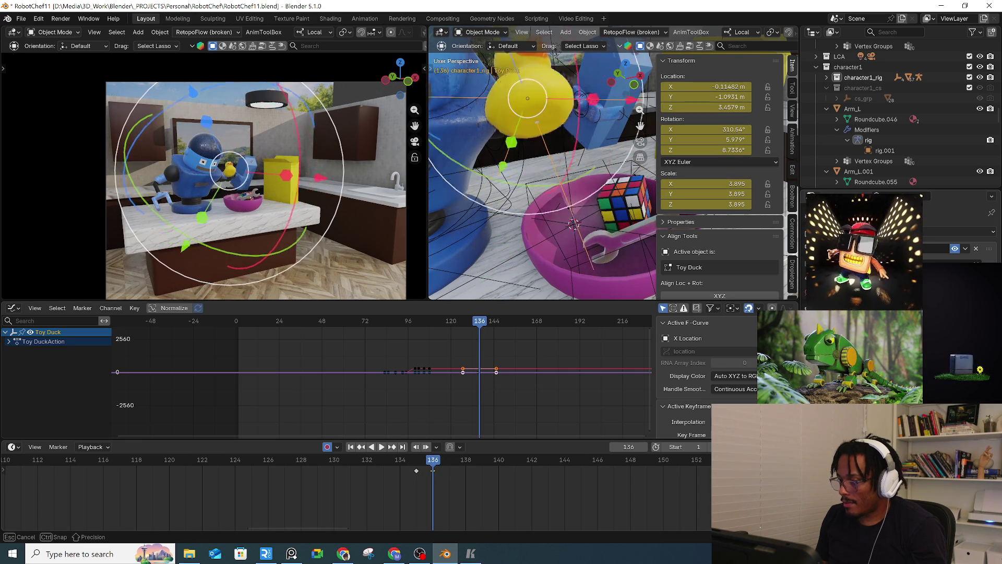
{"action": "left_click", "coordinate": [509, 260]}
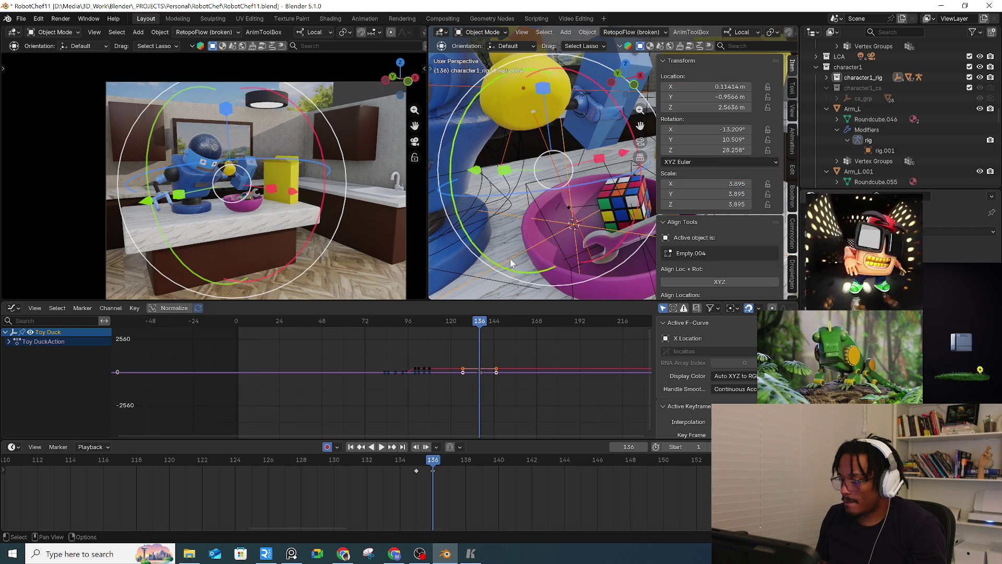
Step: Try Snap Selection to Active, undo it, and add a Copy Transforms constraint
{"action": "right_click", "coordinate": [510, 259]}
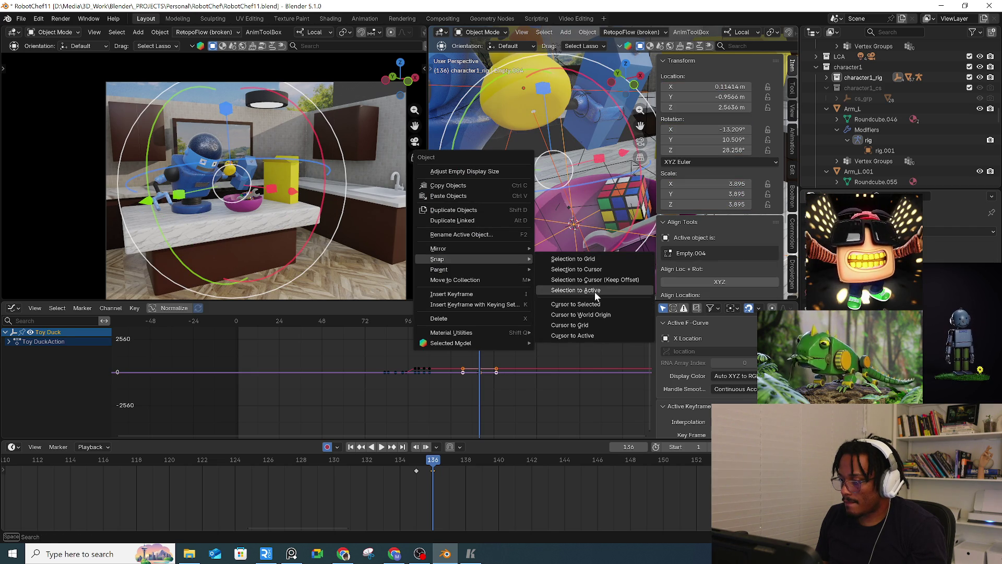
{"action": "left_click", "coordinate": [594, 291]}
{"action": "key", "text": "ctrl+z"}
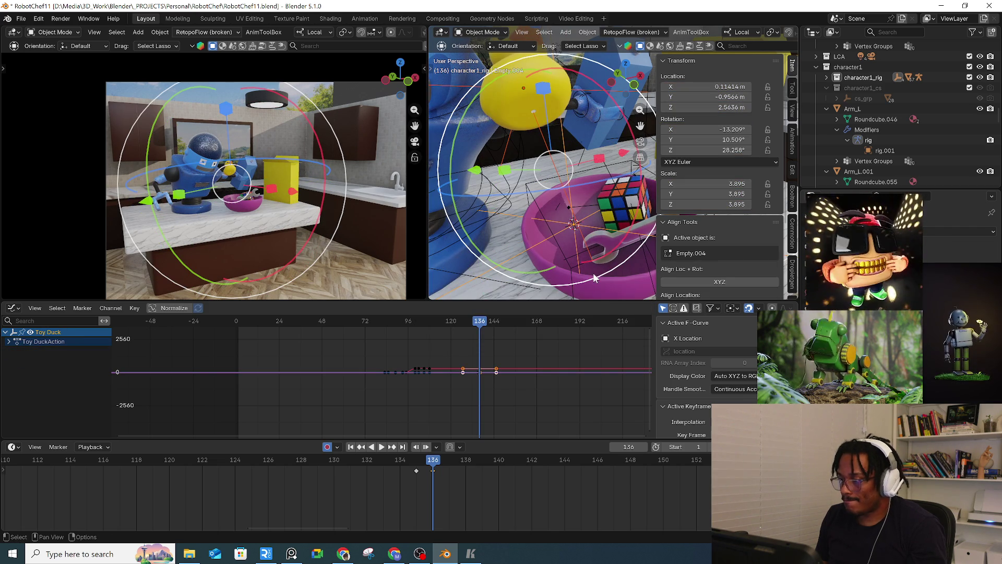
{"action": "left_click", "coordinate": [961, 231]}
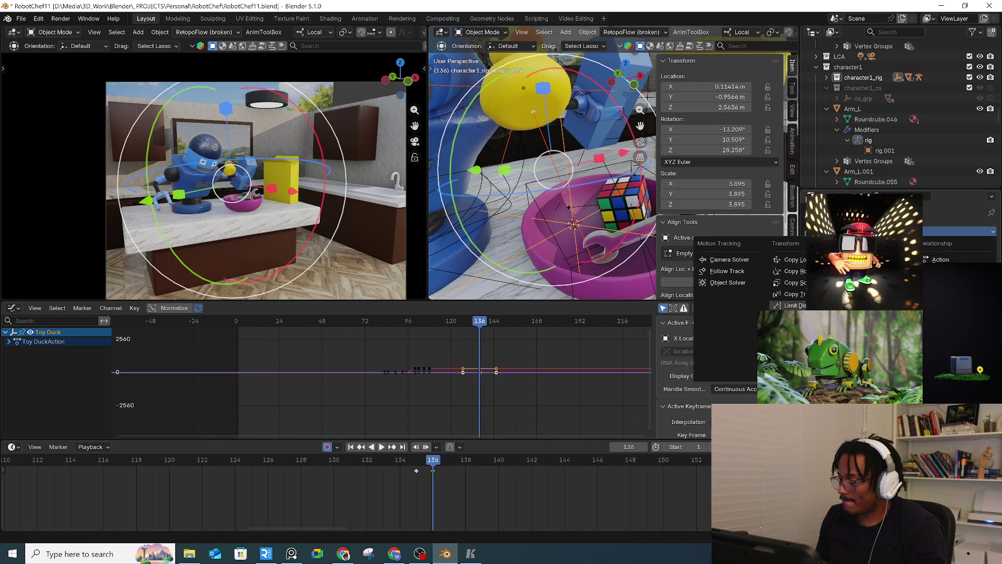
{"action": "left_click", "coordinate": [791, 294]}
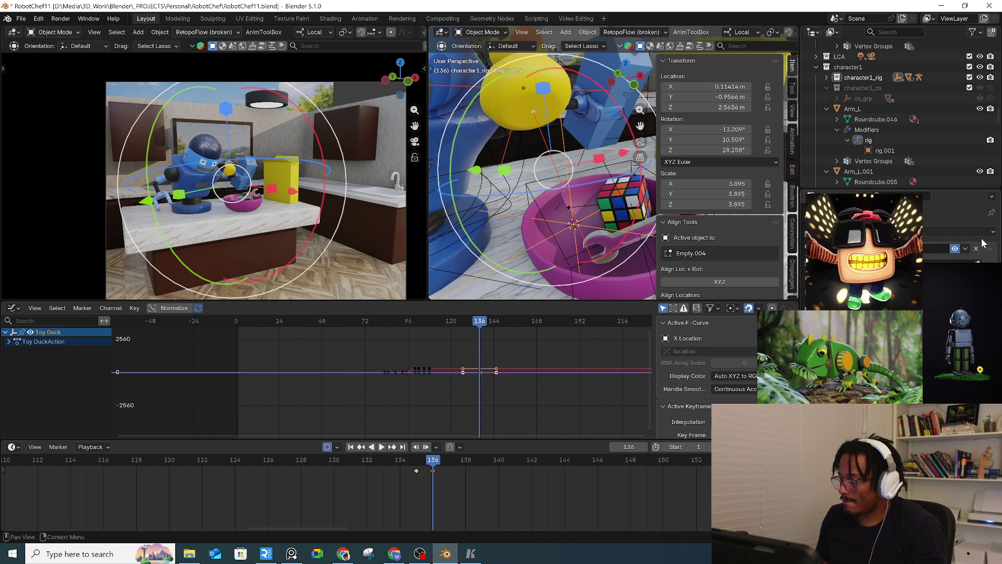
Step: Select the Toy Duck, add a constraint and pick Empty.004 as its target
{"action": "left_click", "coordinate": [540, 132]}
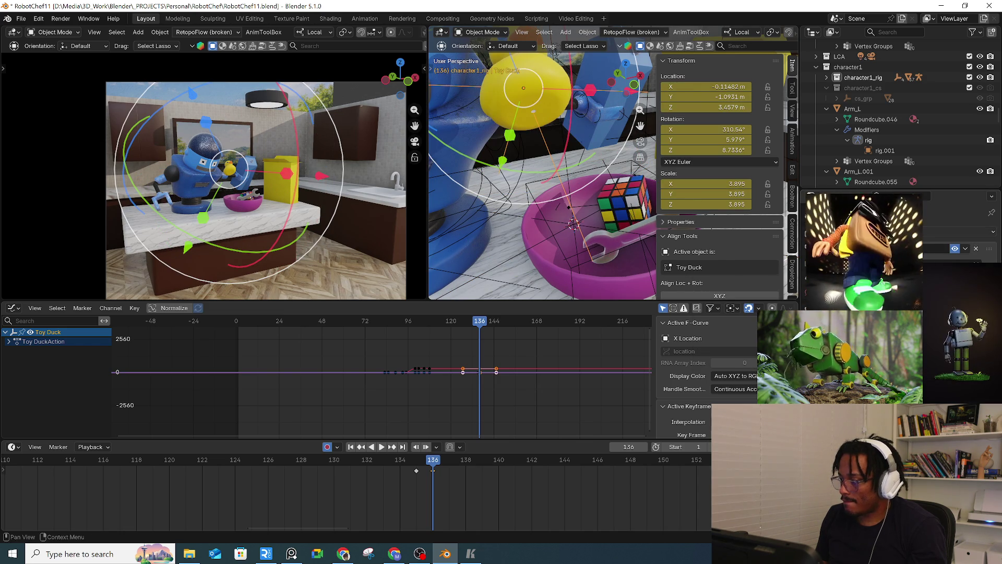
{"action": "left_click", "coordinate": [960, 232]}
{"action": "left_click", "coordinate": [791, 294]}
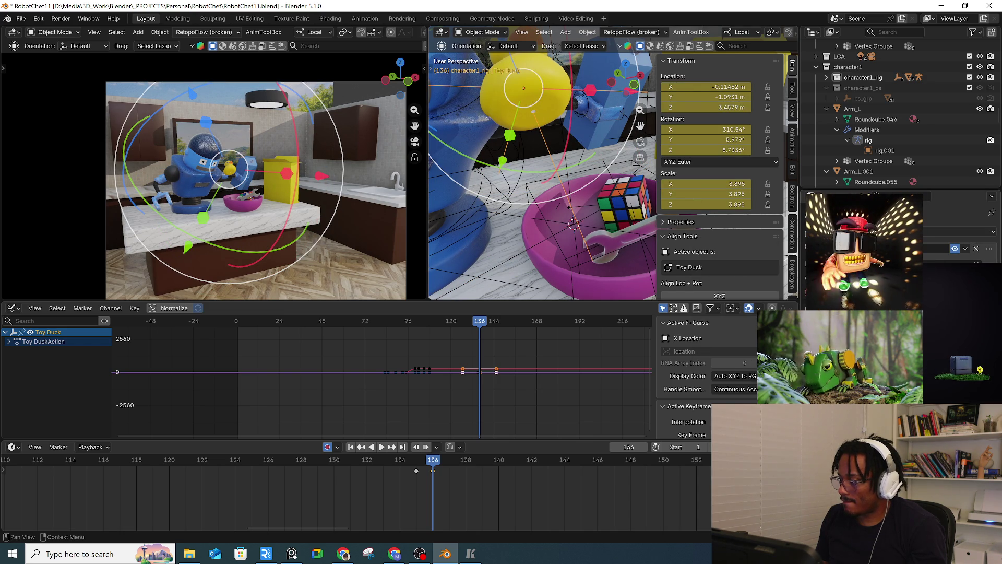
{"action": "key", "text": "e"}
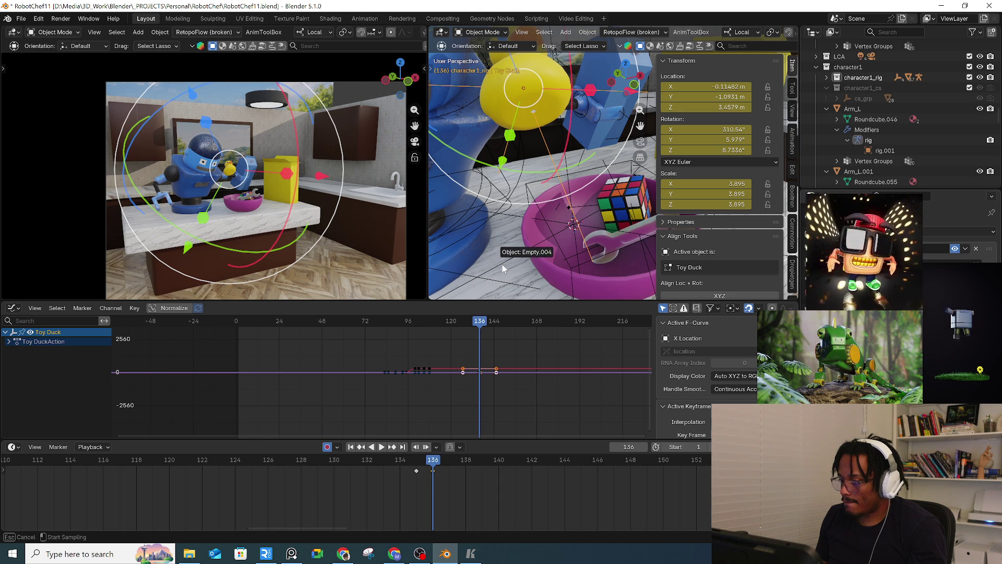
{"action": "left_click", "coordinate": [502, 264]}
{"action": "middle_click_drag", "start_coordinate": [578, 277], "coordinate": [621, 277], "text": "shift"}
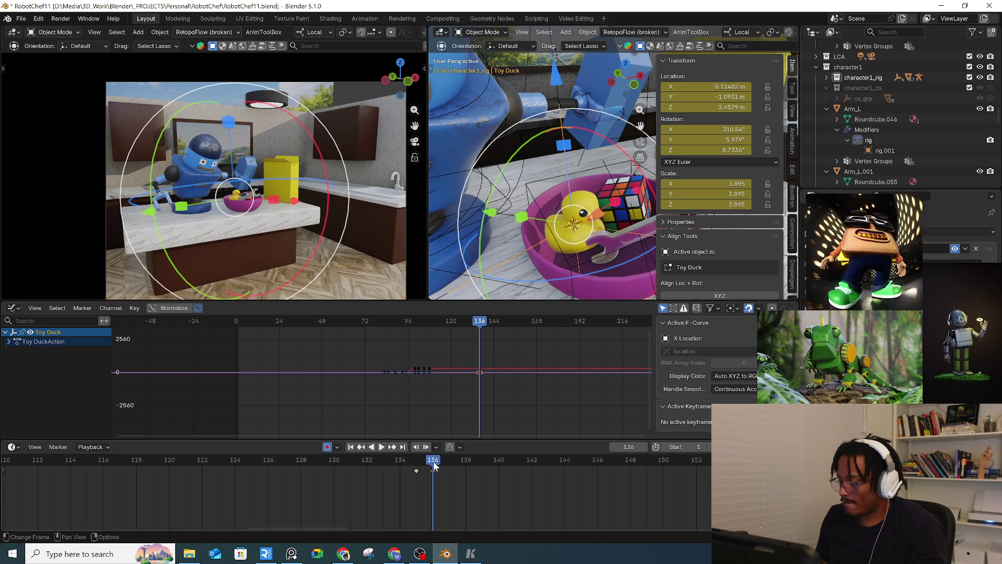
Step: Play the wrench drop from around frames 119–125, stopping at frame 159
{"action": "key", "text": "Left"}
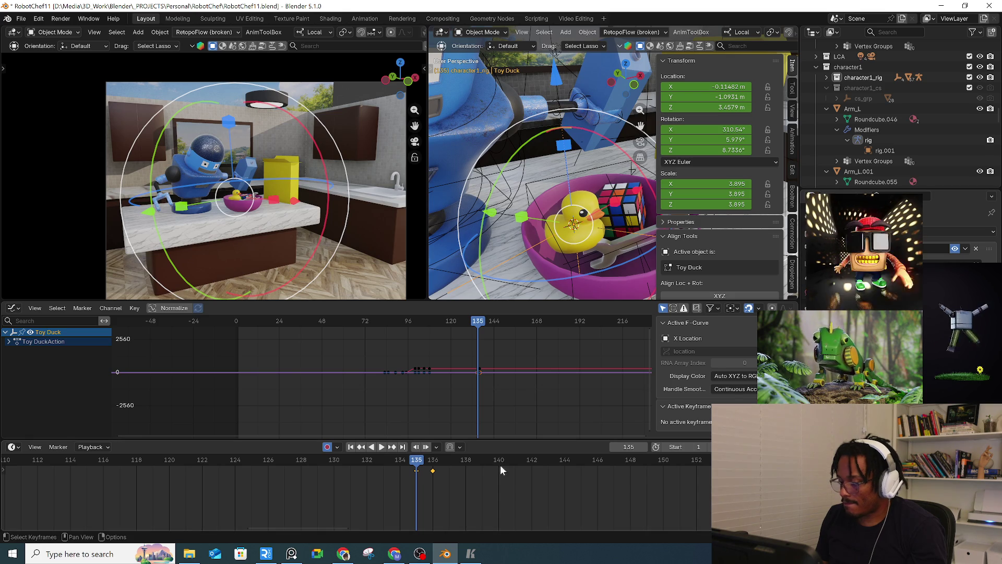
{"action": "mouse_move", "coordinate": [500, 465]}
{"action": "left_mouse_down"}
{"action": "mouse_move", "coordinate": [118, 452]}
{"action": "mouse_move", "coordinate": [153, 459]}
{"action": "left_mouse_up"}
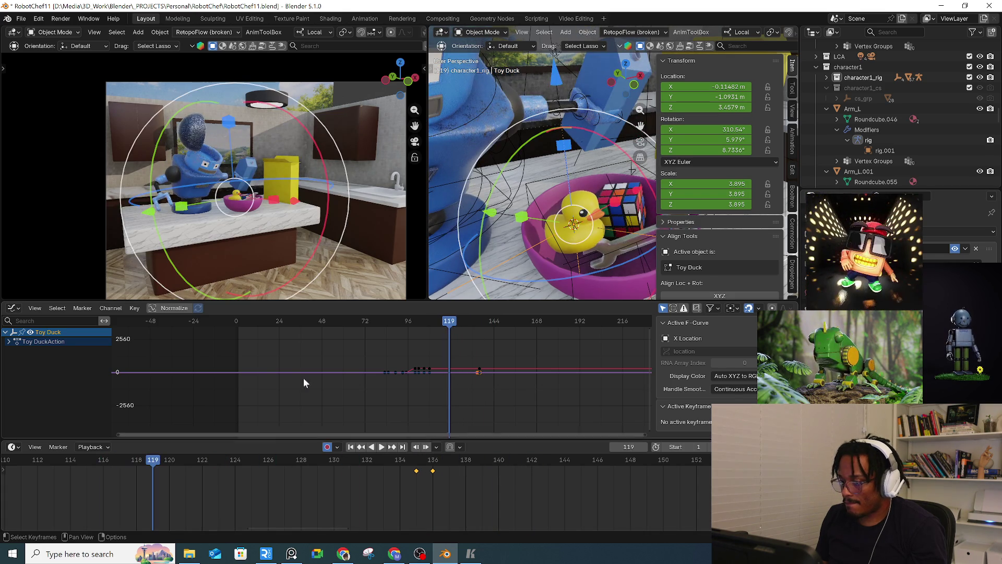
{"action": "left_click", "coordinate": [311, 321]}
{"action": "key", "text": "space"}
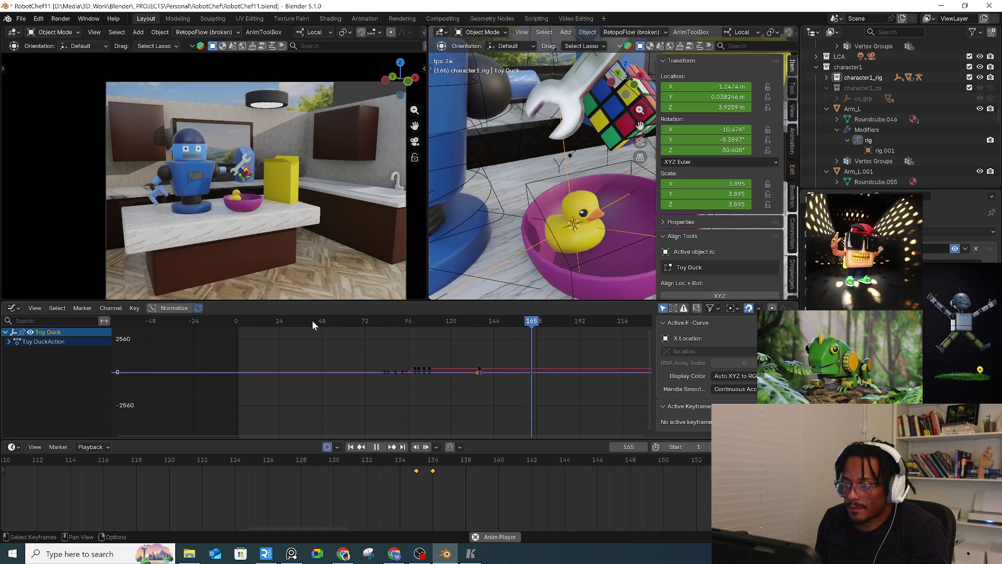
{"action": "left_click", "coordinate": [361, 463]}
{"action": "left_click", "coordinate": [233, 459]}
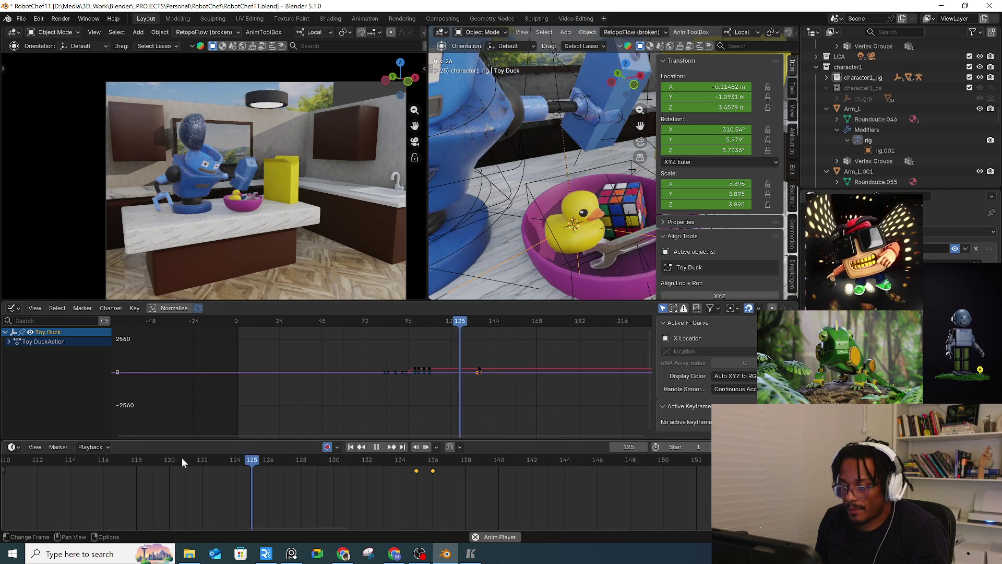
{"action": "key", "text": "space"}
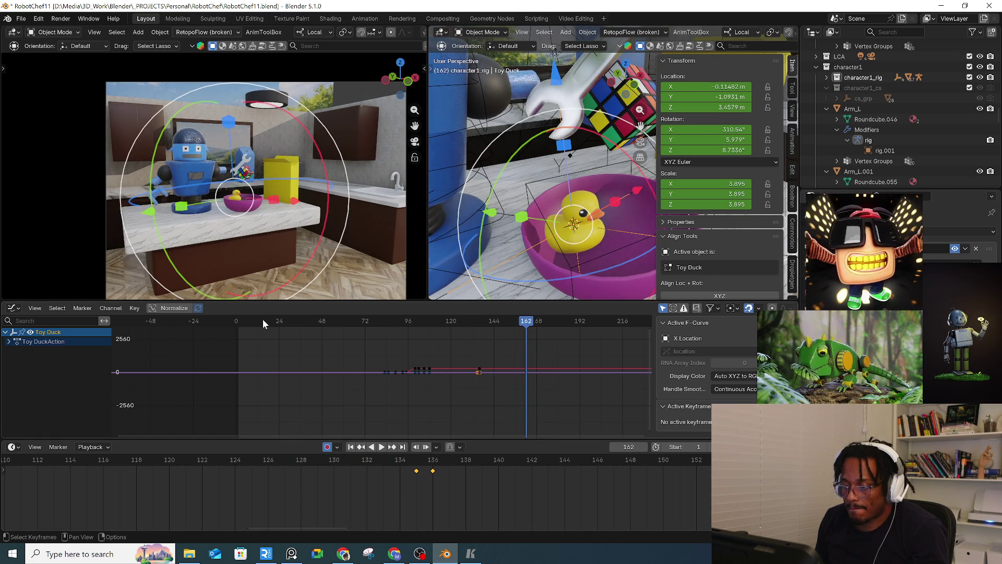
{"action": "key", "text": "space"}
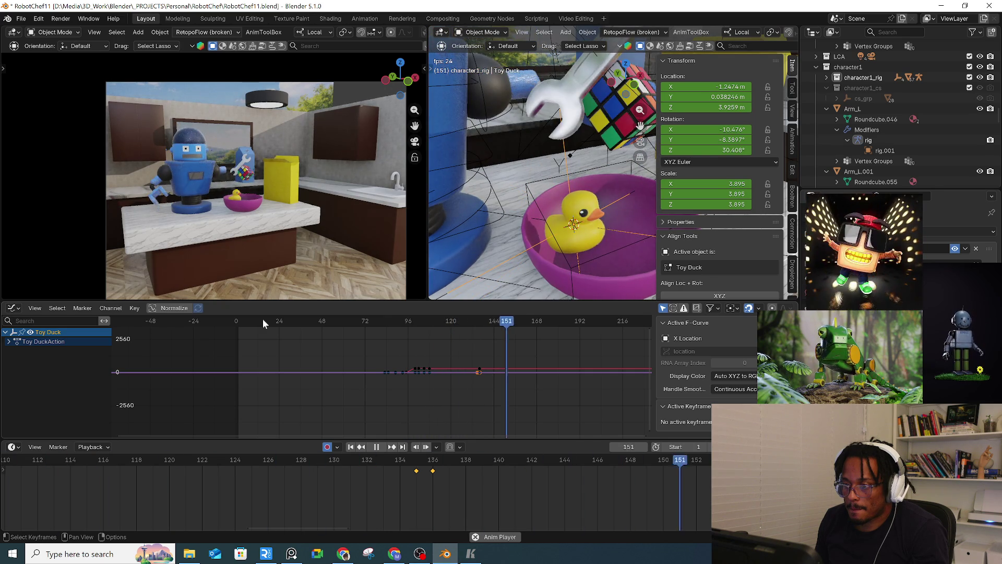
{"action": "key", "text": "space"}
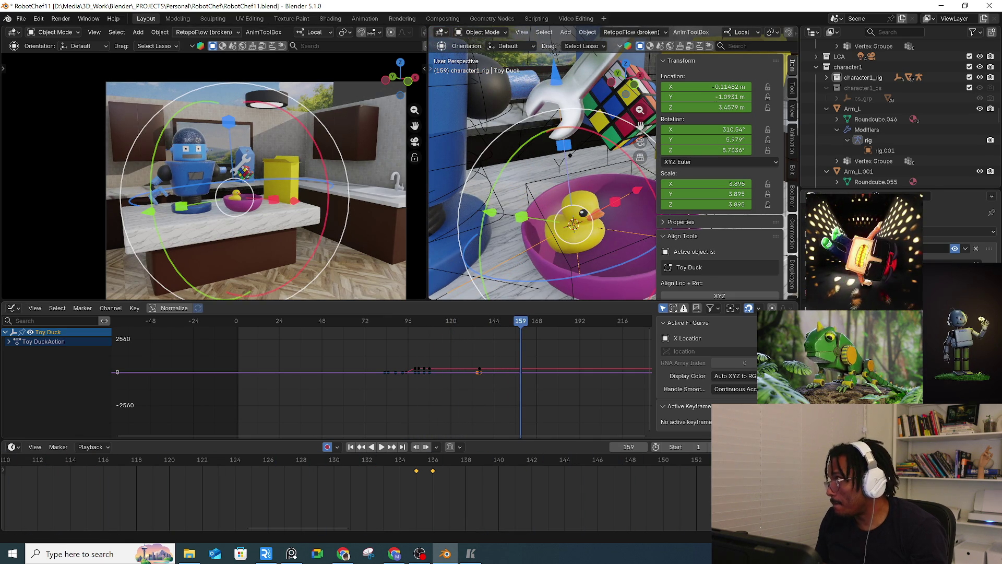
Step: Replay the drop from about frame 119 and stop at frame 154
{"action": "key", "text": "alt+Tab"}
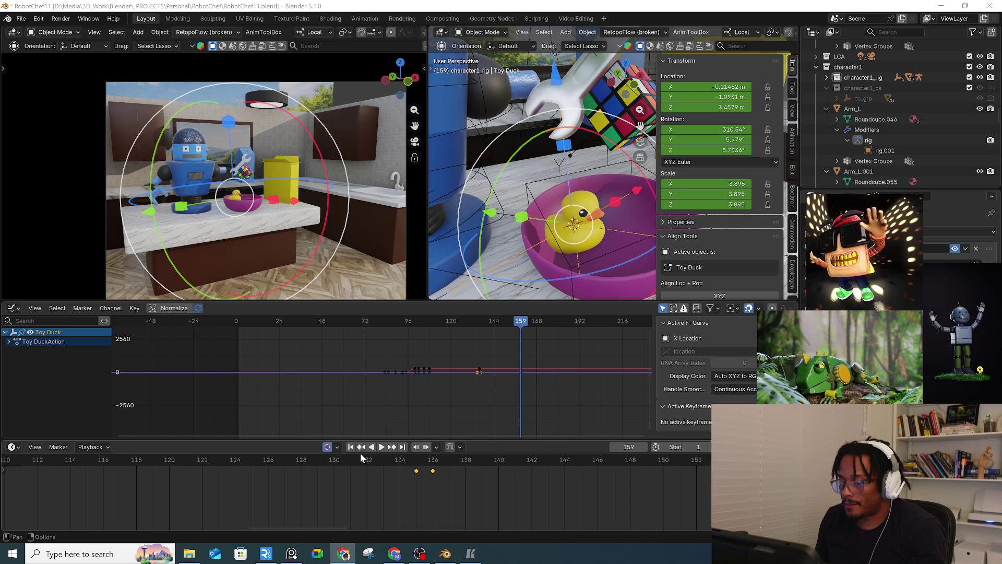
{"action": "left_click", "coordinate": [316, 460]}
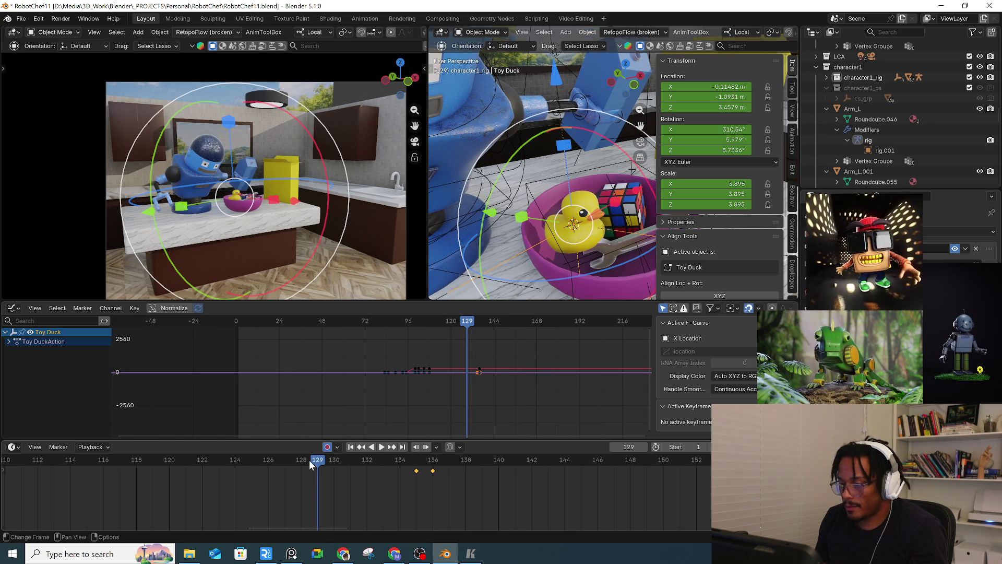
{"action": "left_click_drag", "start_coordinate": [192, 461], "coordinate": [158, 459]}
{"action": "key", "text": "space"}
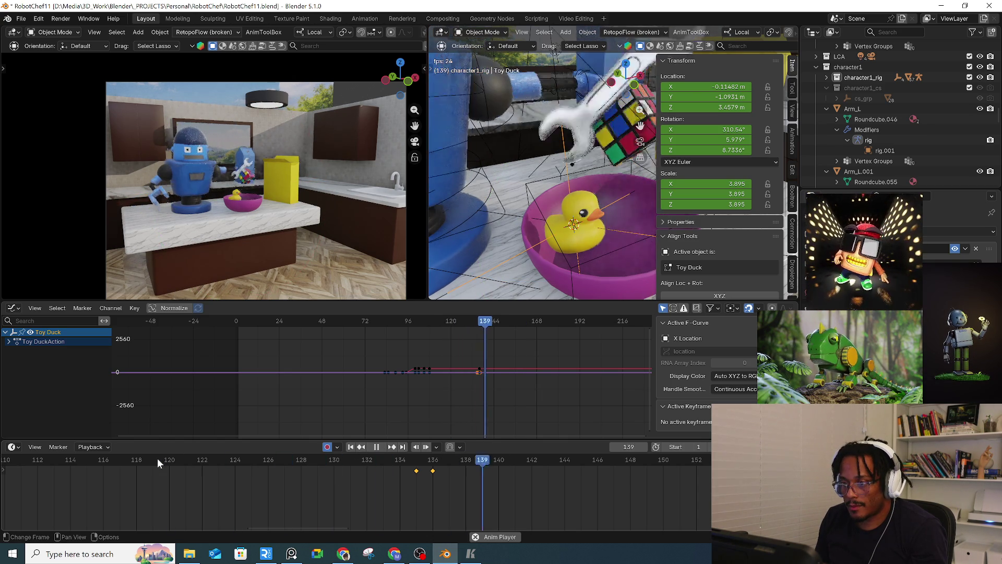
{"action": "key", "text": "space"}
Step: Inspect the Rubik's cube and Toy Duck, ending with Empty.004 selected
{"action": "mouse_move", "coordinate": [575, 214]}
{"action": "middle_mouse_down"}
{"action": "mouse_move", "coordinate": [584, 226]}
{"action": "mouse_move", "coordinate": [563, 193]}
{"action": "middle_mouse_up"}
{"action": "left_click", "coordinate": [559, 170]}
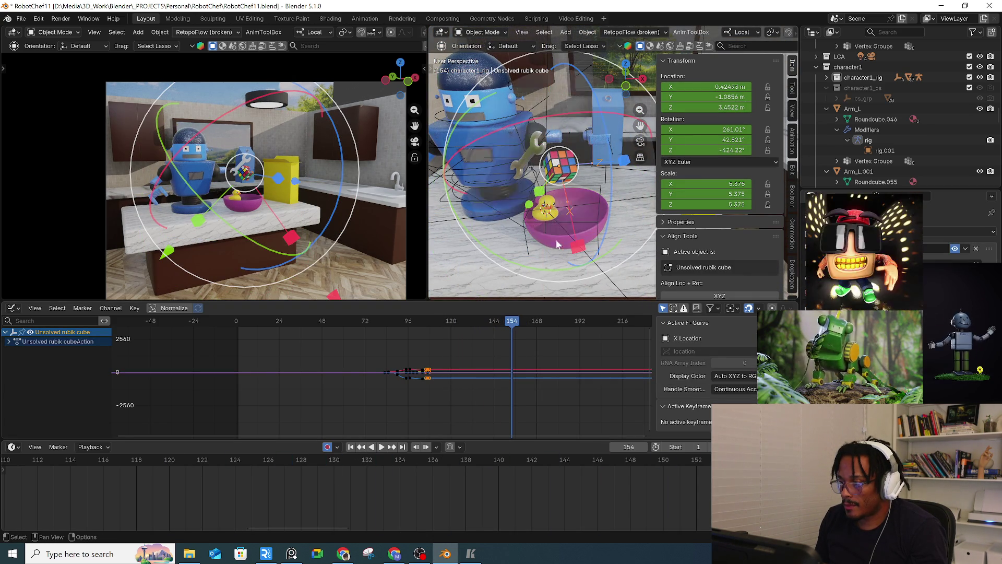
{"action": "left_click", "coordinate": [526, 212]}
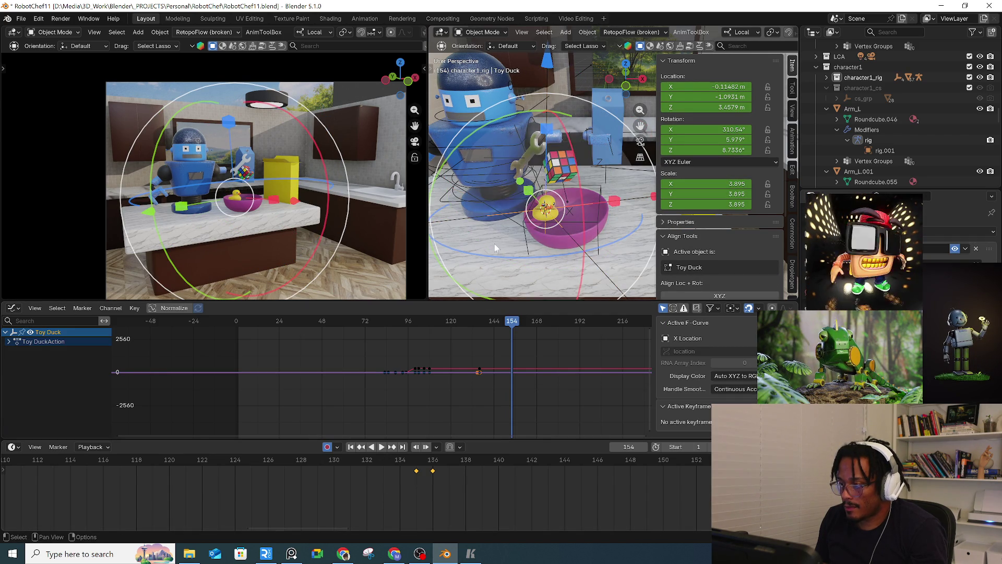
{"action": "middle_click_drag", "start_coordinate": [493, 244], "coordinate": [483, 233]}
{"action": "left_click", "coordinate": [472, 225]}
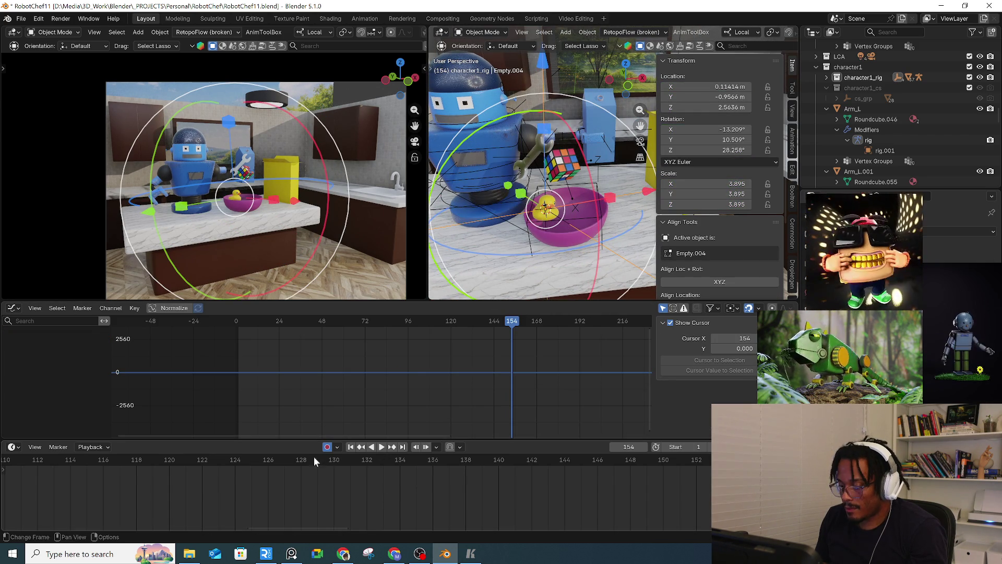
Step: Play through the drop to frame 130, then try moving the Toy Duck and cancel
{"action": "key", "text": "ctrl+shift+space"}
{"action": "left_click_drag", "start_coordinate": [146, 469], "coordinate": [598, 470]}
{"action": "key", "text": "space"}
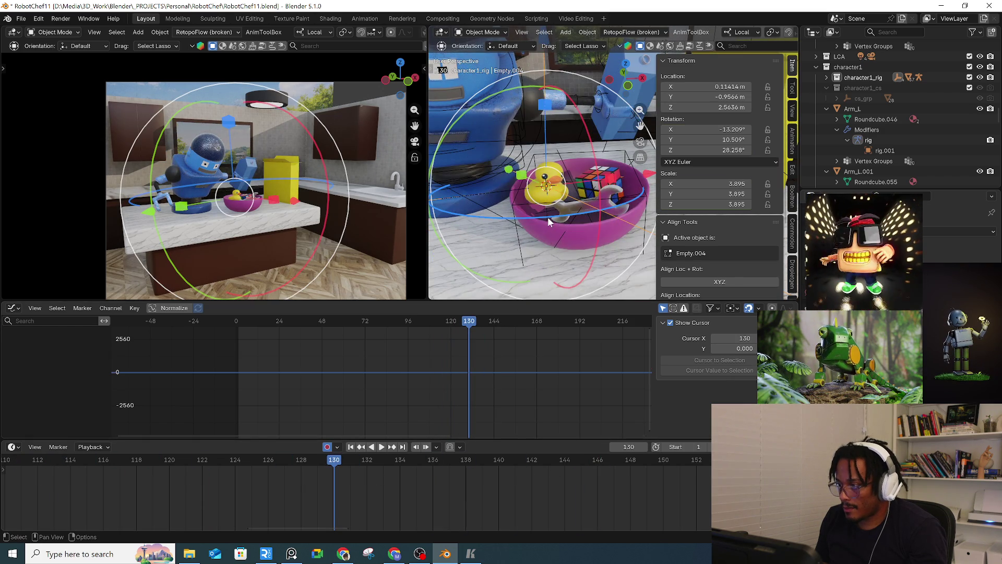
{"action": "left_click", "coordinate": [547, 217]}
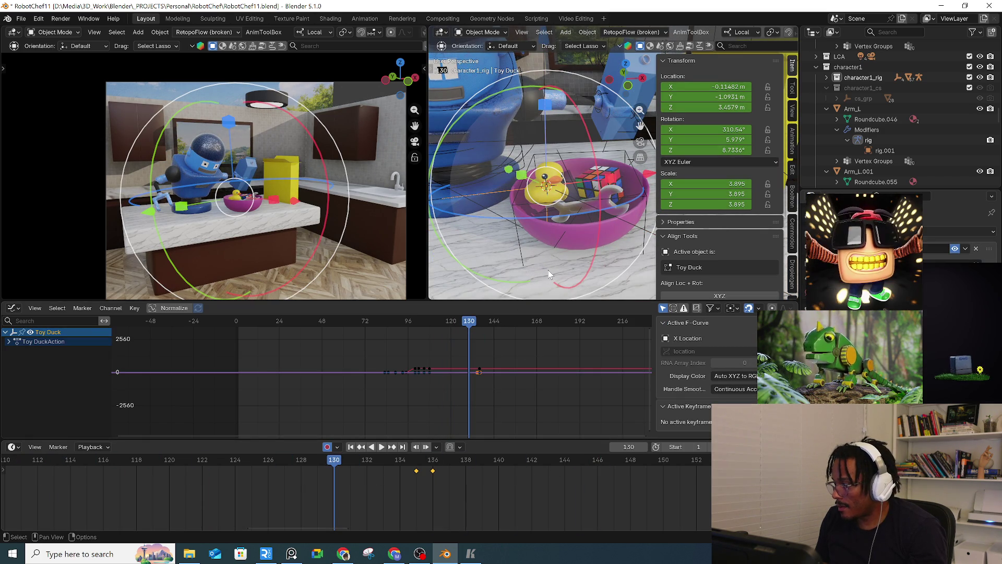
{"action": "key", "text": "space"}
{"action": "key", "text": "space"}
{"action": "key", "text": "g"}
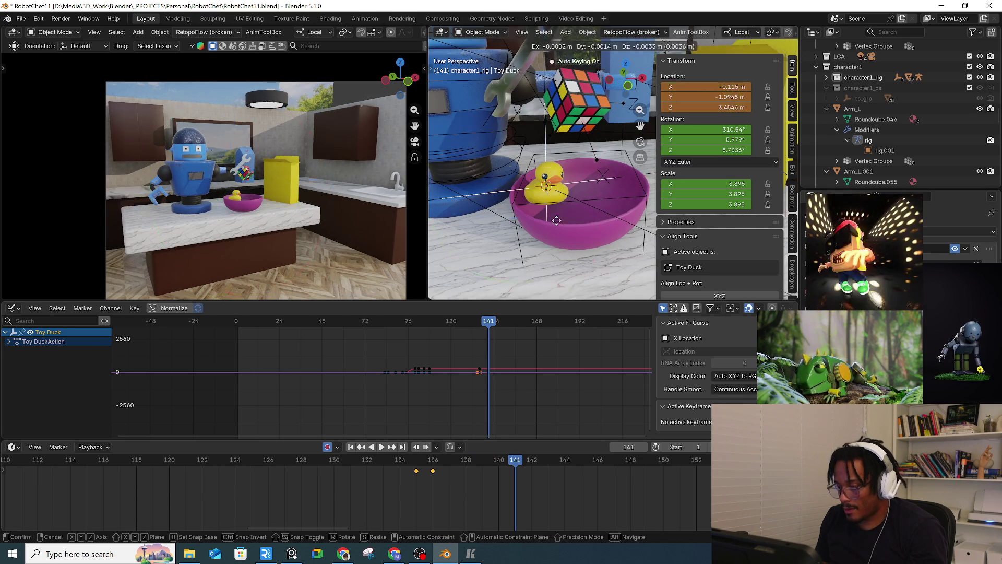
{"action": "right_click", "coordinate": [568, 194]}
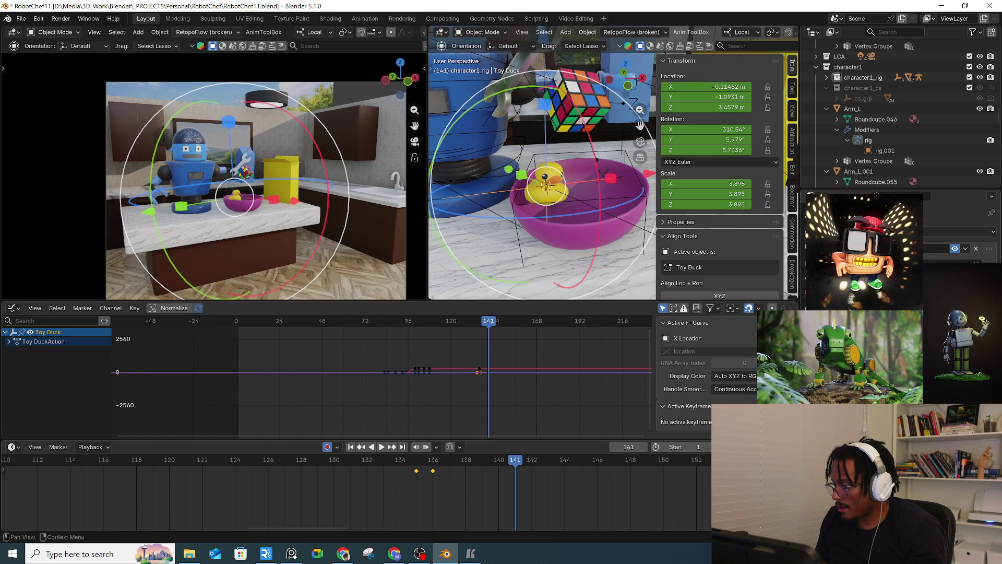
Step: Return to frame 119 and select Empty.004, the duck's controlling empty
{"action": "left_click", "coordinate": [412, 465]}
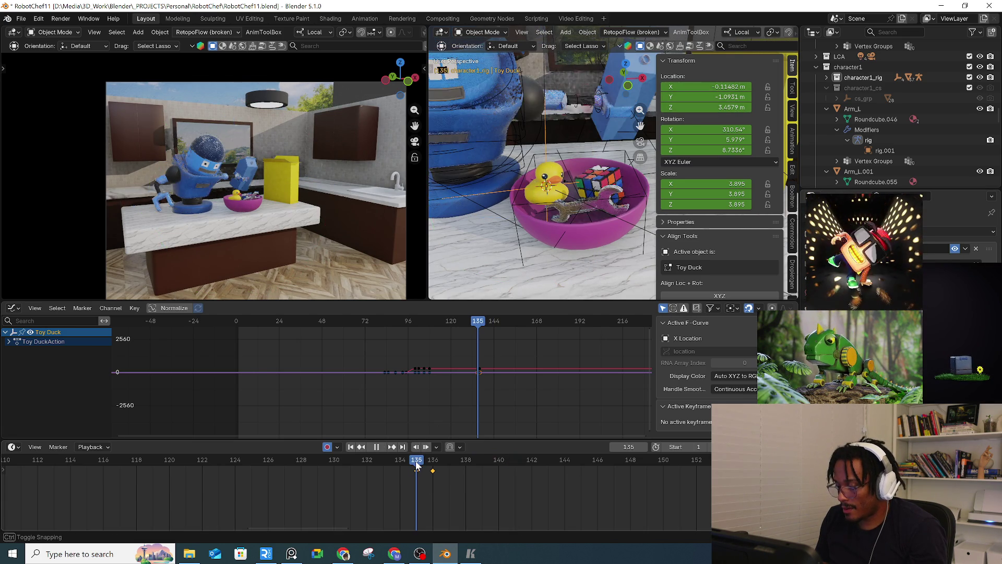
{"action": "left_click", "coordinate": [152, 463]}
{"action": "mouse_move", "coordinate": [449, 156]}
{"action": "middle_mouse_down"}
{"action": "mouse_move", "coordinate": [459, 121]}
{"action": "mouse_move", "coordinate": [500, 249]}
{"action": "middle_mouse_up"}
{"action": "left_click", "coordinate": [474, 242]}
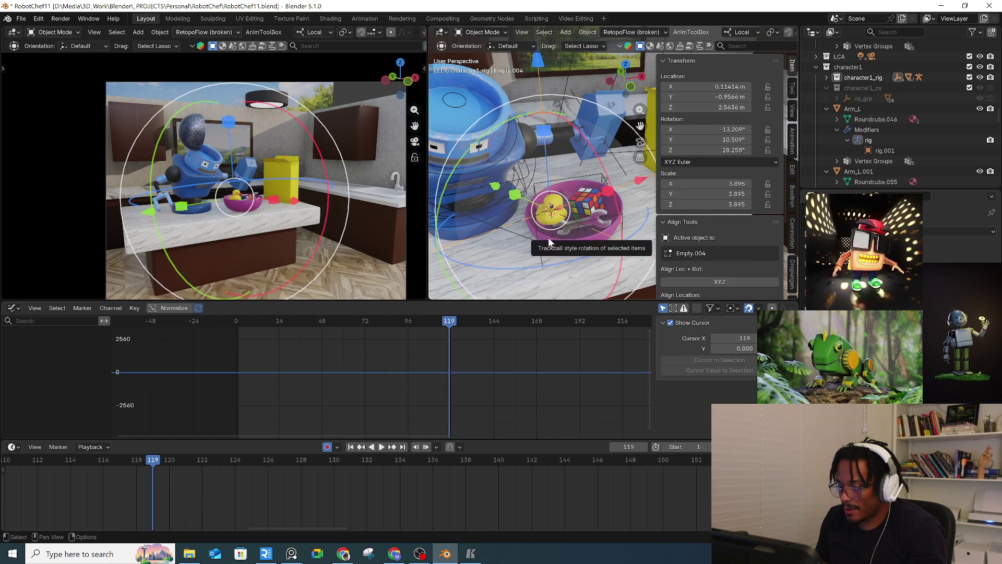
{"action": "mouse_move", "coordinate": [543, 235]}
{"action": "middle_mouse_down"}
{"action": "mouse_move", "coordinate": [582, 206]}
{"action": "mouse_move", "coordinate": [564, 249]}
{"action": "middle_mouse_up"}
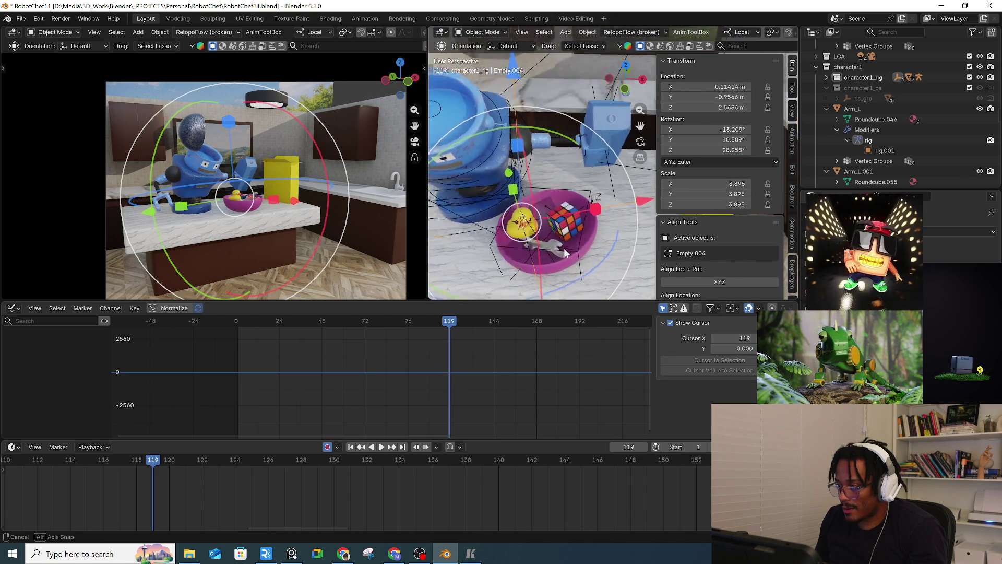
{"action": "scroll", "coordinate": [564, 248], "scroll_direction": "up", "scroll_amount": 3}
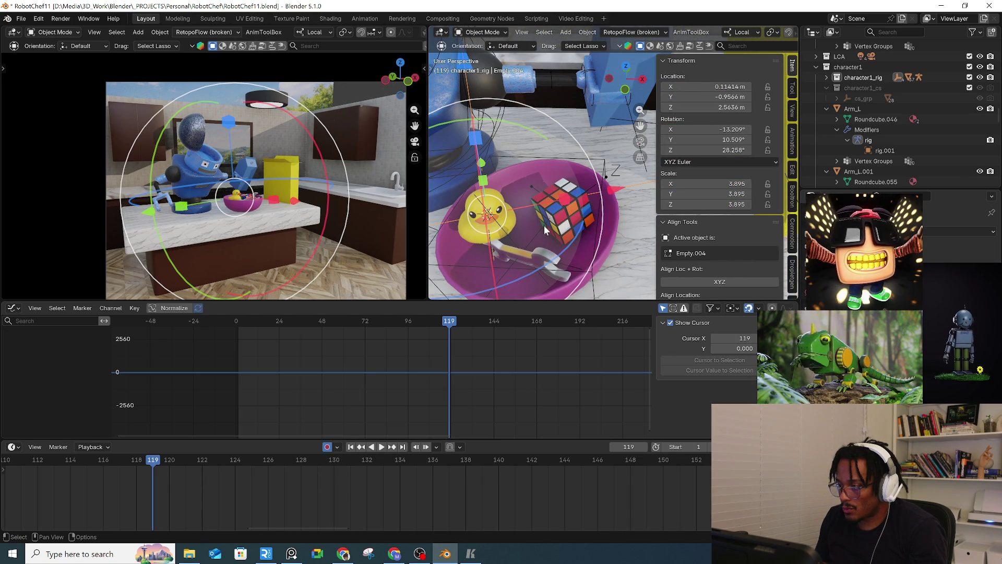
Step: Lift Empty.004 above the pink bowl and key its raised position
{"action": "key", "text": "g"}
{"action": "left_click", "coordinate": [544, 231]}
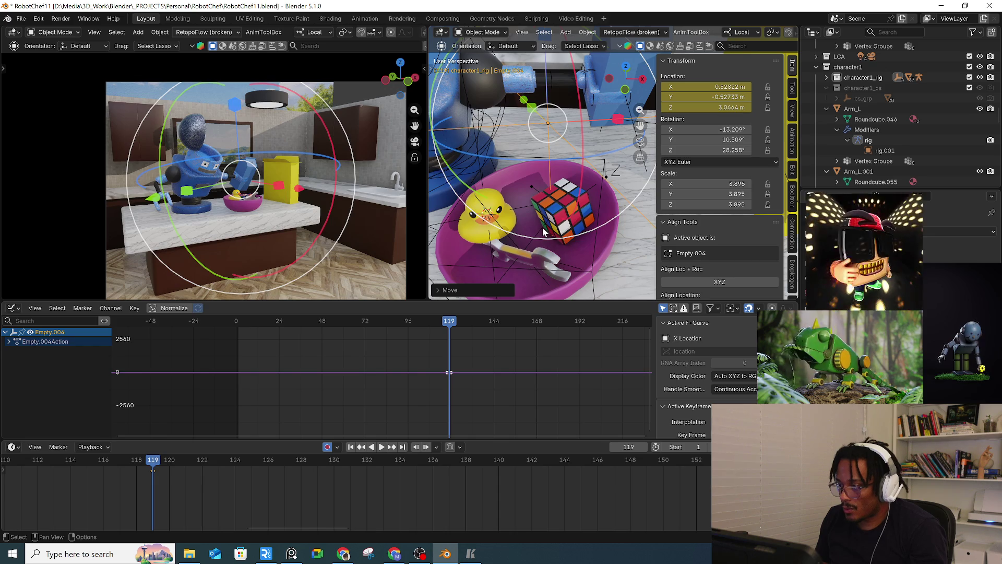
{"action": "left_click", "coordinate": [543, 231]}
{"action": "mouse_move", "coordinate": [543, 231]}
{"action": "middle_mouse_down"}
{"action": "mouse_move", "coordinate": [588, 207]}
{"action": "mouse_move", "coordinate": [575, 267]}
{"action": "mouse_move", "coordinate": [431, 341]}
{"action": "middle_mouse_up"}
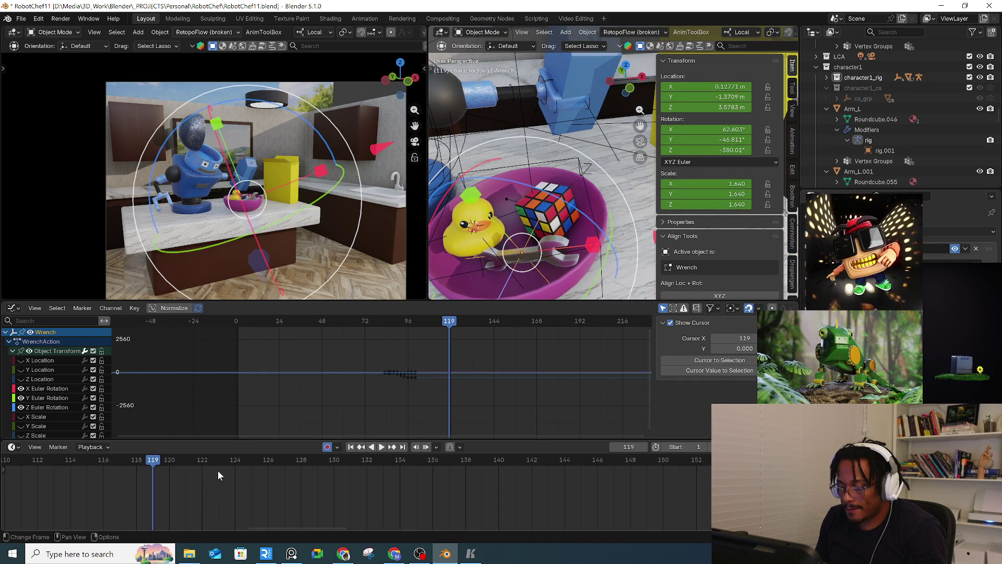
Step: Play the wrench drop, rewind to frame 99, and fit all its keys in Graph Editor and Timeline
{"action": "key", "text": "space"}
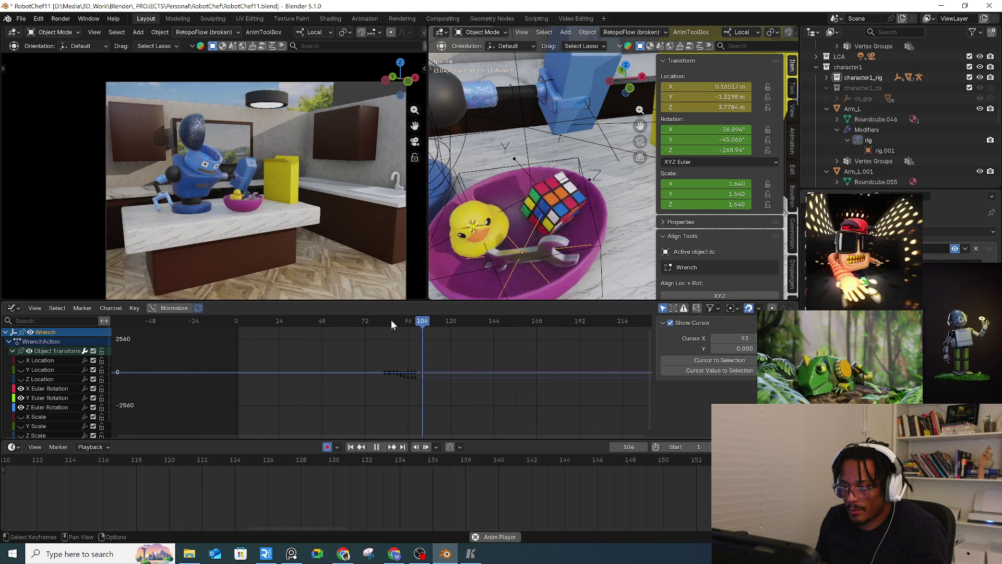
{"action": "mouse_move", "coordinate": [391, 320]}
{"action": "left_mouse_down"}
{"action": "mouse_move", "coordinate": [415, 322]}
{"action": "mouse_move", "coordinate": [406, 321]}
{"action": "left_mouse_up"}
{"action": "scroll", "coordinate": [428, 399], "scroll_direction": "up", "scroll_amount": 2}
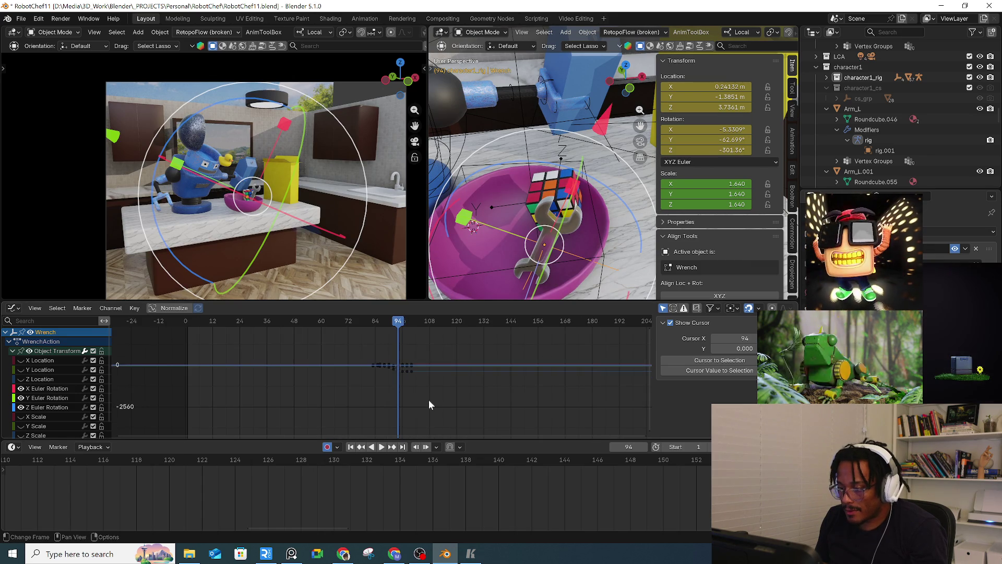
{"action": "key", "text": "a"}
{"action": "key", "text": "Home"}
{"action": "key", "text": "a"}
{"action": "key", "text": "Home"}
Step: Deselect all keys, move to frame 90, and frame the wrench in the left view
{"action": "scroll", "coordinate": [372, 508], "scroll_direction": "down", "scroll_amount": 4}
{"action": "key", "text": "alt+a"}
{"action": "mouse_move", "coordinate": [332, 455]}
{"action": "left_mouse_down"}
{"action": "mouse_move", "coordinate": [398, 460]}
{"action": "mouse_move", "coordinate": [254, 462]}
{"action": "mouse_move", "coordinate": [290, 461]}
{"action": "left_mouse_up"}
{"action": "key", "text": "KP_Decimal"}
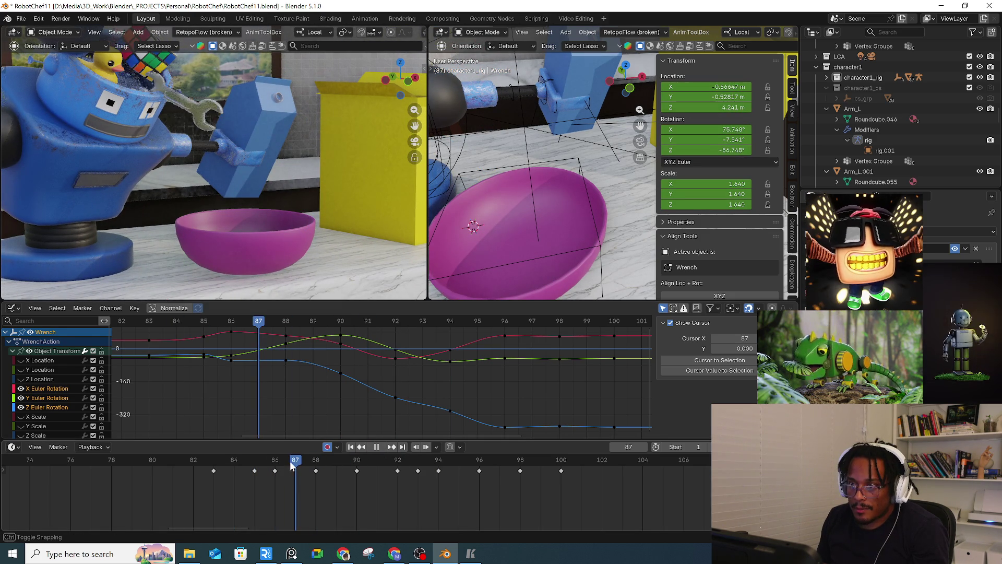
Step: Move the wrench at frame 87, keyframe it, and advance to frame 90
{"action": "key", "text": "g"}
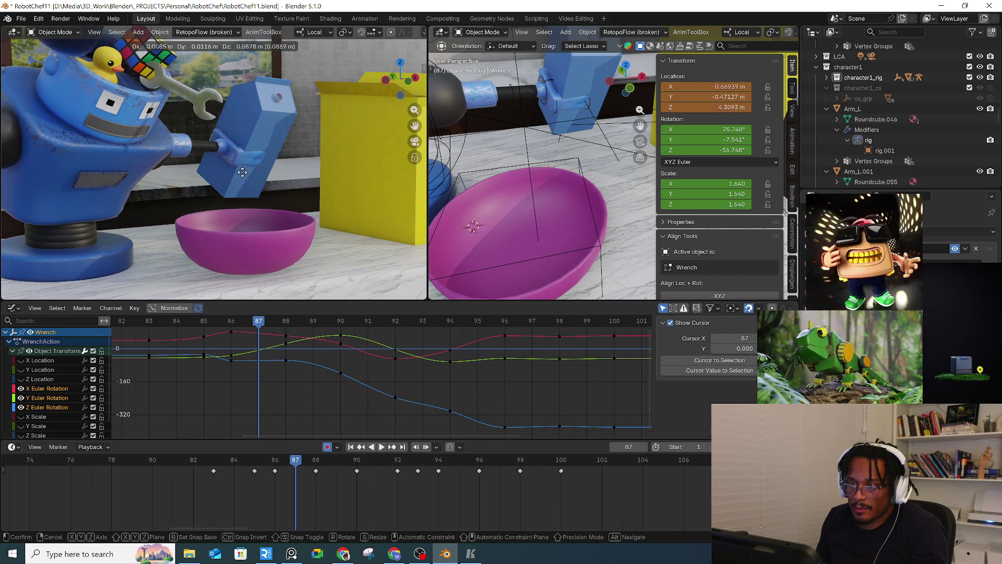
{"action": "left_click", "coordinate": [247, 174]}
{"action": "key", "text": "i"}
{"action": "left_click", "coordinate": [309, 464]}
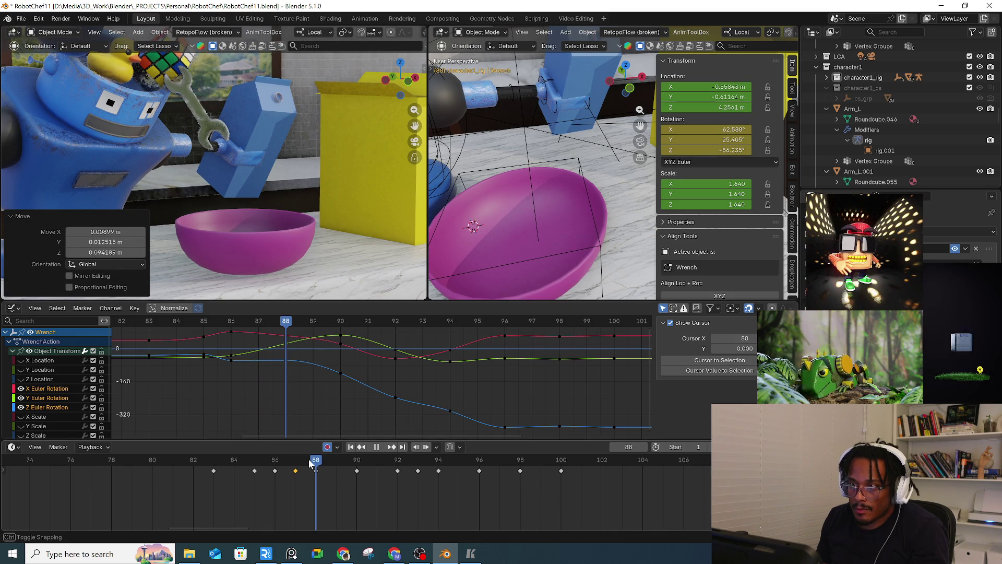
{"action": "left_click_drag", "start_coordinate": [325, 463], "coordinate": [352, 463]}
Step: At frame 90, lower the wrench into the bowl and key its location
{"action": "key", "text": "r"}
{"action": "key", "text": "Escape"}
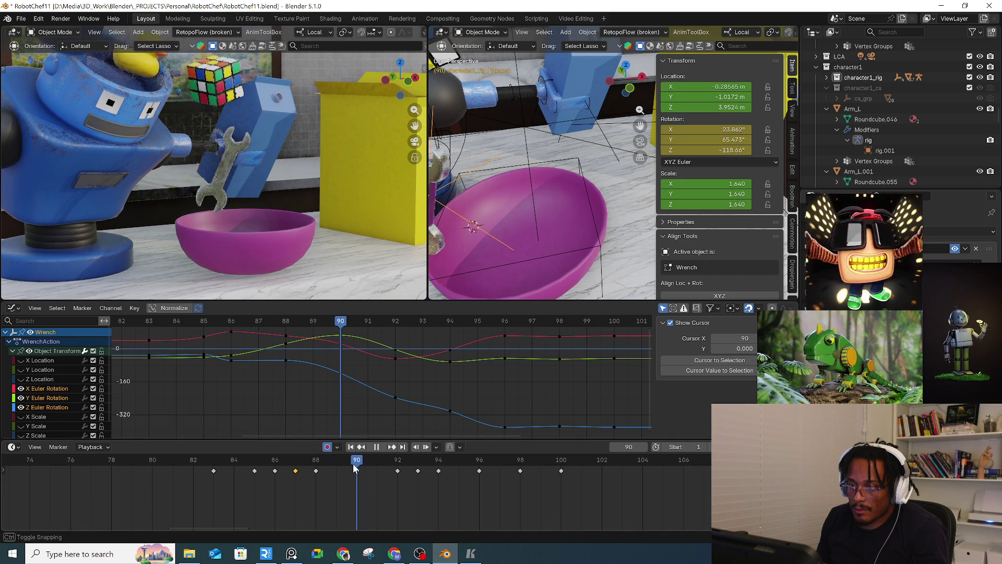
{"action": "key", "text": "g"}
{"action": "left_click", "coordinate": [304, 258]}
{"action": "middle_click_drag", "start_coordinate": [482, 232], "coordinate": [488, 233]}
{"action": "key", "text": "g"}
{"action": "left_click", "coordinate": [502, 234]}
{"action": "key", "text": "g"}
{"action": "left_click", "coordinate": [491, 231]}
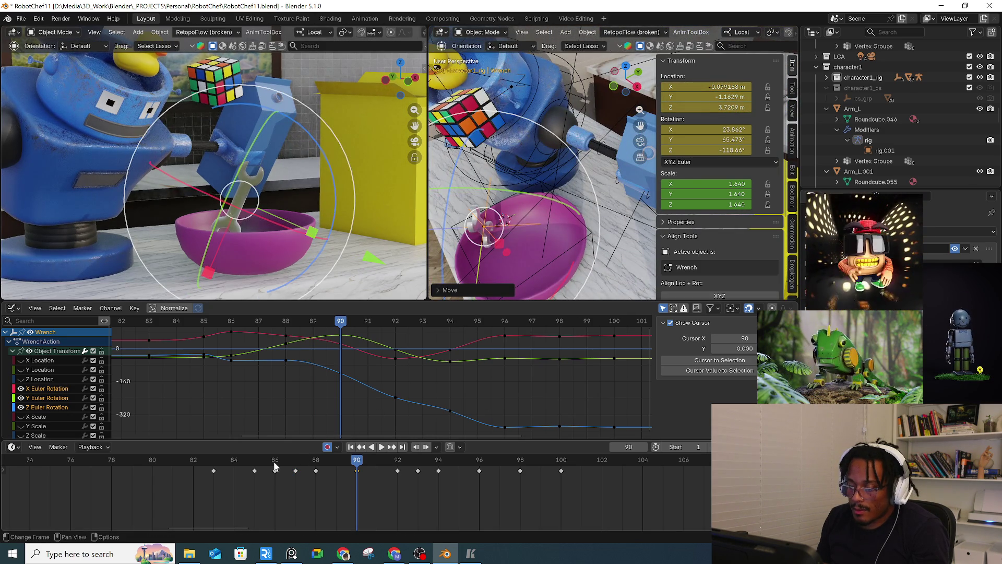
Step: Rotate the wrench on its local Y axis at frame 91 and delete its frame-92 key
{"action": "key", "text": "space"}
{"action": "left_click_drag", "start_coordinate": [291, 459], "coordinate": [371, 467]}
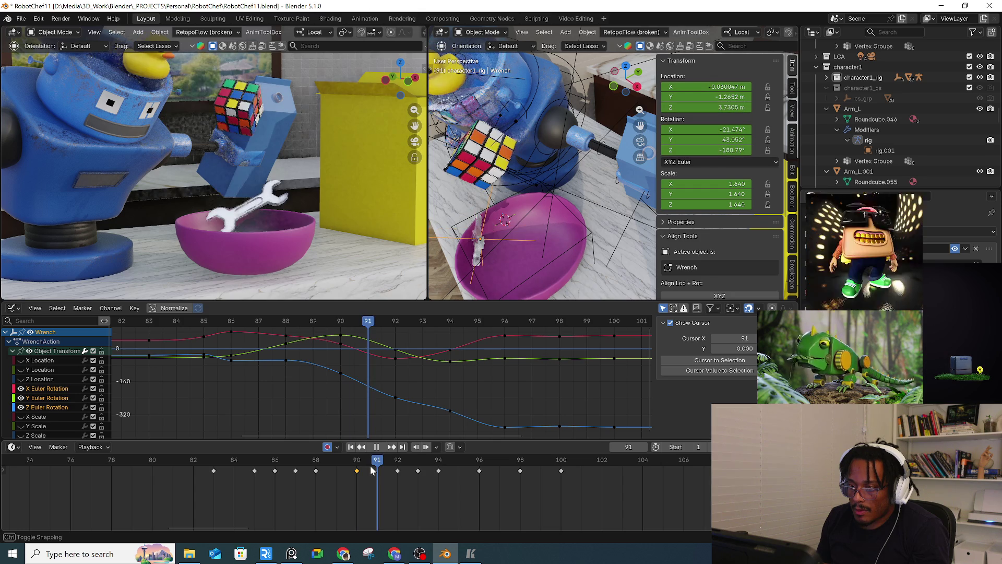
{"action": "key", "text": "r"}
{"action": "mouse_move", "coordinate": [543, 229]}
{"action": "middle_mouse_down"}
{"action": "mouse_move", "coordinate": [556, 237]}
{"action": "mouse_move", "coordinate": [556, 228]}
{"action": "middle_mouse_up"}
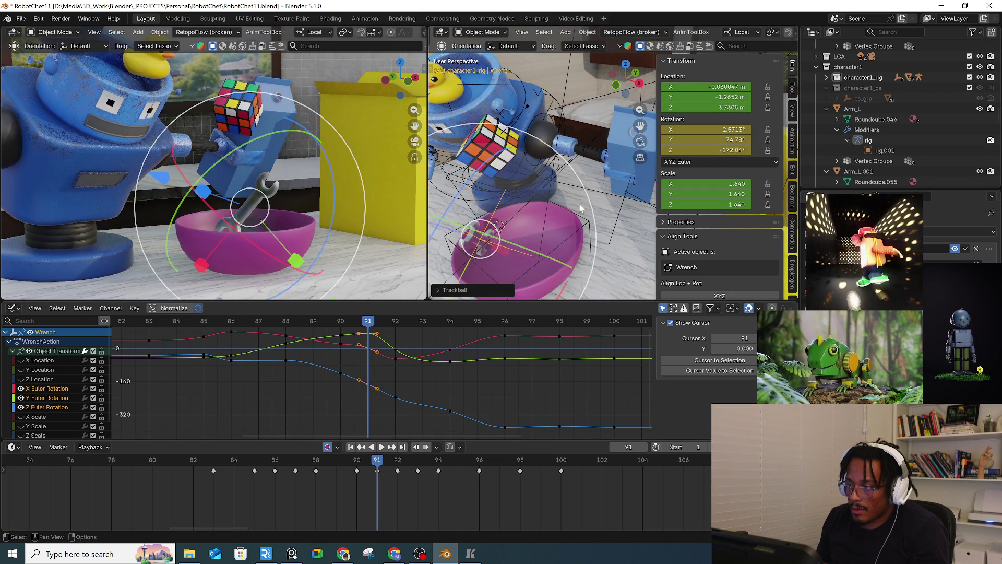
{"action": "key", "text": "r"}
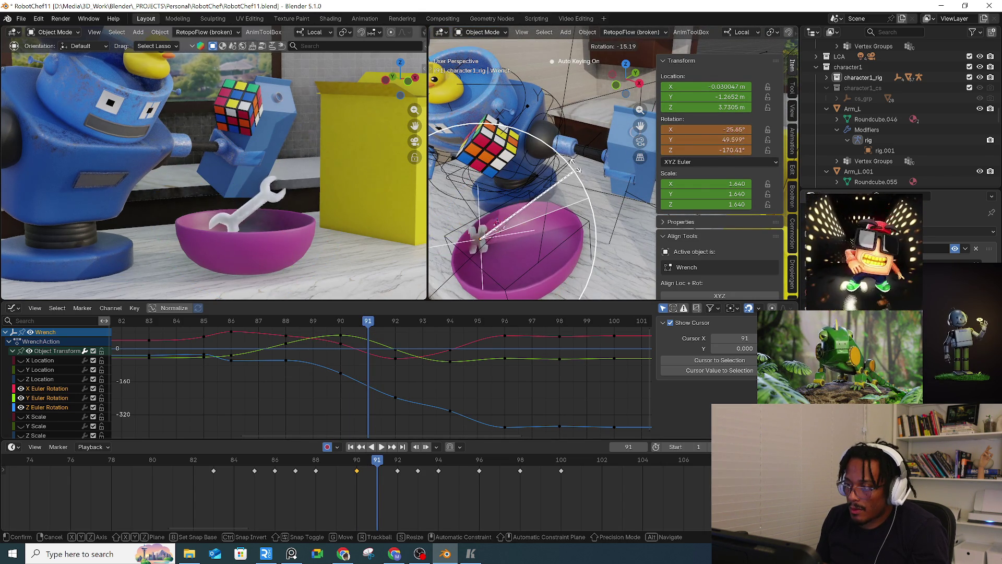
{"action": "middle_click_drag", "start_coordinate": [527, 195], "coordinate": [543, 235], "text": "alt"}
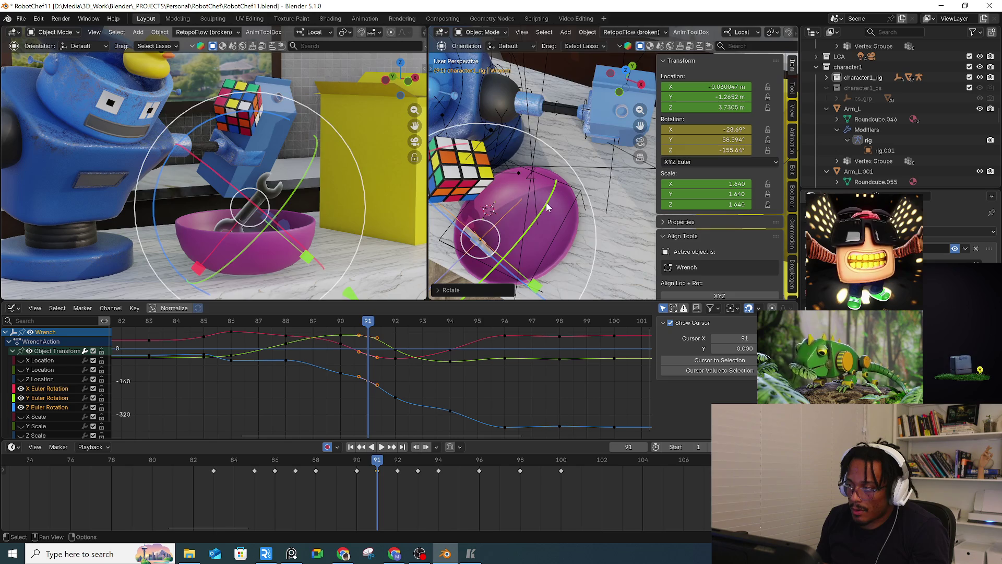
{"action": "key", "text": "y"}
{"action": "key", "text": "y"}
{"action": "left_click", "coordinate": [445, 437]}
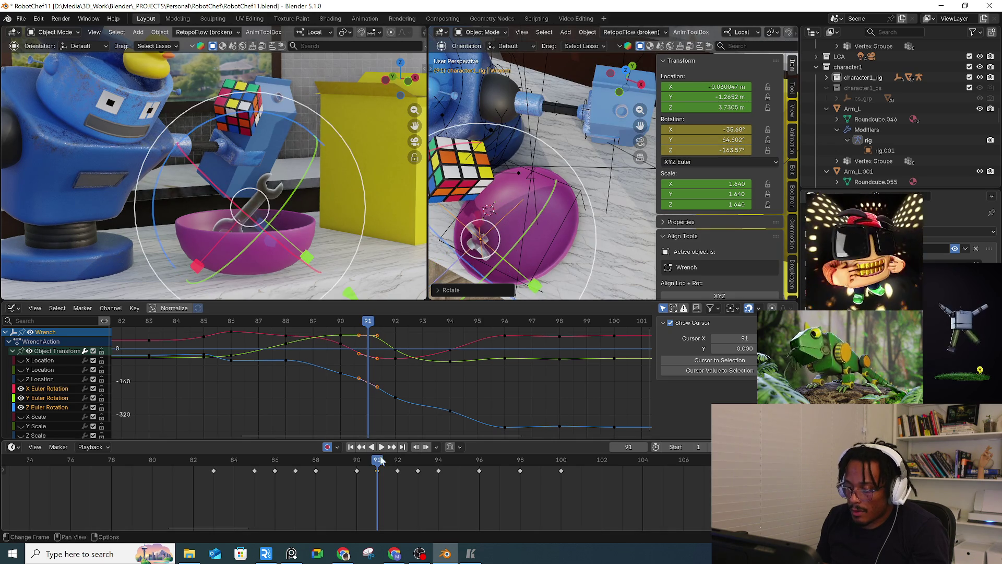
{"action": "key", "text": "Right"}
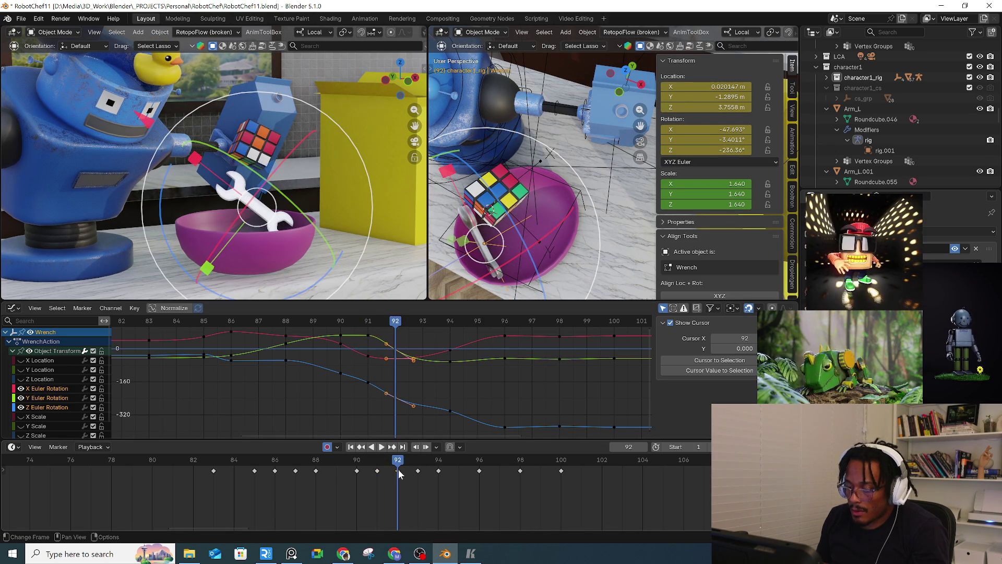
{"action": "key", "text": "Delete"}
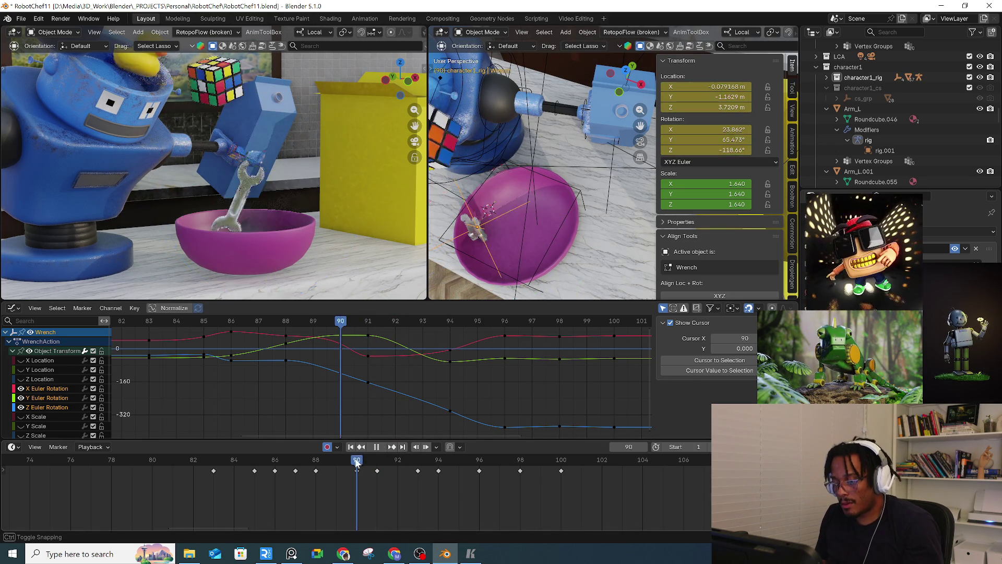